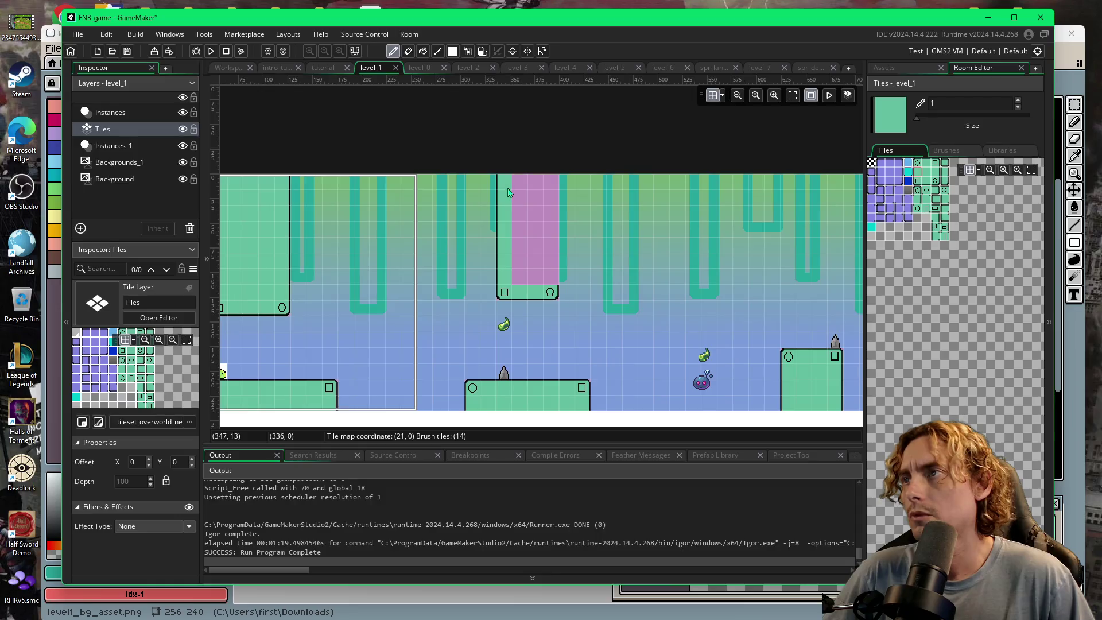
- Pick a plain green tile and paint it over the lower part of the pink obj_solid column
click(908, 175)
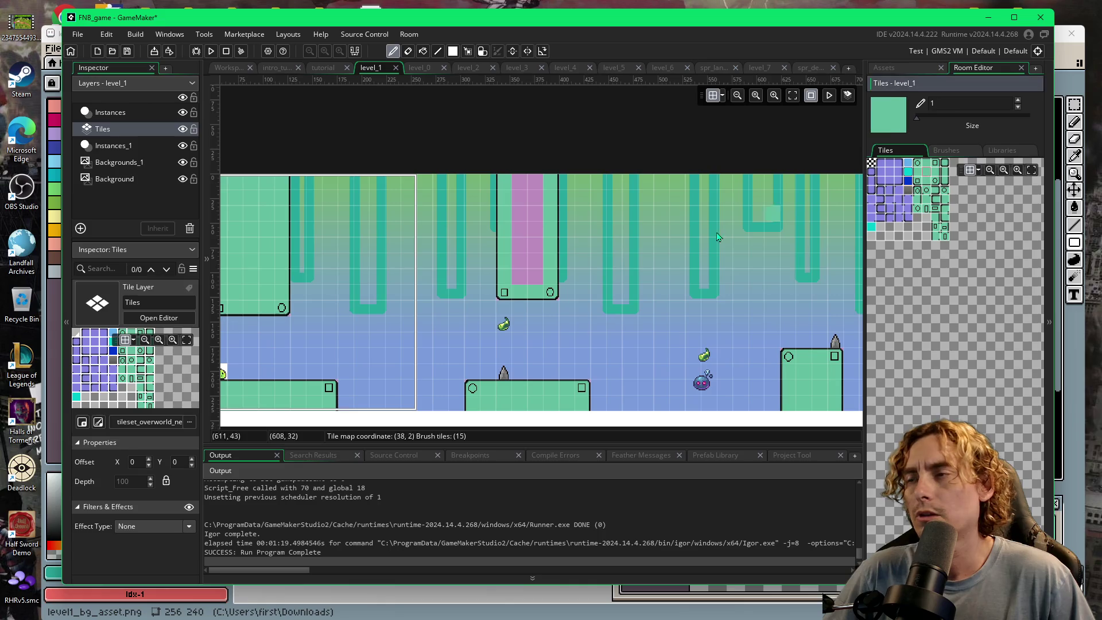
mouse_move(527, 287)
mouse_down()
mouse_move(534, 210)
mouse_move(524, 187)
mouse_up()
scroll(691, 332, right, 3)
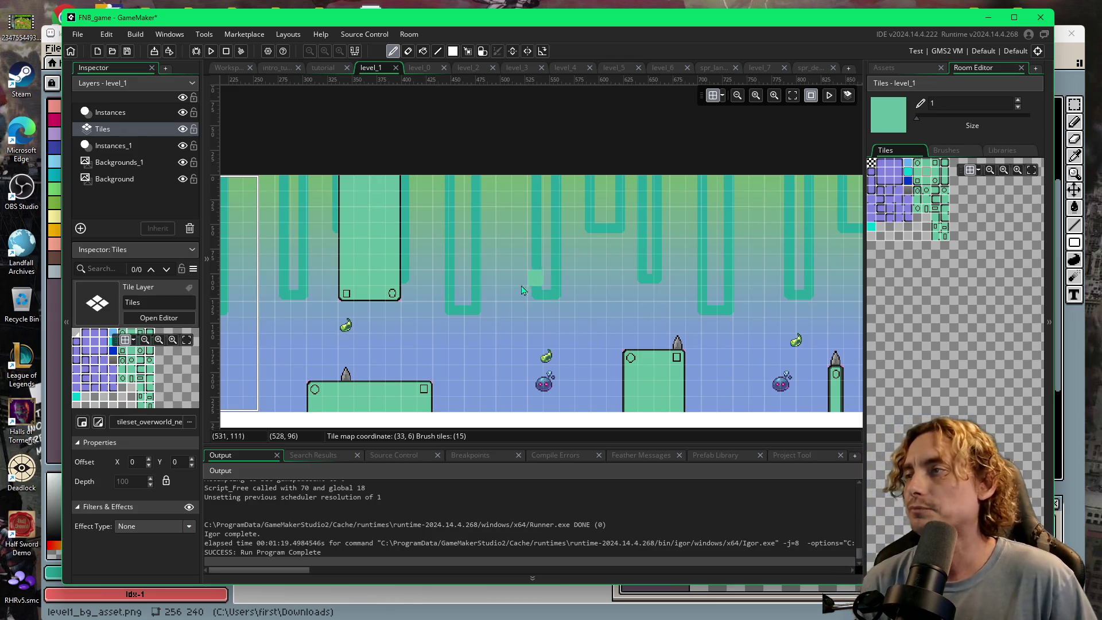
- Run the game with F5 and play through level_1, flipping the slime's gravity with space
key(F5)
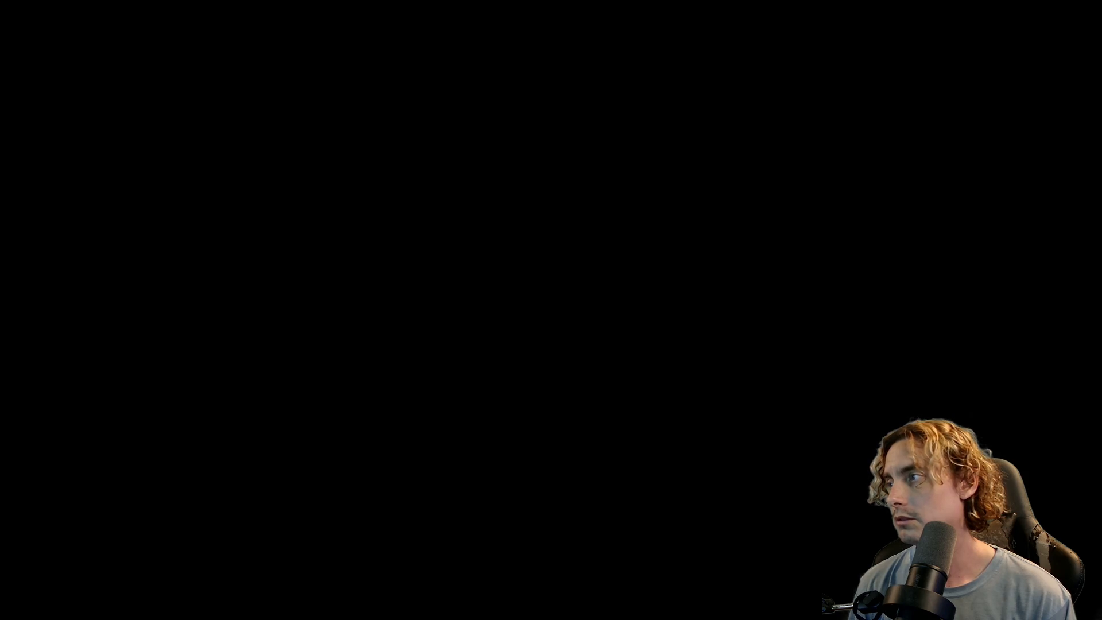
key(space)
key(space)
key(space)
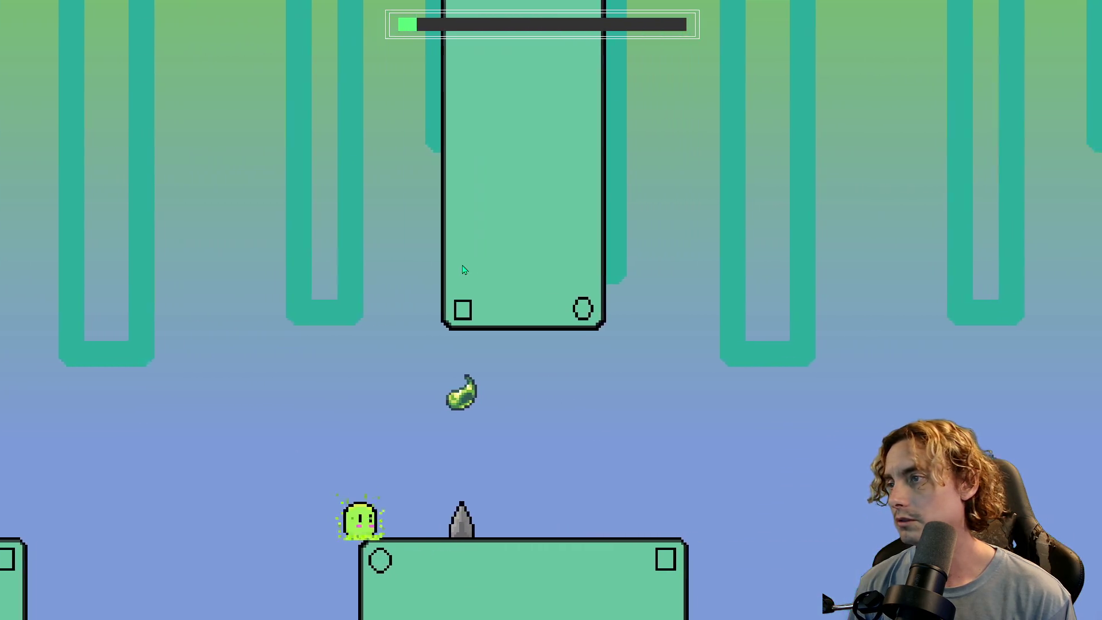
key(space)
key(space)
key(space)
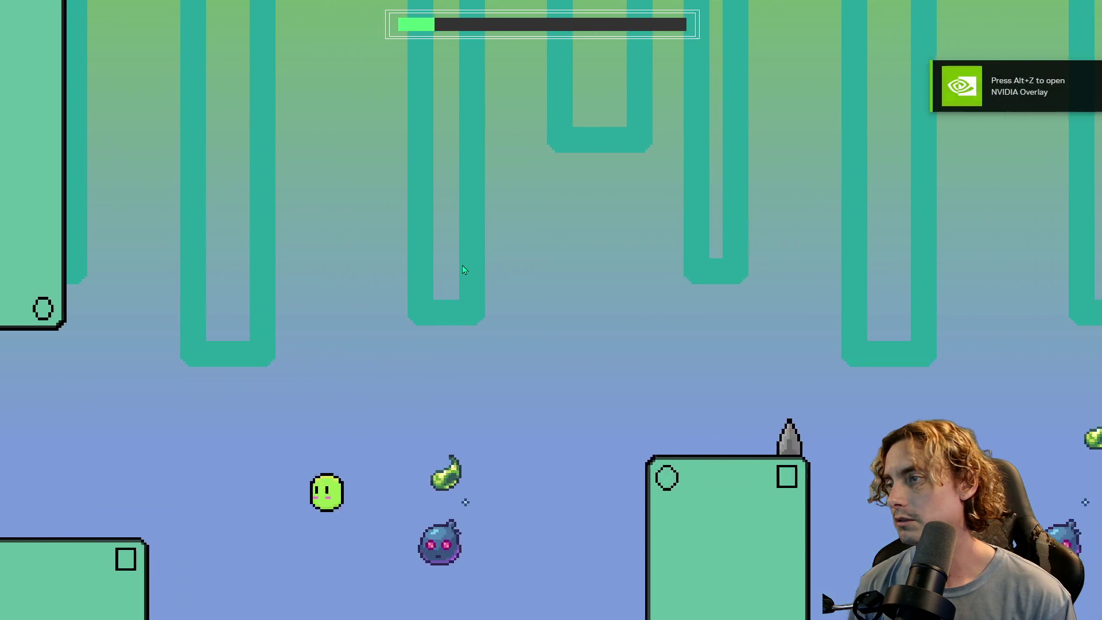
key(space)
key(space)
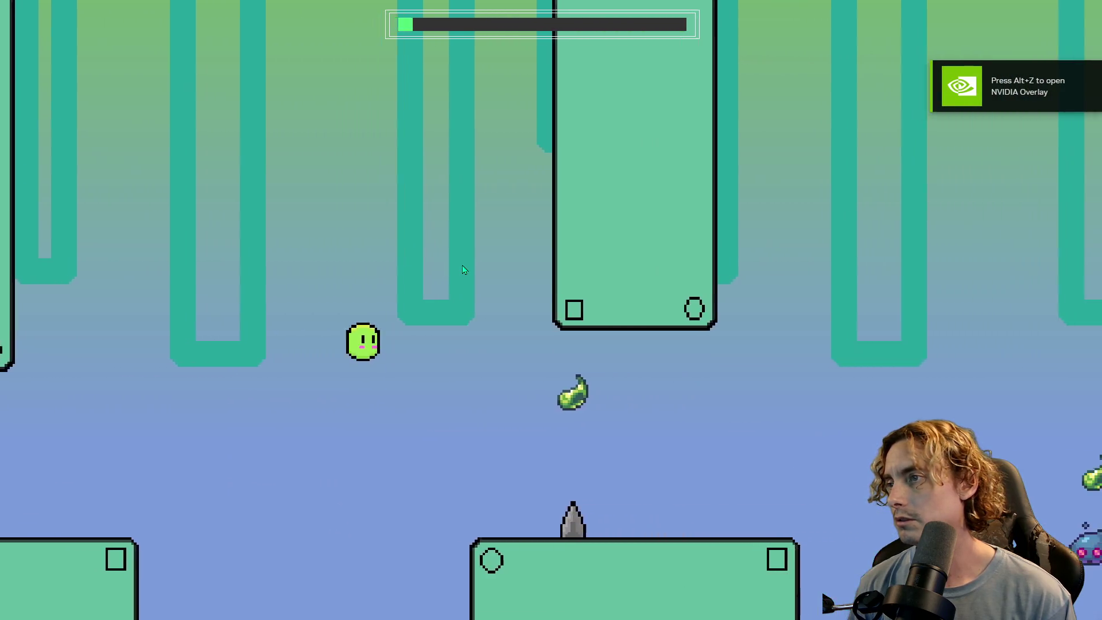
key(space)
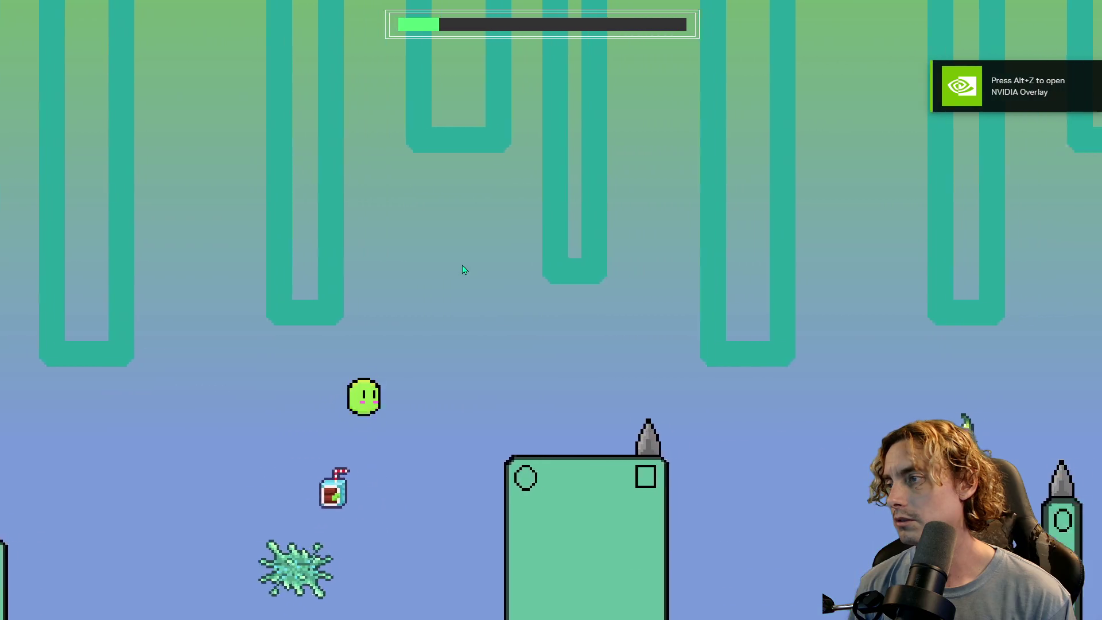
key(space)
key(space)
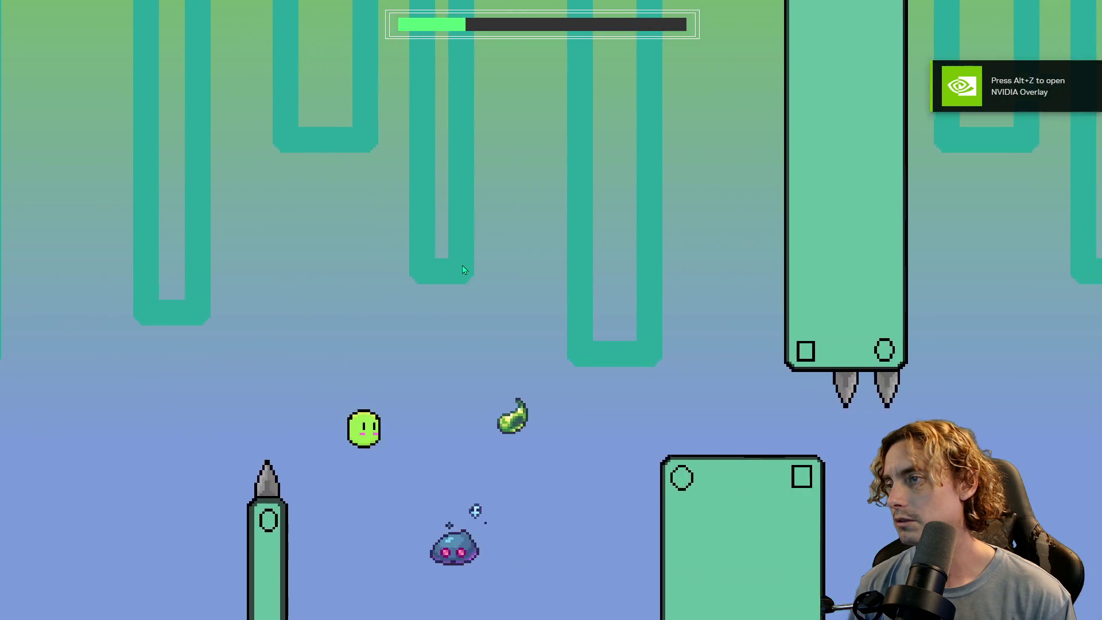
key(space)
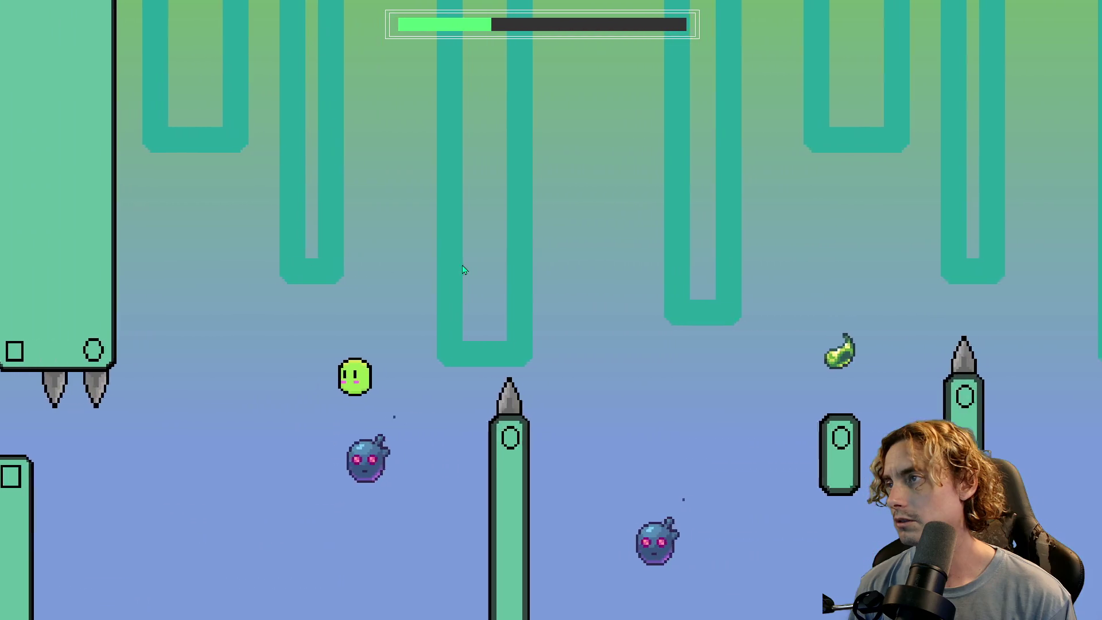
key(space)
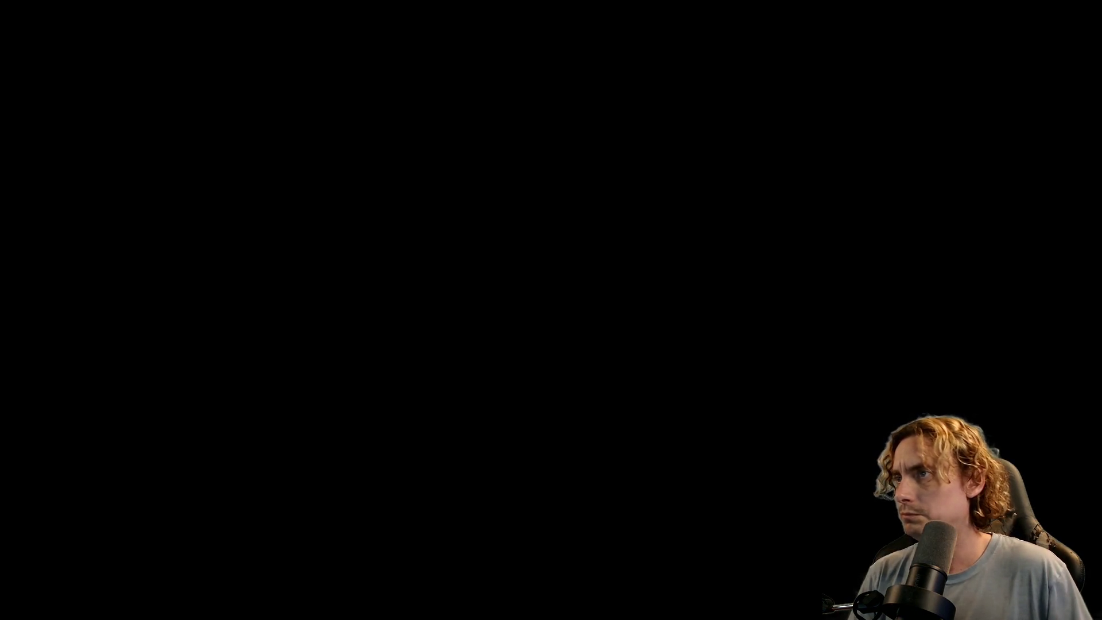
scroll(574, 377, right, 10)
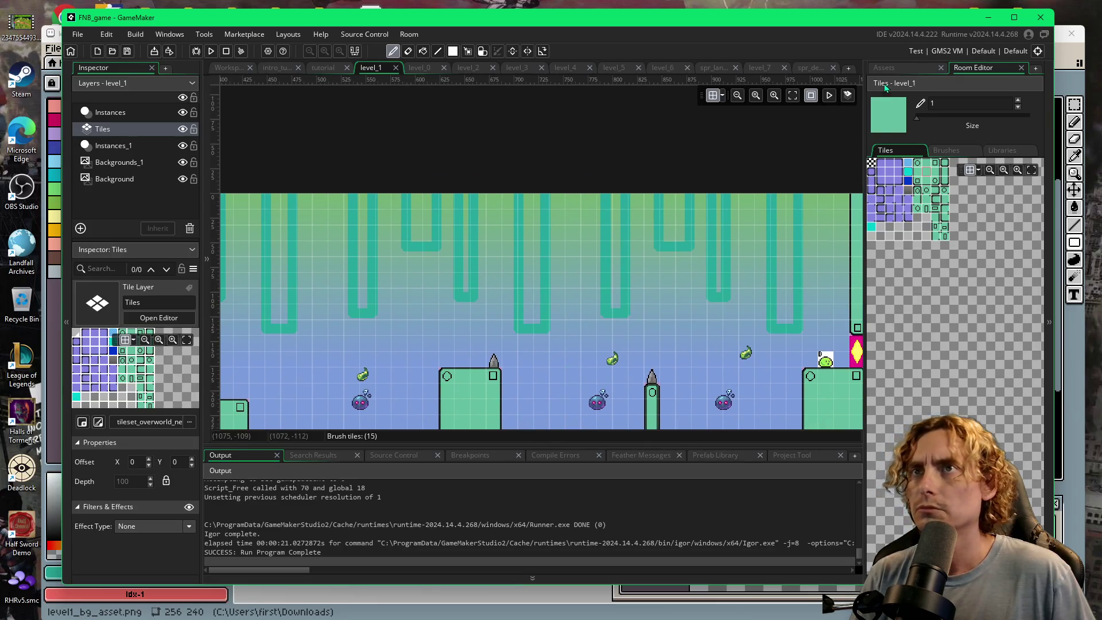
- Drop an obj_solid block at the room's top edge on the Instances_1 layer
click(884, 68)
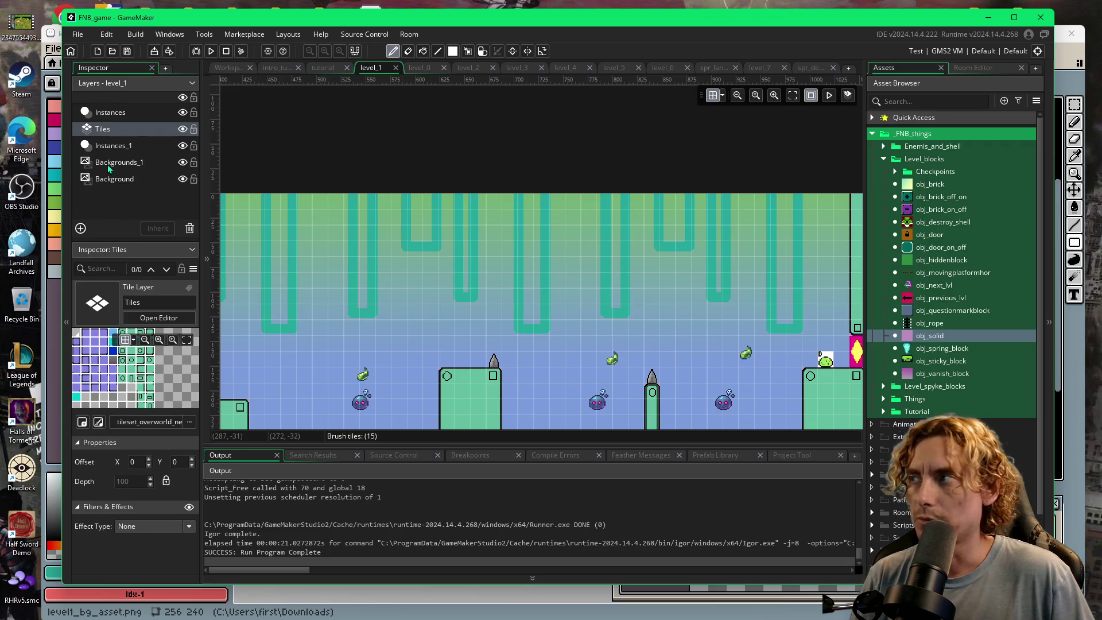
click(109, 147)
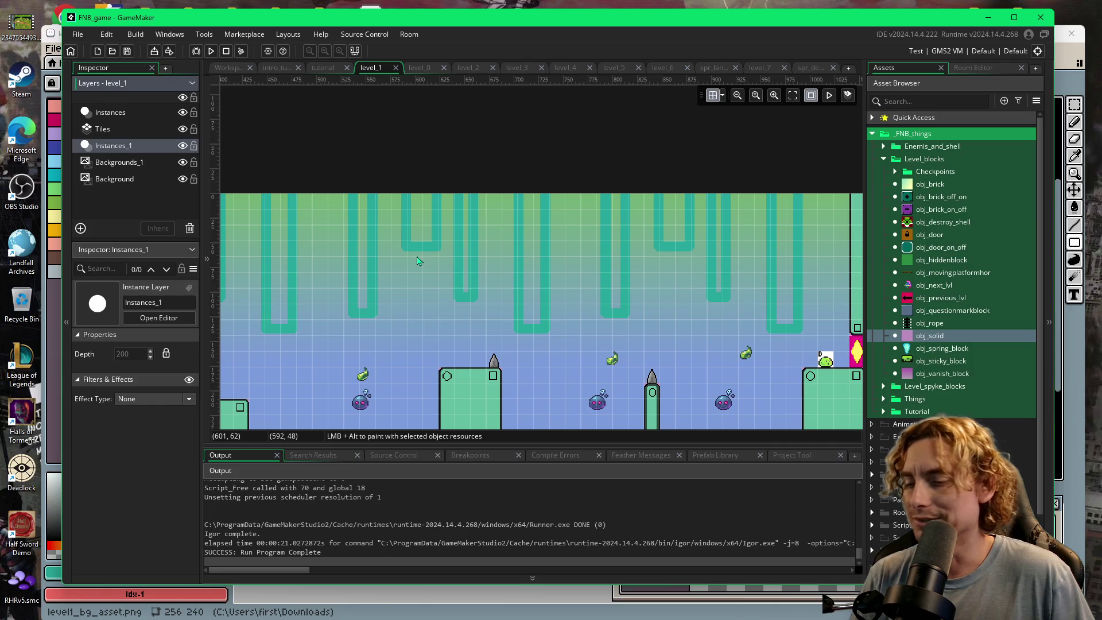
mouse_move(474, 254)
mouse_down()
mouse_move(515, 214)
mouse_move(510, 271)
mouse_move(450, 274)
mouse_move(476, 303)
mouse_move(475, 275)
mouse_move(487, 275)
mouse_move(472, 267)
mouse_move(453, 285)
mouse_up()
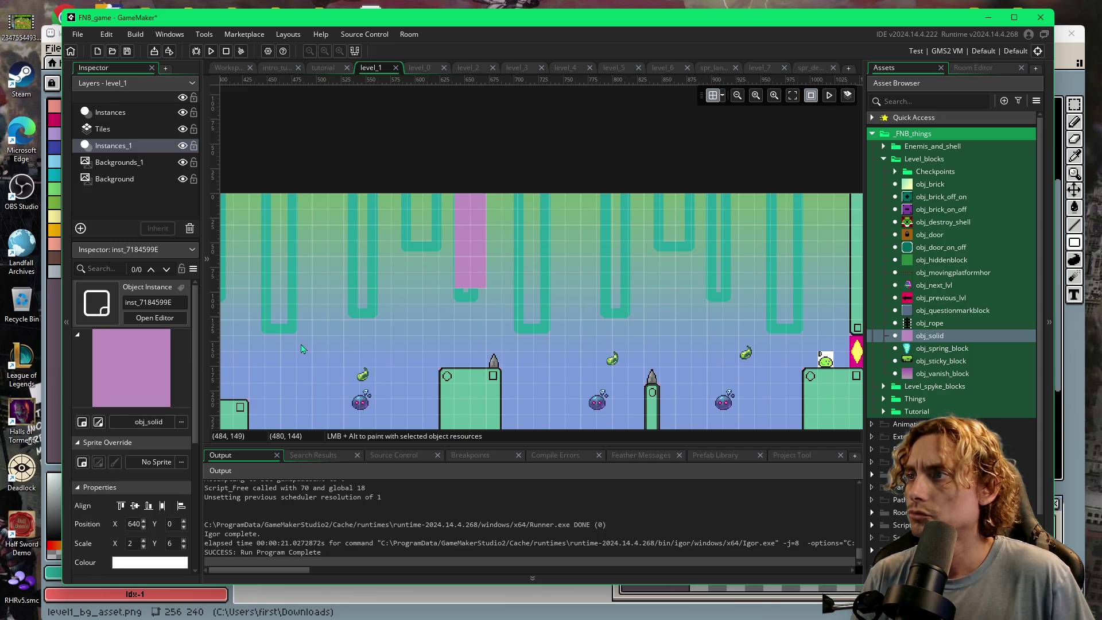
scroll(442, 349, left, 5)
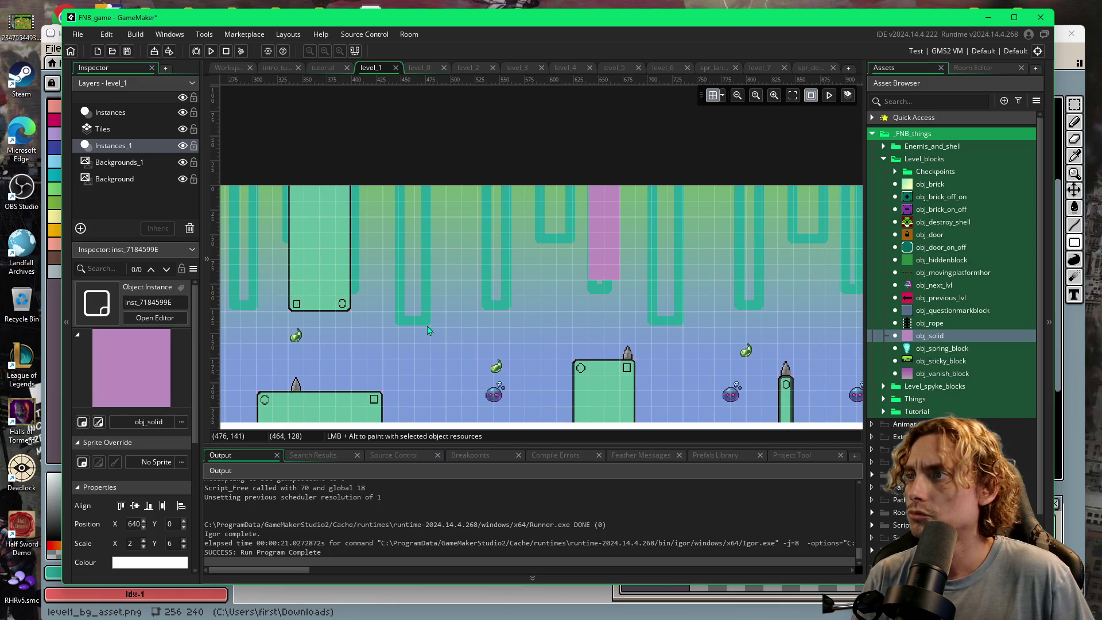
drag(427, 329, 468, 328)
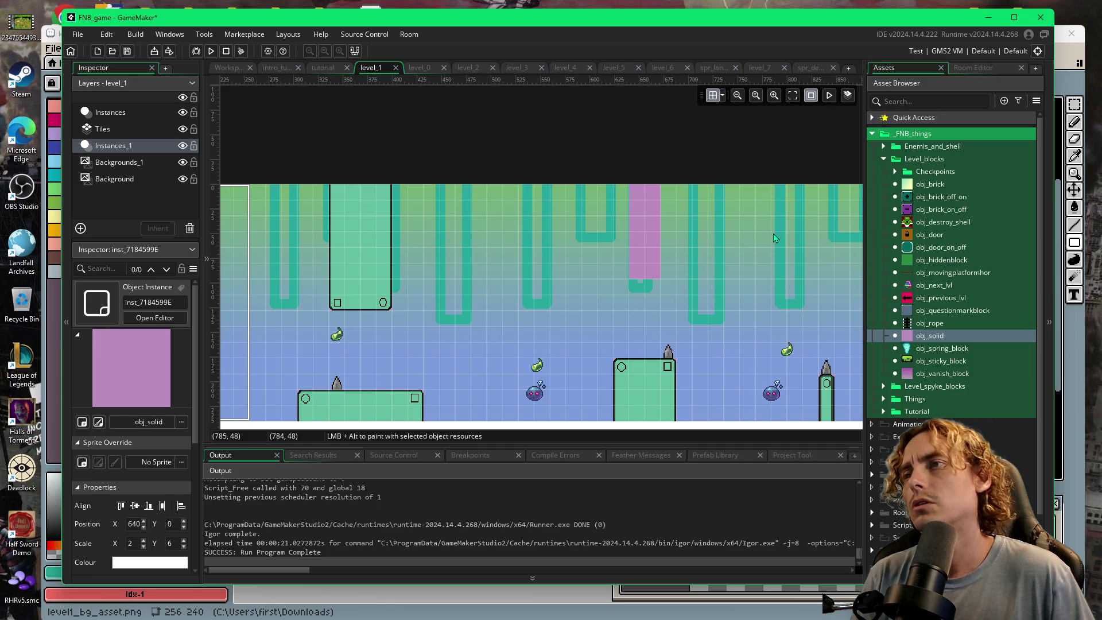
- On the Tiles layer, cap the column's bottom with corner tiles and paint both halves green
click(969, 68)
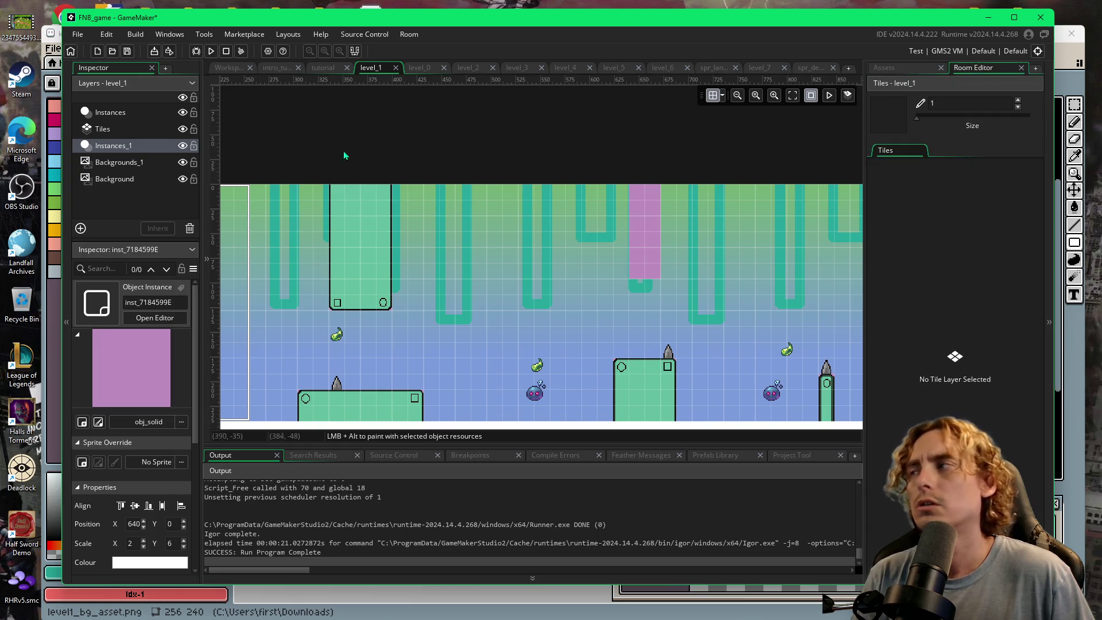
click(123, 130)
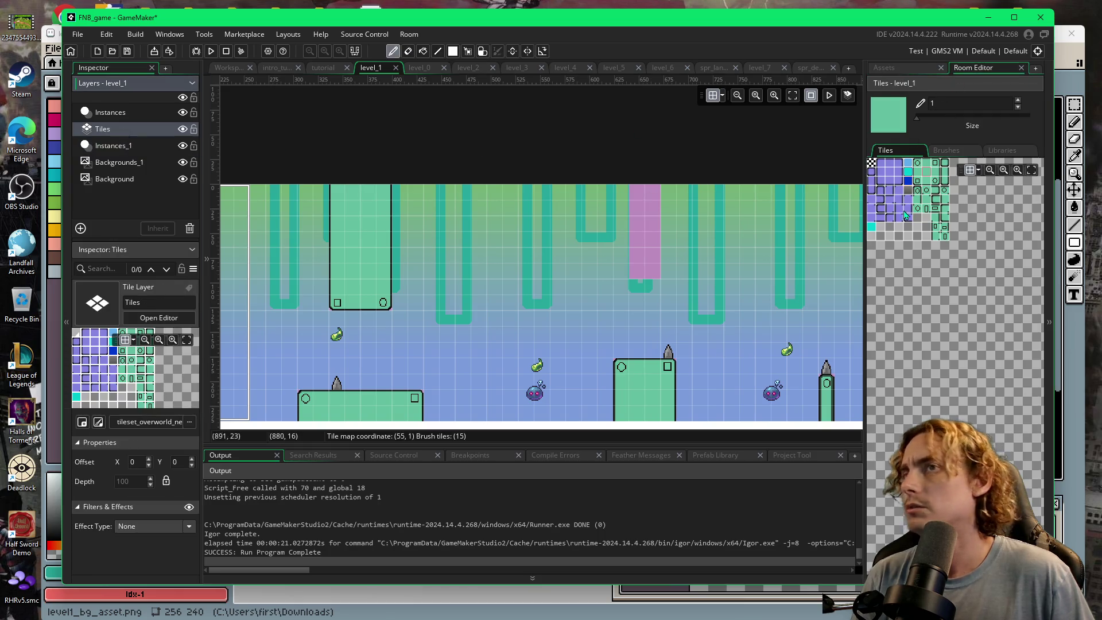
click(920, 185)
click(637, 271)
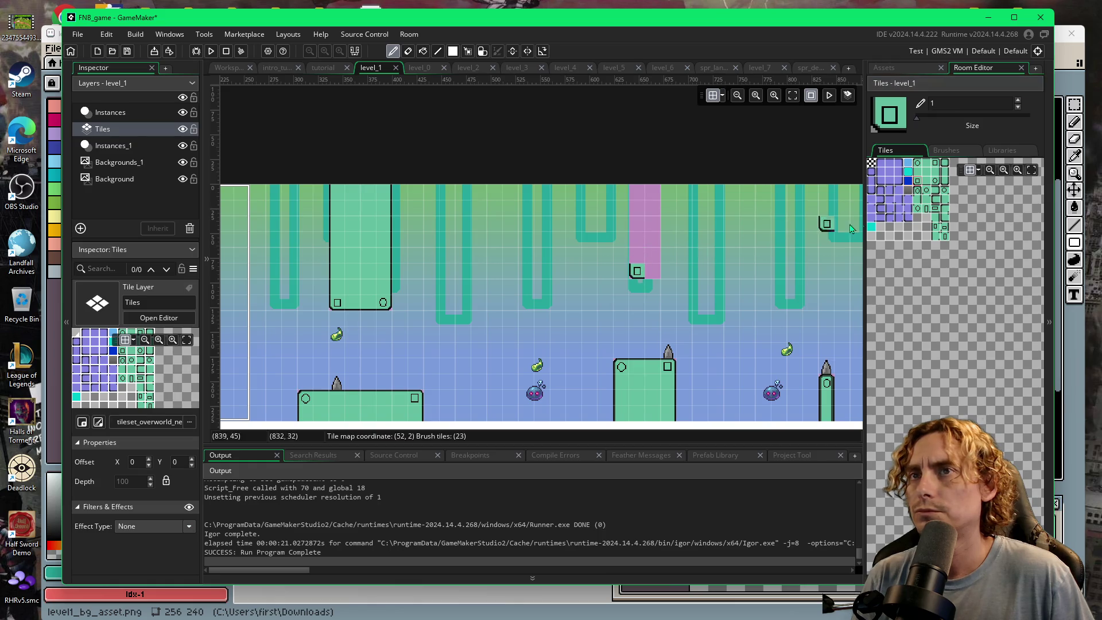
click(933, 185)
click(645, 271)
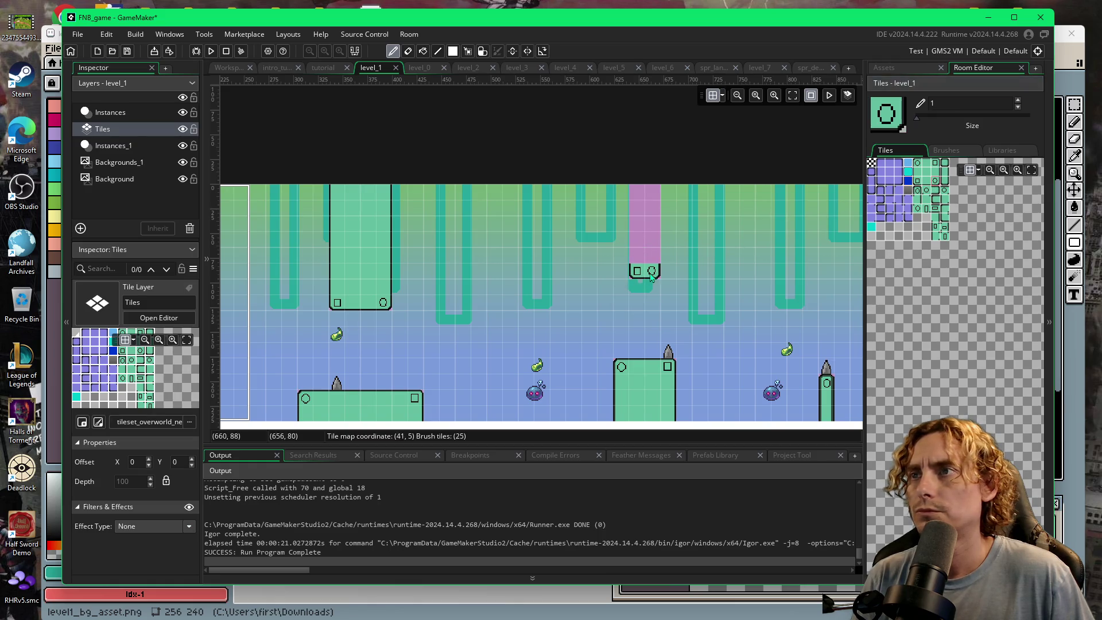
click(920, 175)
mouse_move(637, 261)
mouse_down()
mouse_move(640, 207)
mouse_move(674, 198)
mouse_up()
click(935, 179)
drag(652, 263, 654, 192)
- Select obj_solid in the Asset Browser and switch to the Instances_1 layer
scroll(517, 310, right, 5)
scroll(574, 319, down, 1)
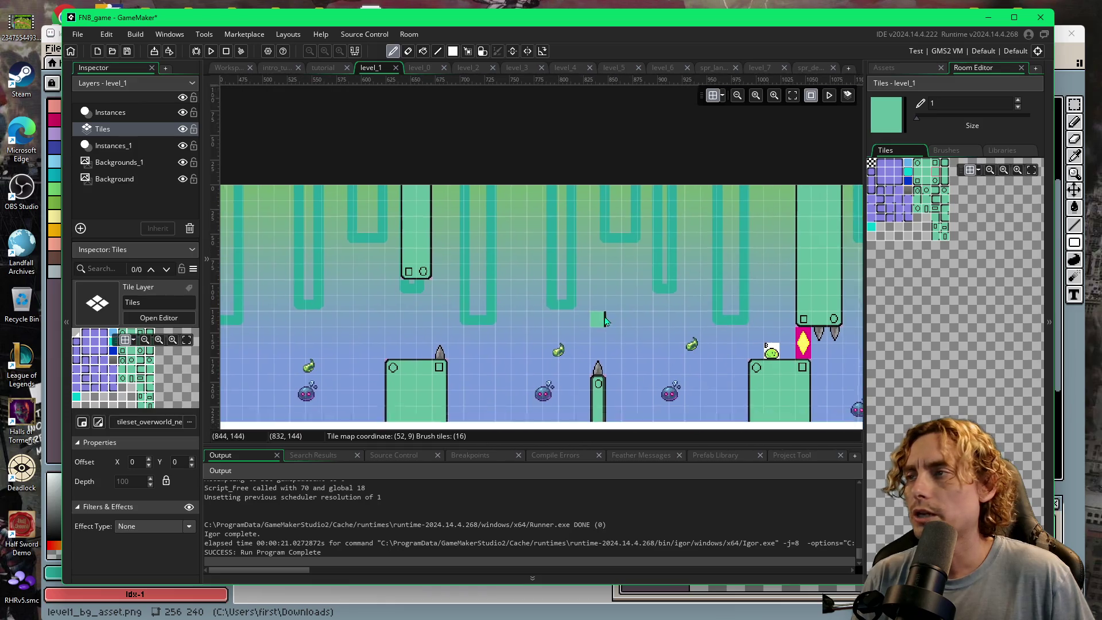
scroll(464, 320, left, 5)
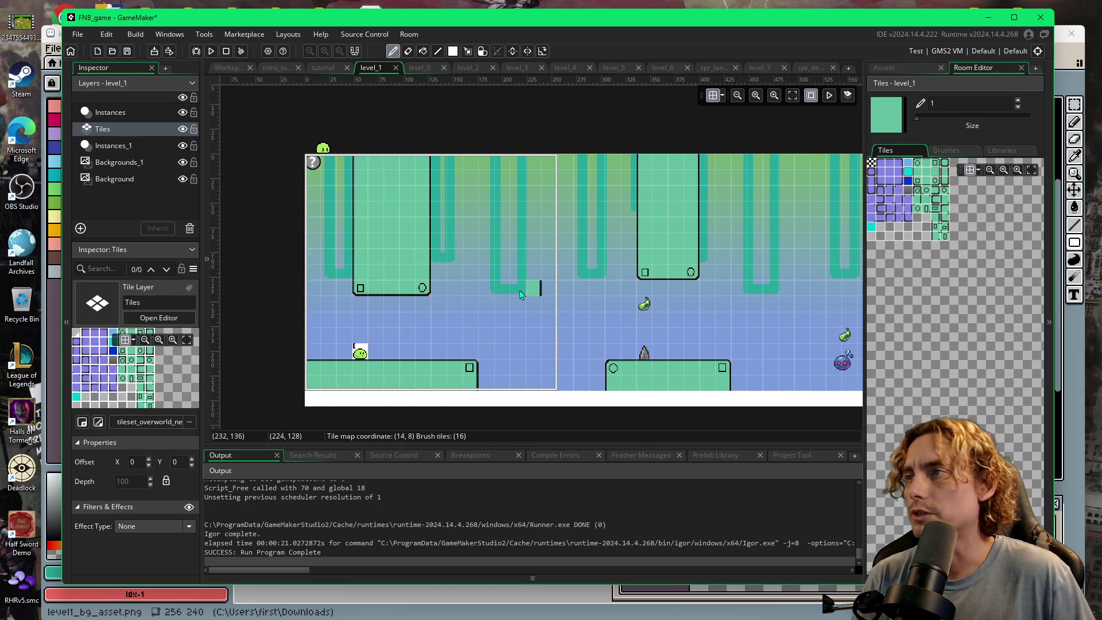
scroll(655, 345, right, 3)
scroll(655, 345, up, 1)
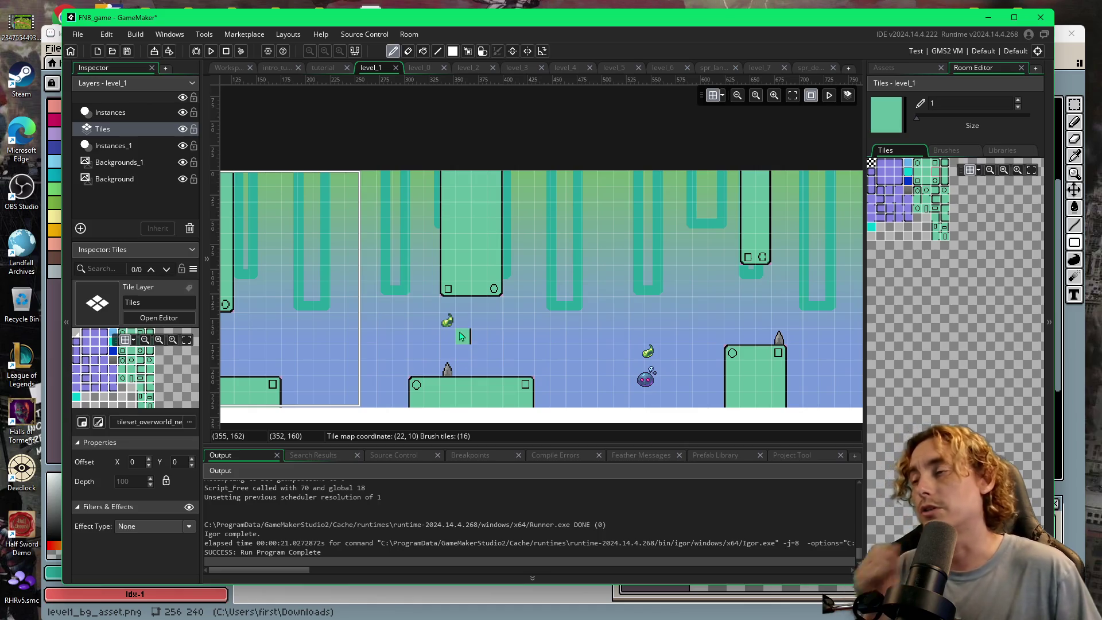
scroll(657, 359, right, 3)
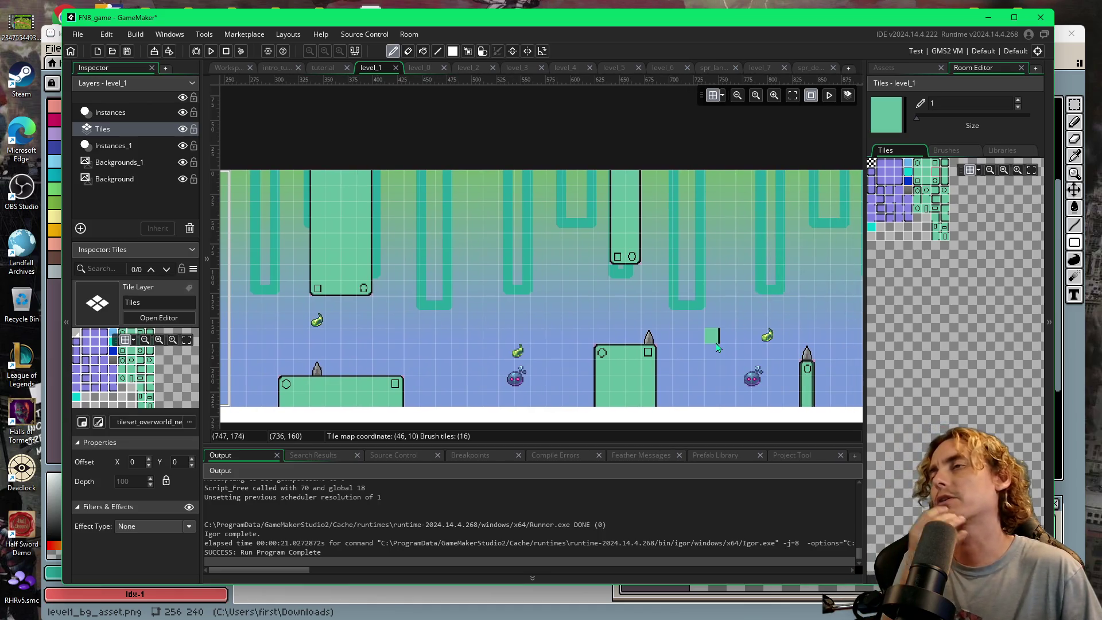
scroll(717, 347, right, 5)
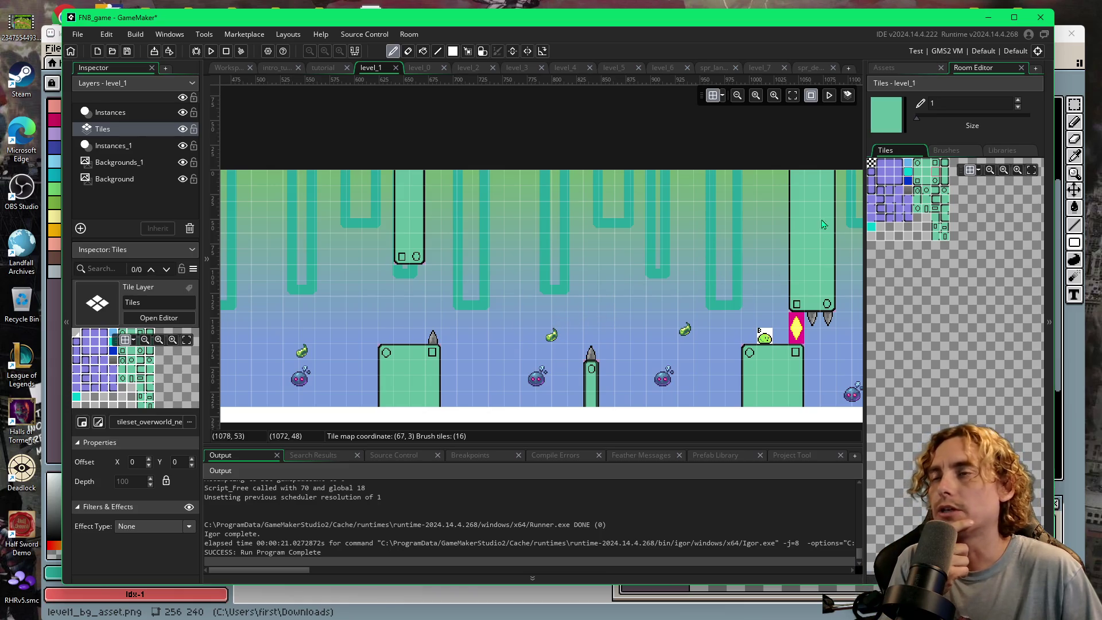
click(912, 69)
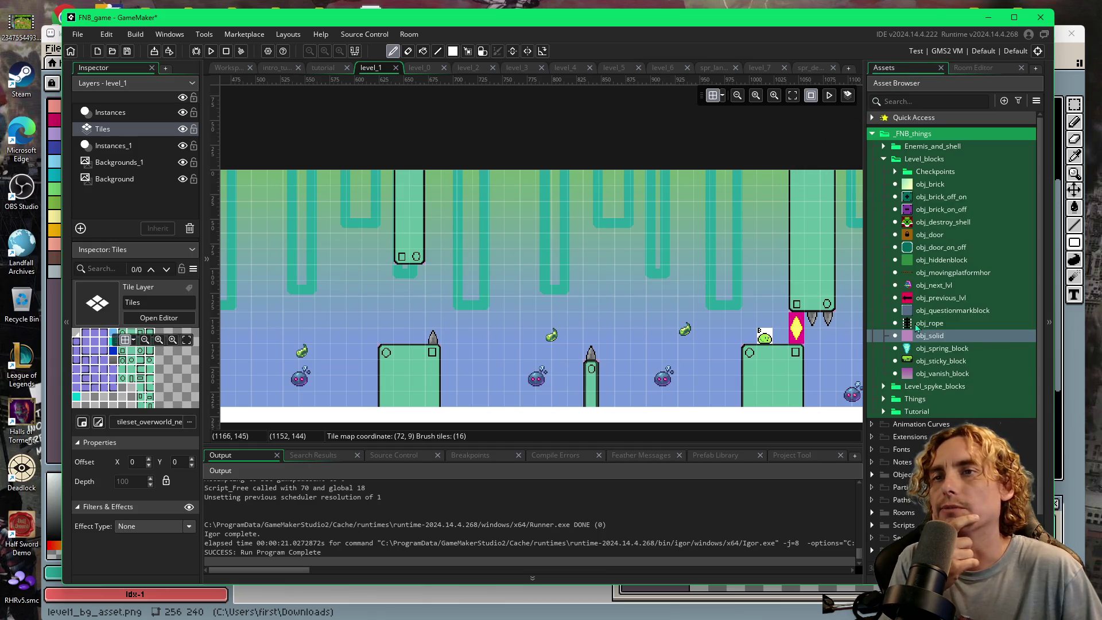
click(929, 336)
scroll(695, 283, left, 5)
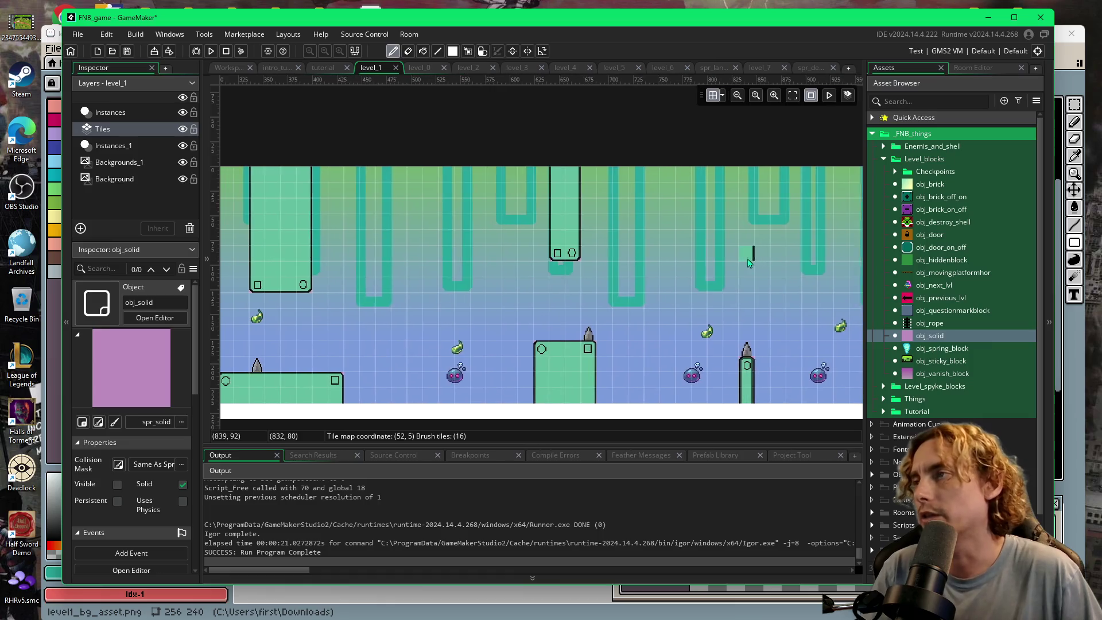
scroll(695, 283, right, 5)
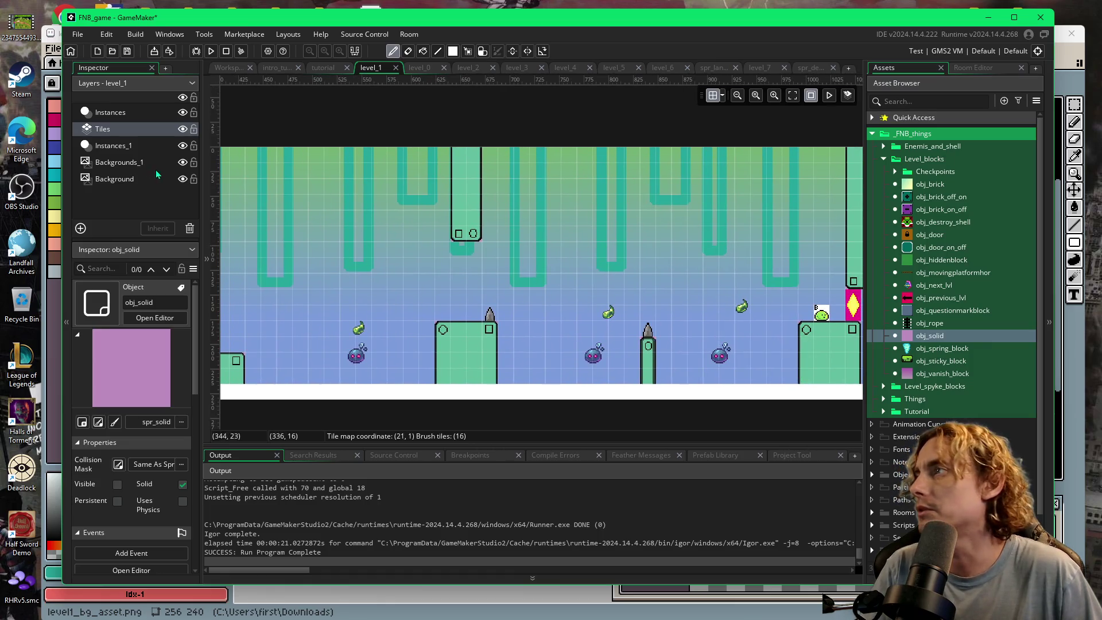
click(132, 150)
scroll(442, 264, right, 5)
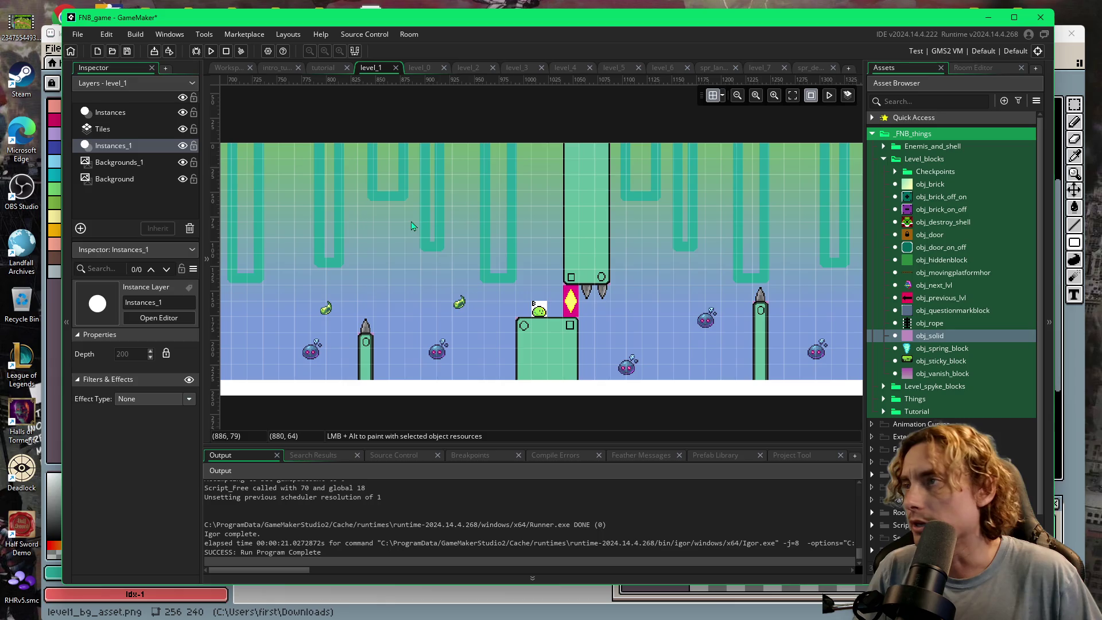
scroll(422, 230, left, 2)
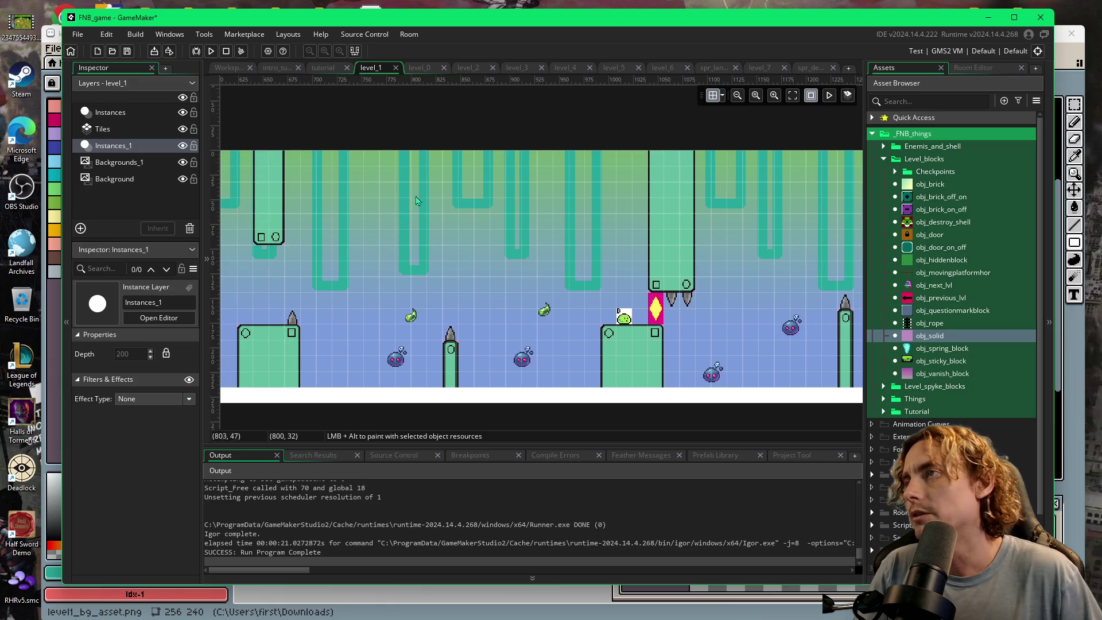
- Place an obj_solid block at the ceiling and stretch it to 3 by 5
alt+click(376, 165)
drag(379, 167, 407, 202)
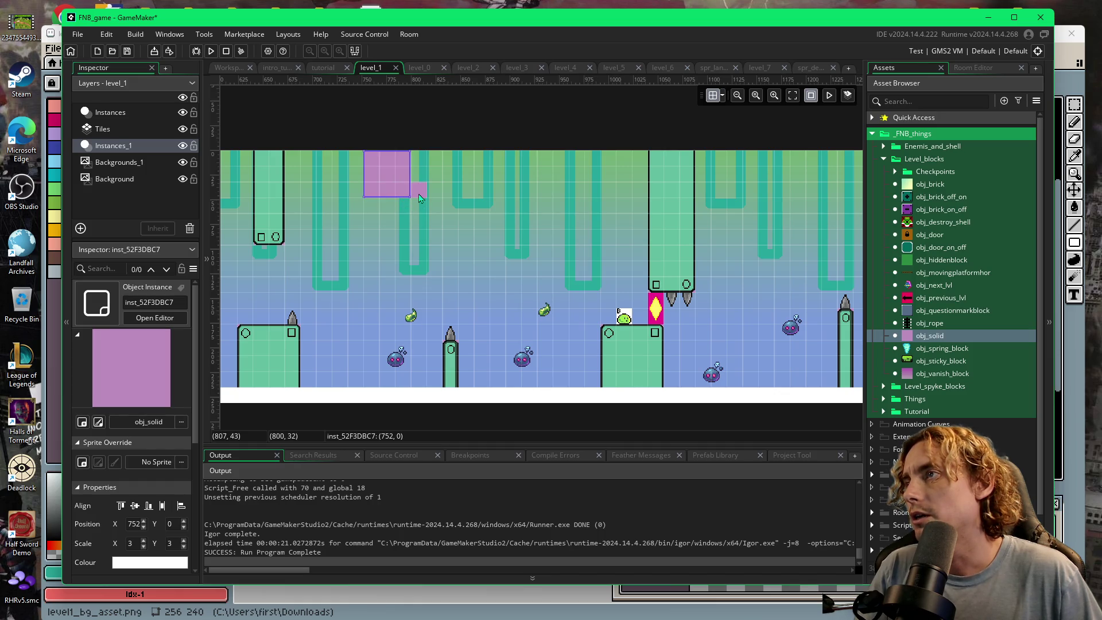
mouse_move(409, 197)
mouse_down()
mouse_move(409, 227)
mouse_move(455, 232)
mouse_move(453, 256)
mouse_up()
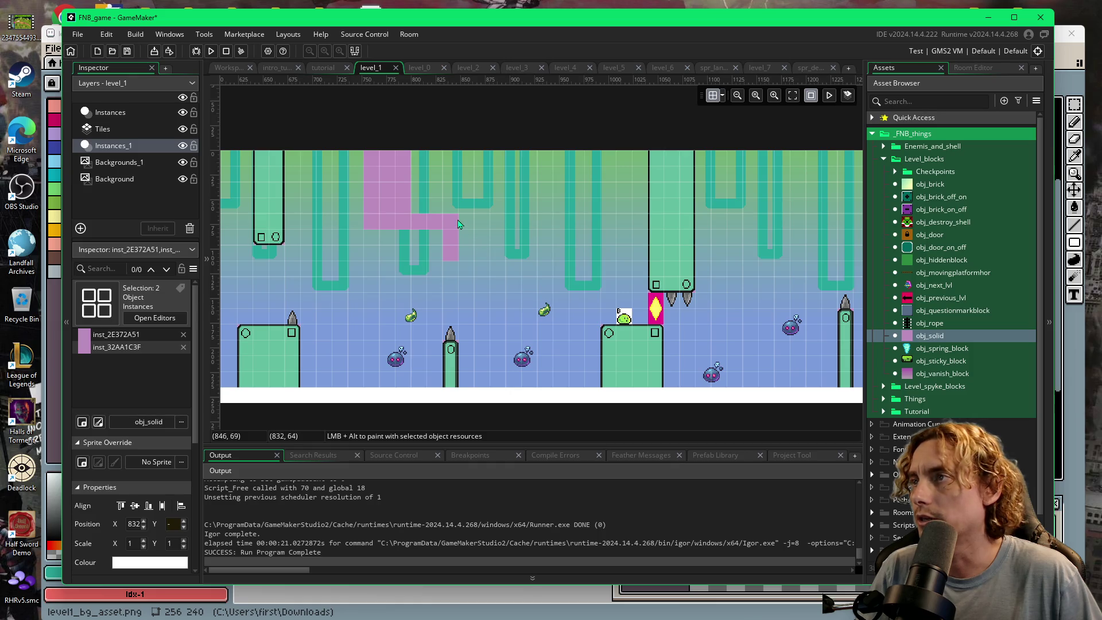
- Reselect the purple block and widen it toward the next pillar
click(412, 205)
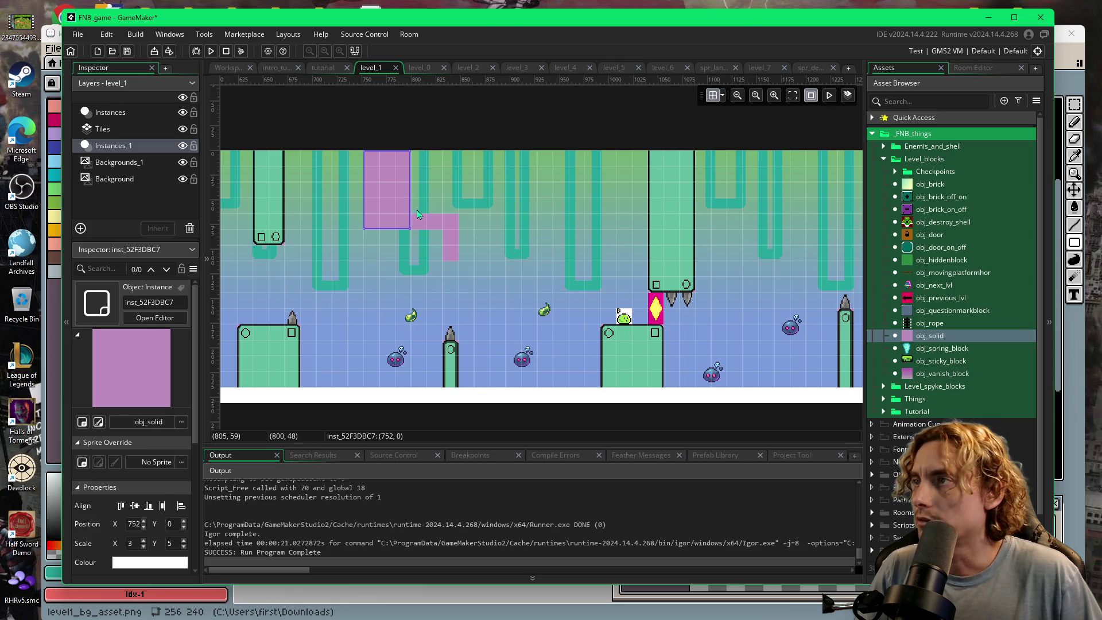
click(417, 215)
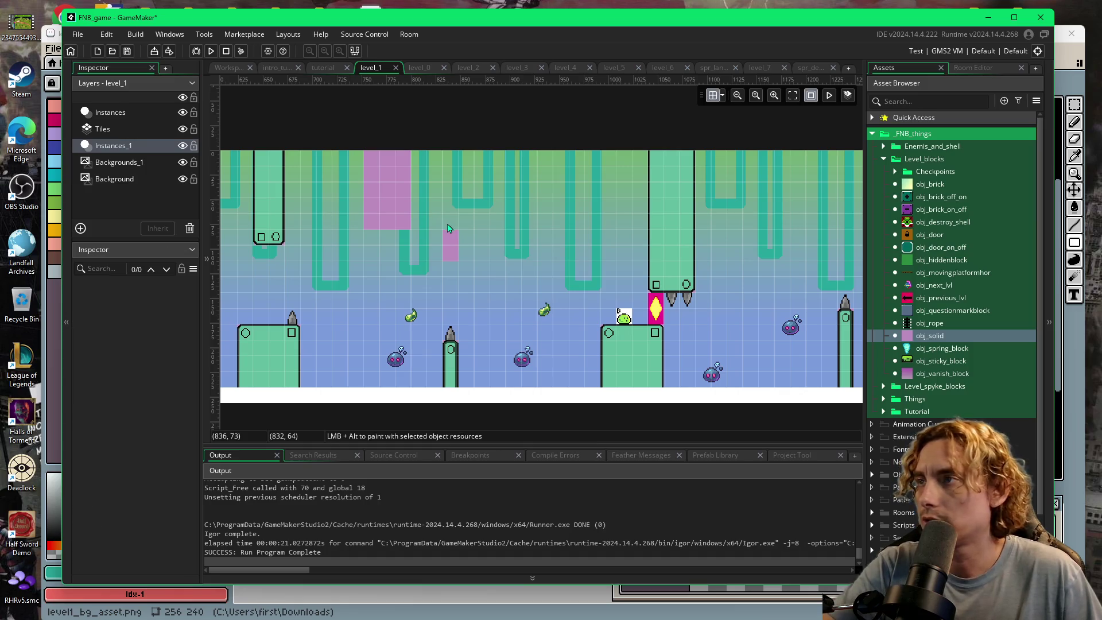
click(411, 209)
drag(412, 208, 455, 213)
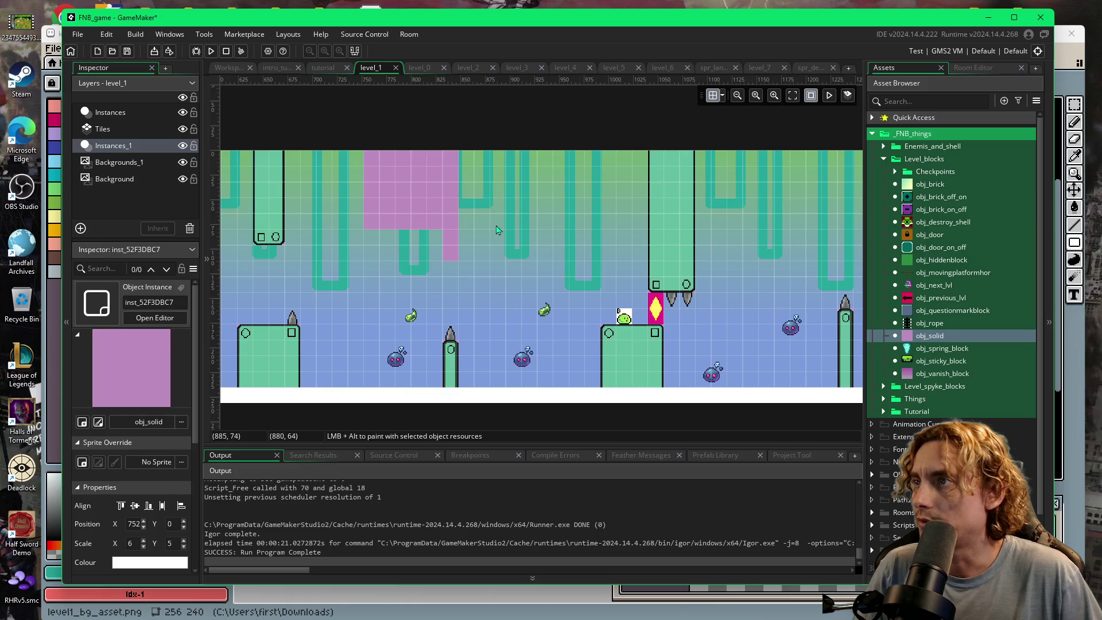
click(972, 68)
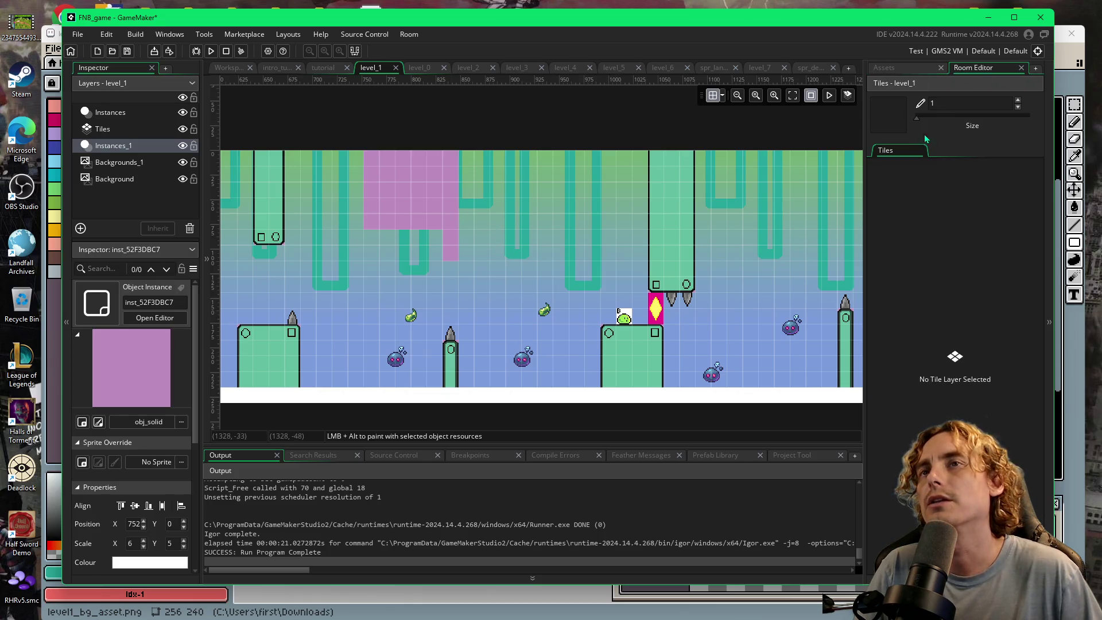
- On the Tiles layer, paint a bordered tile, plain green fill and a right-edge column over the block
click(111, 135)
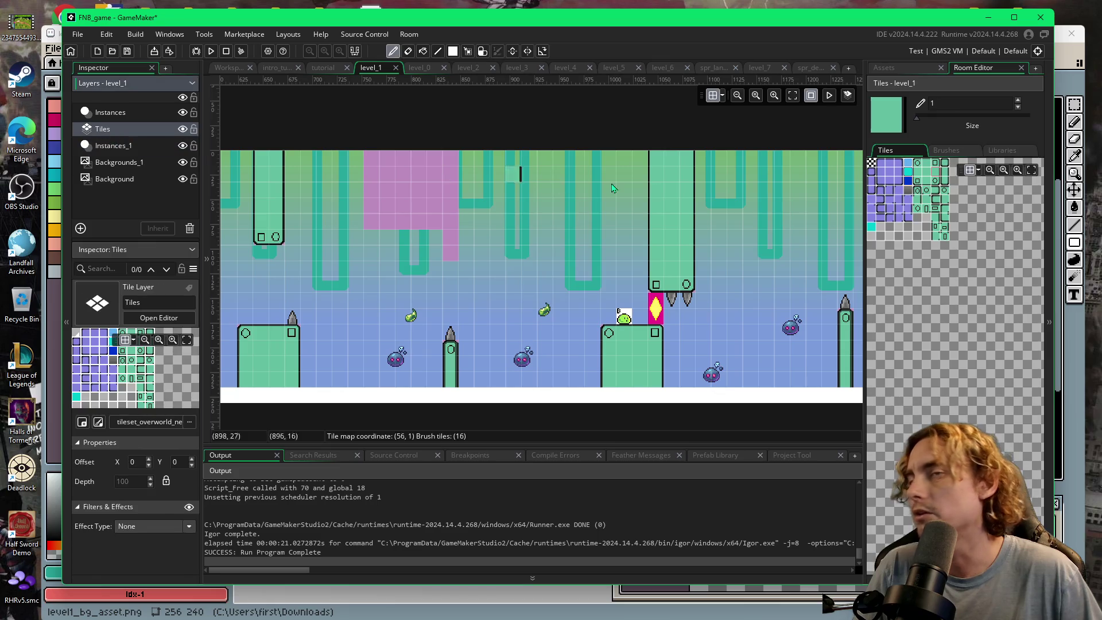
click(926, 187)
click(371, 222)
click(919, 181)
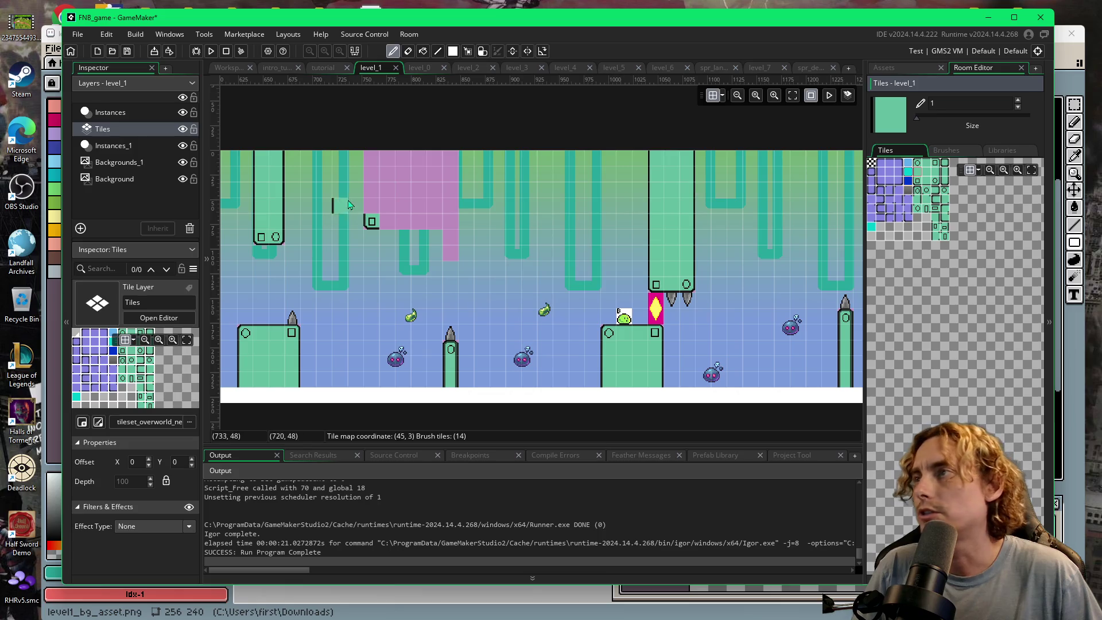
drag(372, 207, 372, 156)
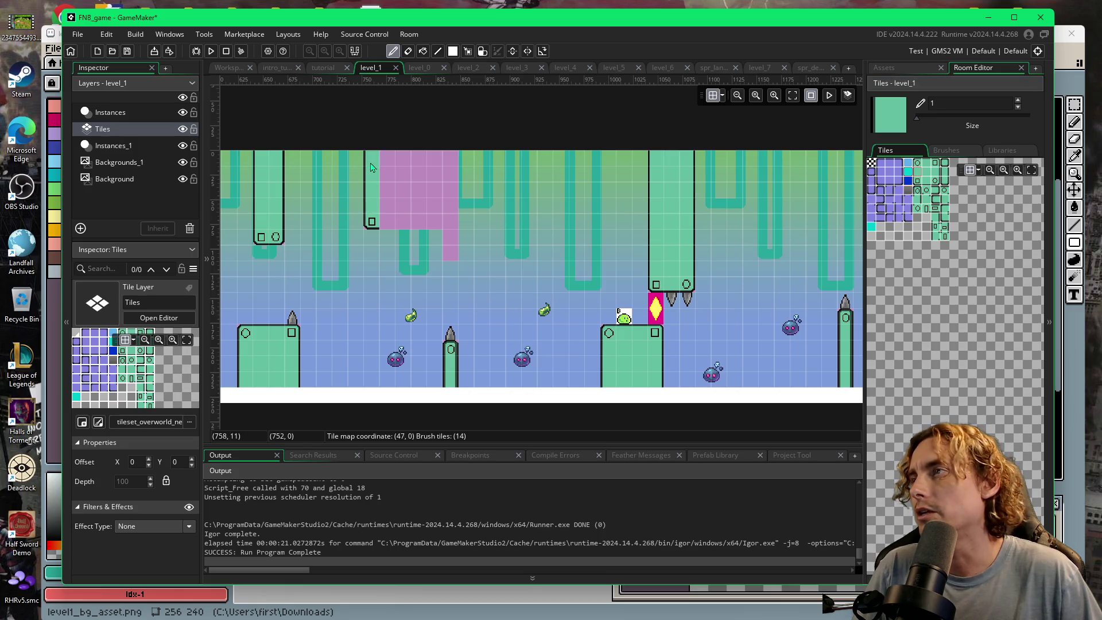
click(936, 177)
mouse_move(451, 175)
mouse_down()
mouse_move(451, 161)
mouse_move(452, 211)
mouse_up()
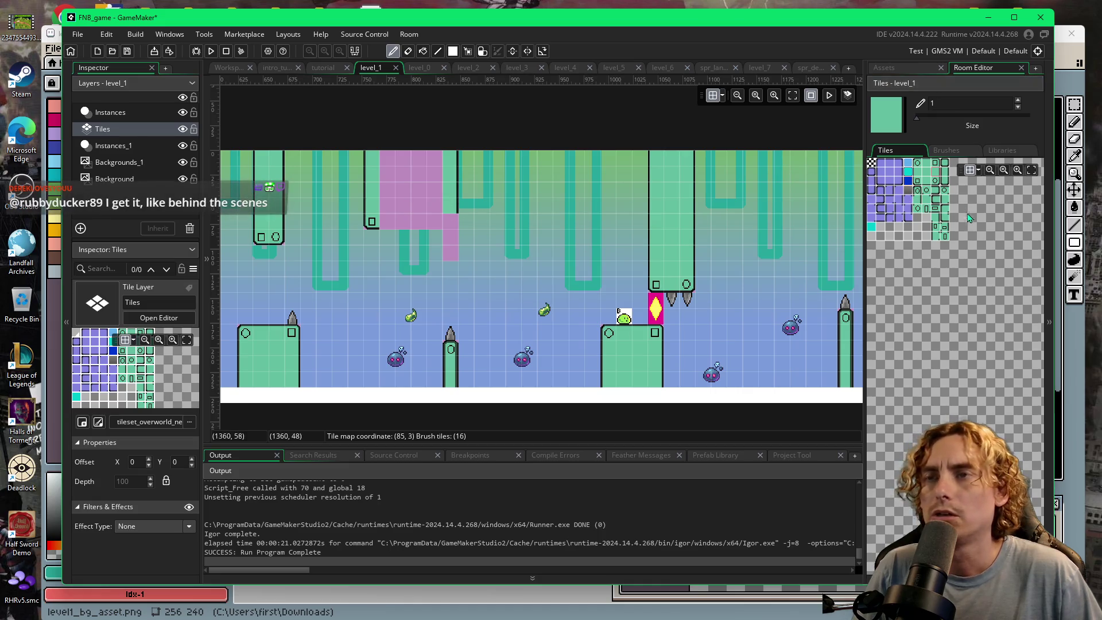
- Paint a bottom-edge row and corner tiles over the block's remaining pink strip
scroll(986, 248, up, 5)
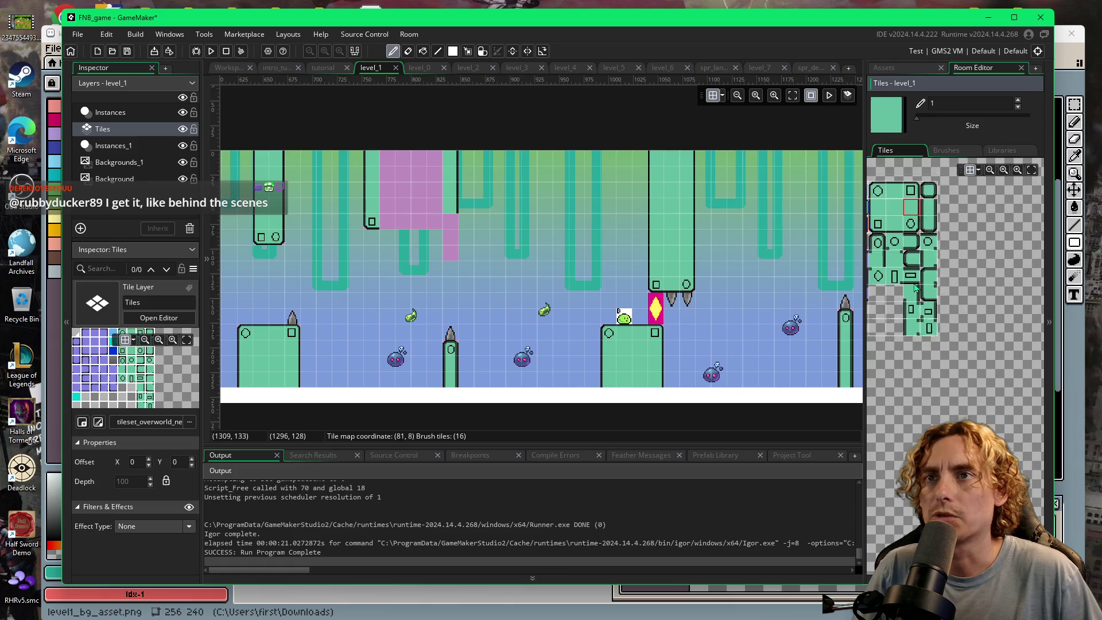
drag(987, 251, 1037, 322)
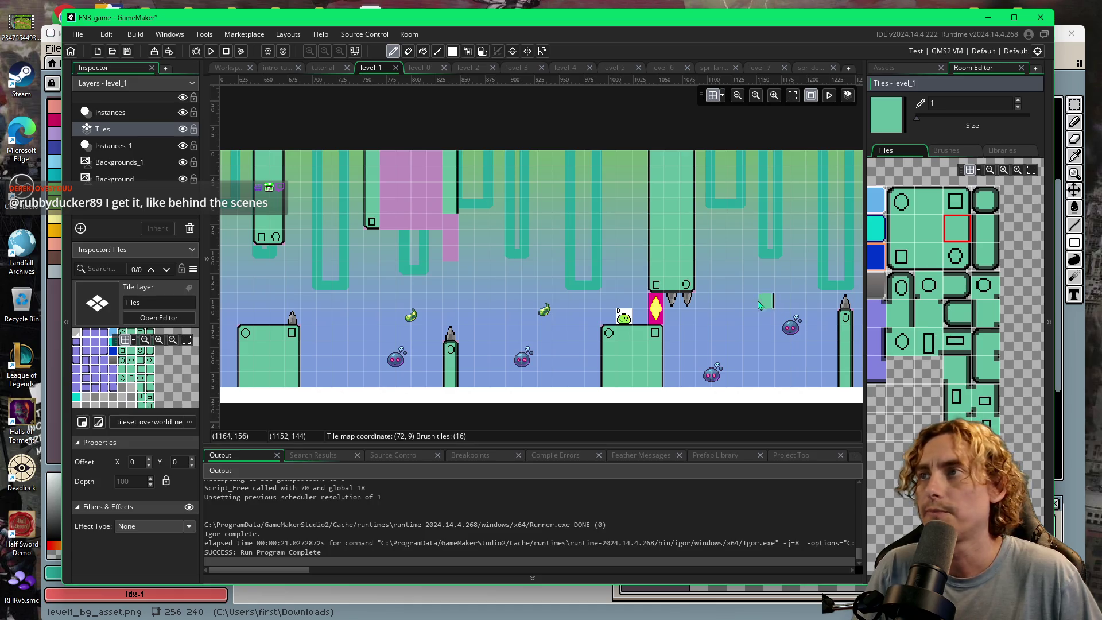
click(929, 256)
drag(394, 227, 453, 234)
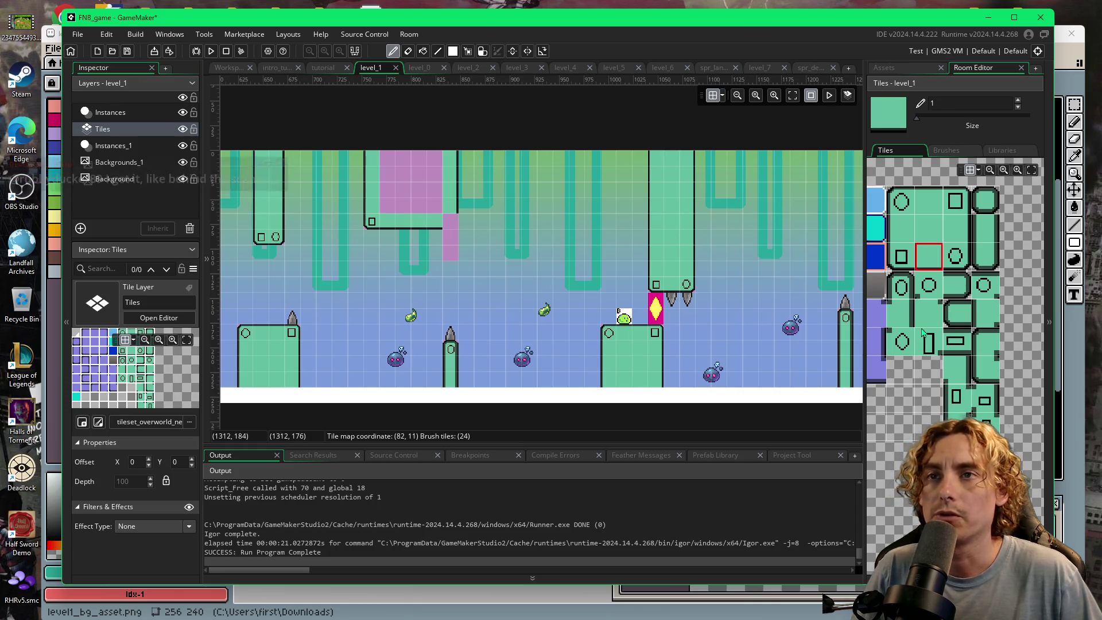
click(960, 376)
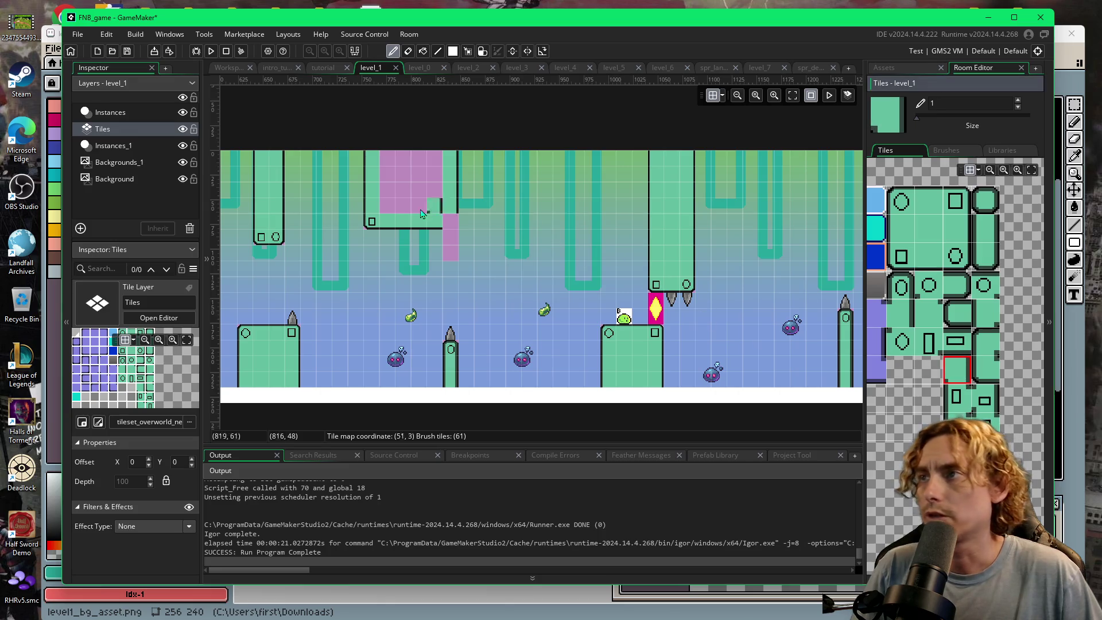
click(452, 221)
click(658, 268)
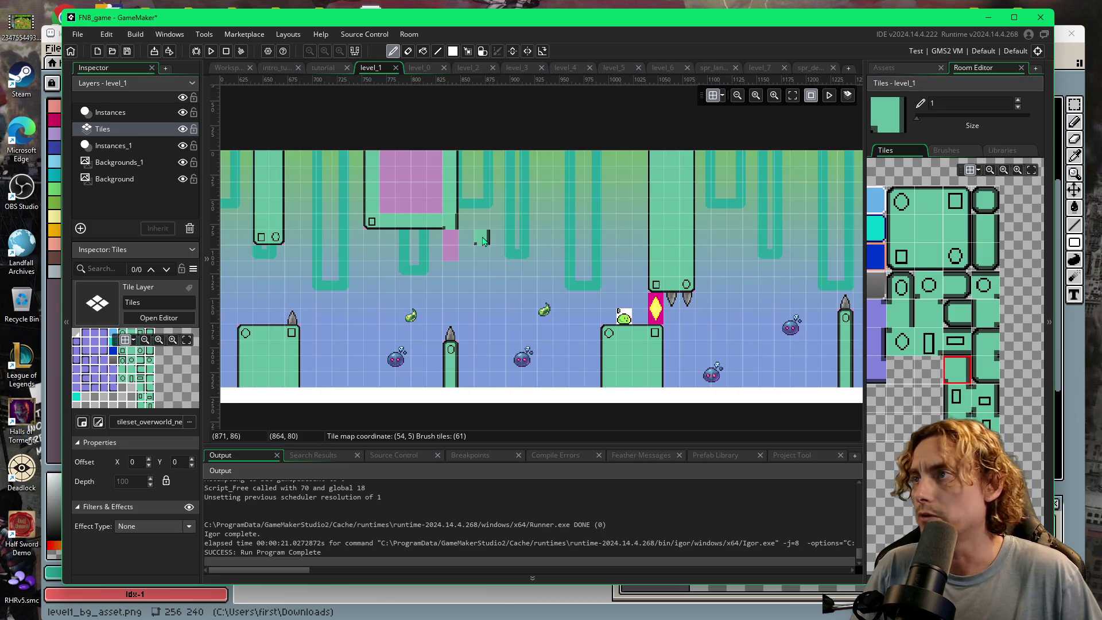
scroll(481, 242, up, 3)
click(538, 238)
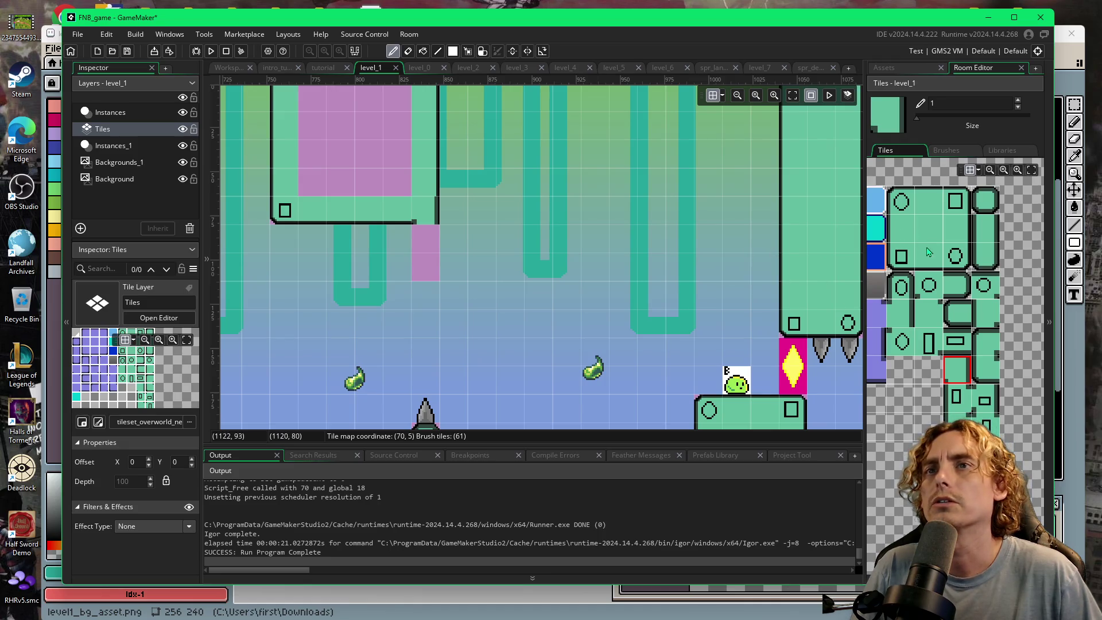
- Finish the wall with a green wall tile and a rounded bottom cap
click(983, 233)
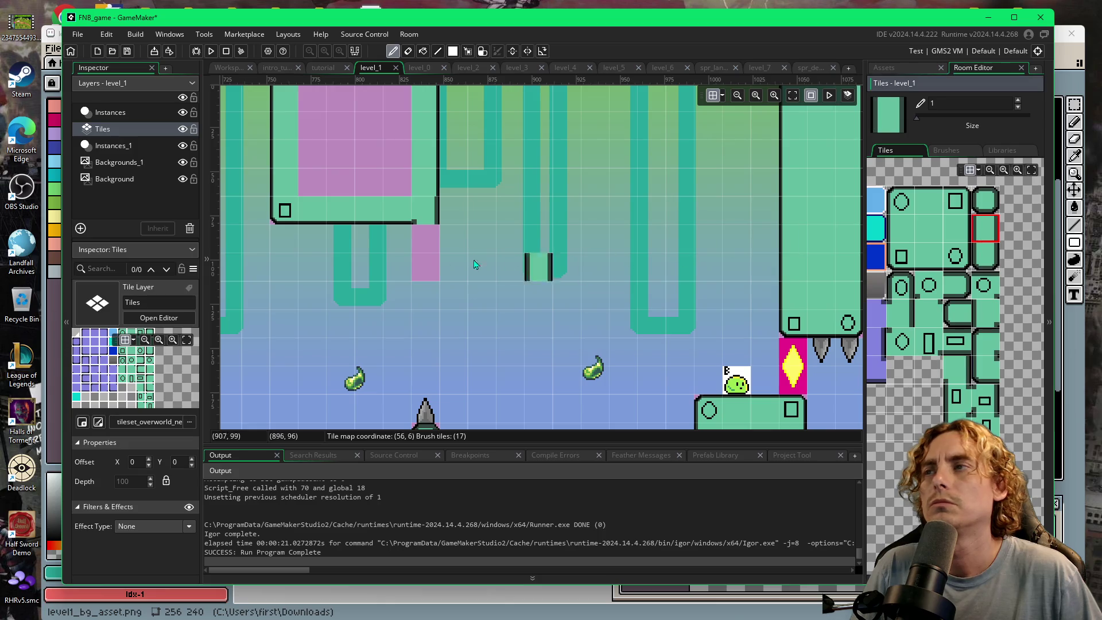
click(425, 239)
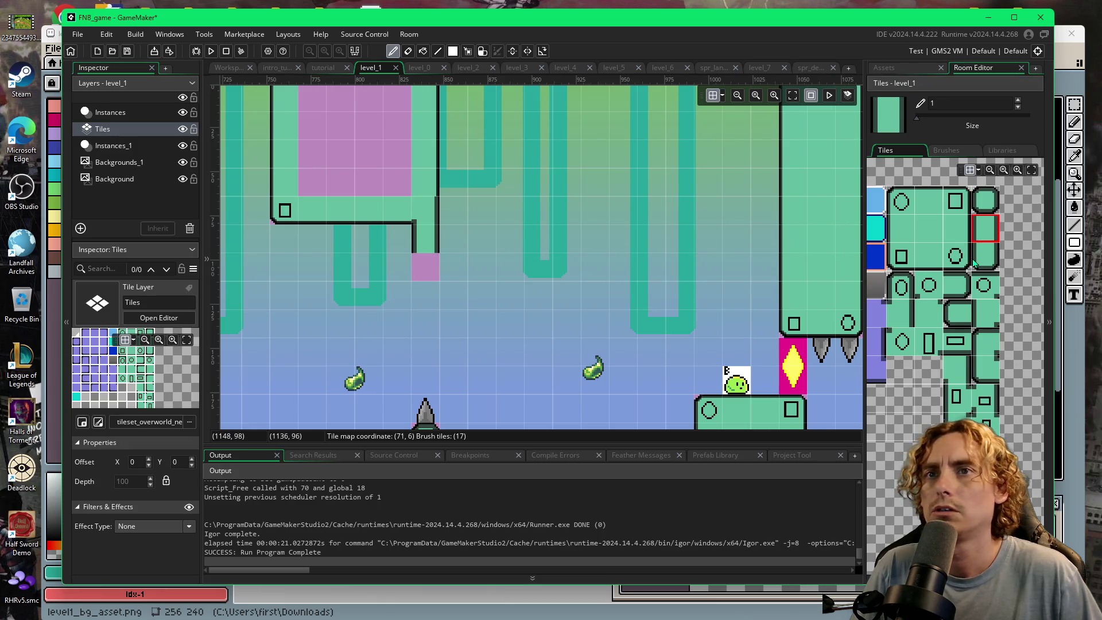
click(985, 255)
click(425, 267)
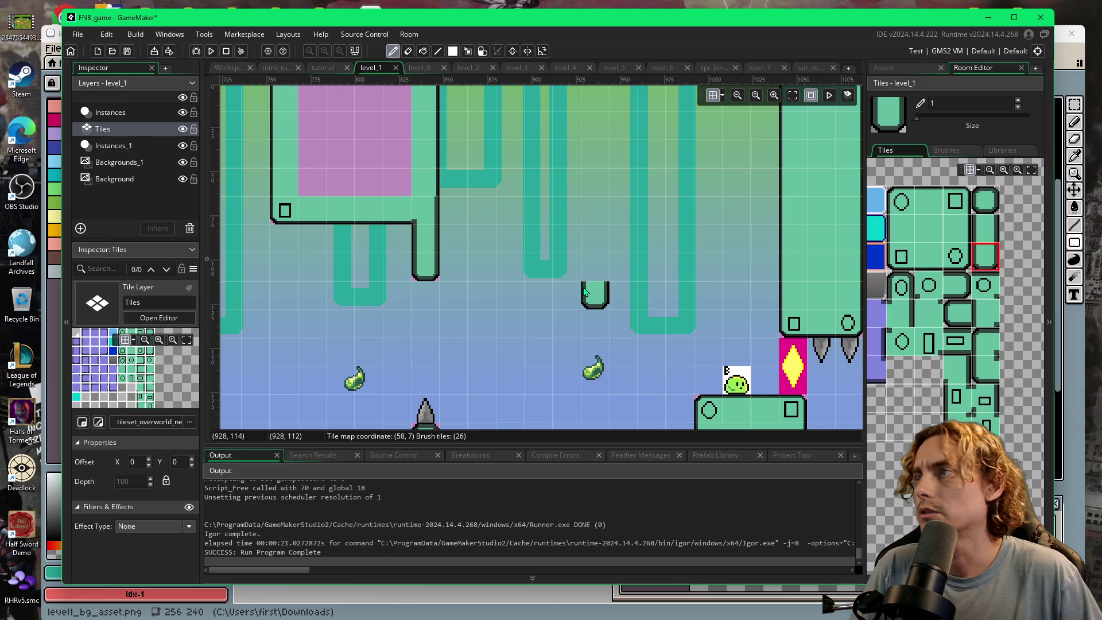
scroll(459, 230, up, 5)
mouse_move(611, 231)
mouse_down()
mouse_move(631, 314)
mouse_move(661, 249)
mouse_up()
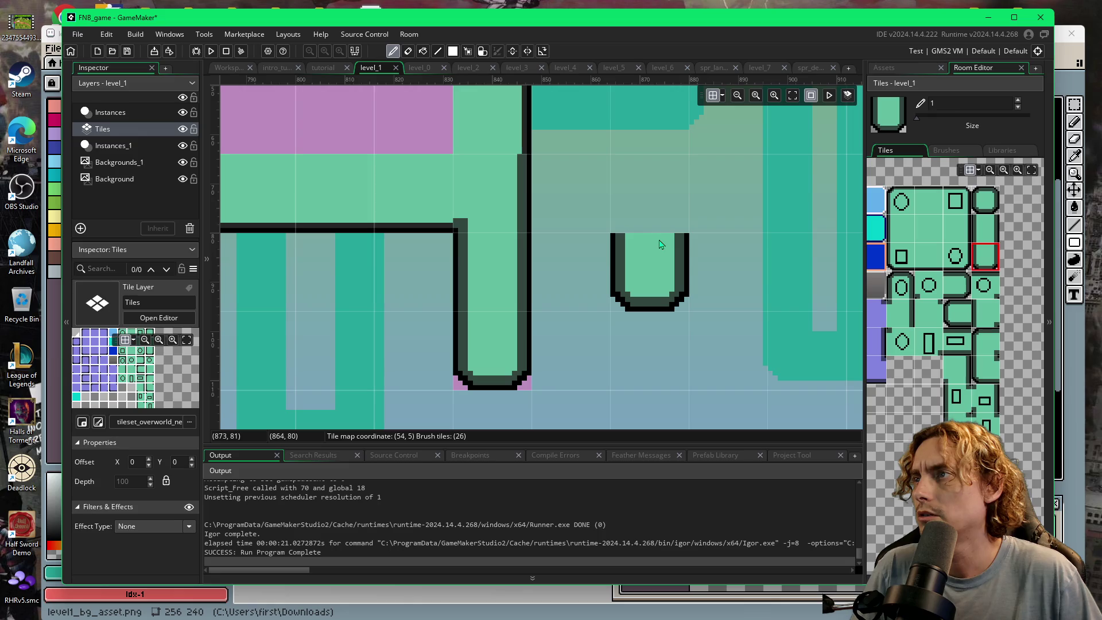
- Locate tileset_overworld_new under Tile Sets and open it in the Tile Set editor
click(884, 67)
scroll(889, 372, down, 1)
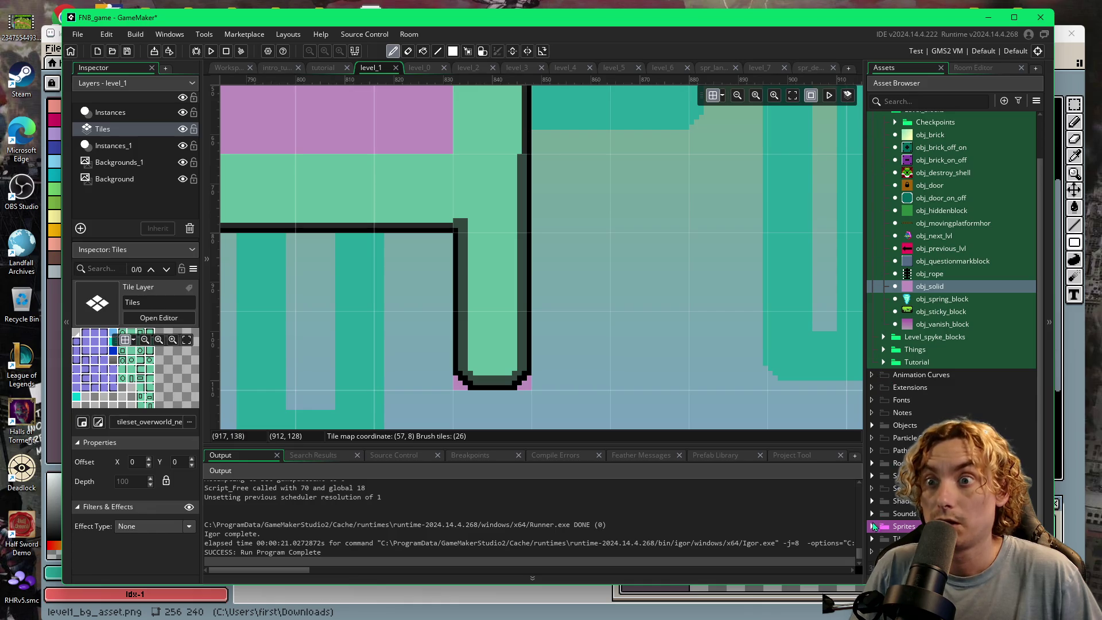
click(872, 539)
scroll(902, 506, down, 2)
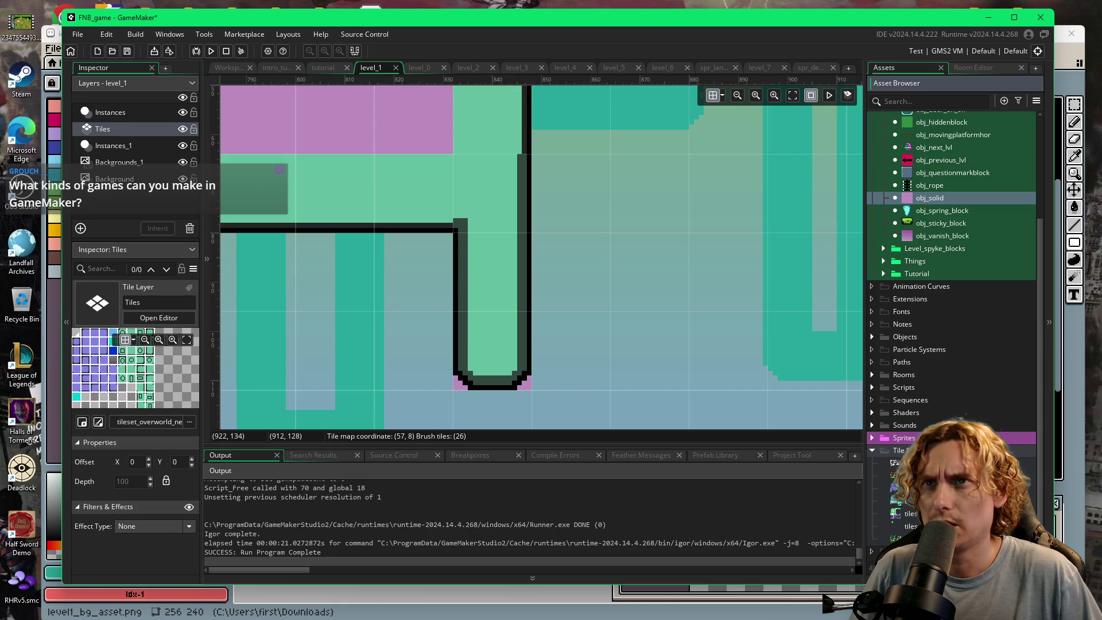
click(978, 71)
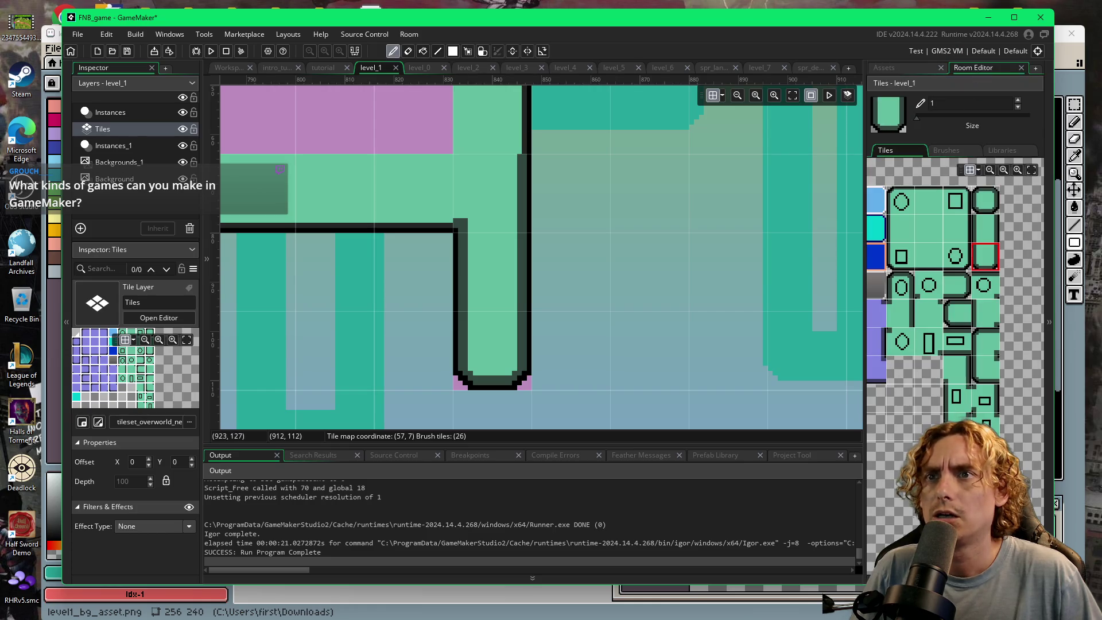
scroll(953, 287, up, 2)
scroll(953, 287, down, 2)
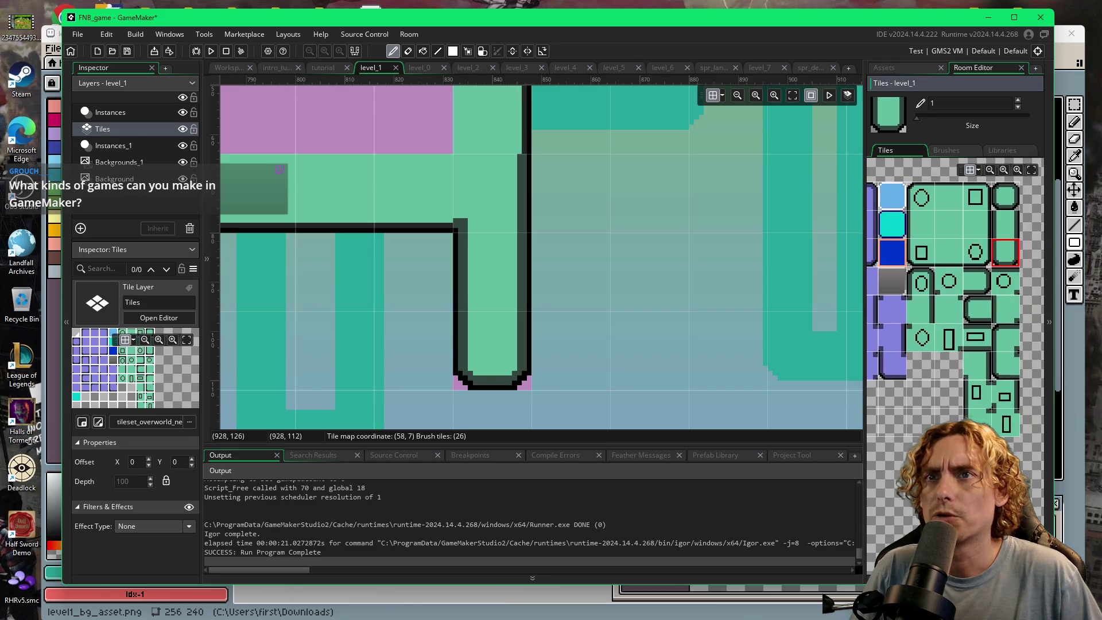
click(921, 70)
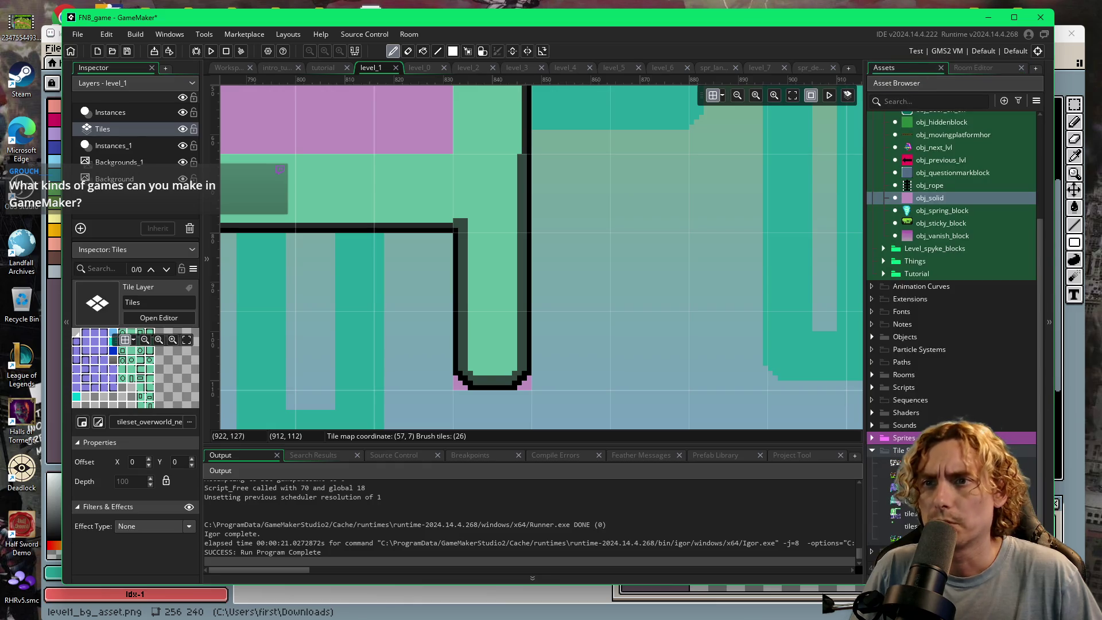
double_click(898, 488)
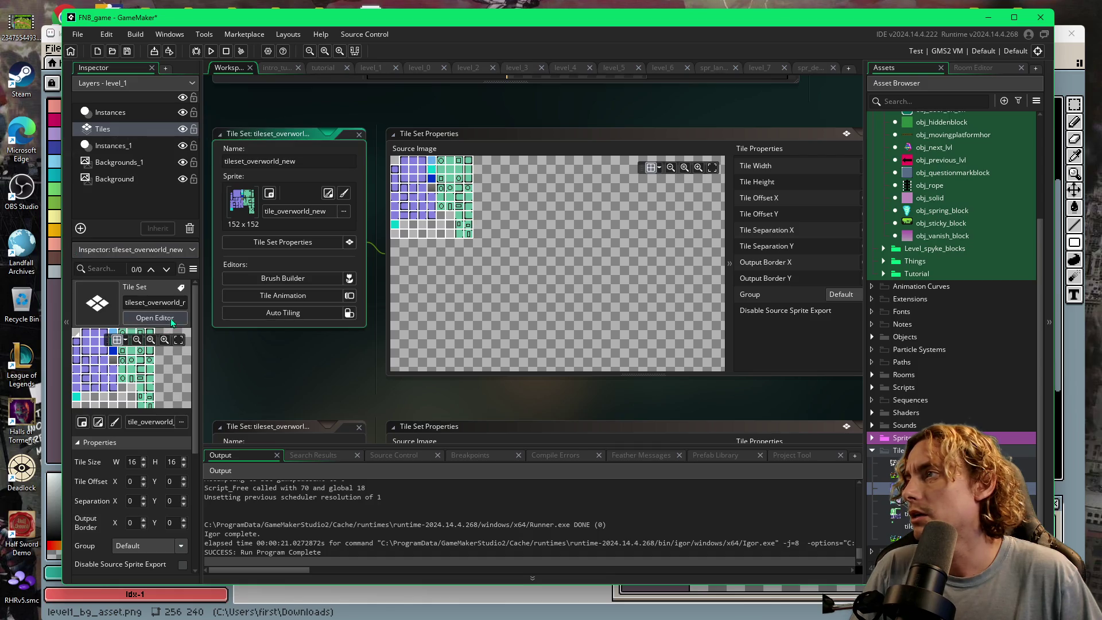
- Open the tileset image, eyedrop its green tile colour, and return to the level_1 room
click(328, 193)
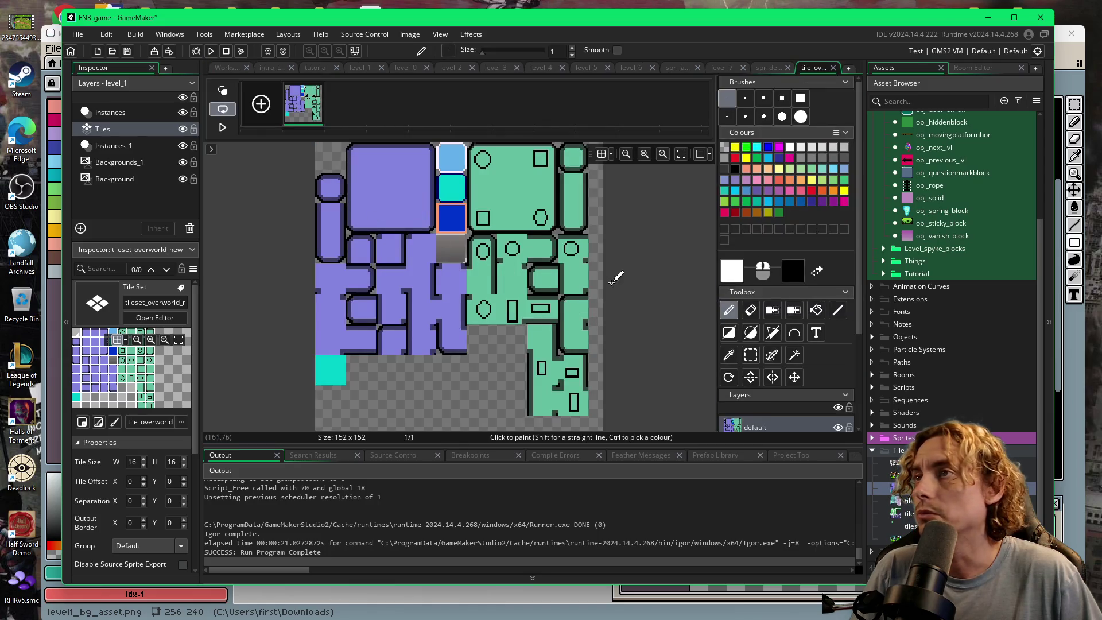
scroll(596, 270, up, 2)
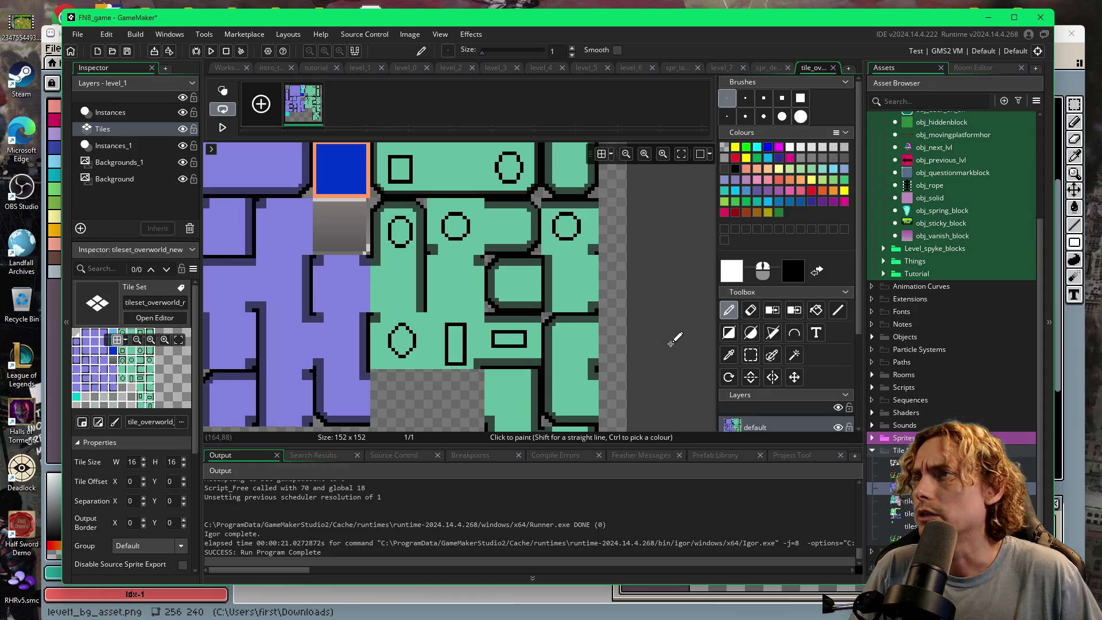
drag(684, 364, 682, 266)
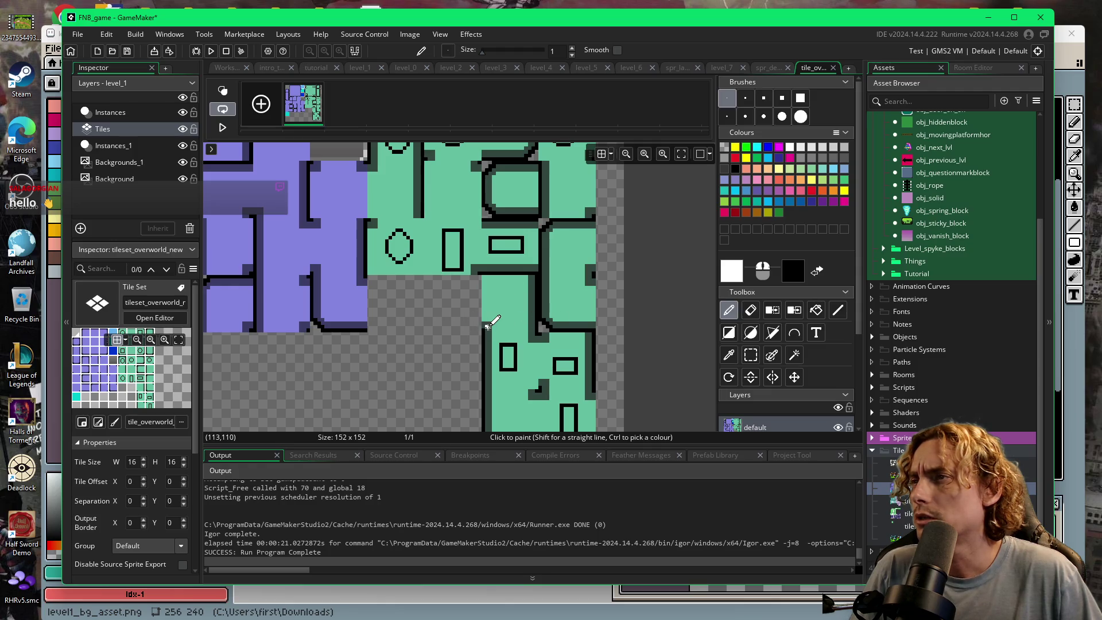
drag(443, 320, 431, 290)
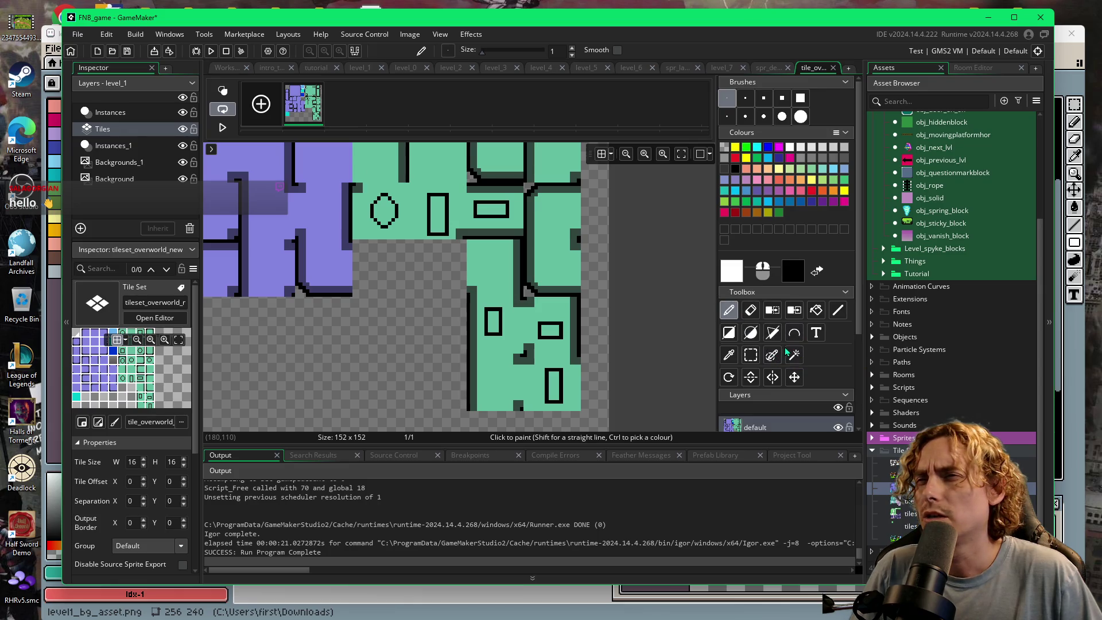
click(728, 355)
click(494, 273)
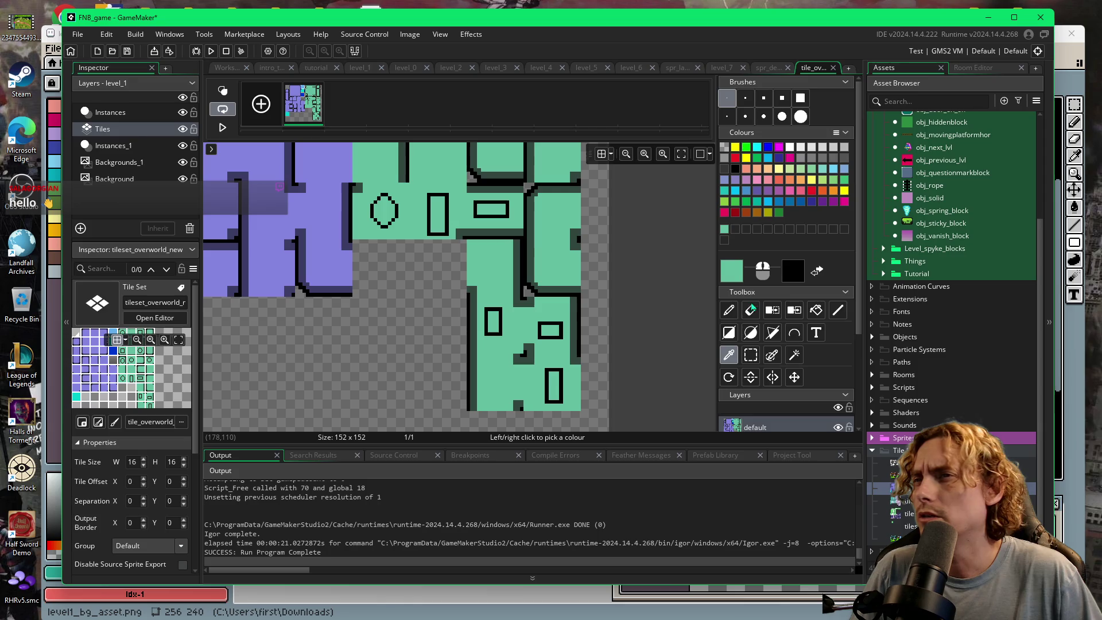
click(730, 310)
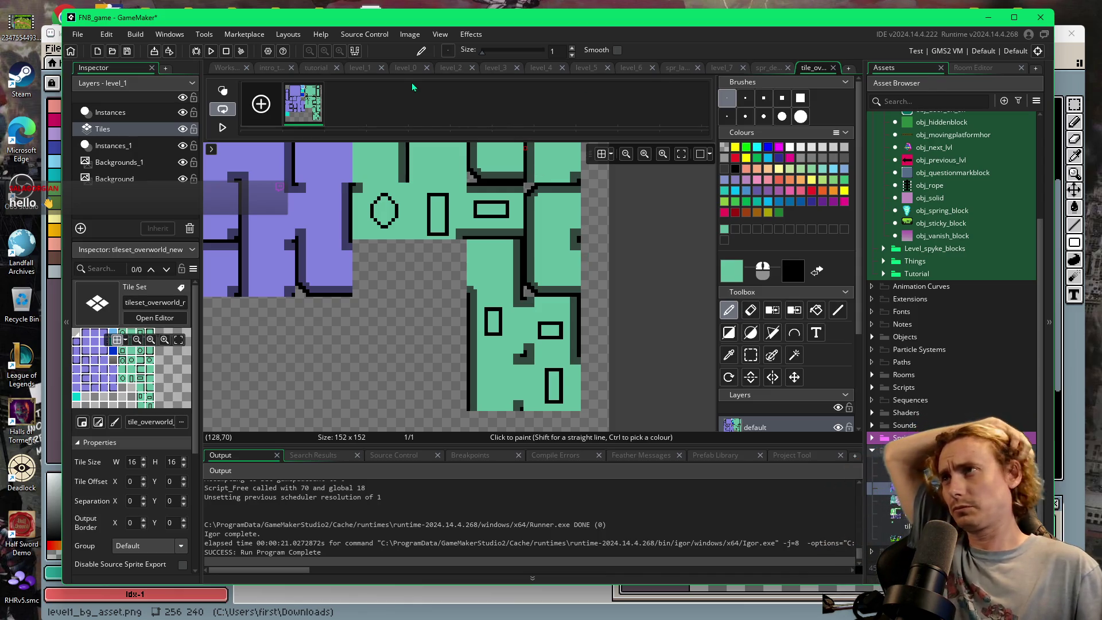
click(364, 69)
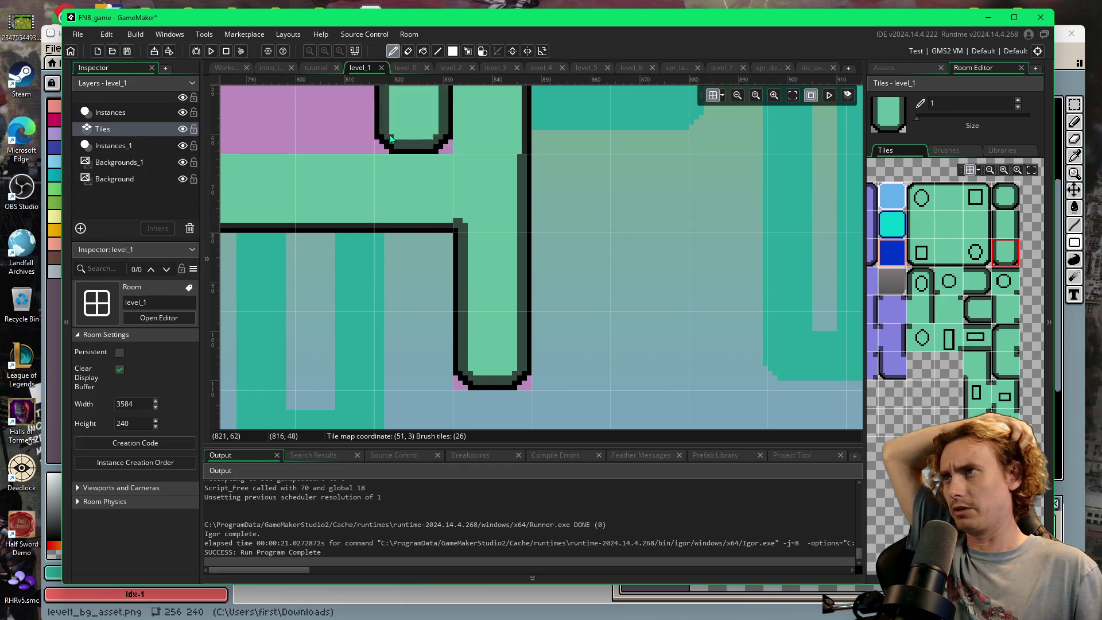
- Open the tileset sprite, pick black with the colour picker, choose Fill, and return to level_1
click(229, 67)
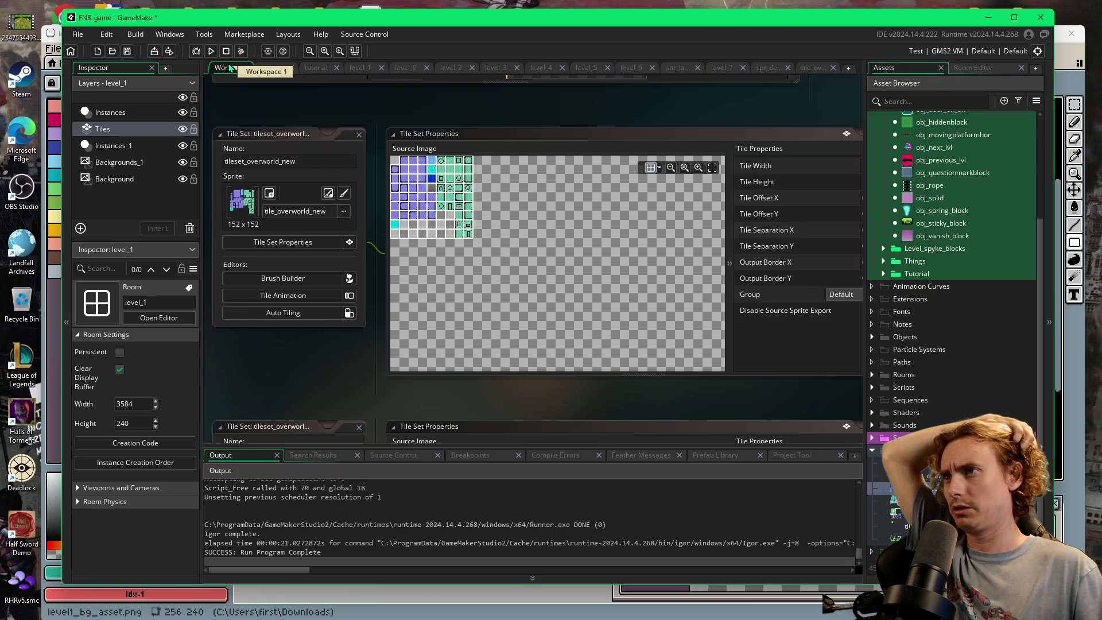
click(344, 193)
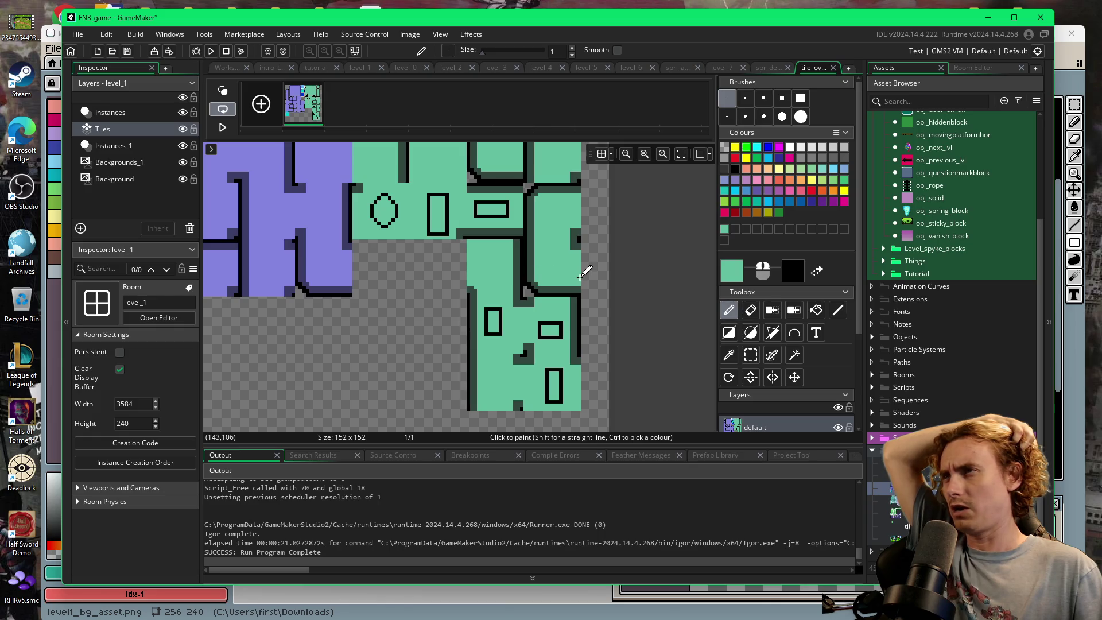
click(729, 355)
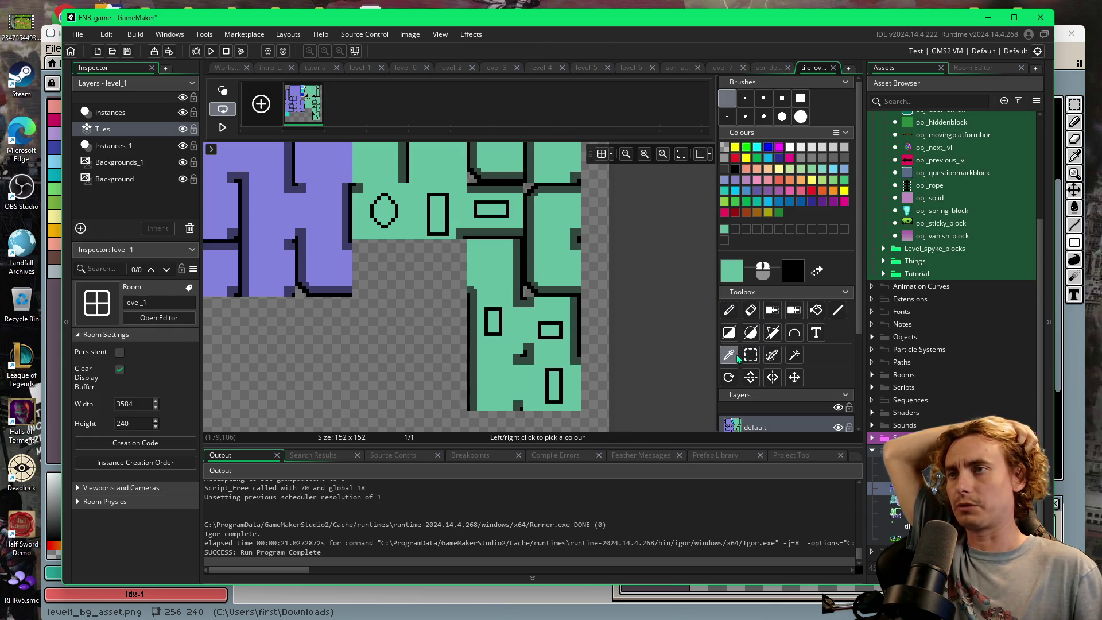
click(526, 250)
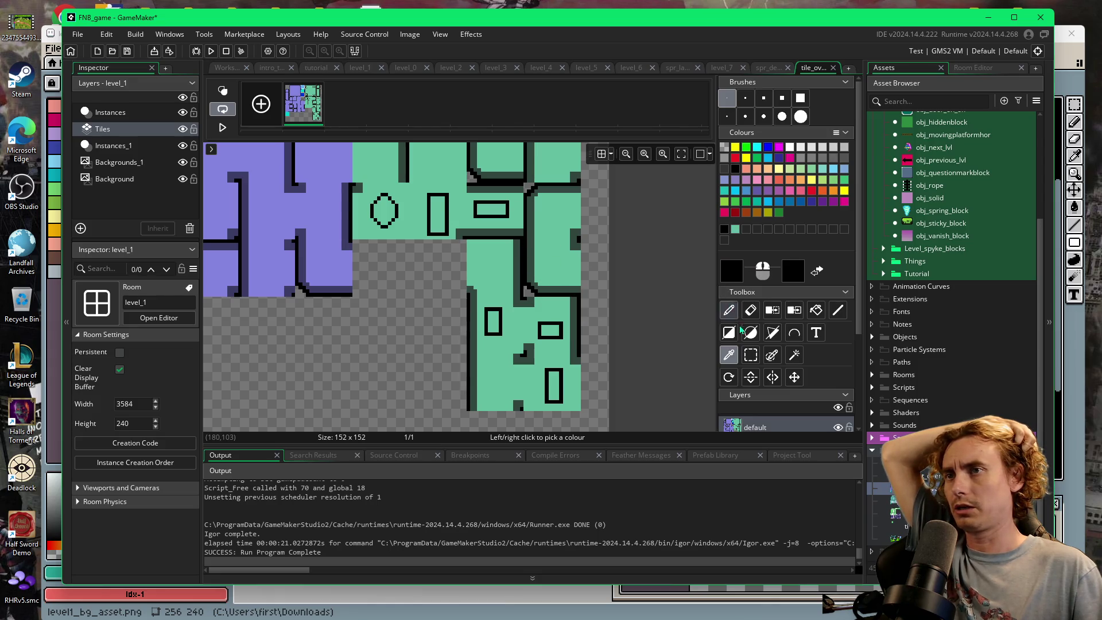
click(816, 310)
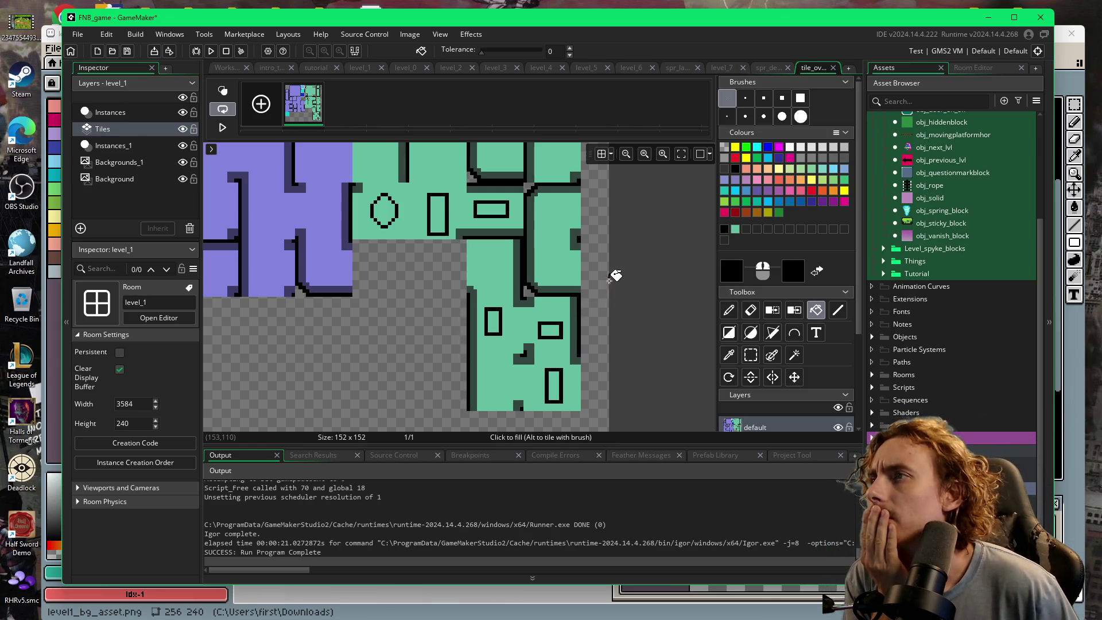
click(359, 67)
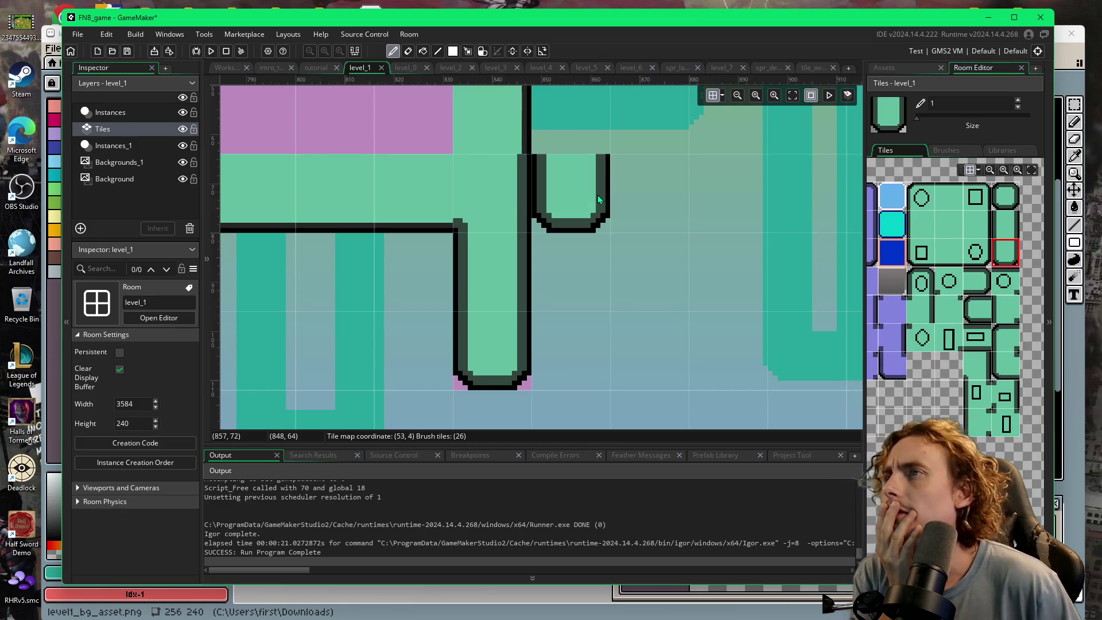
scroll(754, 380, up, 2)
scroll(754, 380, down, 1)
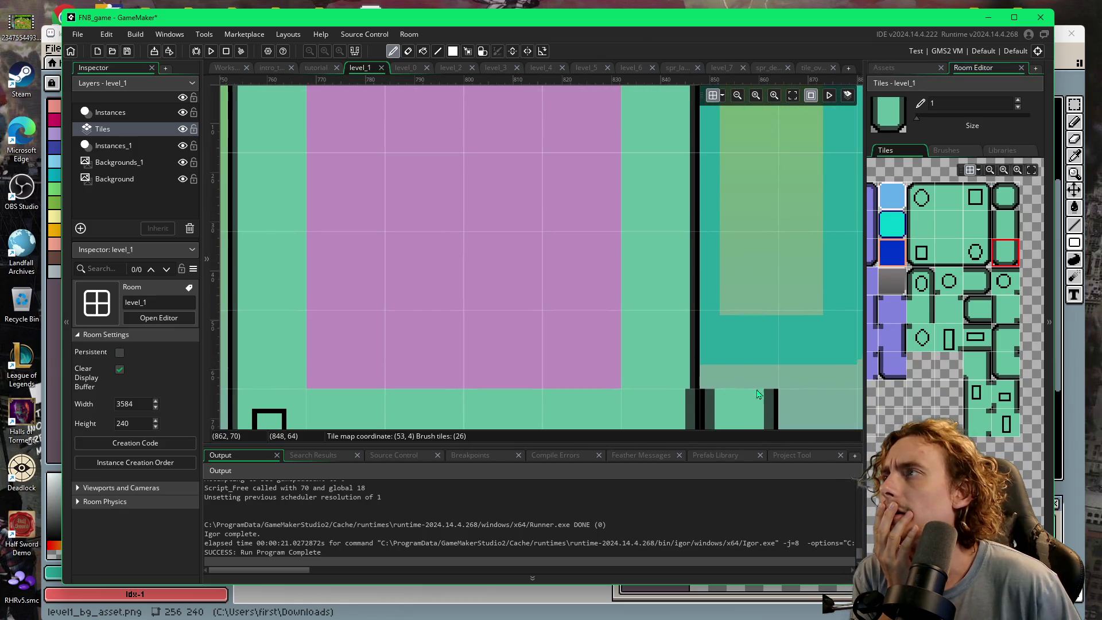
scroll(785, 314, up, 1)
mouse_move(785, 314)
mouse_down()
mouse_move(795, 232)
mouse_move(637, 235)
mouse_move(603, 201)
mouse_up()
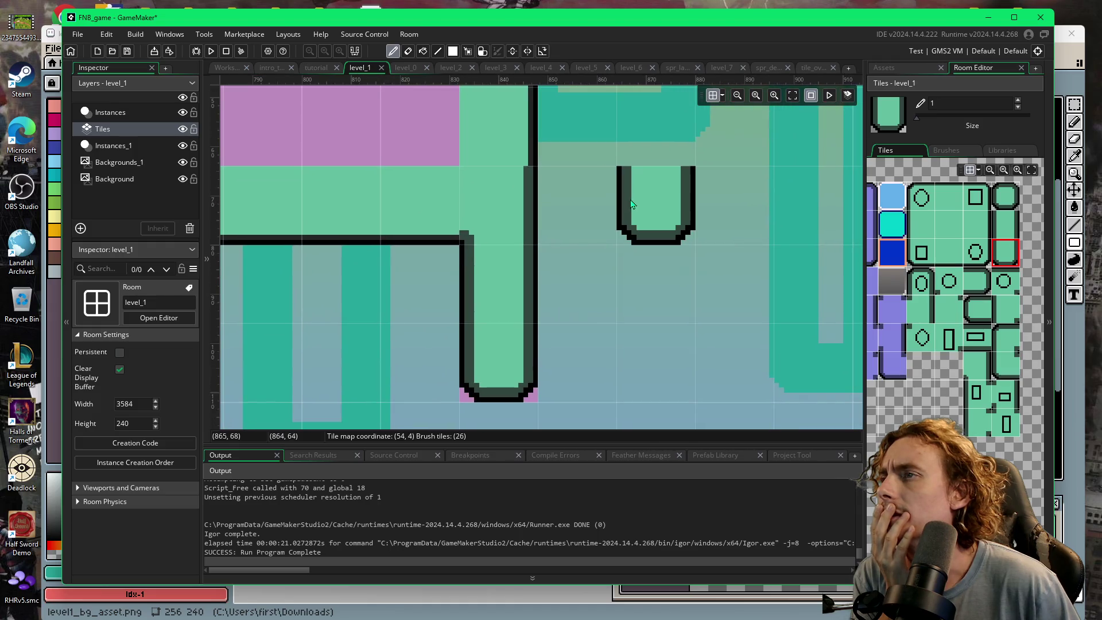
scroll(663, 232, down, 4)
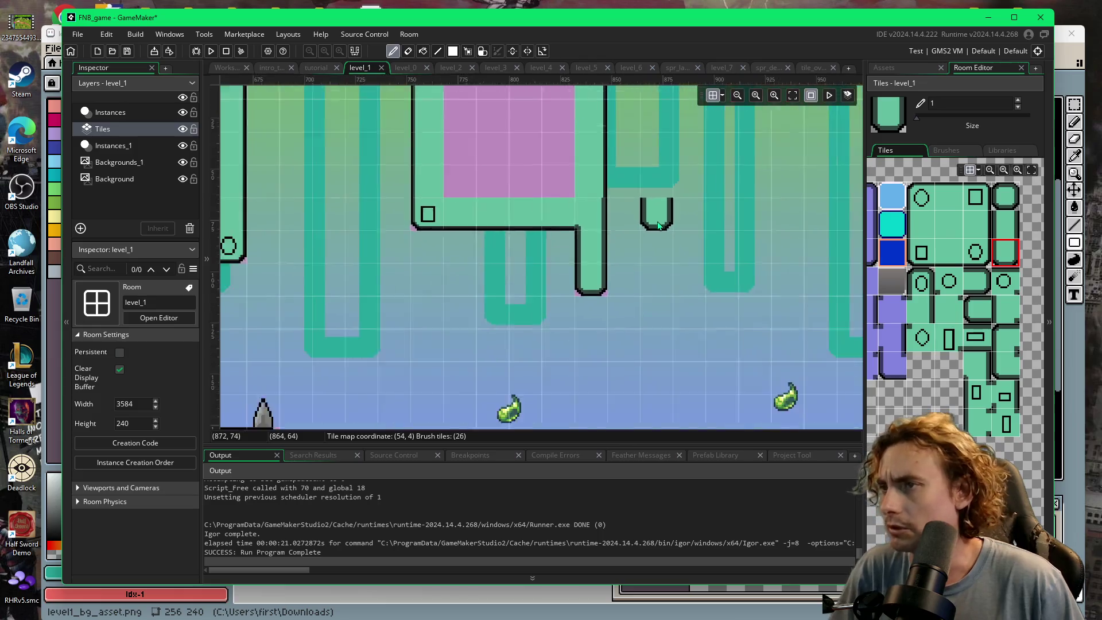
scroll(731, 278, right, 5)
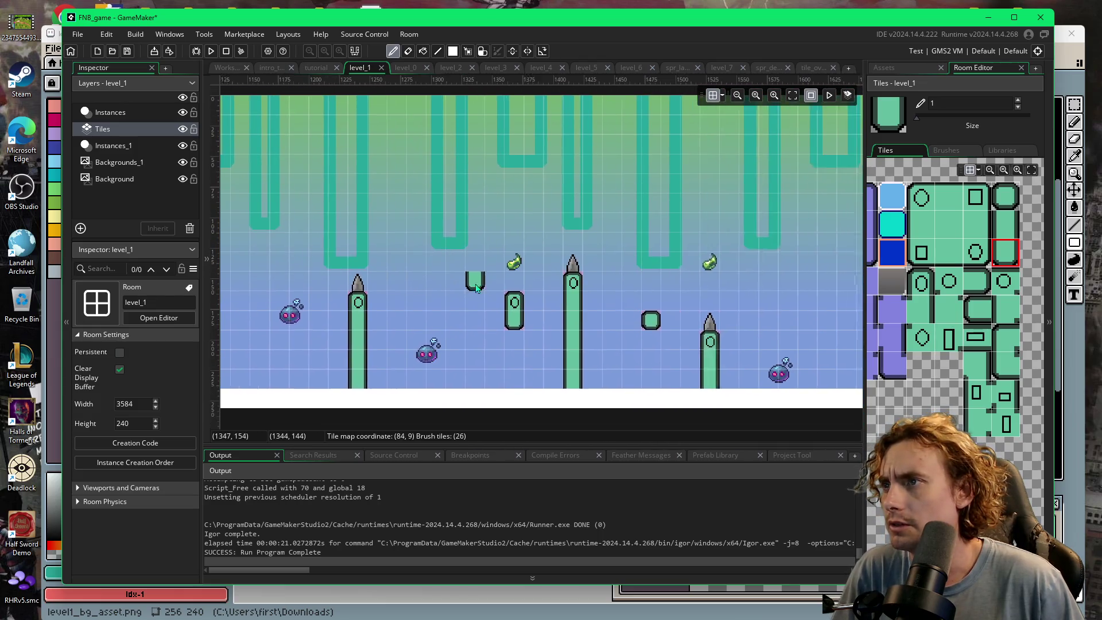
scroll(689, 300, right, 1)
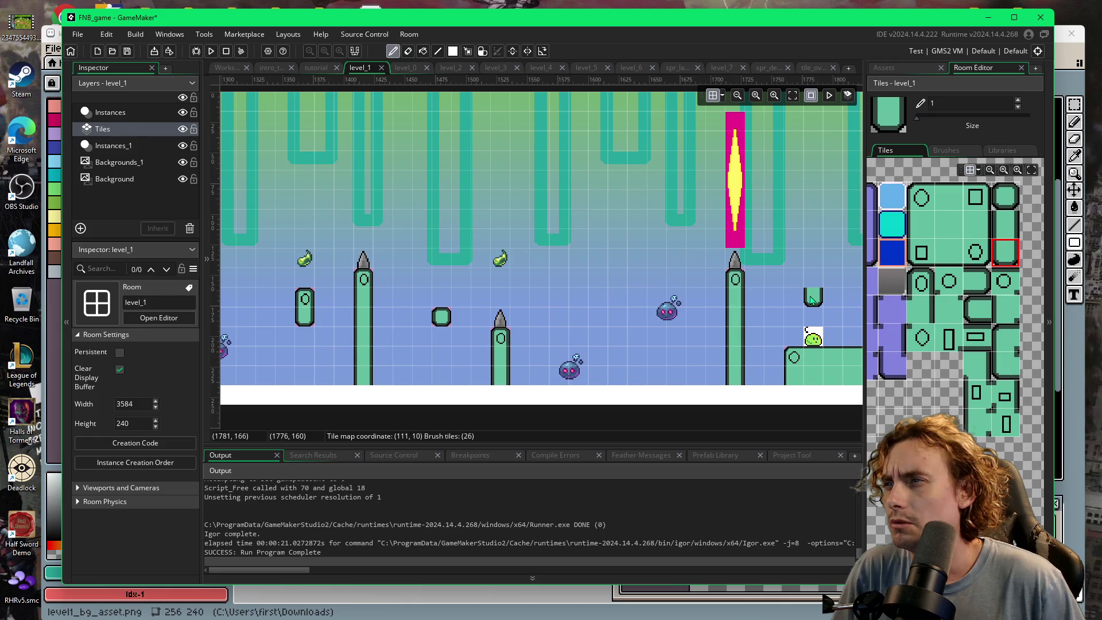
scroll(811, 299, right, 5)
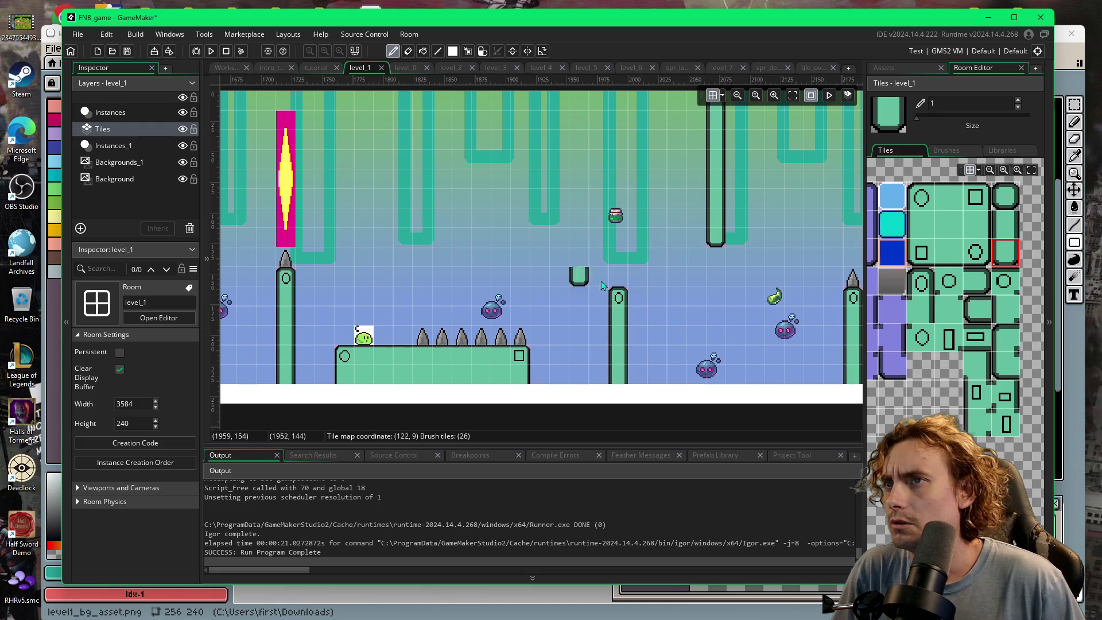
scroll(529, 289, left, 10)
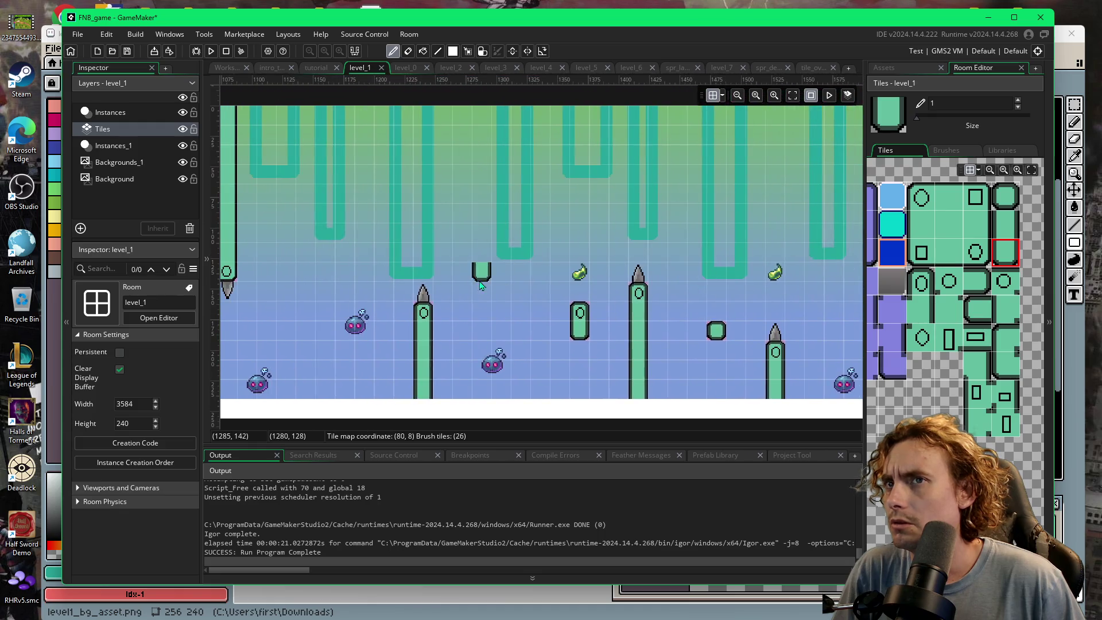
scroll(425, 279, left, 3)
drag(432, 285, 569, 287)
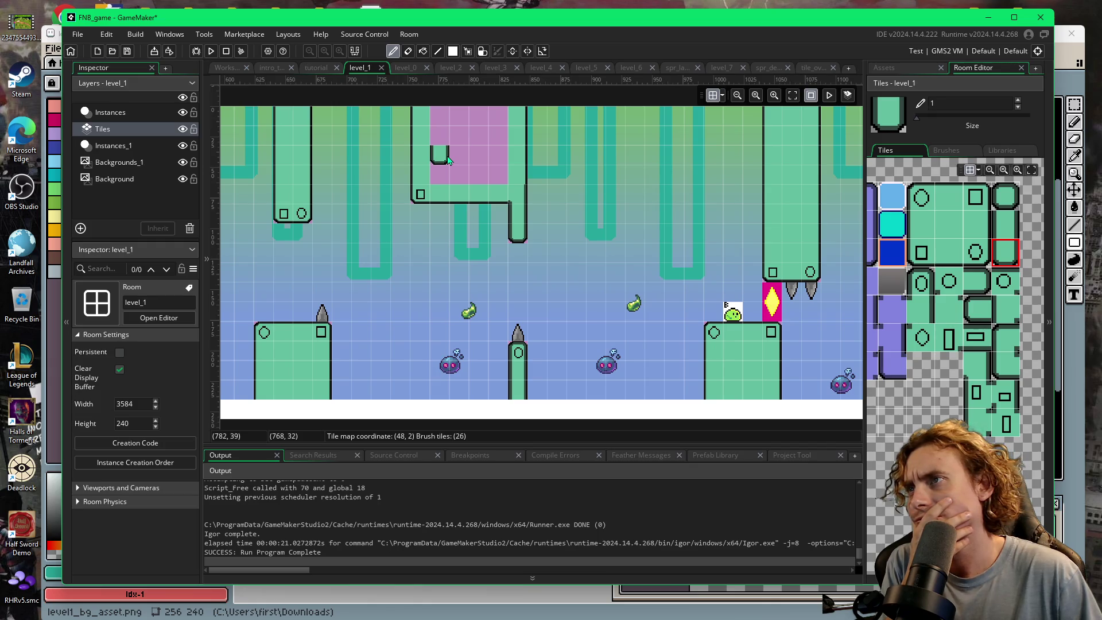
click(217, 73)
- Open the tile_ov sprite image from the tileset window for pixel editing
click(340, 191)
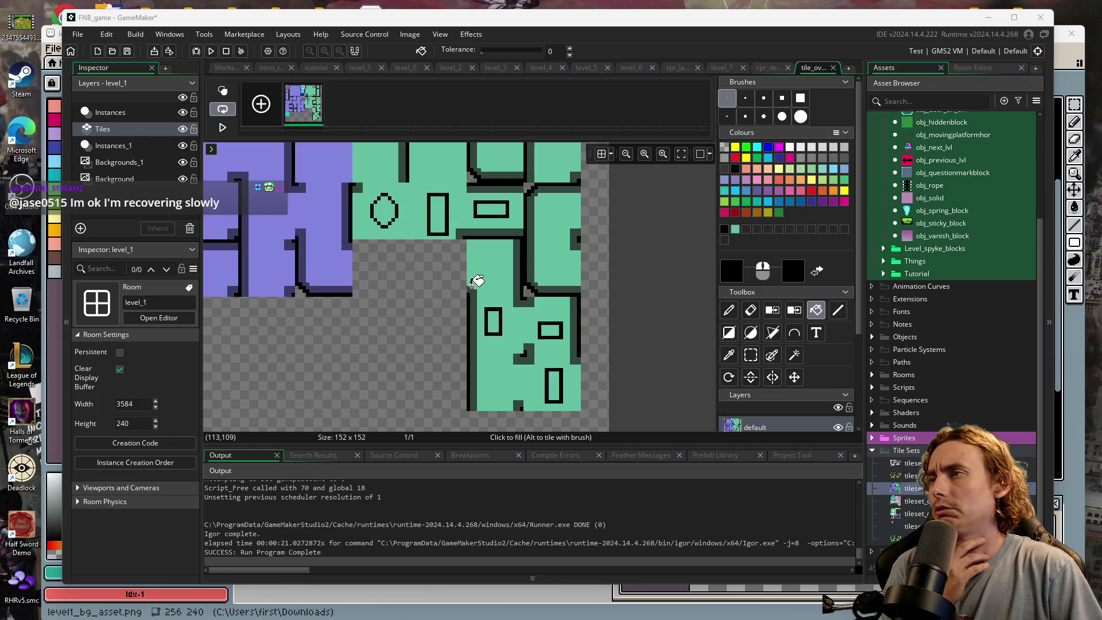
- Sample the tile's dark teal outline colour and switch to the line tool
scroll(551, 321, up, 5)
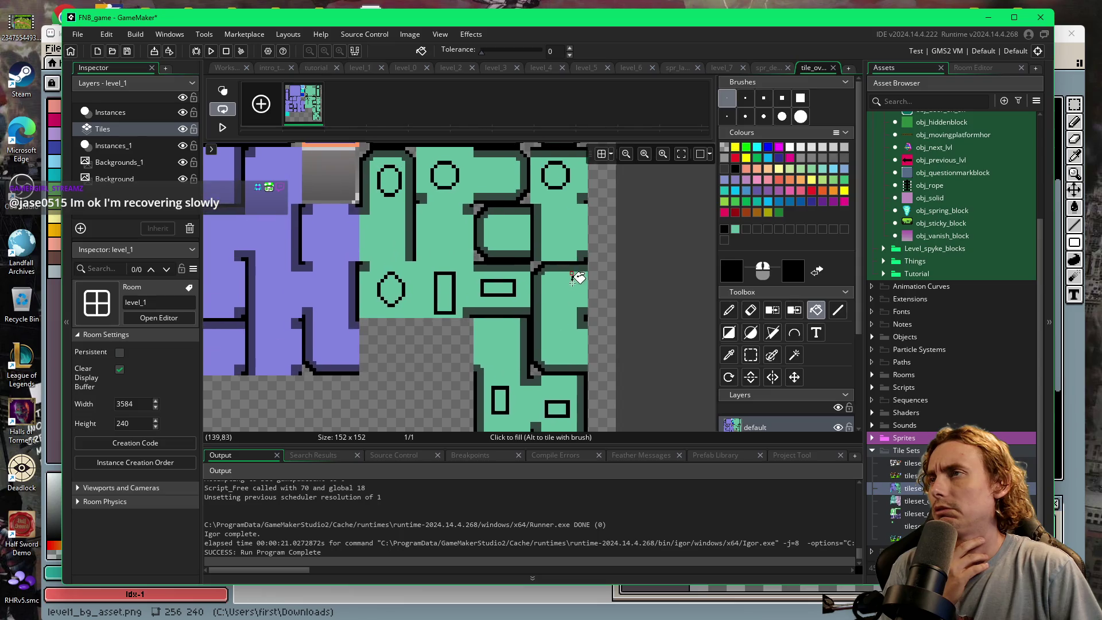
scroll(574, 345, up, 3)
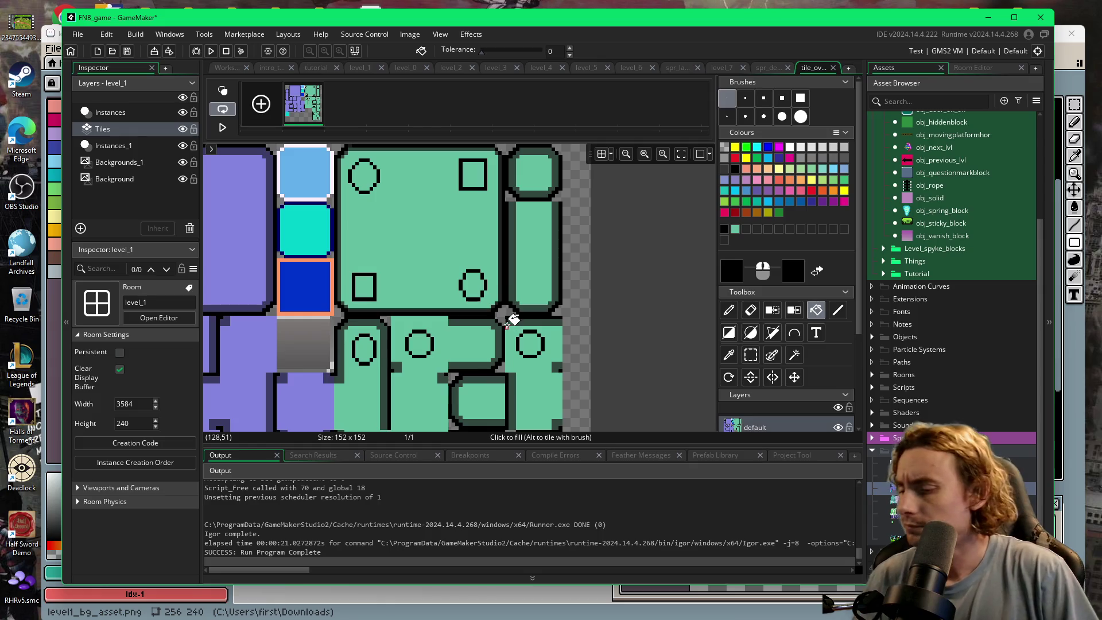
scroll(509, 314, up, 3)
scroll(533, 272, down, 3)
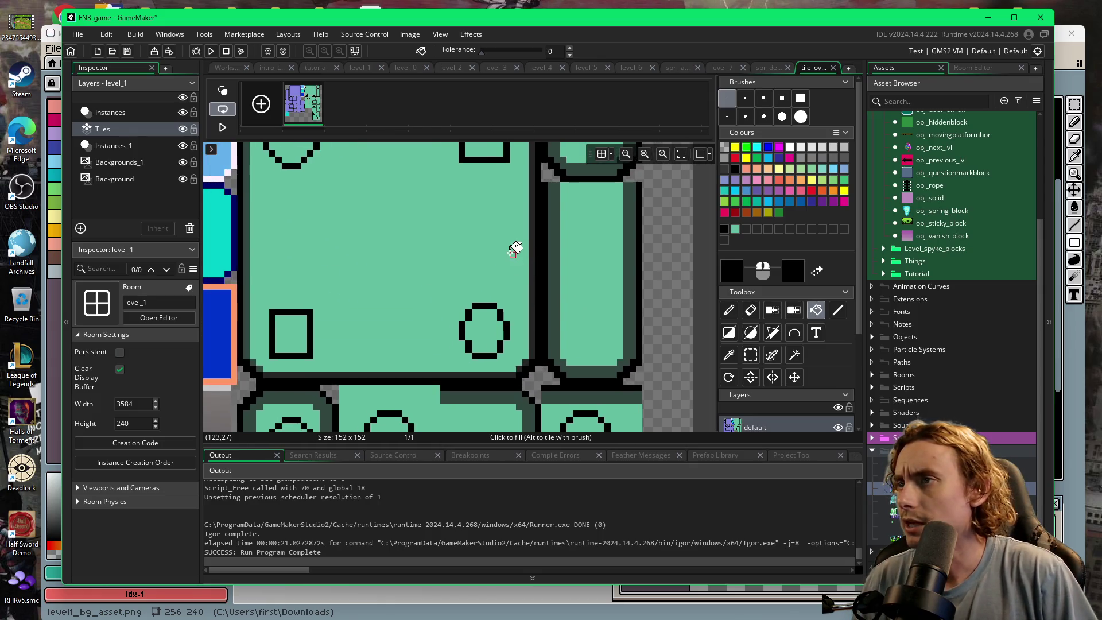
scroll(569, 300, up, 1)
scroll(569, 302, down, 1)
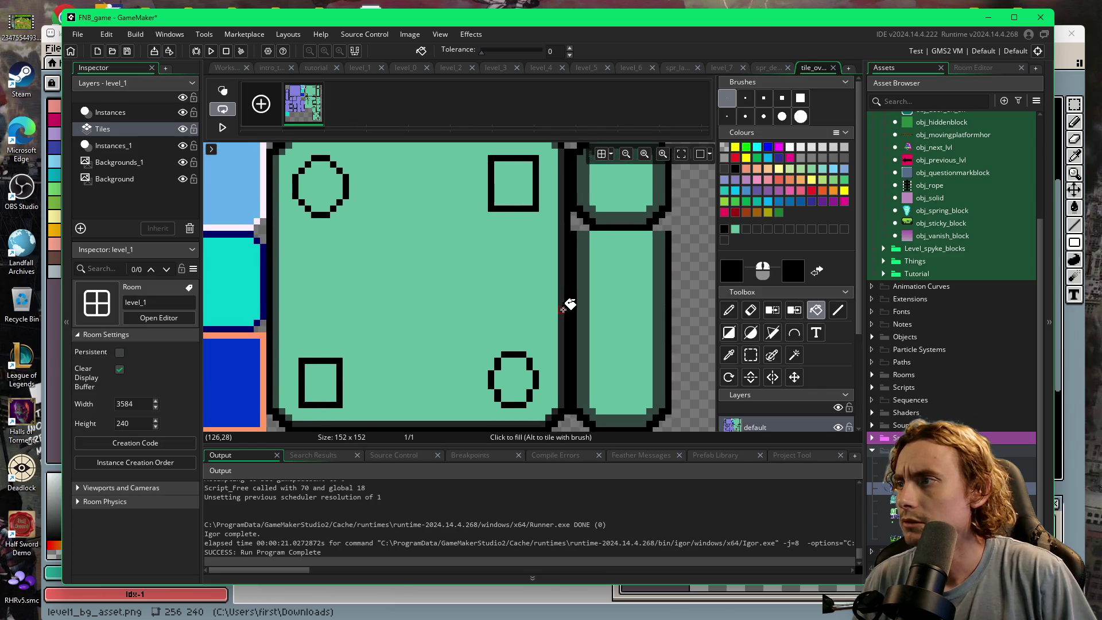
scroll(568, 303, up, 1)
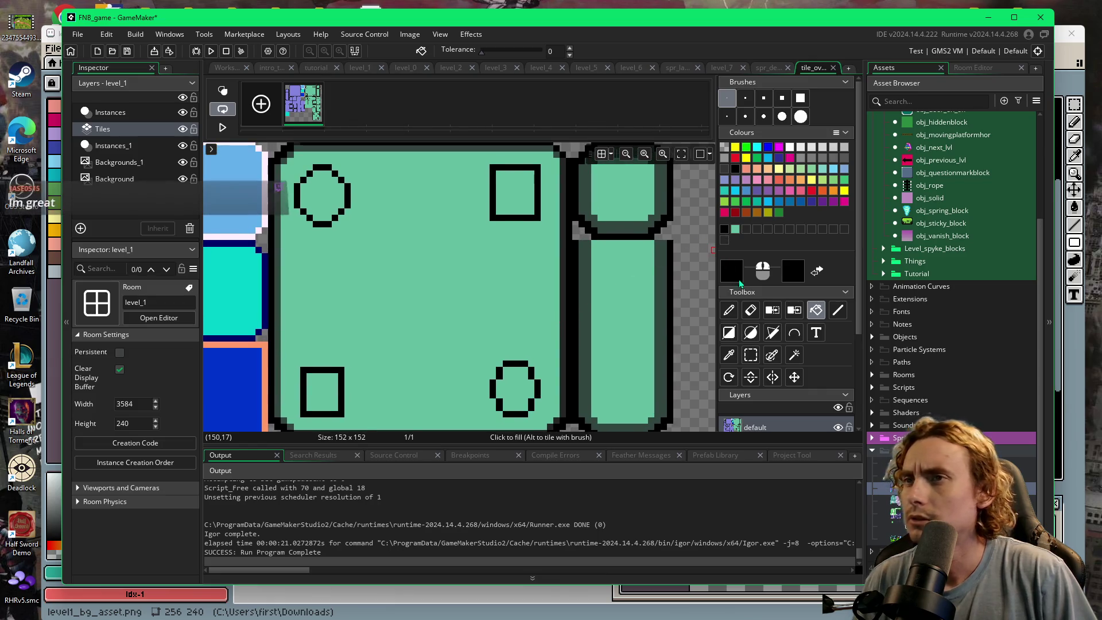
click(729, 355)
click(513, 149)
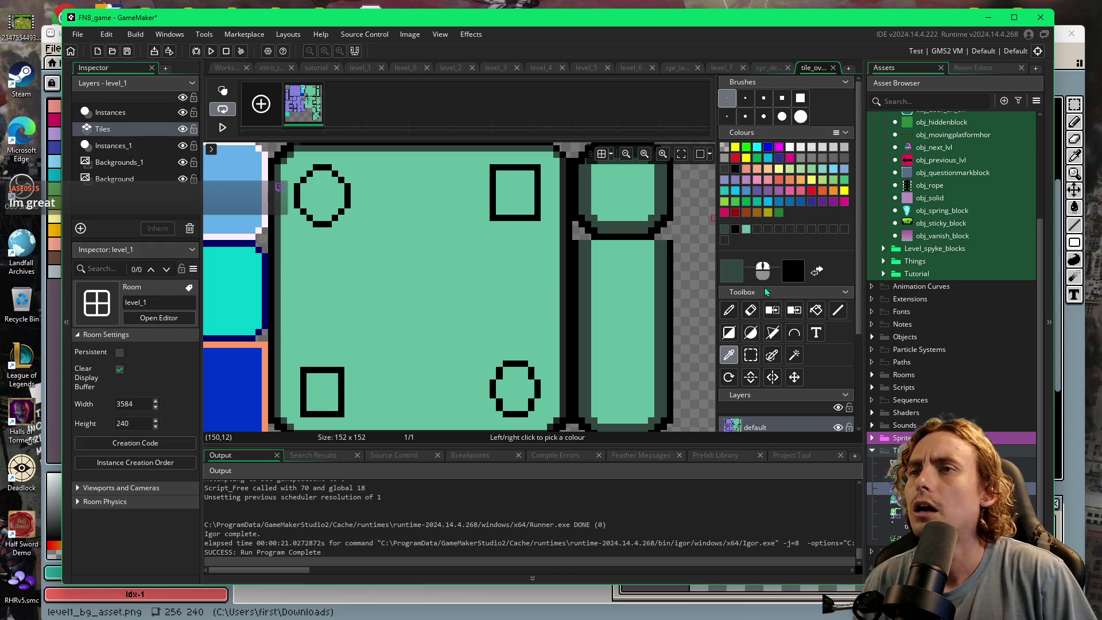
click(729, 310)
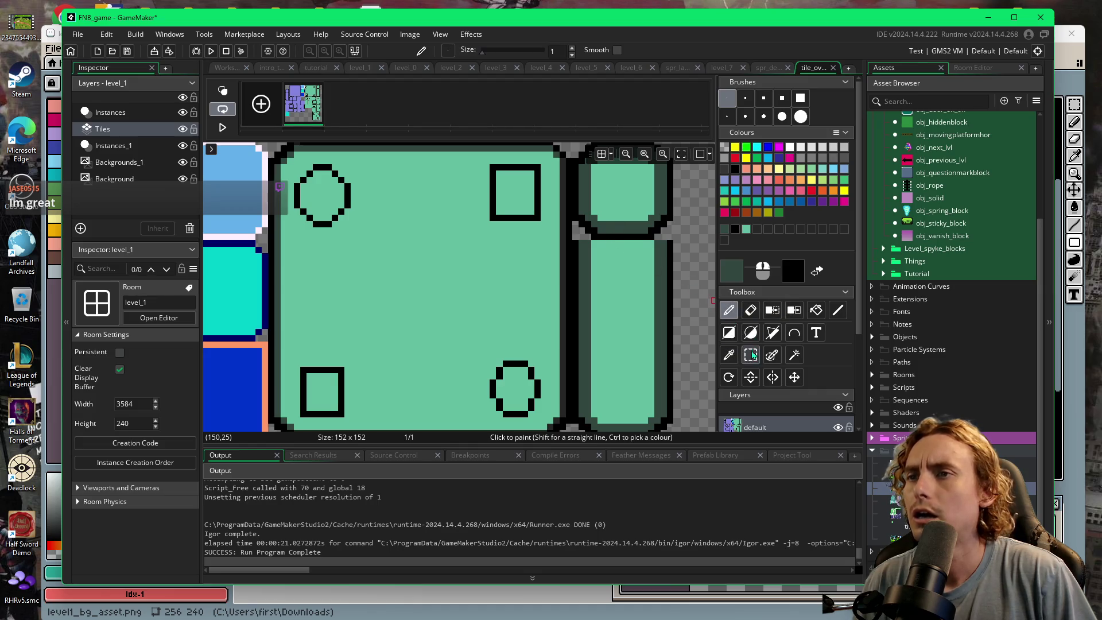
click(841, 317)
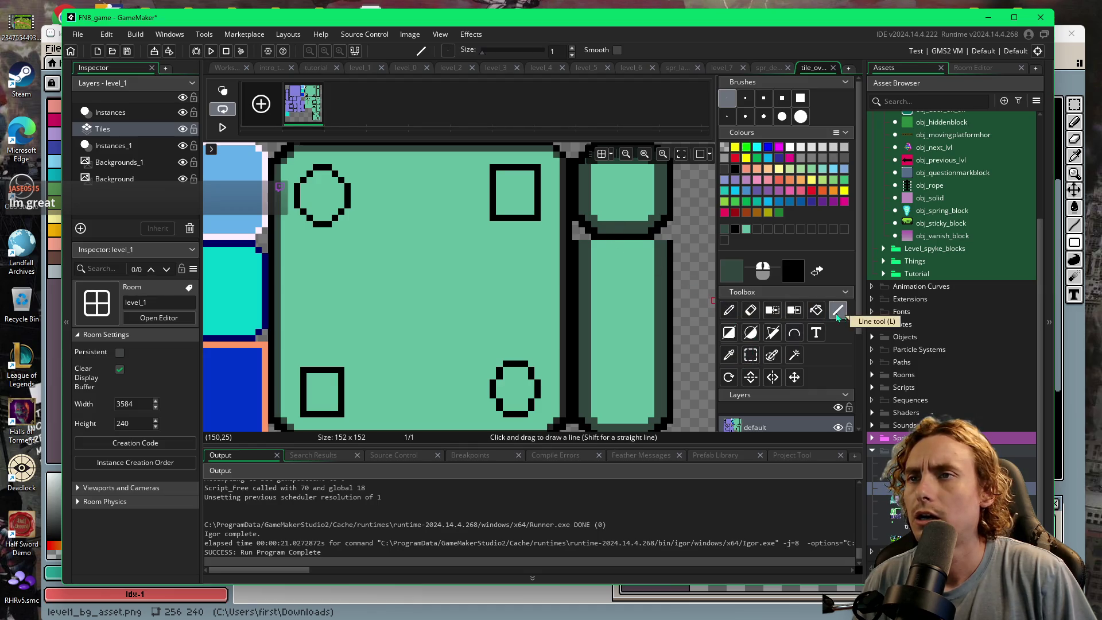
- Draw dark lines along the tile's top, left and bottom edges, fill the vertical border gap, then return to level_1
mouse_move(420, 159)
mouse_down()
mouse_move(298, 160)
mouse_move(537, 169)
mouse_move(556, 159)
mouse_move(559, 418)
mouse_move(545, 159)
mouse_up()
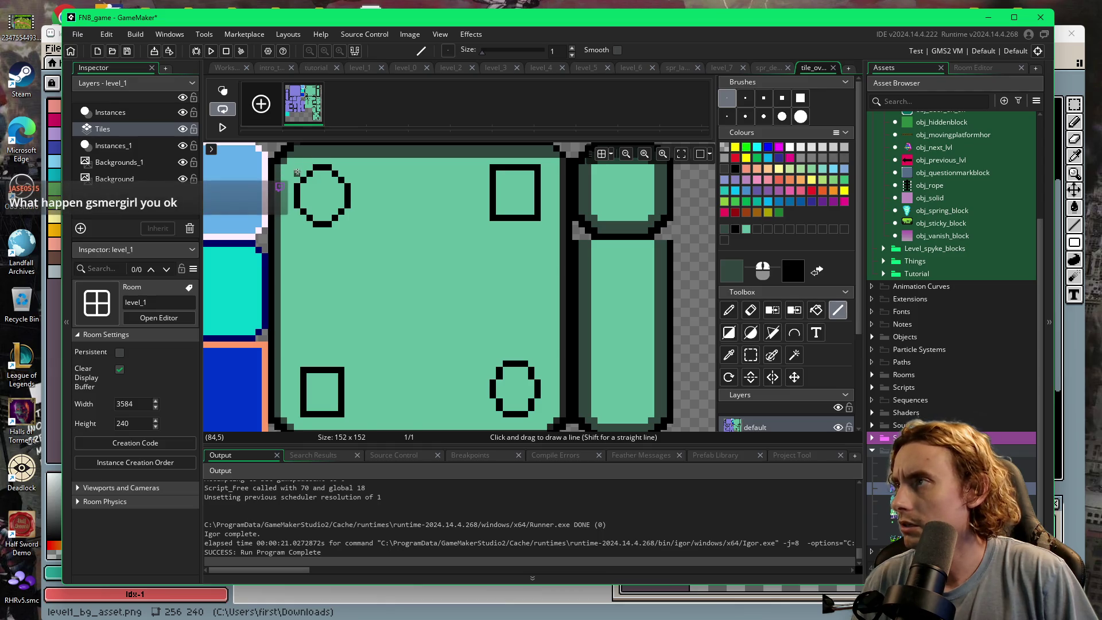
drag(284, 166, 283, 413)
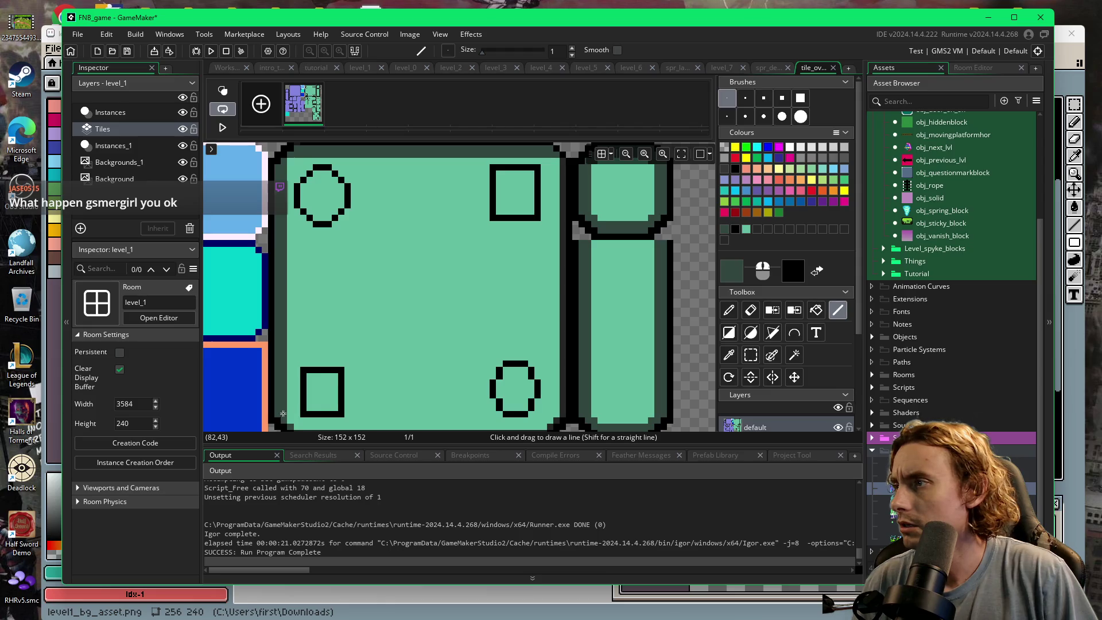
scroll(347, 394, down, 2)
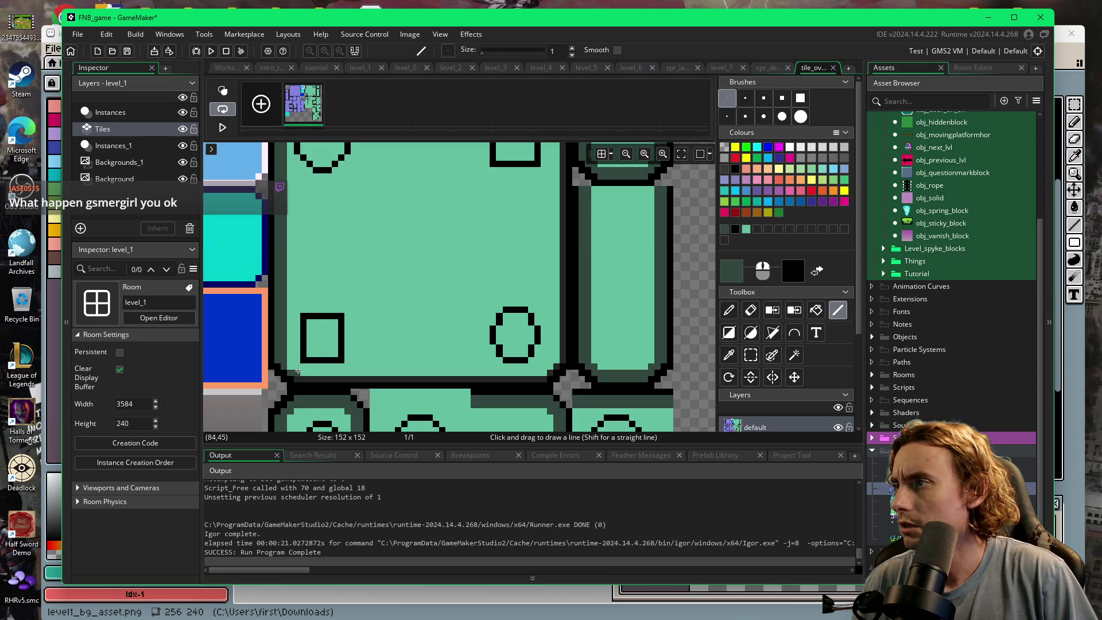
drag(299, 371, 547, 375)
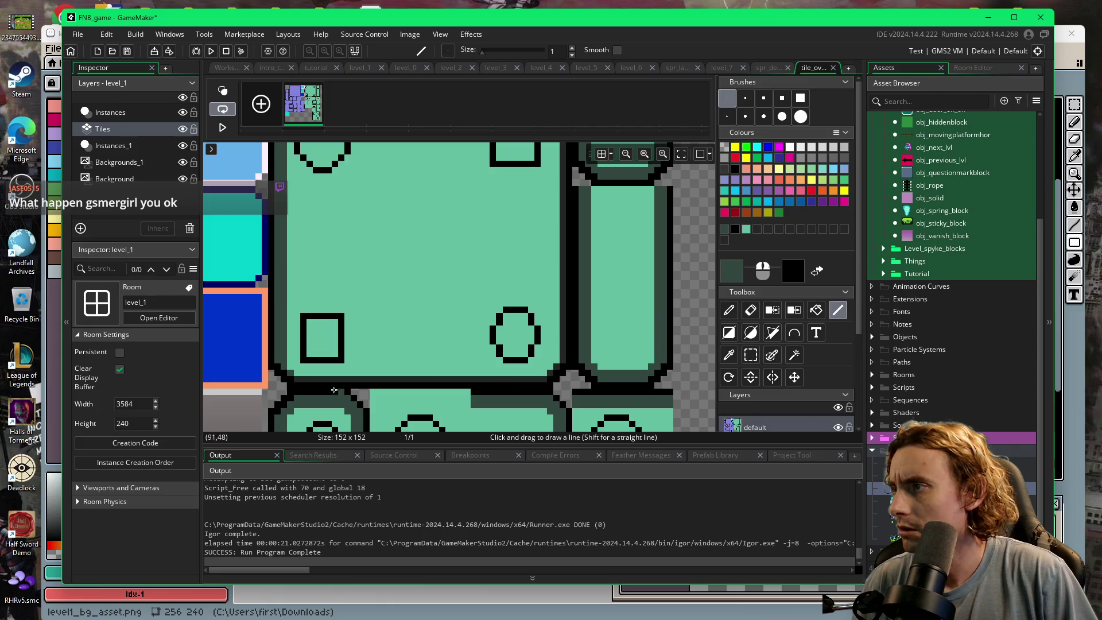
mouse_move(302, 375)
mouse_down()
mouse_move(540, 372)
mouse_move(553, 360)
mouse_move(555, 155)
mouse_up()
scroll(527, 187, up, 3)
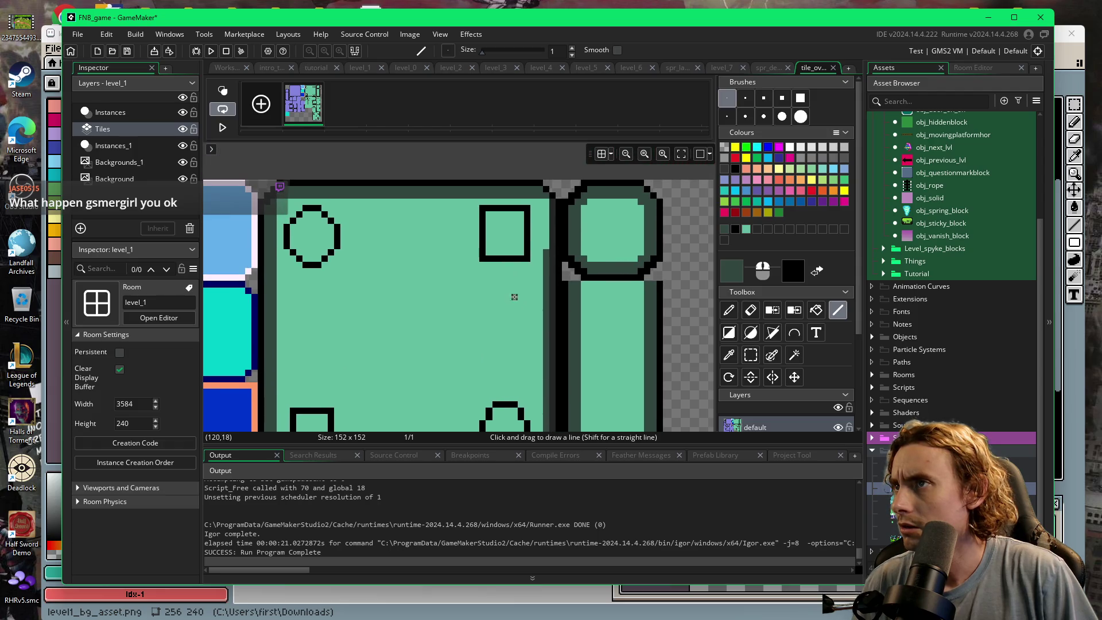
drag(546, 205, 546, 252)
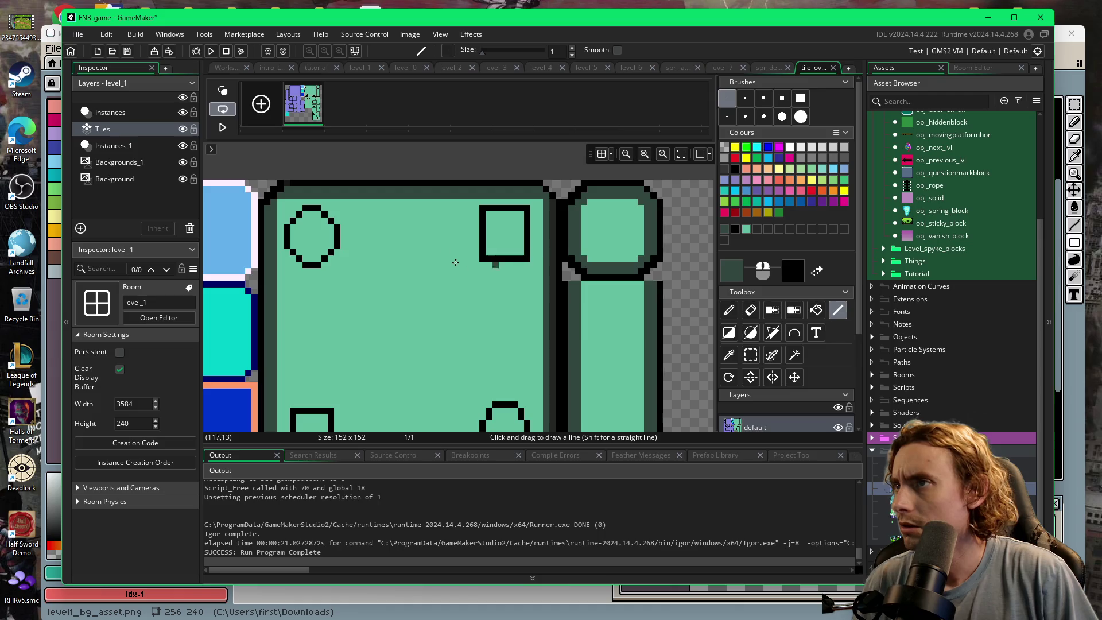
click(368, 67)
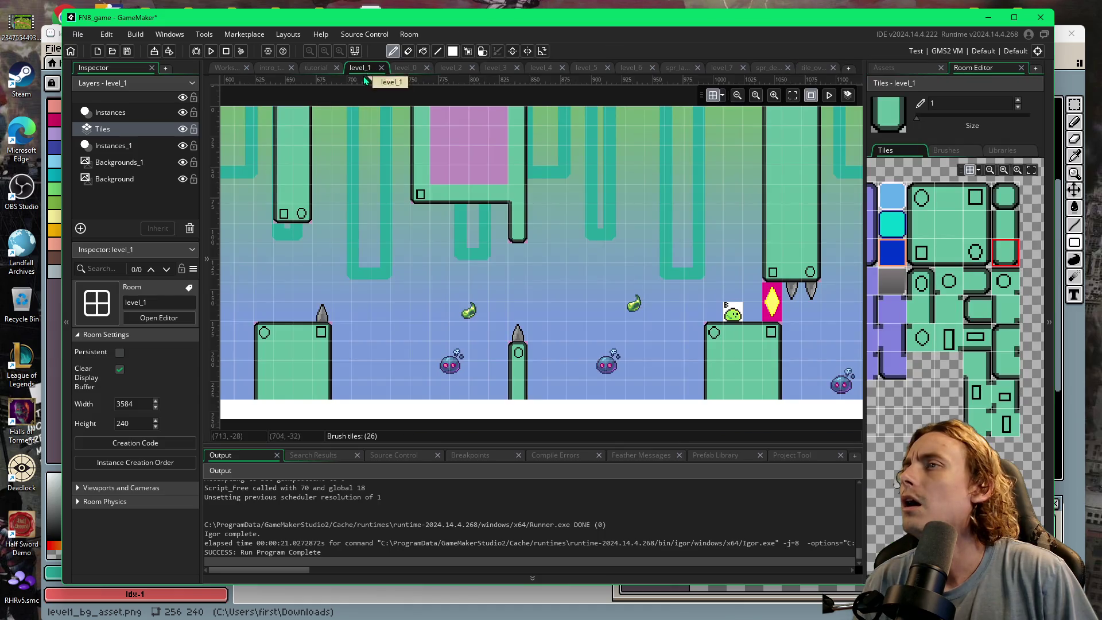
- Zoom into the ceiling, then open the tileset_overworld_new sprite from the tile set workspace
scroll(586, 191, up, 4)
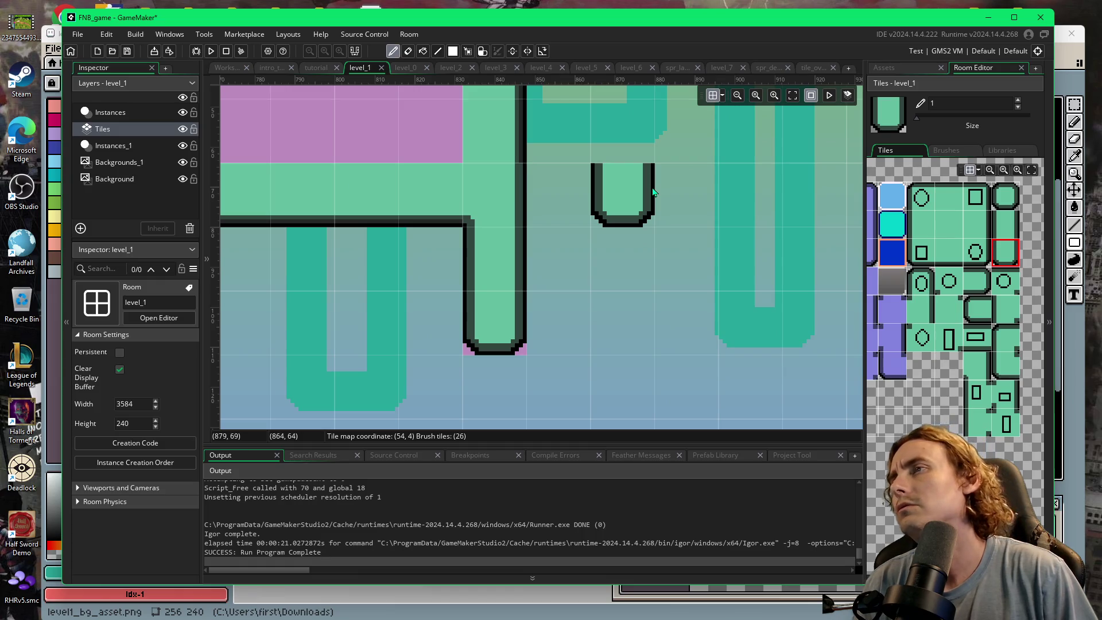
scroll(543, 190, up, 1)
scroll(381, 184, up, 2)
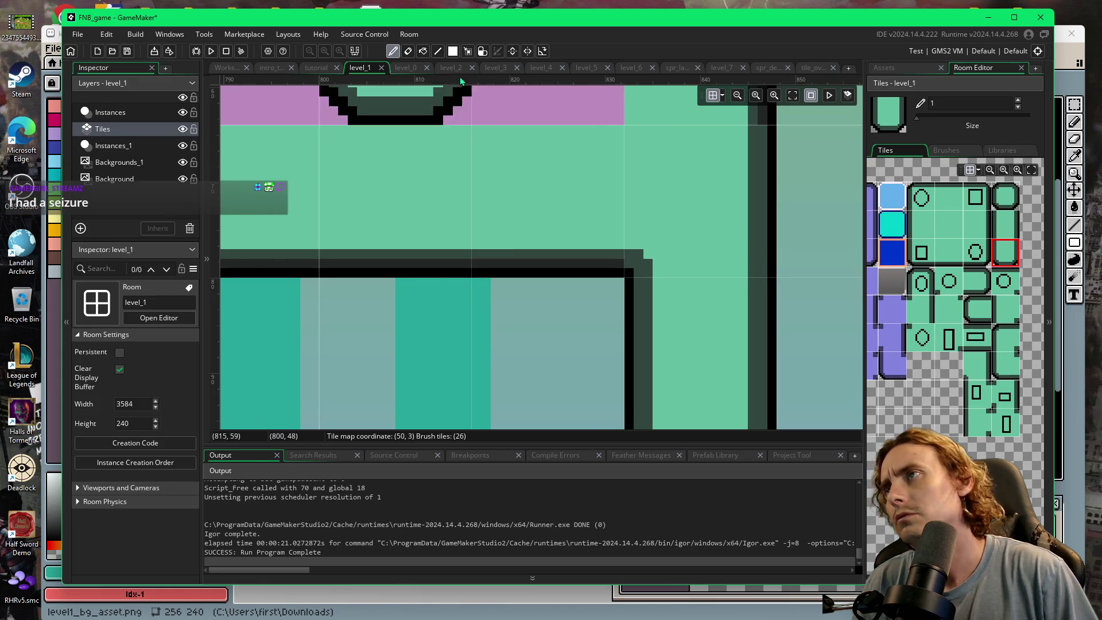
click(240, 70)
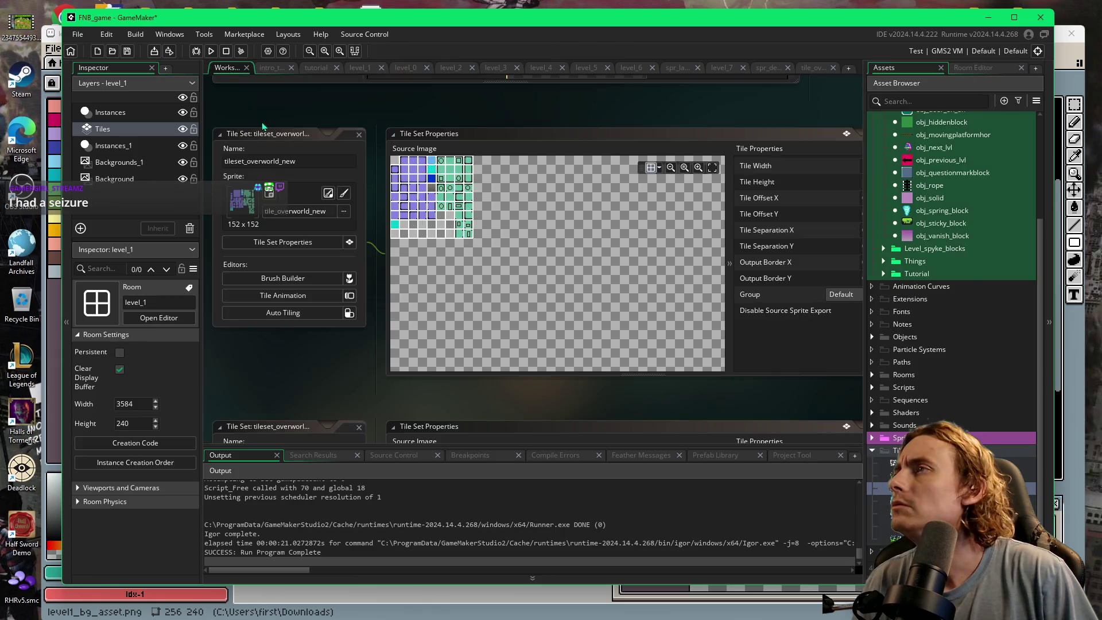
click(343, 194)
- Pan around the tile sheet and paint a single dark pixel on a tile
mouse_move(384, 238)
mouse_down()
mouse_move(454, 237)
mouse_move(420, 172)
mouse_up()
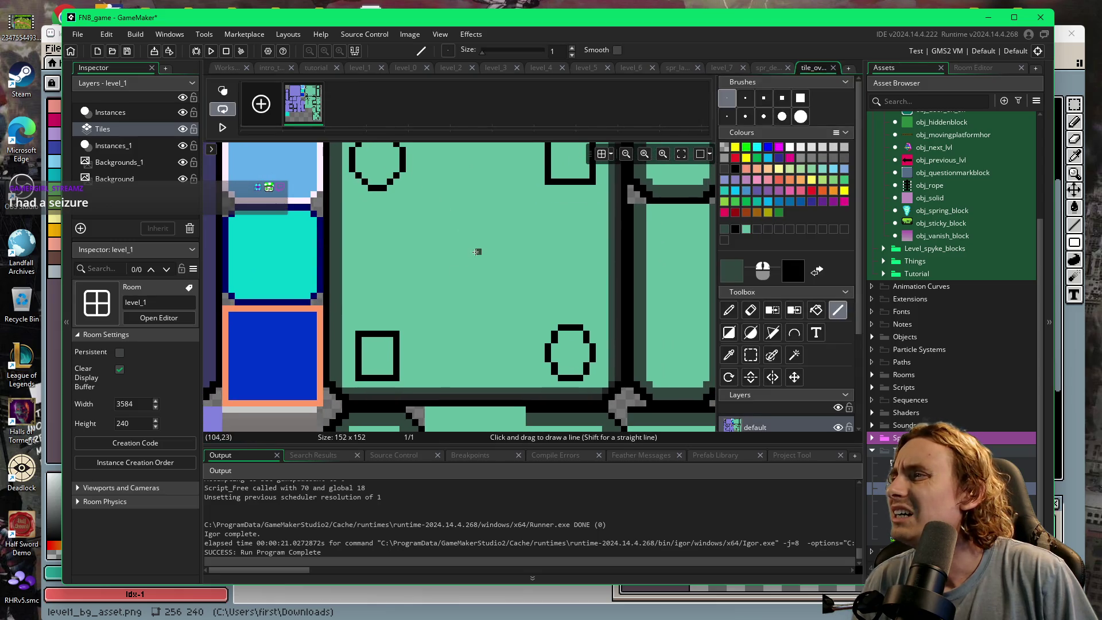
drag(476, 251, 456, 218)
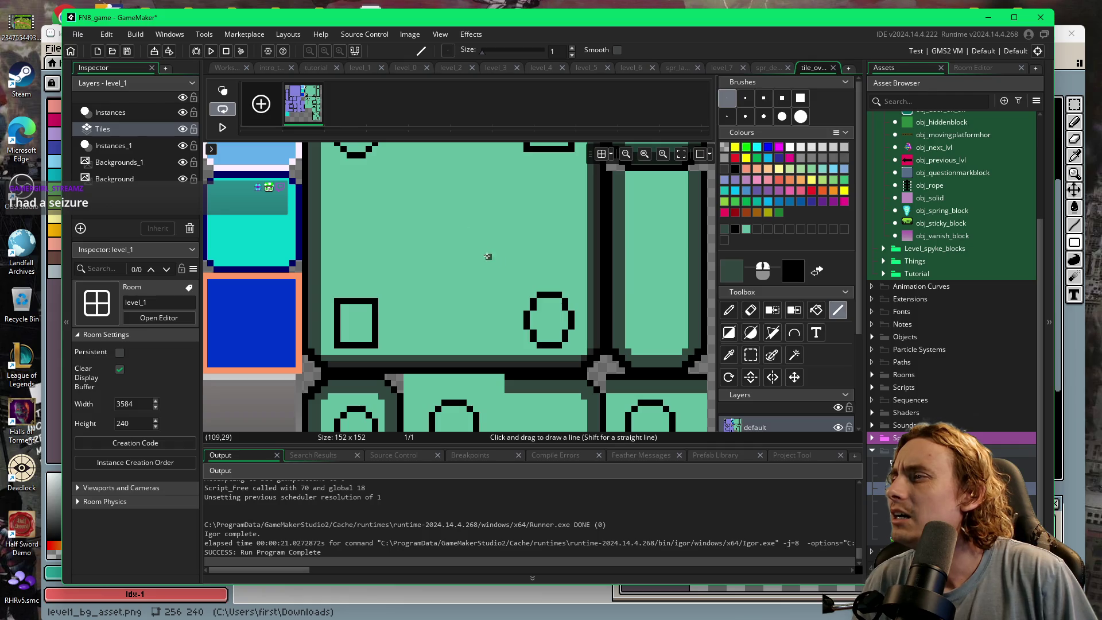
click(482, 302)
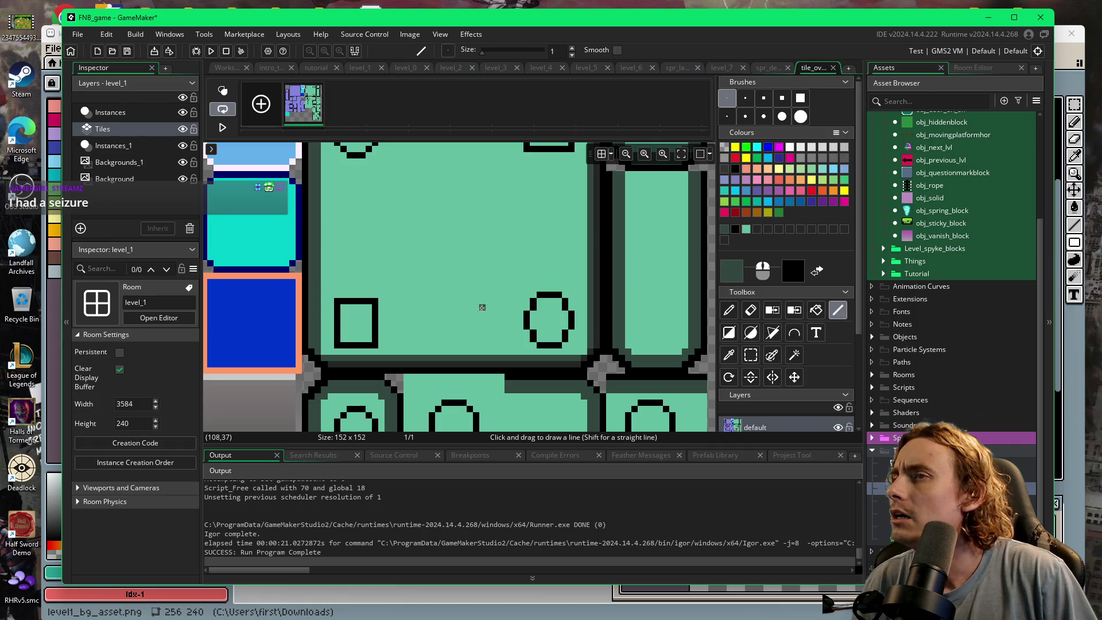
drag(482, 319, 424, 206)
mouse_move(465, 325)
mouse_down()
mouse_move(460, 235)
mouse_move(516, 172)
mouse_move(558, 191)
mouse_up()
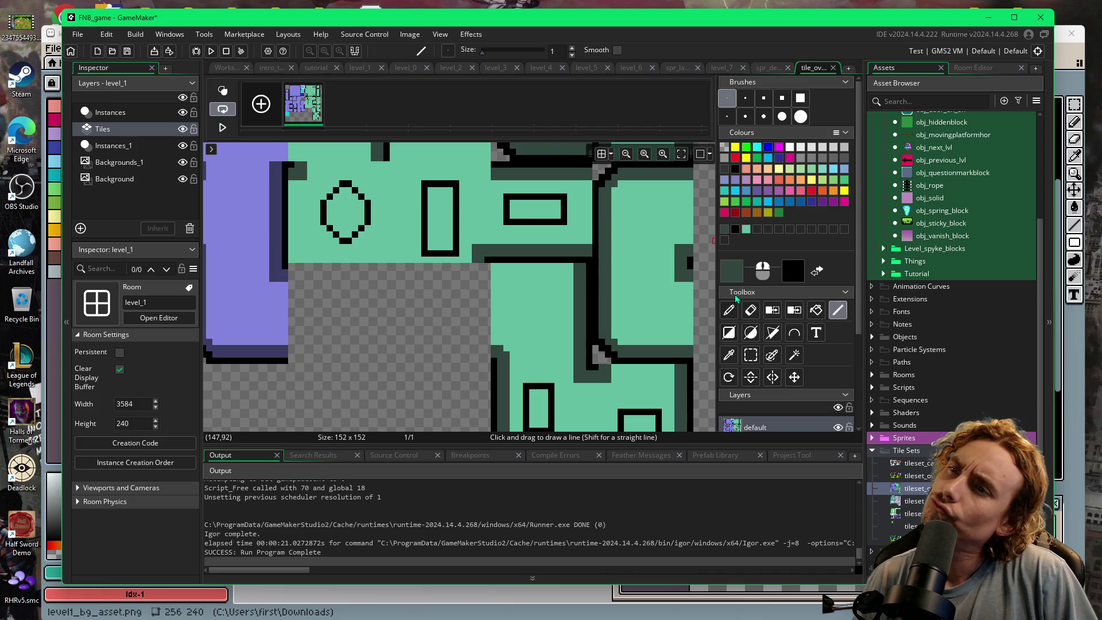
scroll(703, 305, down, 5)
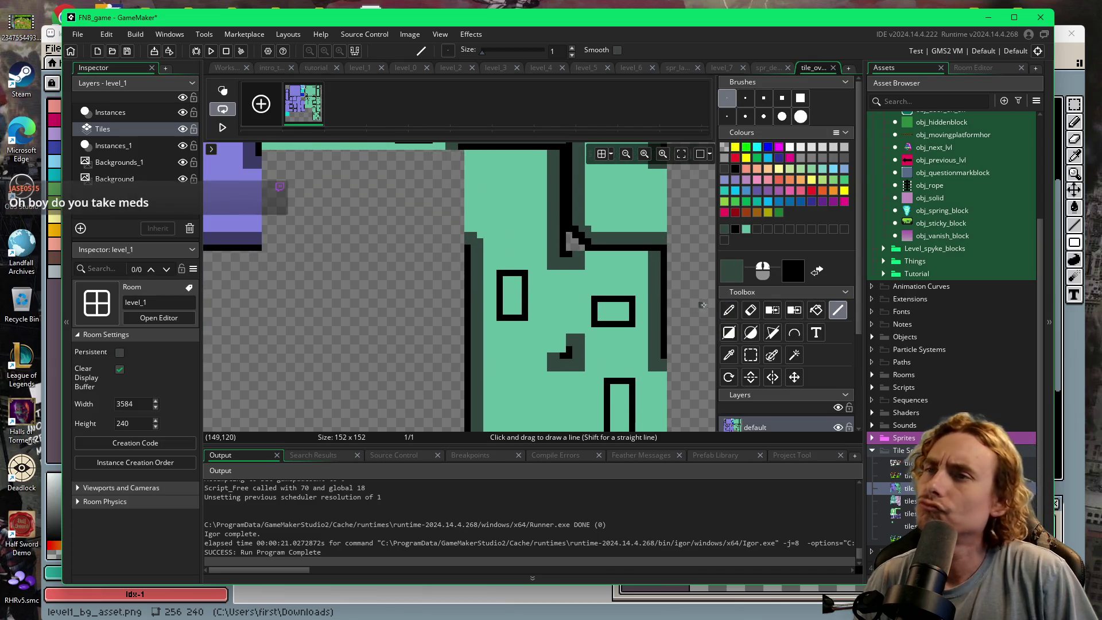
- Set the drawing colour to black, view the upper ellipse tiles, then switch back to level_1
click(735, 229)
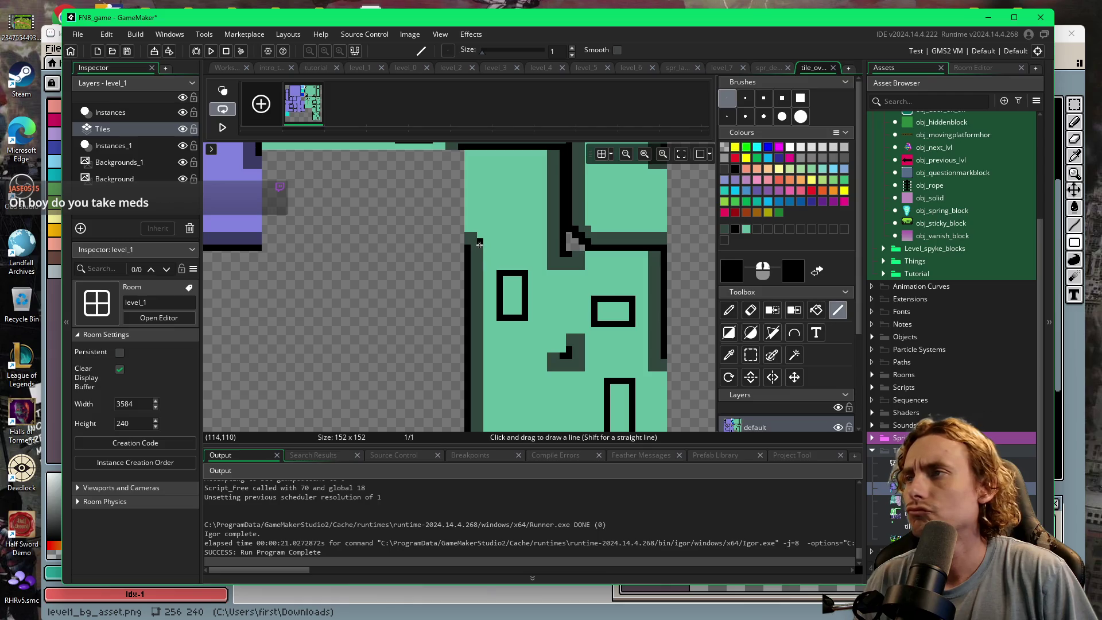
drag(507, 203, 534, 344)
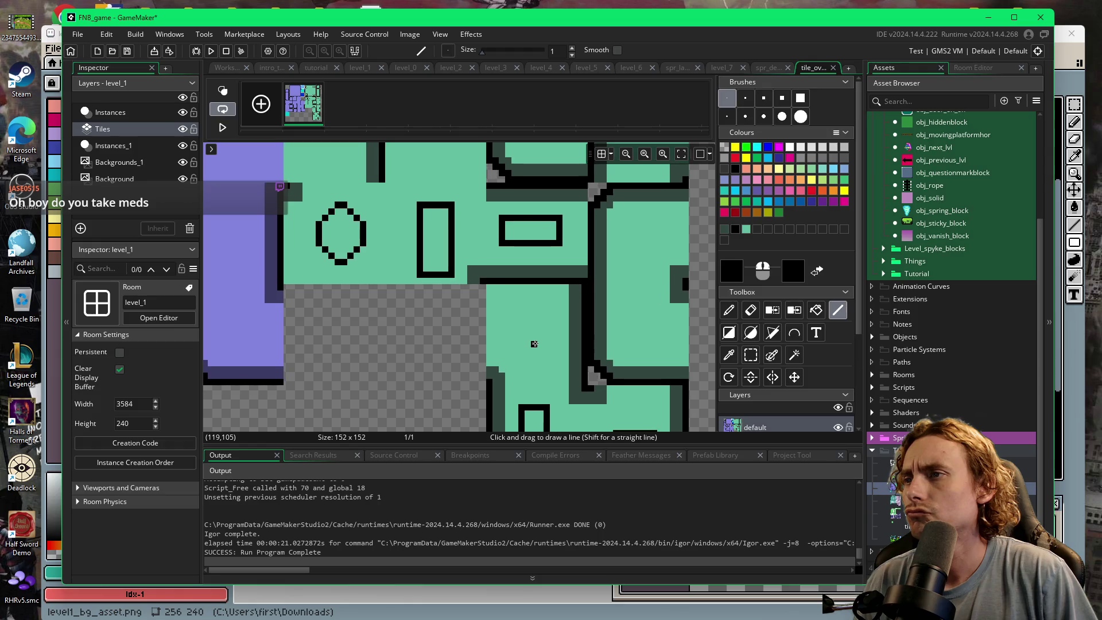
scroll(534, 342, up, 5)
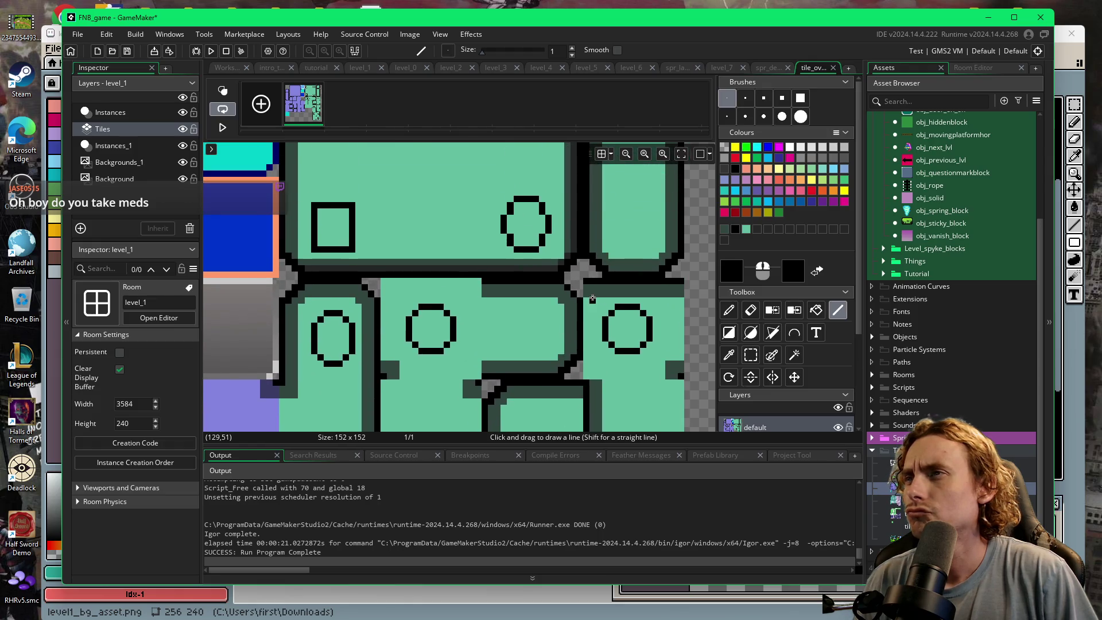
scroll(605, 395, up, 2)
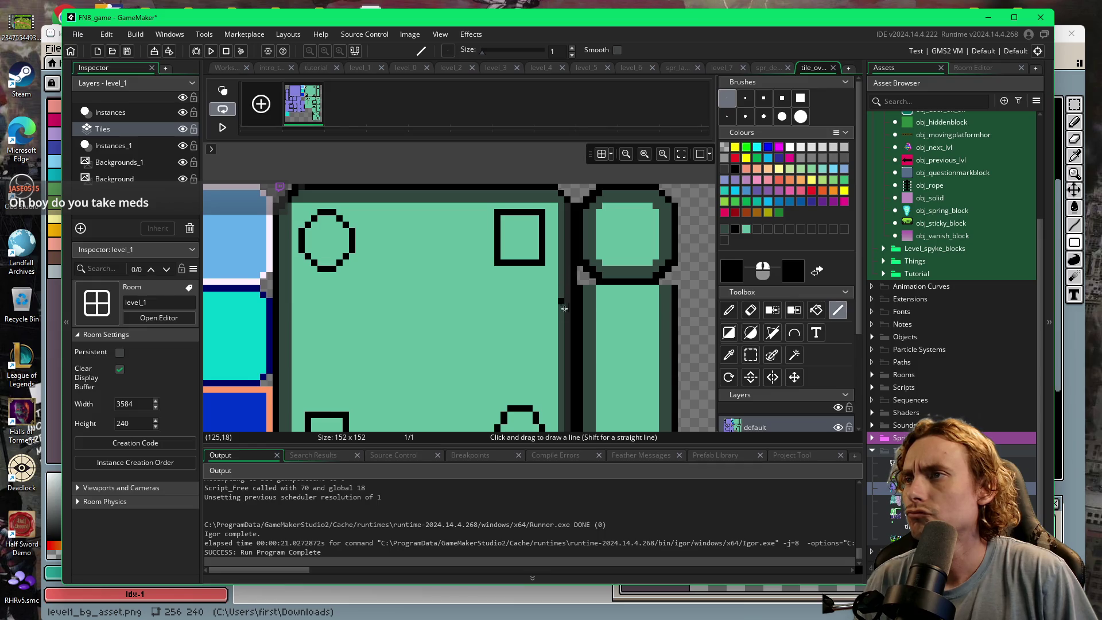
scroll(563, 305, down, 4)
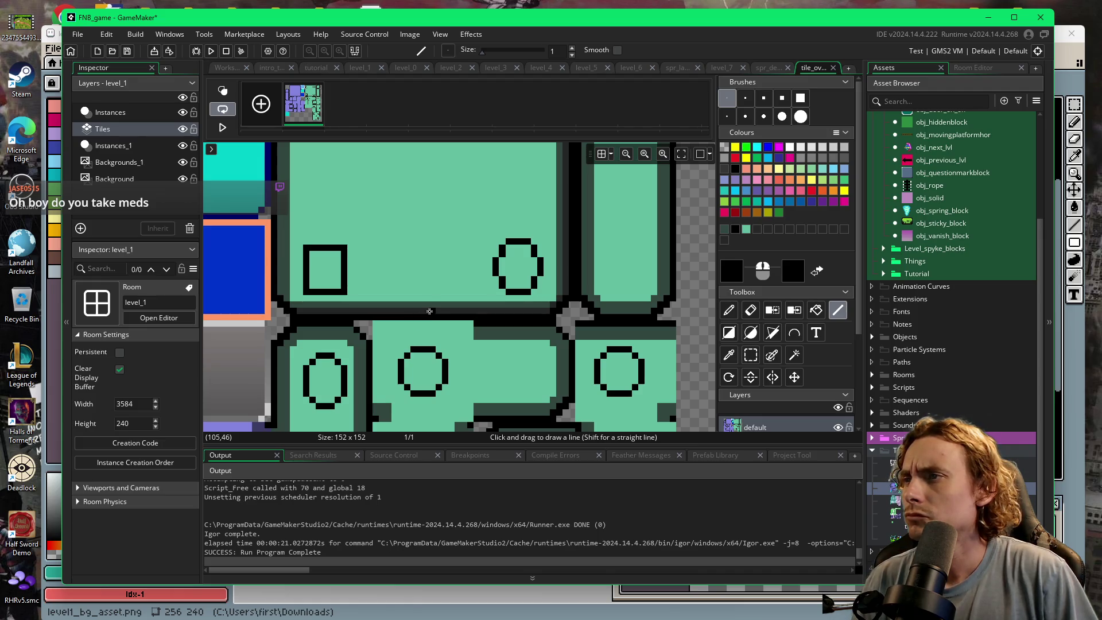
key(ctrl+Tab)
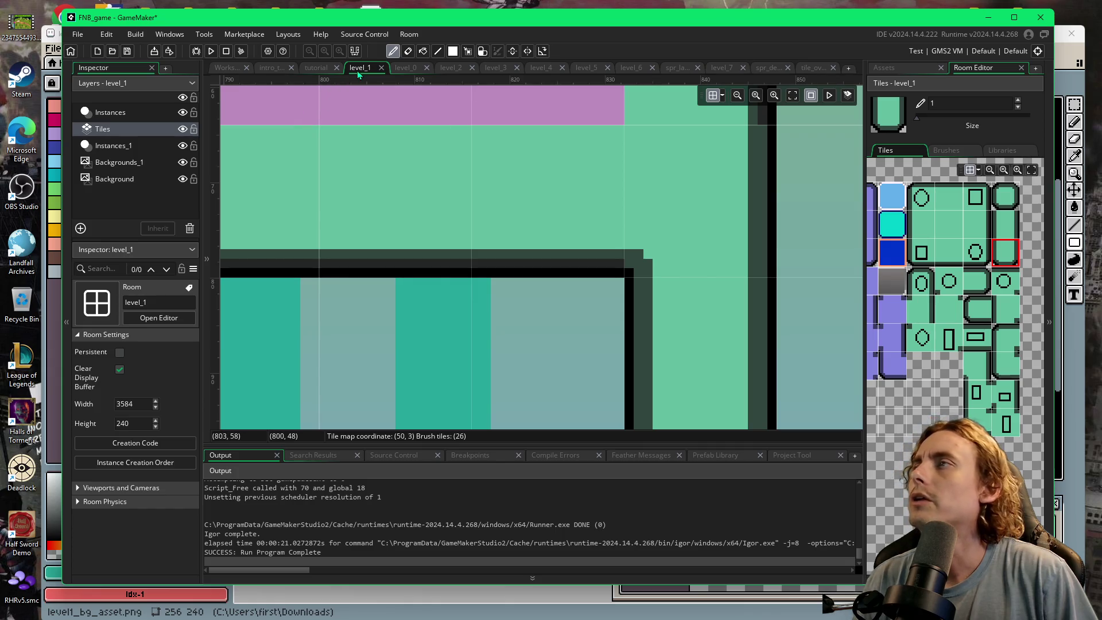
key(ctrl+Tab)
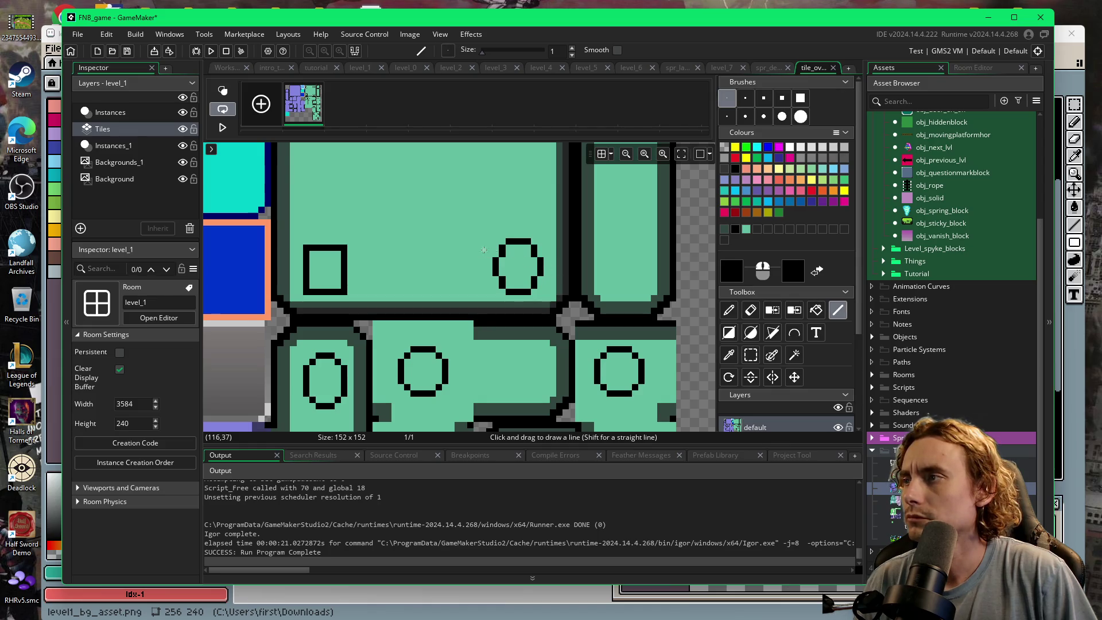
drag(499, 233, 478, 364)
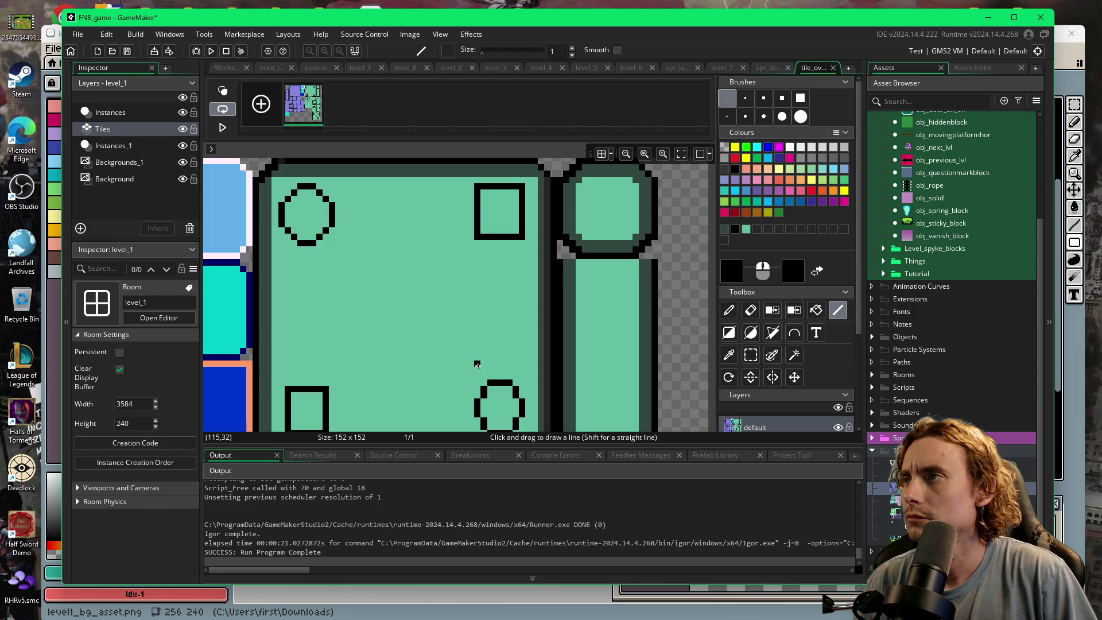
drag(477, 364, 479, 303)
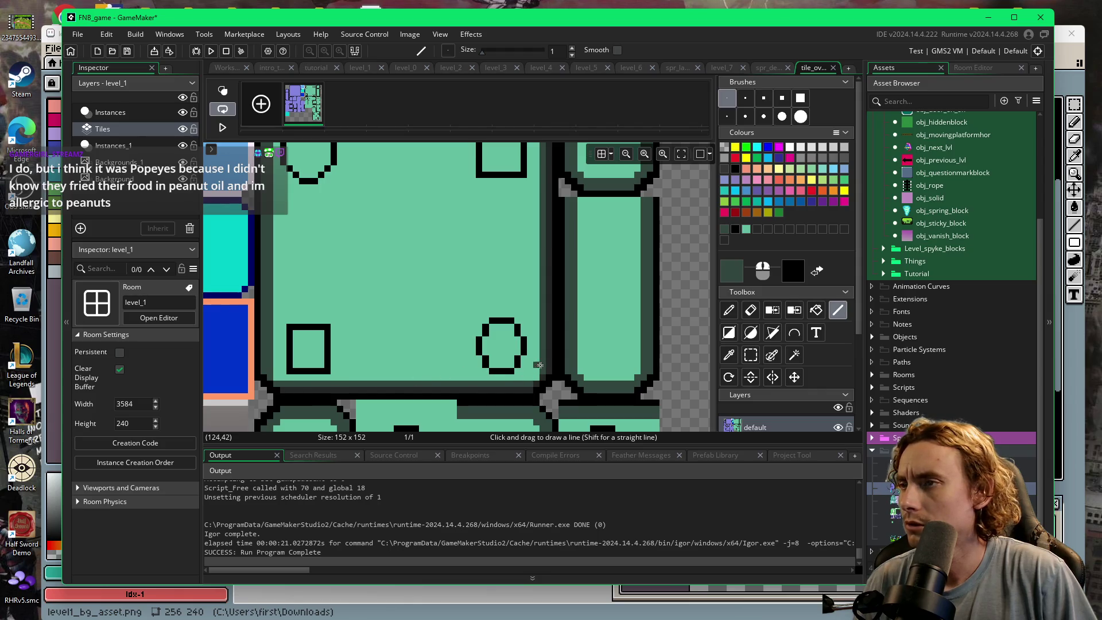
scroll(543, 369, down, 6)
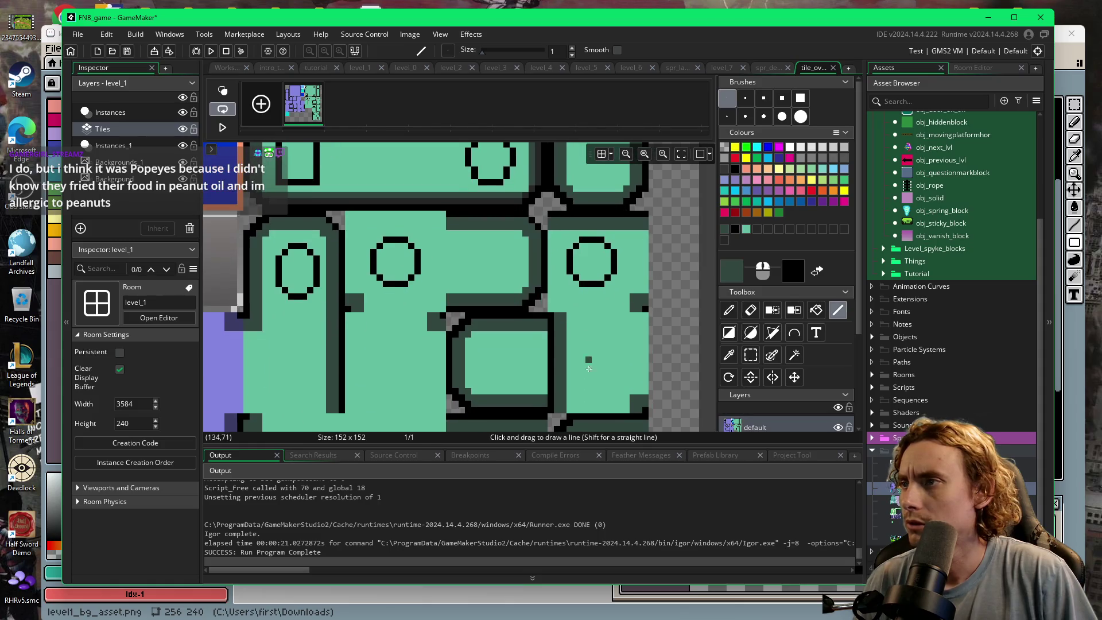
scroll(586, 276, down, 2)
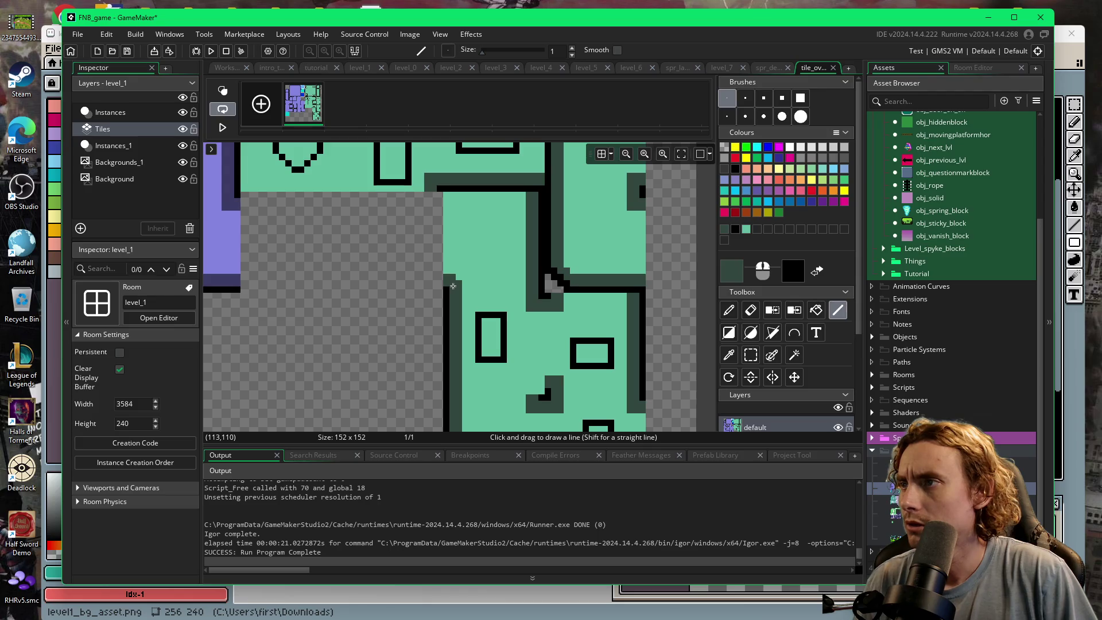
scroll(453, 286, up, 6)
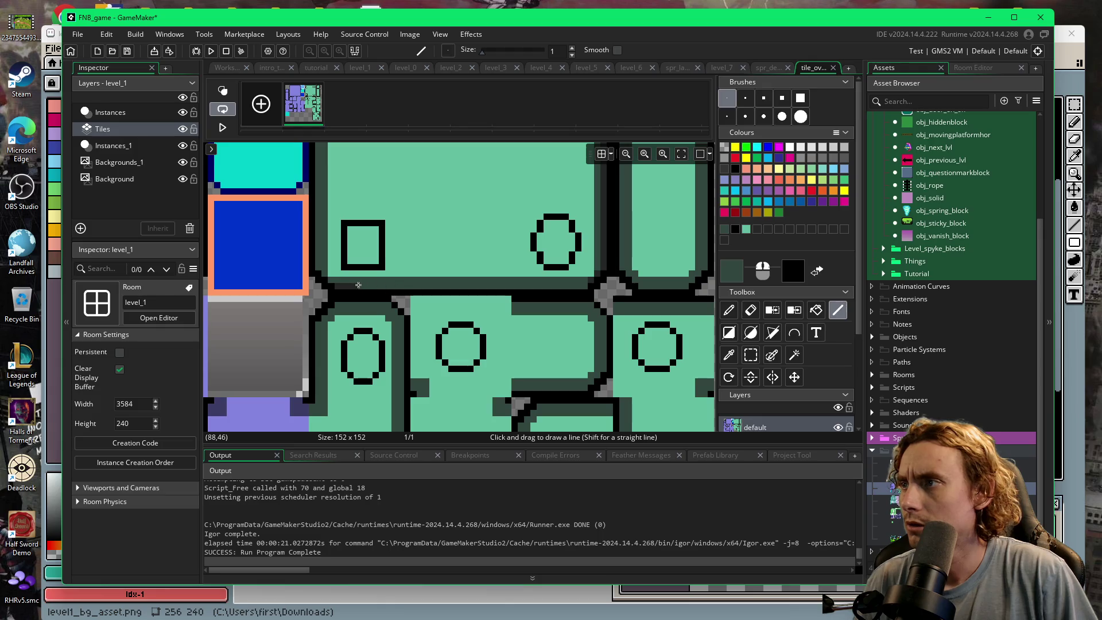
click(354, 67)
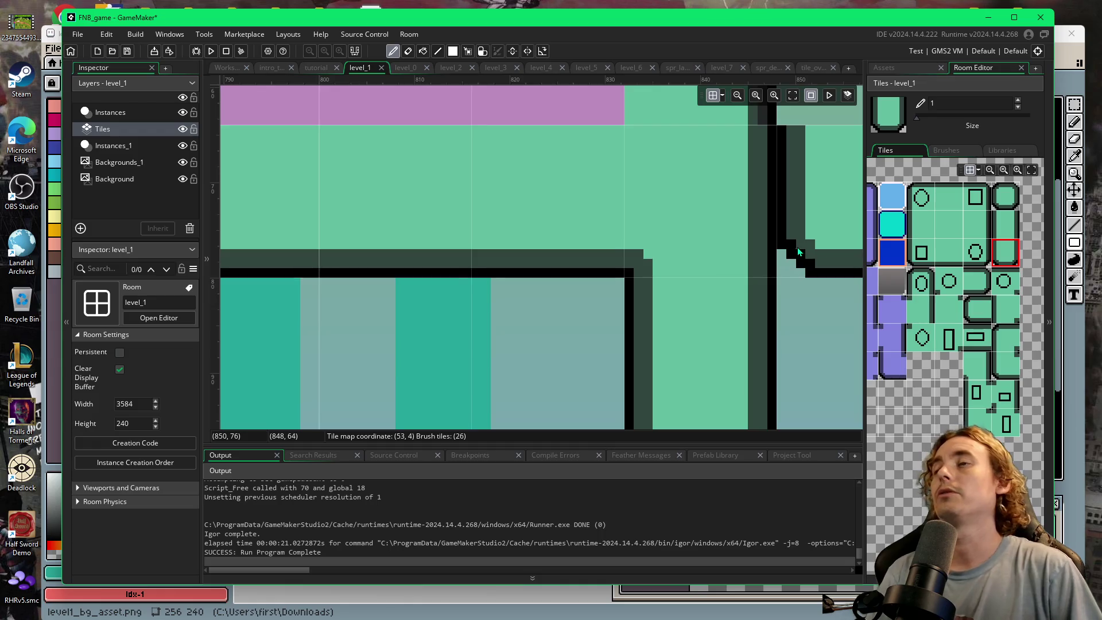
scroll(795, 259, down, 2)
scroll(796, 258, down, 3)
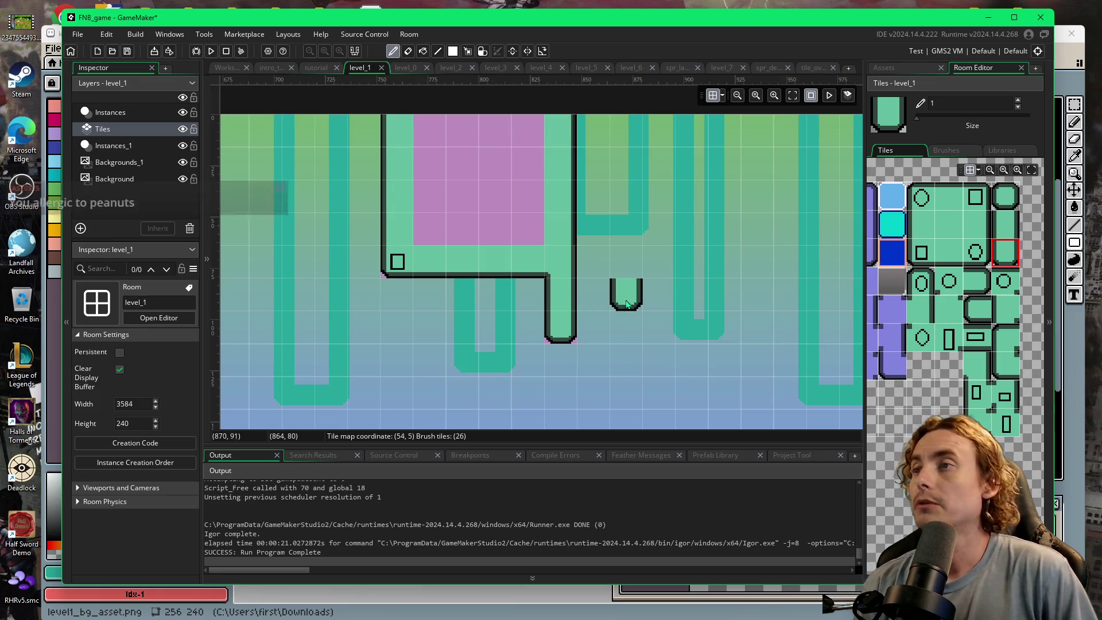
scroll(656, 295, up, 3)
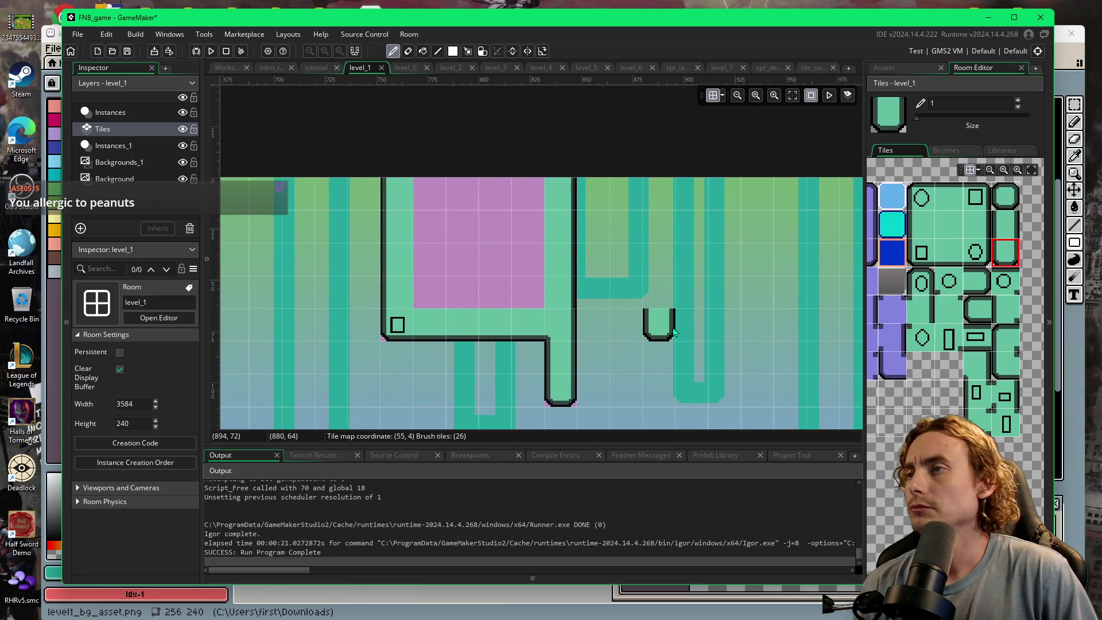
scroll(651, 316, down, 1)
- Paint plain green tiles over the pink ceiling area
click(951, 230)
mouse_move(430, 268)
mouse_down()
mouse_move(519, 249)
mouse_move(440, 220)
mouse_move(524, 187)
mouse_move(431, 172)
mouse_up()
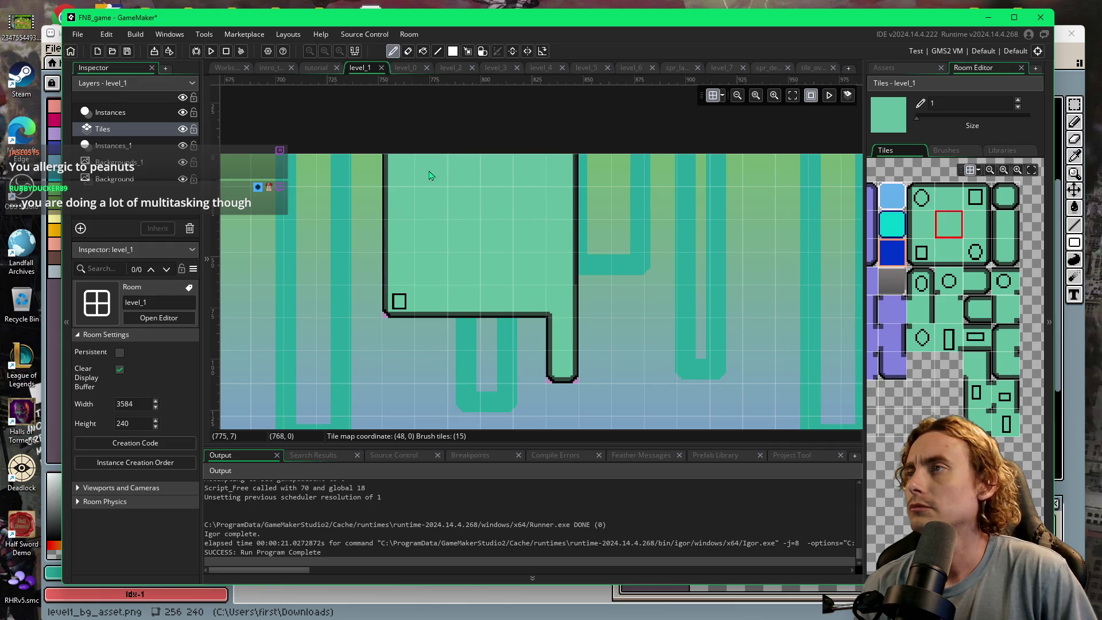
scroll(712, 236, down, 5)
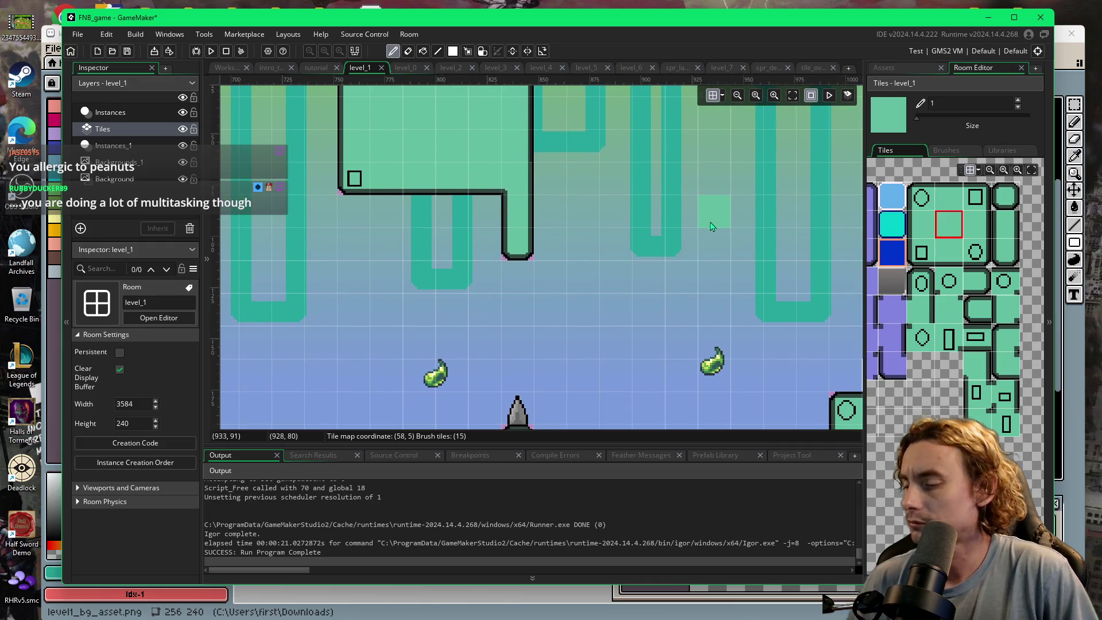
scroll(718, 241, down, 3)
scroll(745, 270, right, 2)
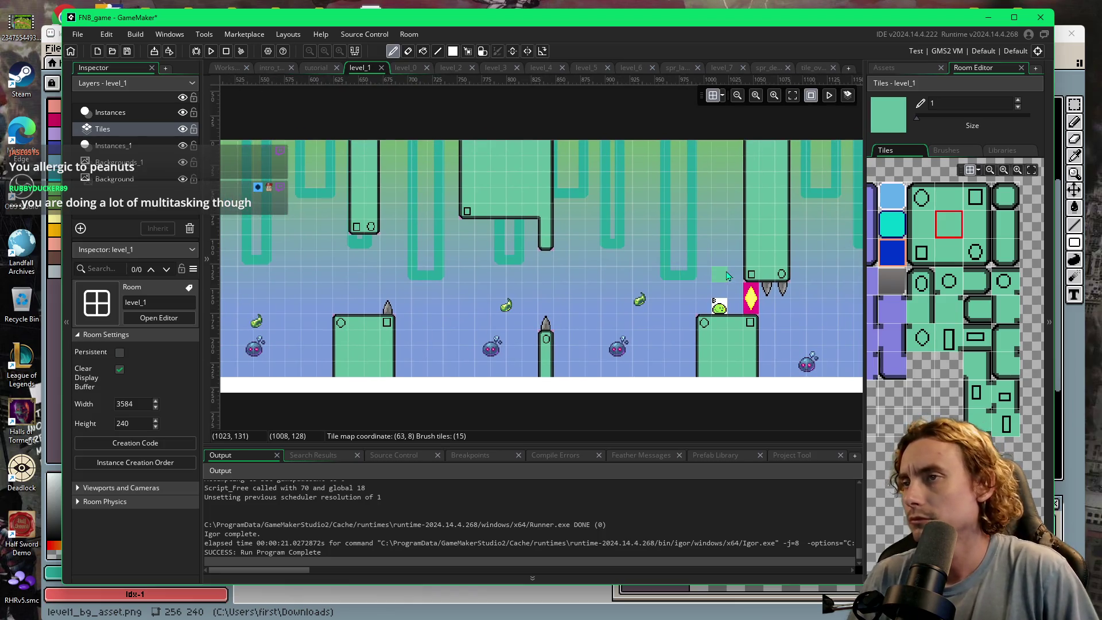
scroll(705, 273, right, 4)
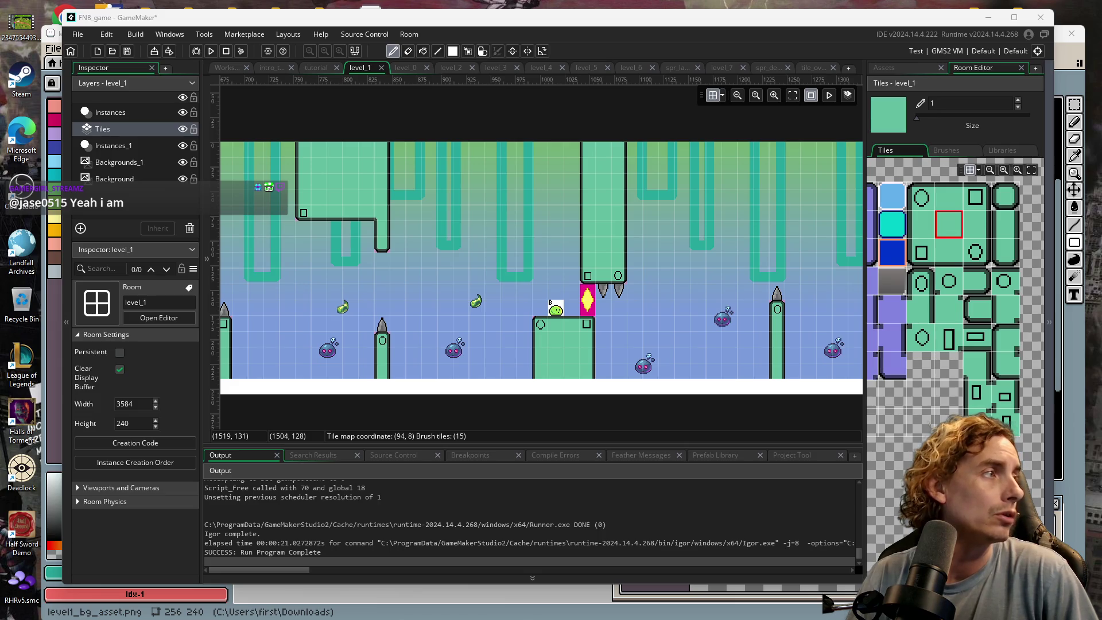
- Choose obj_solid as the object to place and make the Instances_1 layer active
click(484, 275)
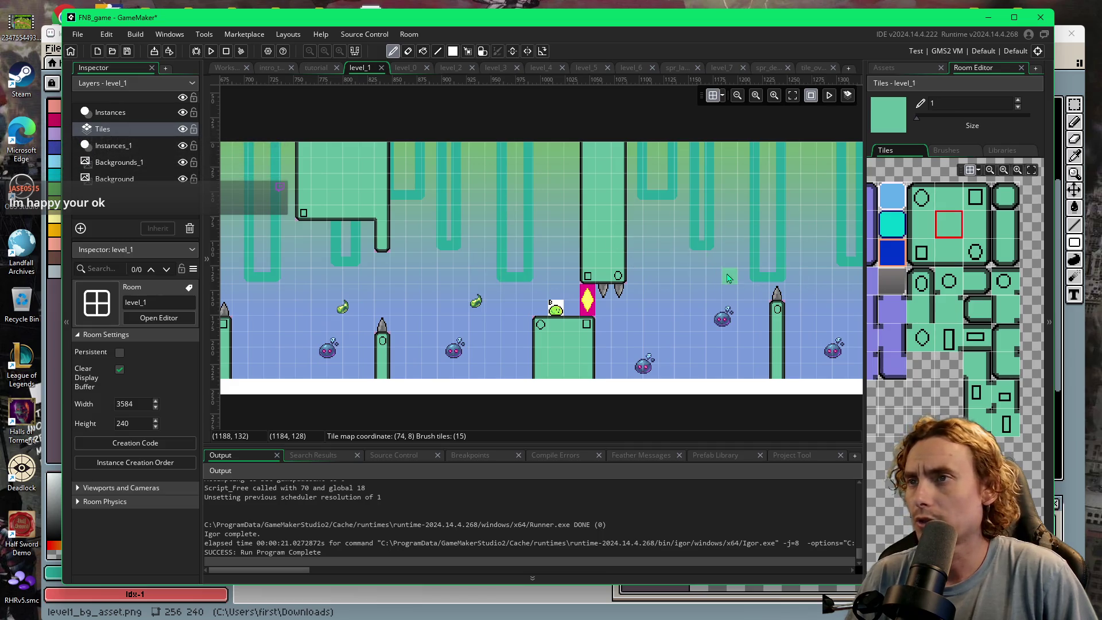
scroll(732, 283, right, 5)
scroll(732, 283, right, 3)
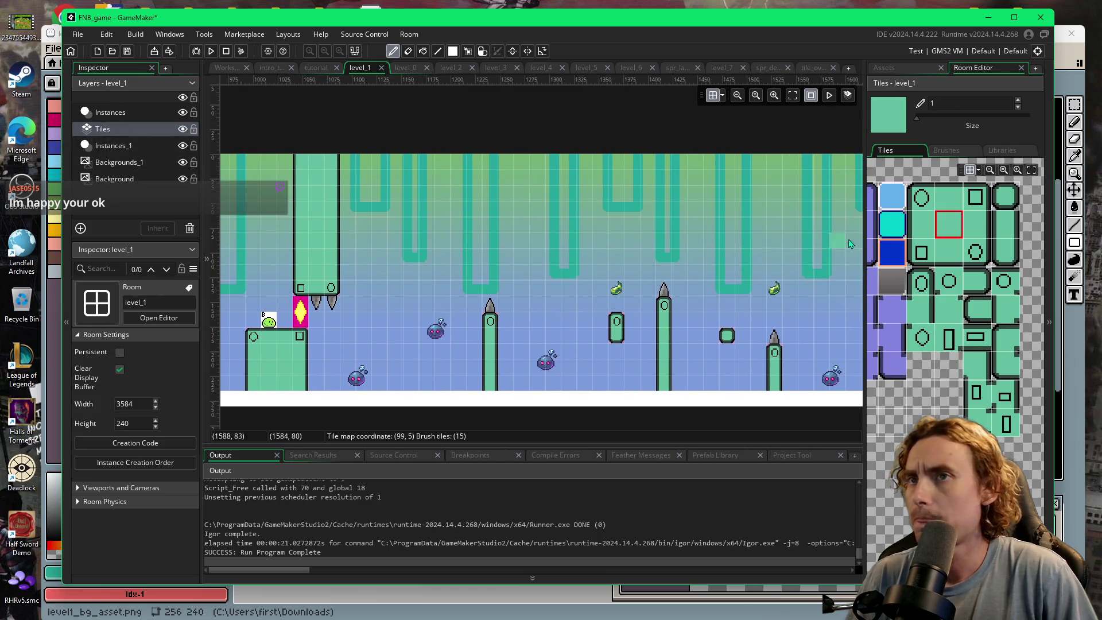
click(885, 67)
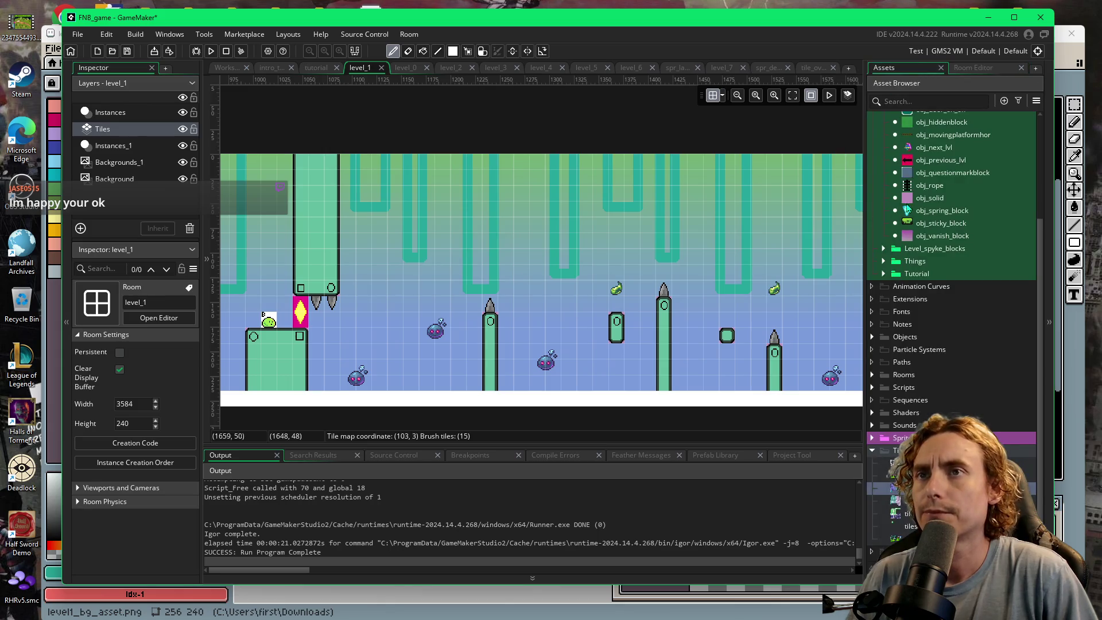
click(930, 197)
click(114, 145)
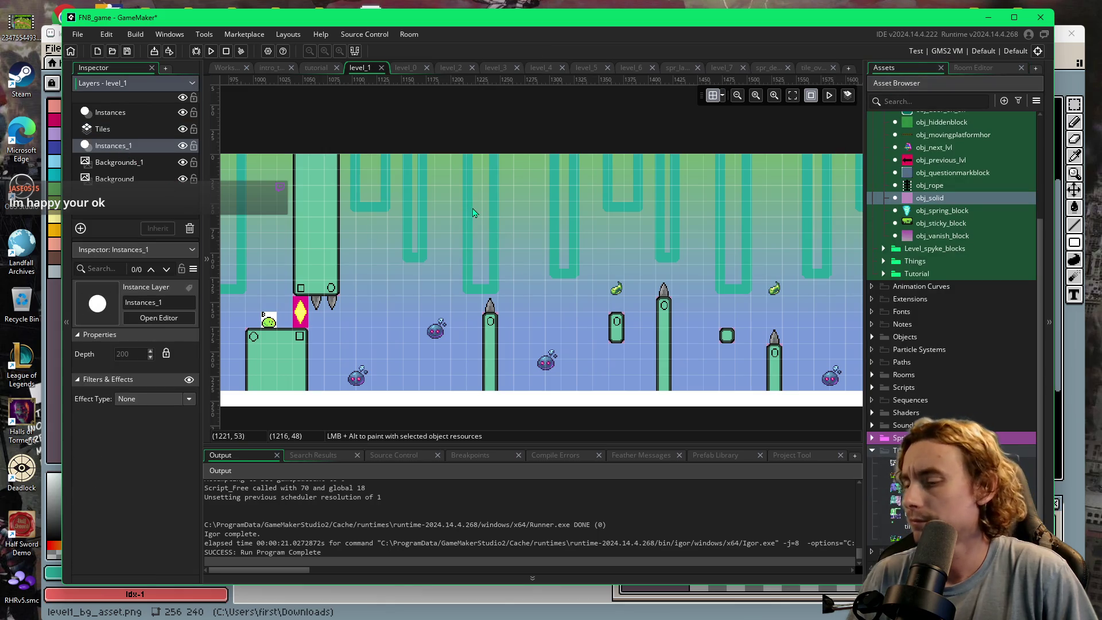
- Place an obj_solid at the ceiling and stretch it to 12×5, reaching the left pillar
click(462, 167)
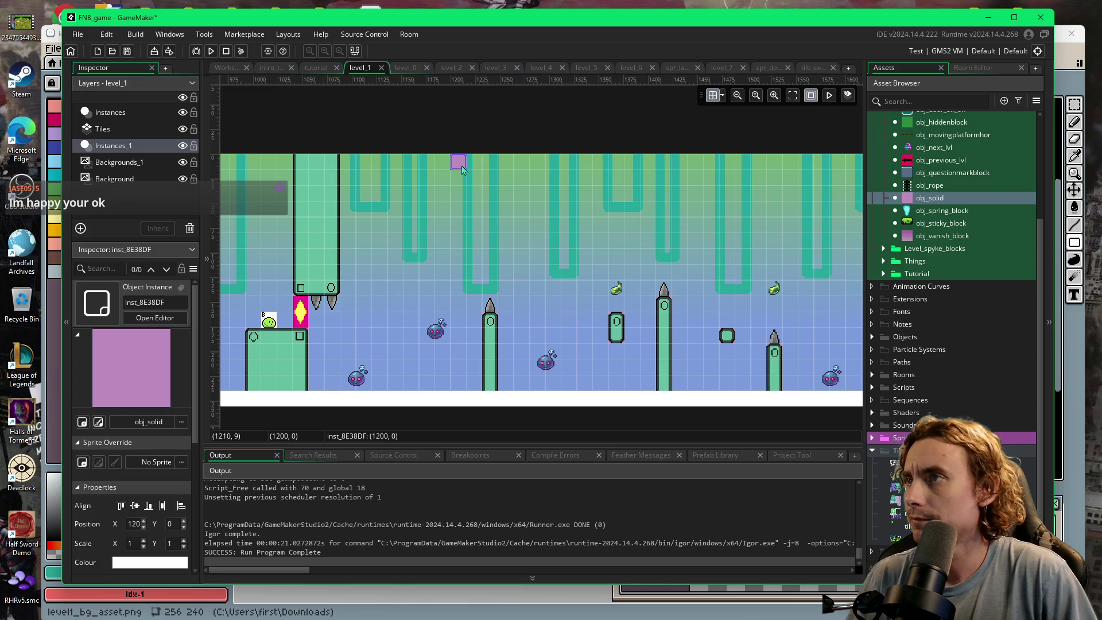
mouse_move(466, 172)
mouse_down()
mouse_move(516, 237)
mouse_move(524, 232)
mouse_up()
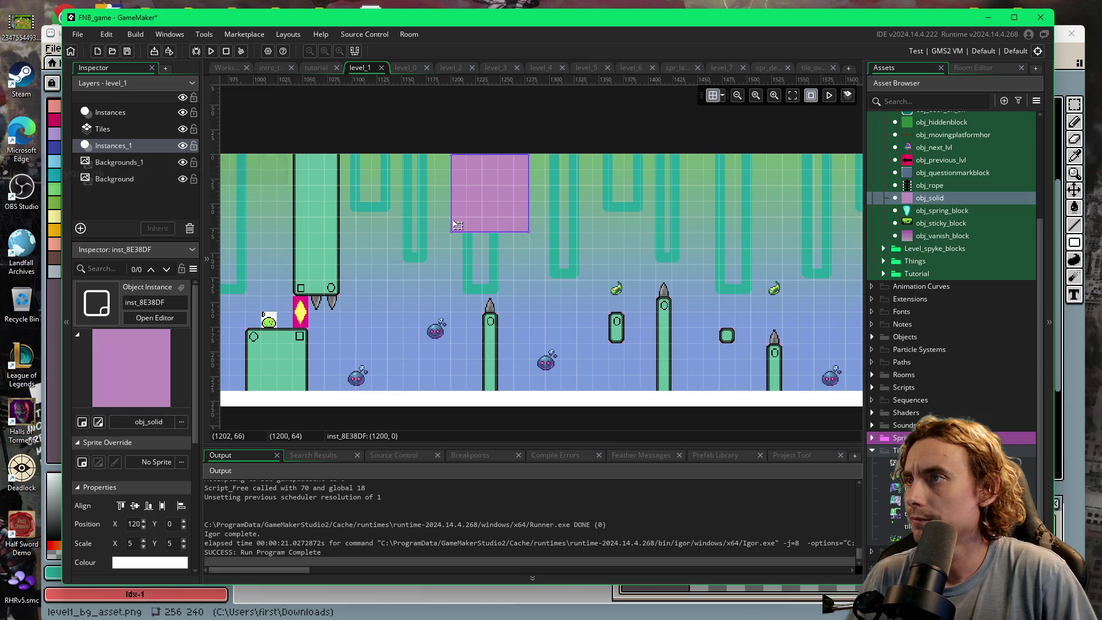
drag(450, 220, 347, 222)
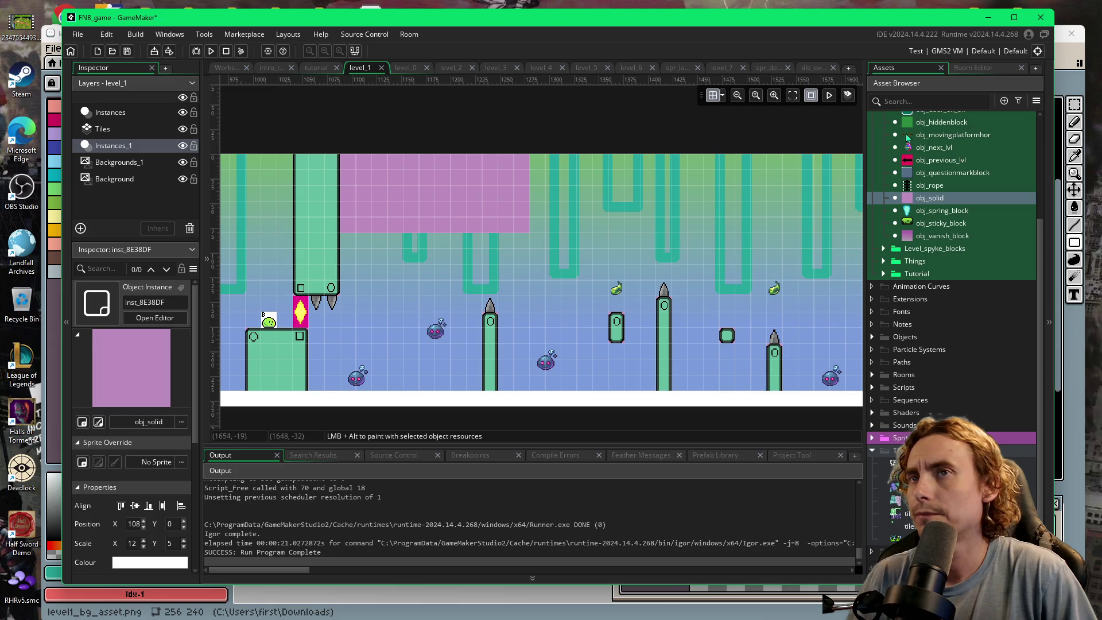
click(974, 67)
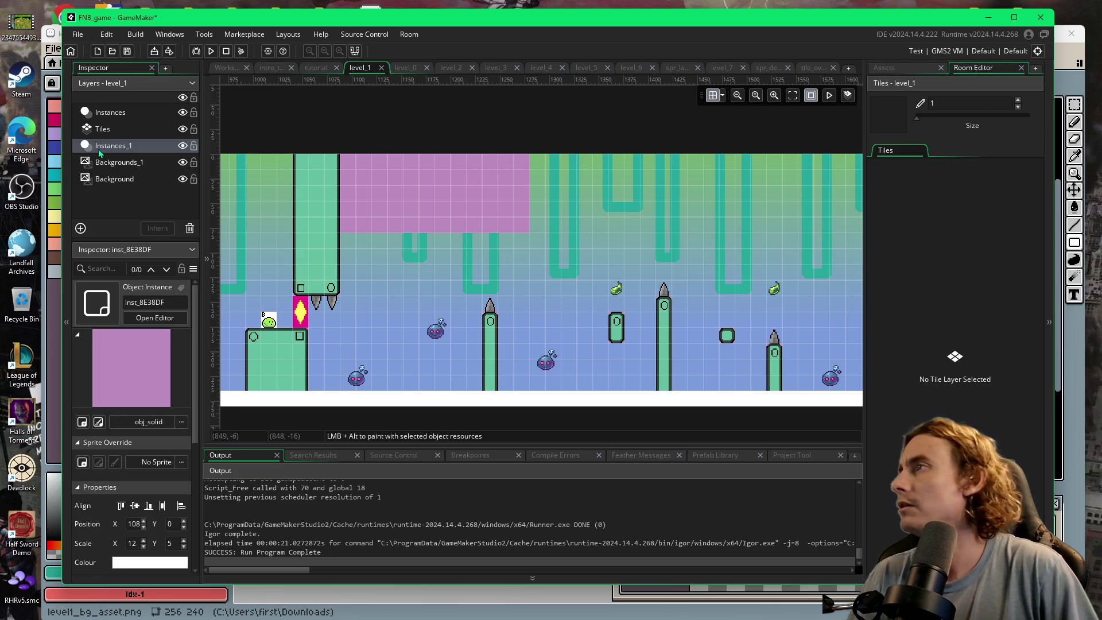
- On the Tiles layer, place a rounded corner tile and paint a wall column above it
click(109, 128)
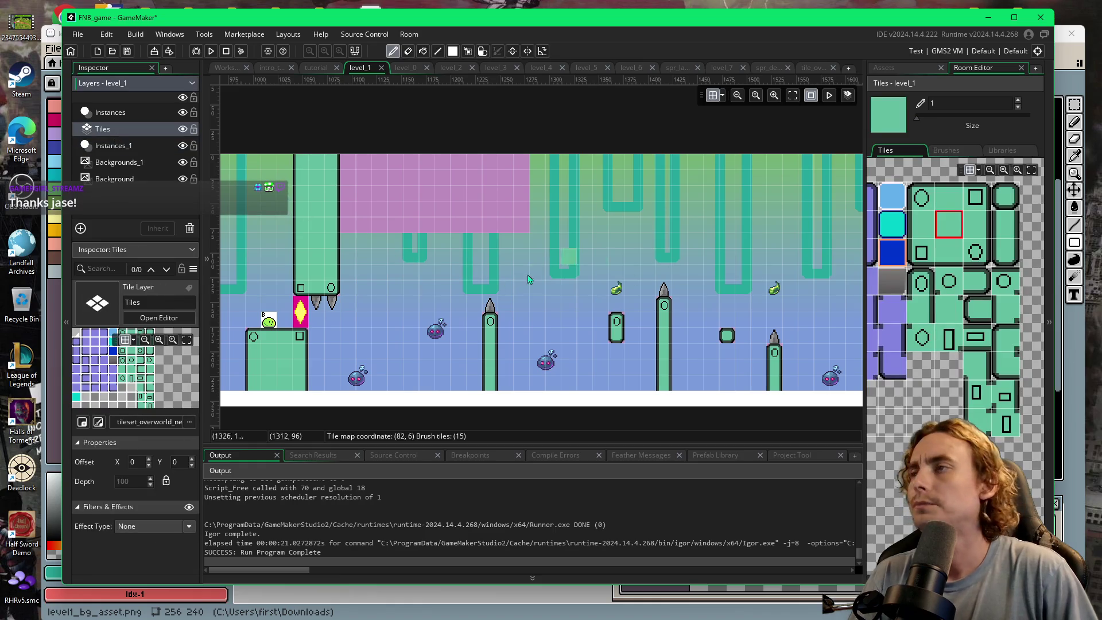
click(976, 252)
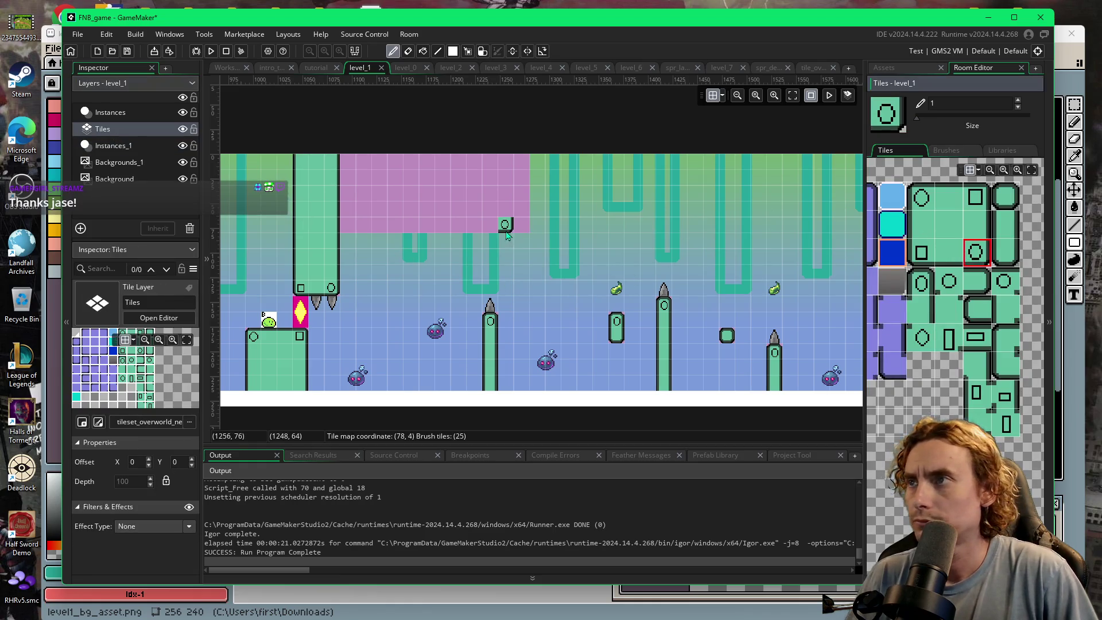
click(528, 227)
scroll(528, 228, up, 1)
click(976, 224)
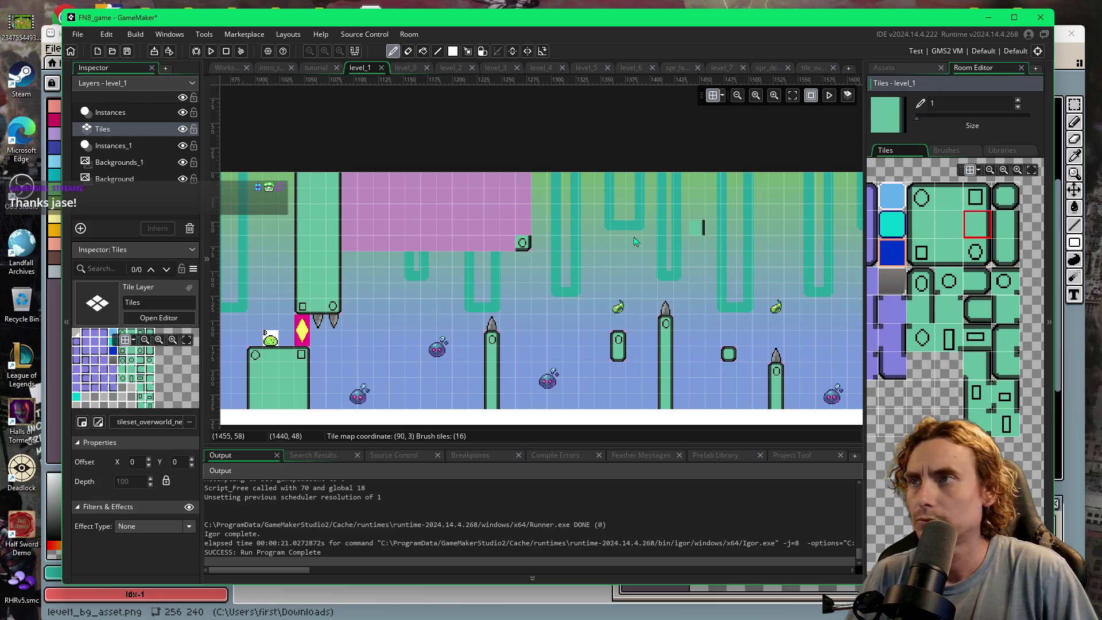
drag(524, 231, 524, 179)
- Paint the bottom edge and green fill over the pink block, greening the pillar's black edge
click(949, 252)
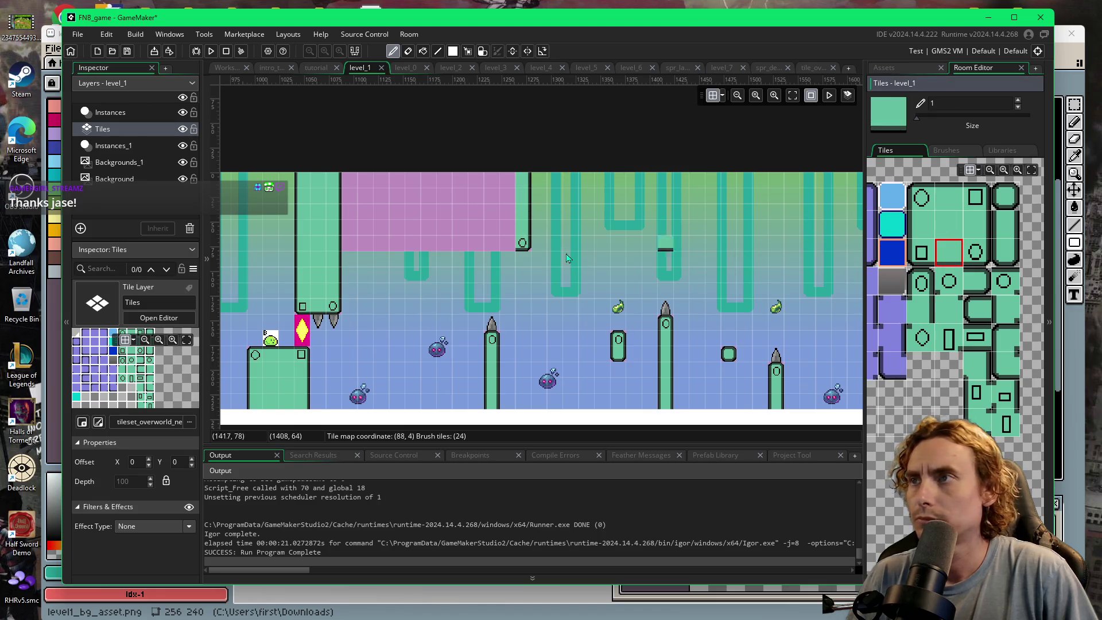
drag(503, 245, 345, 246)
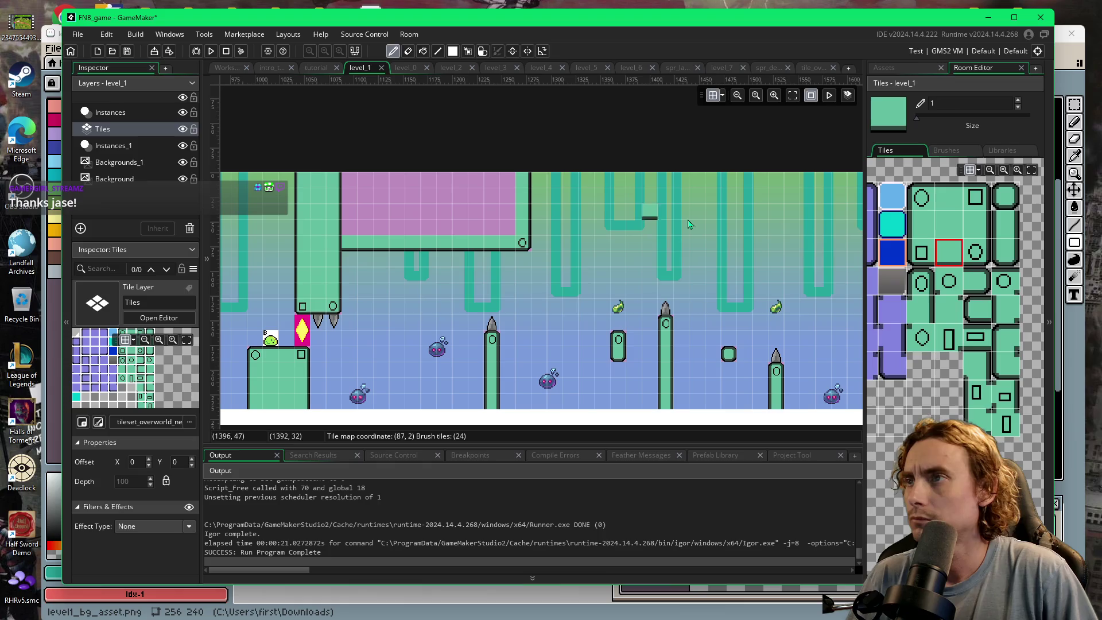
click(950, 224)
mouse_move(507, 228)
mouse_down()
mouse_move(374, 228)
mouse_move(356, 213)
mouse_move(462, 227)
mouse_move(505, 220)
mouse_move(351, 195)
mouse_move(512, 182)
mouse_up()
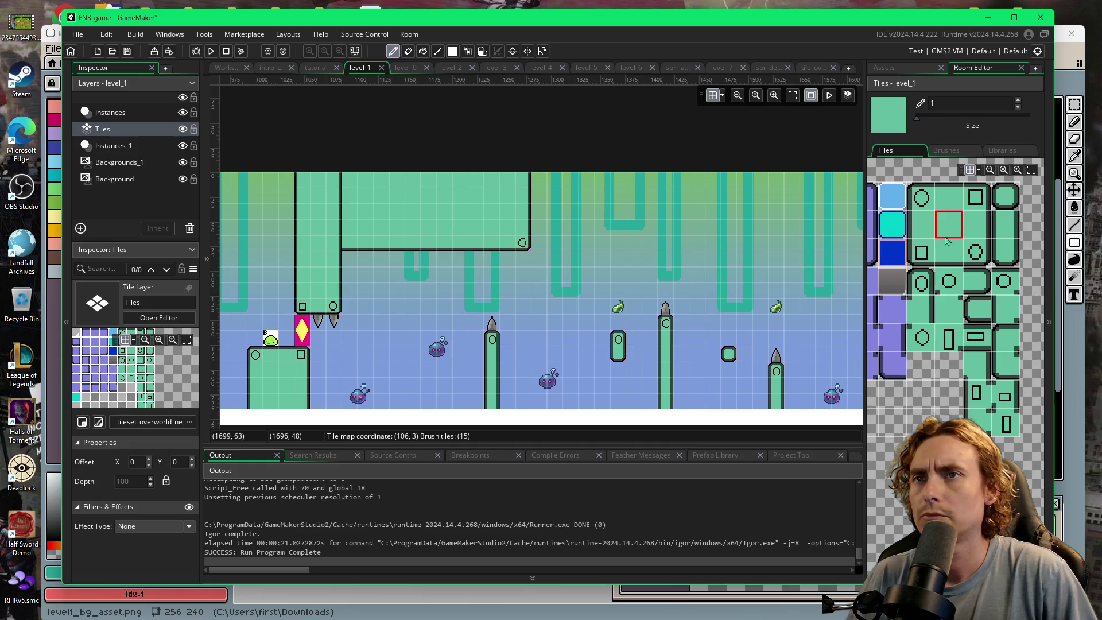
drag(336, 197, 330, 225)
click(336, 242)
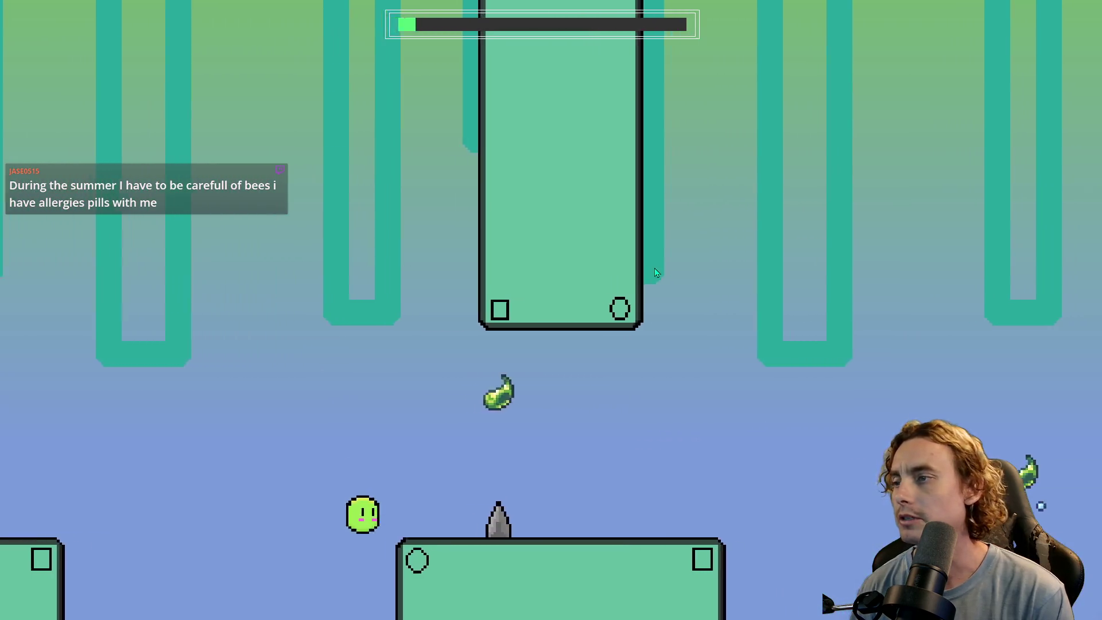
- Jump the slime across platforms, pillars and spike gaps toward the level's end
key(space)
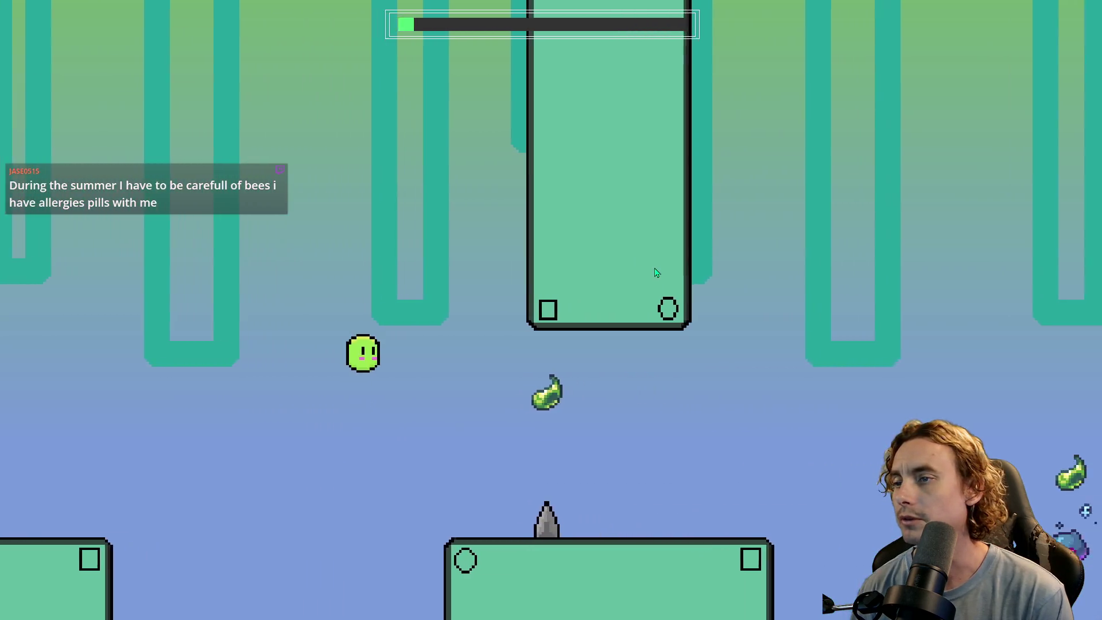
key(space)
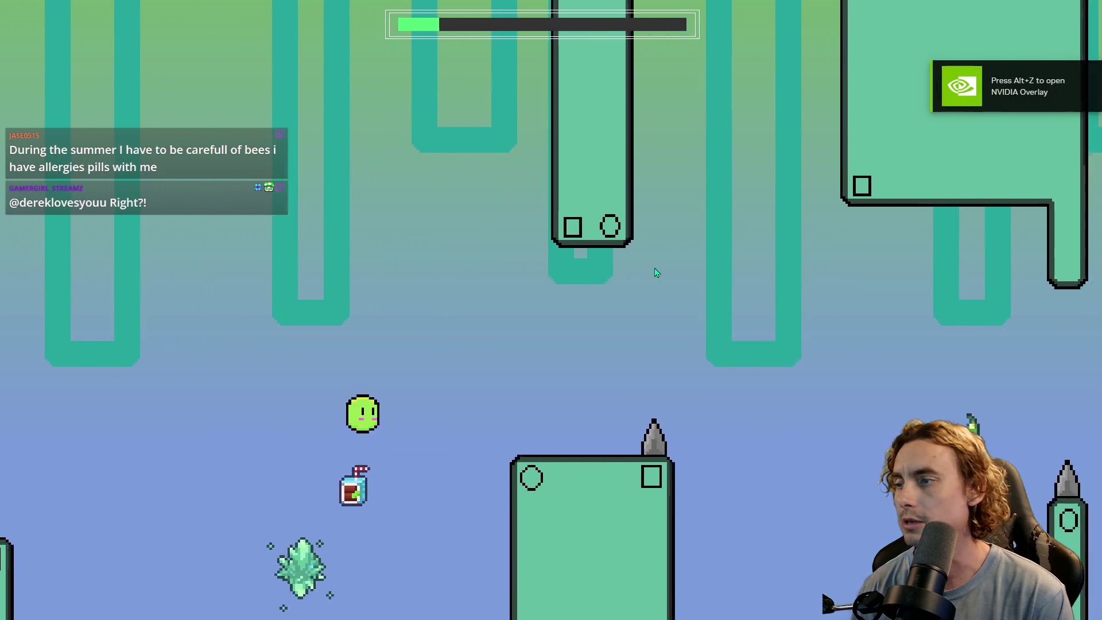
key(space)
key(space)
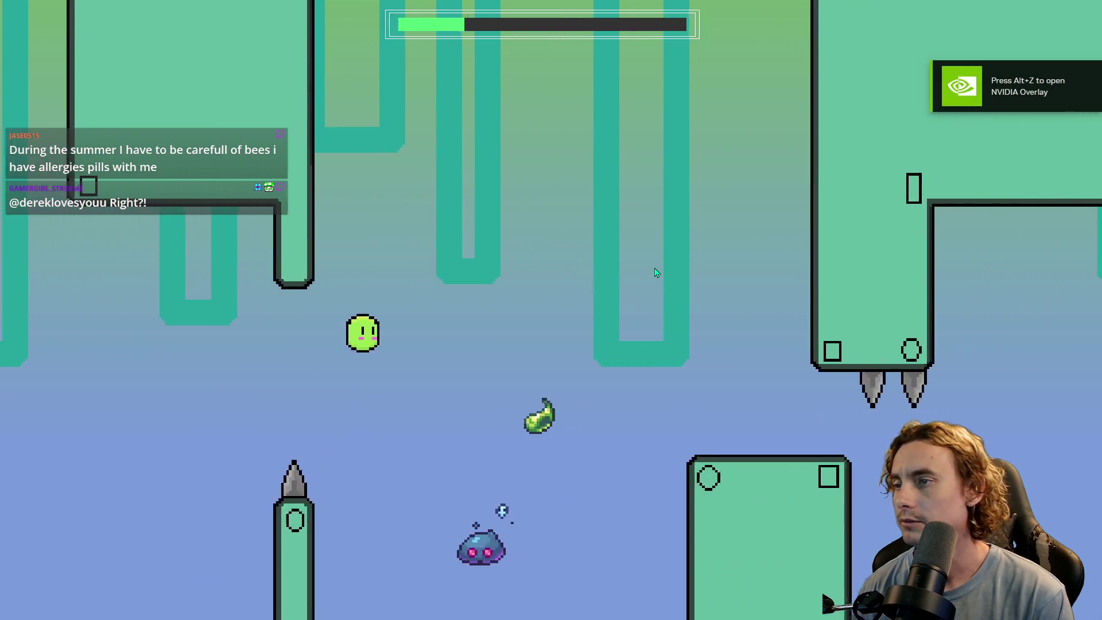
key(space)
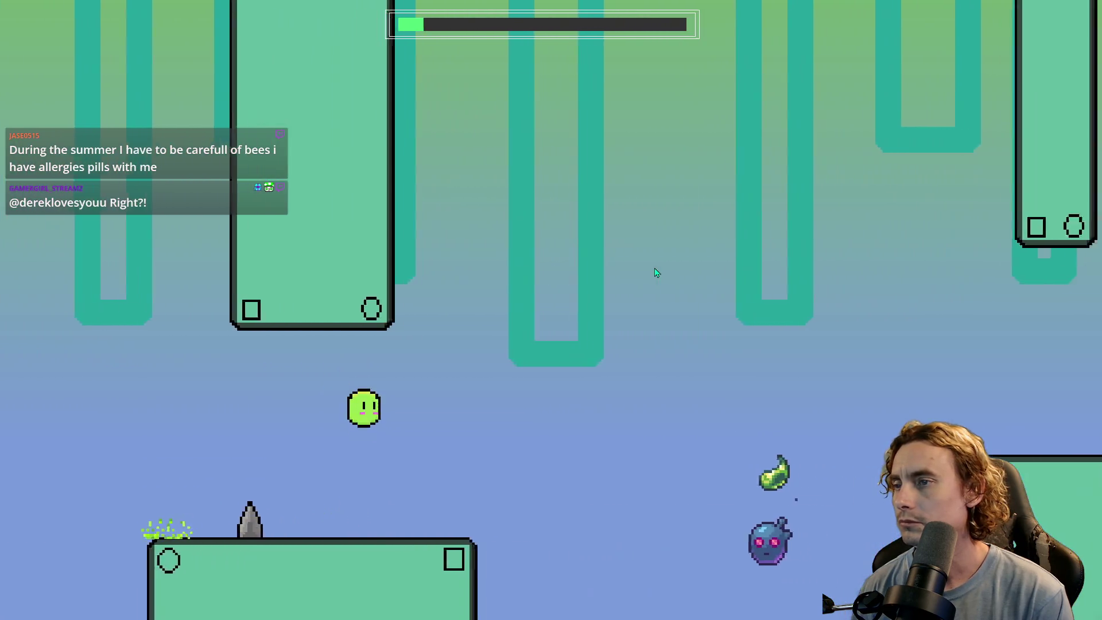
key(space)
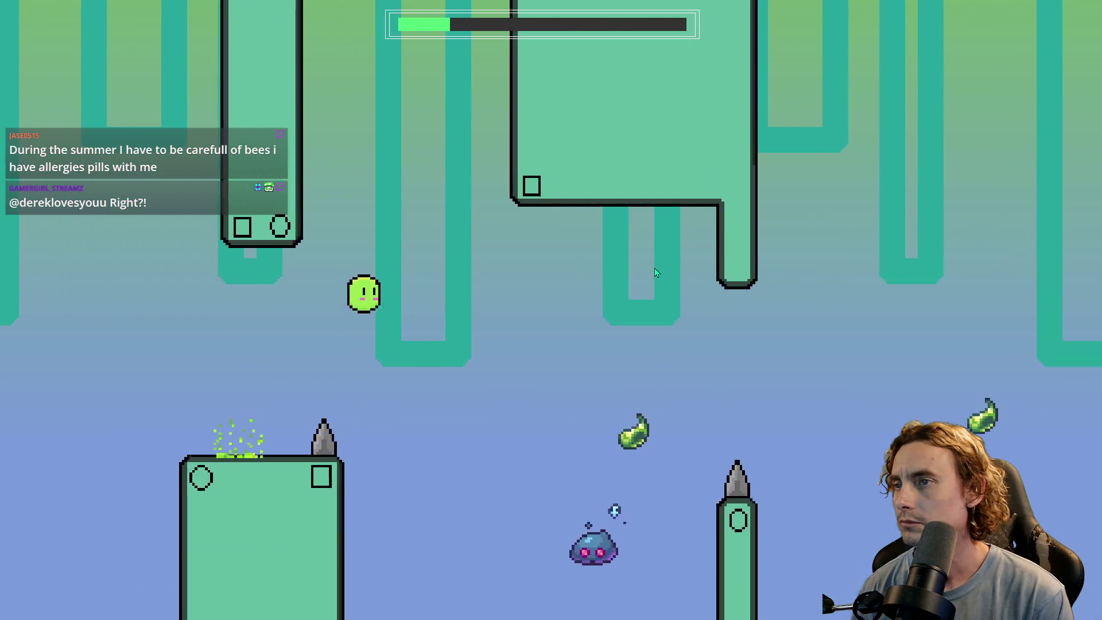
key(space)
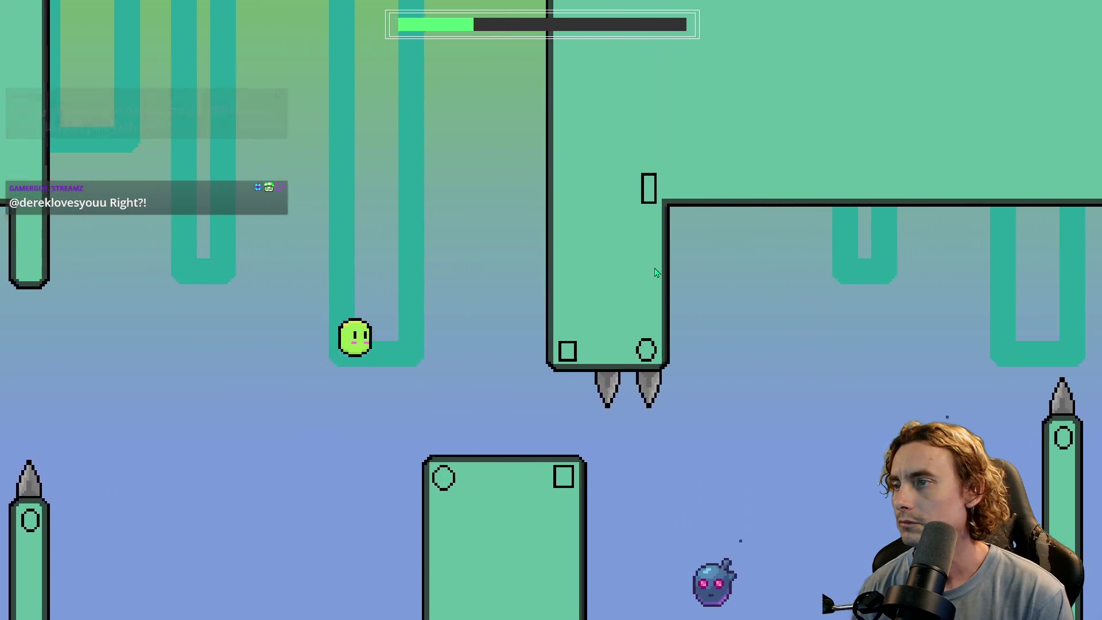
key(space)
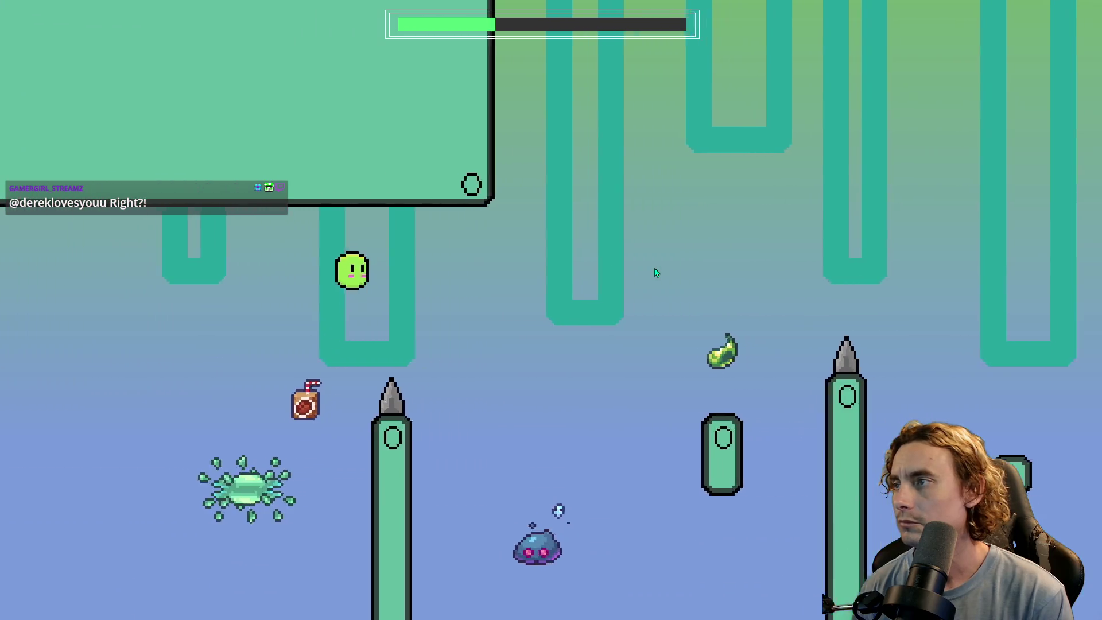
key(space)
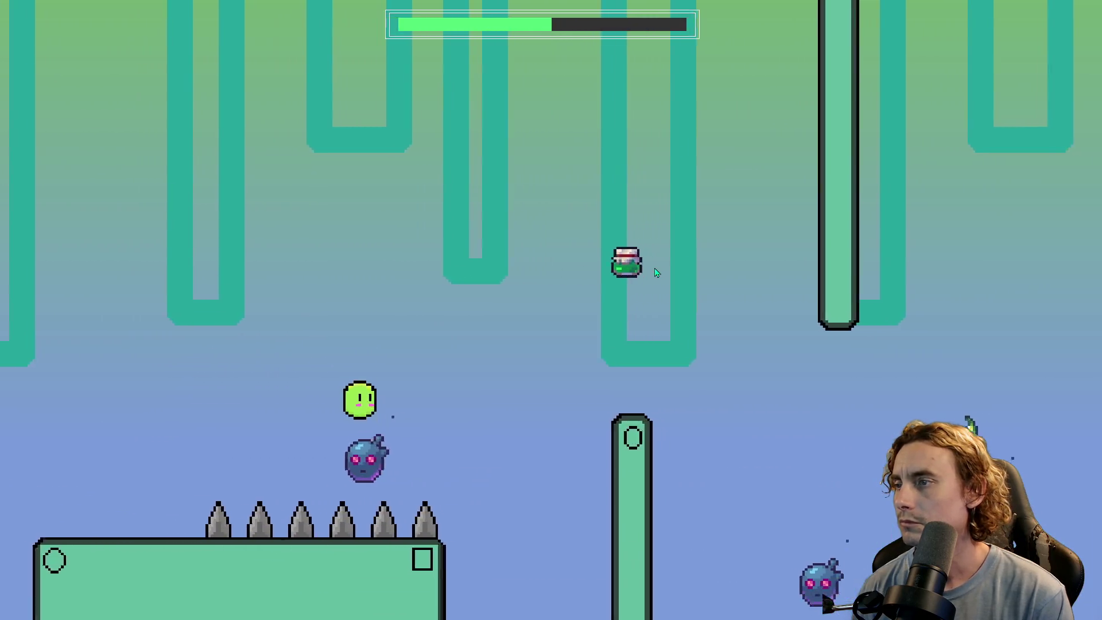
key(space)
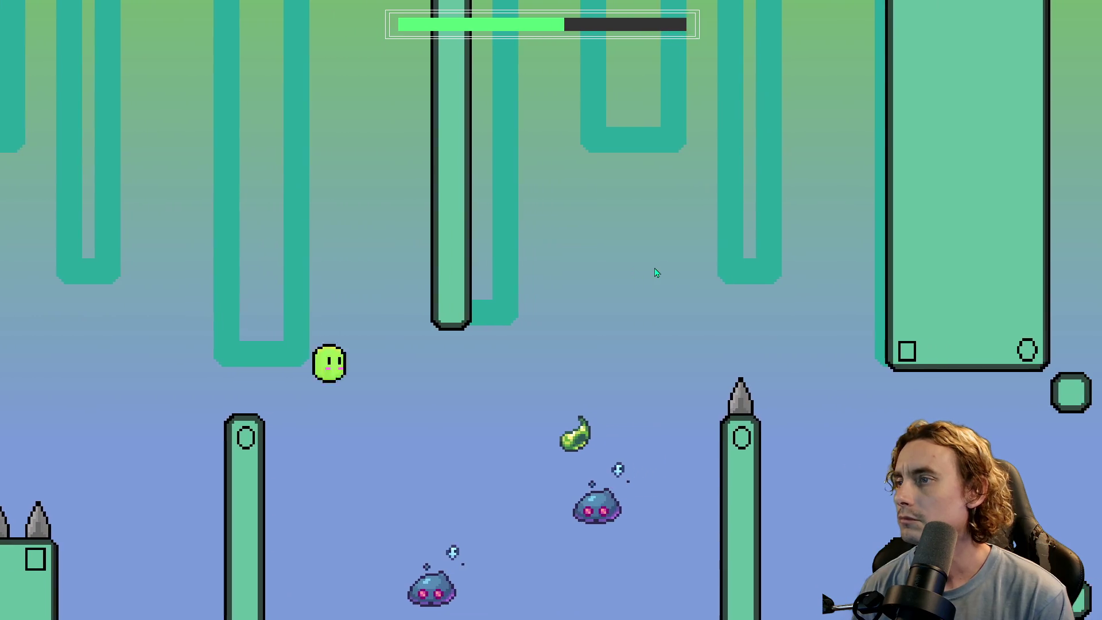
key(space)
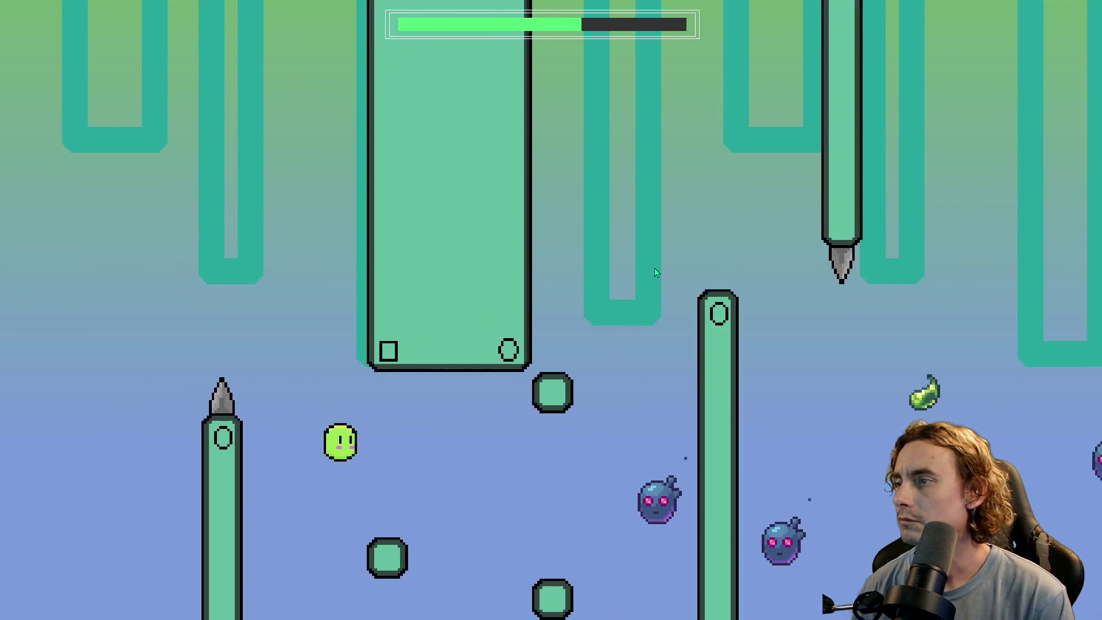
key(space)
key(space)
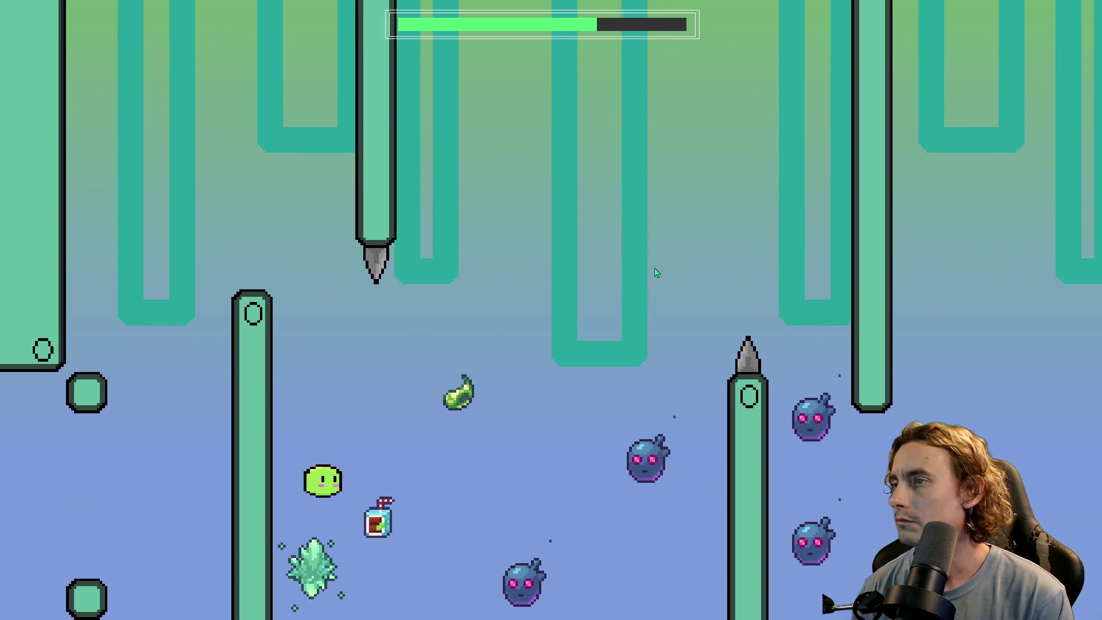
key(space)
key(space)
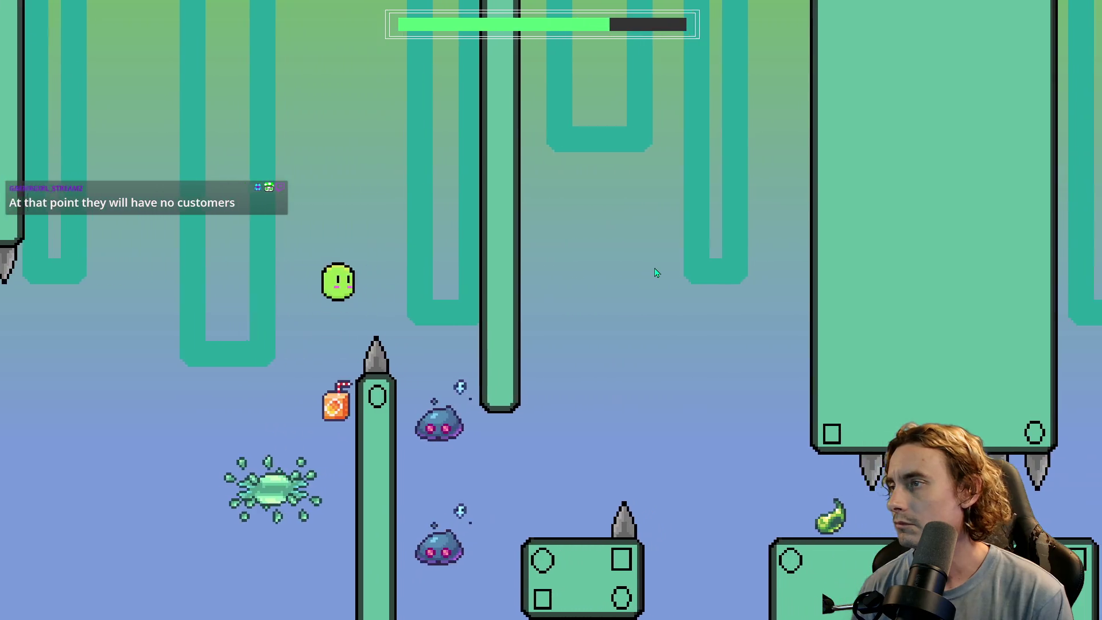
key(space)
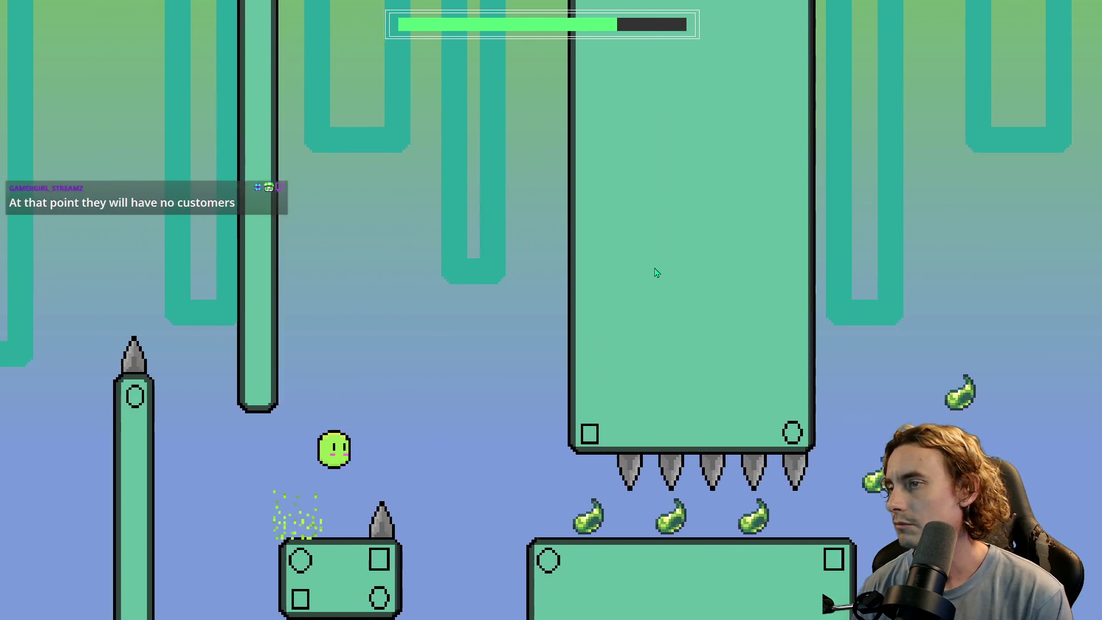
key(space)
key(space)
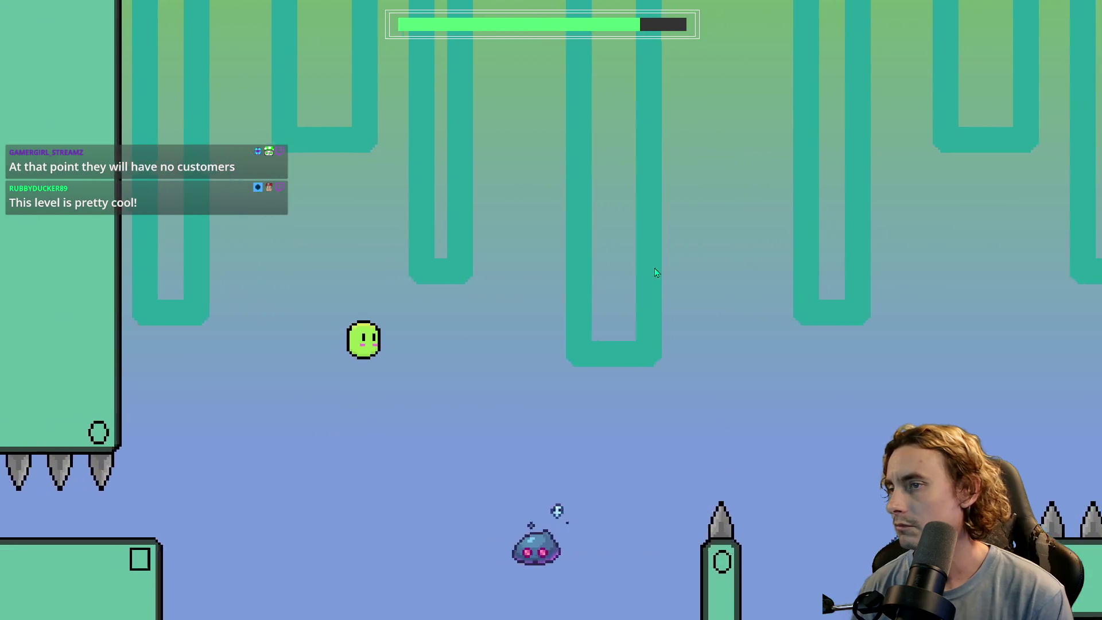
key(space)
key(space)
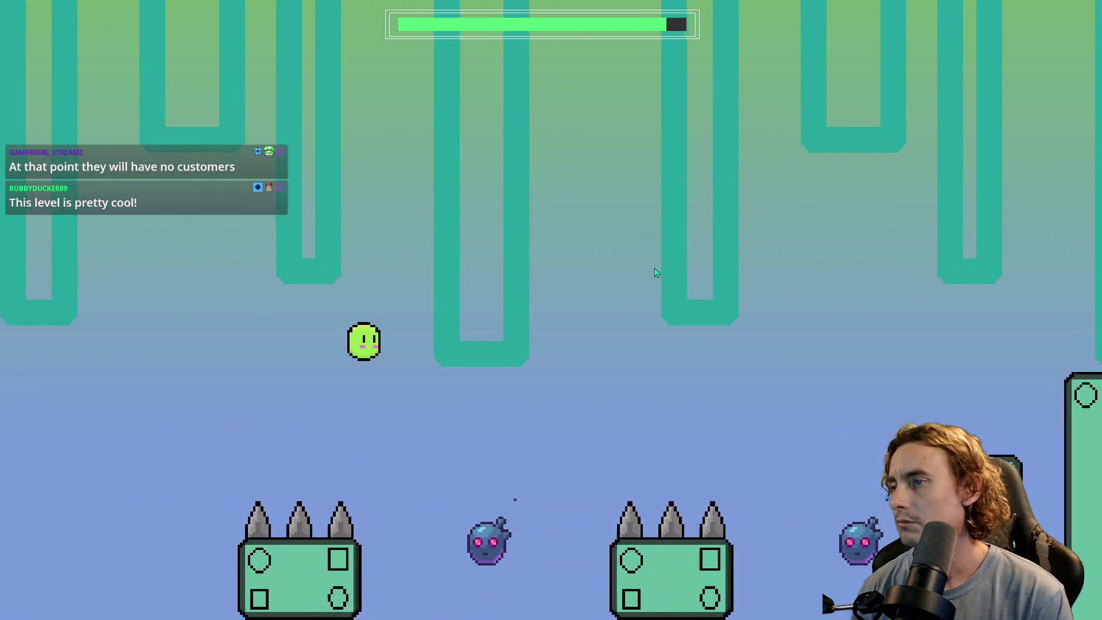
key(space)
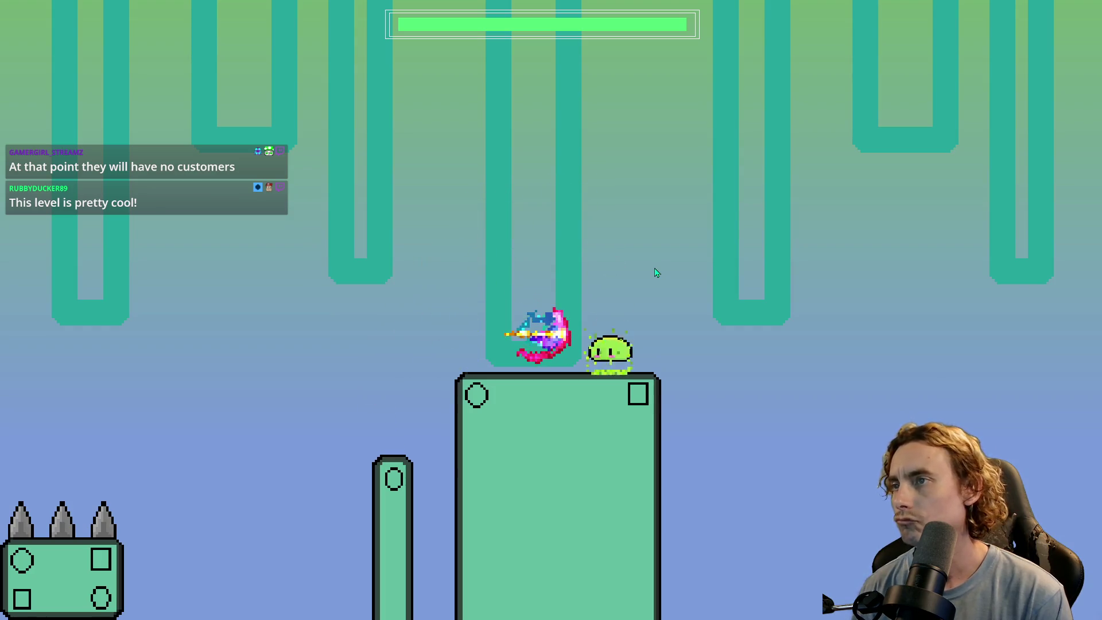
- Hop the slime up the steps, over floating platforms and purple blocks, past the tornado and spikes
key(space)
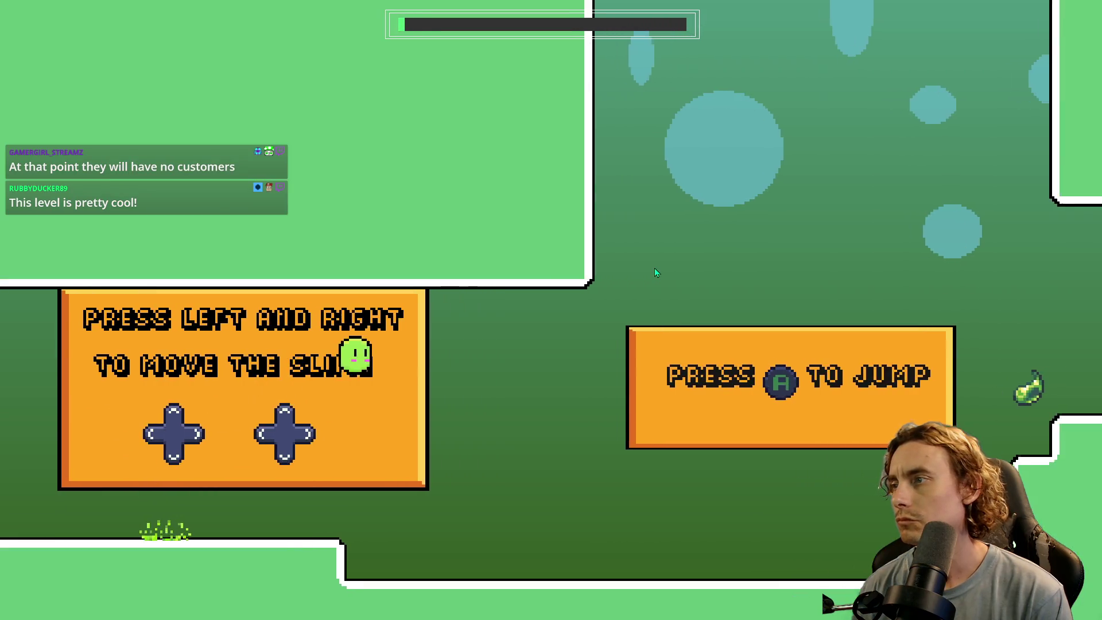
key(space)
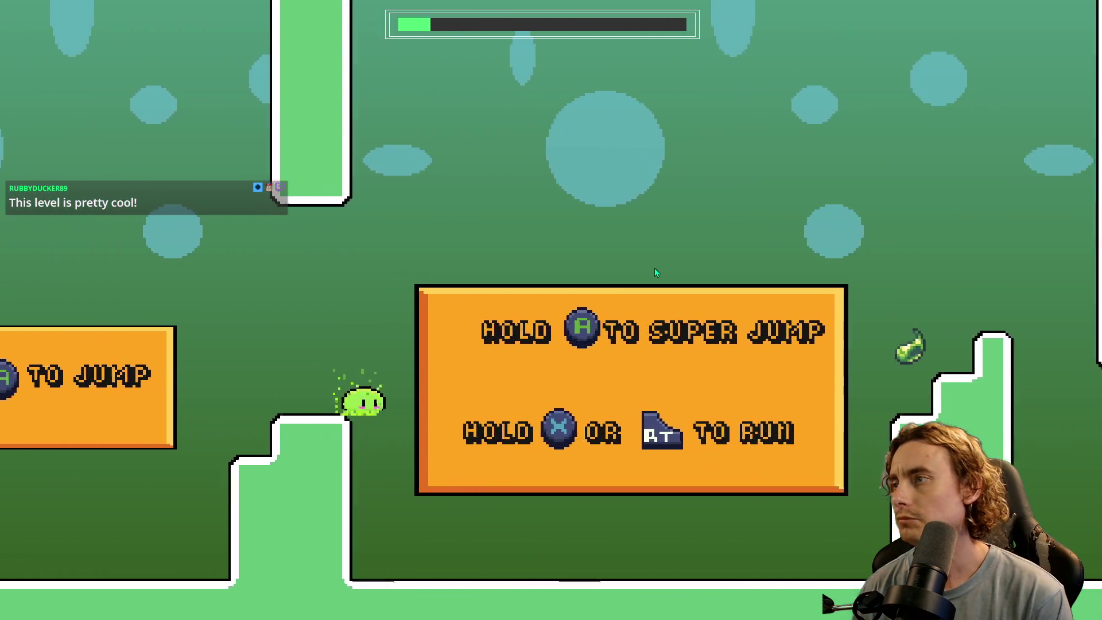
key(space)
key(space)
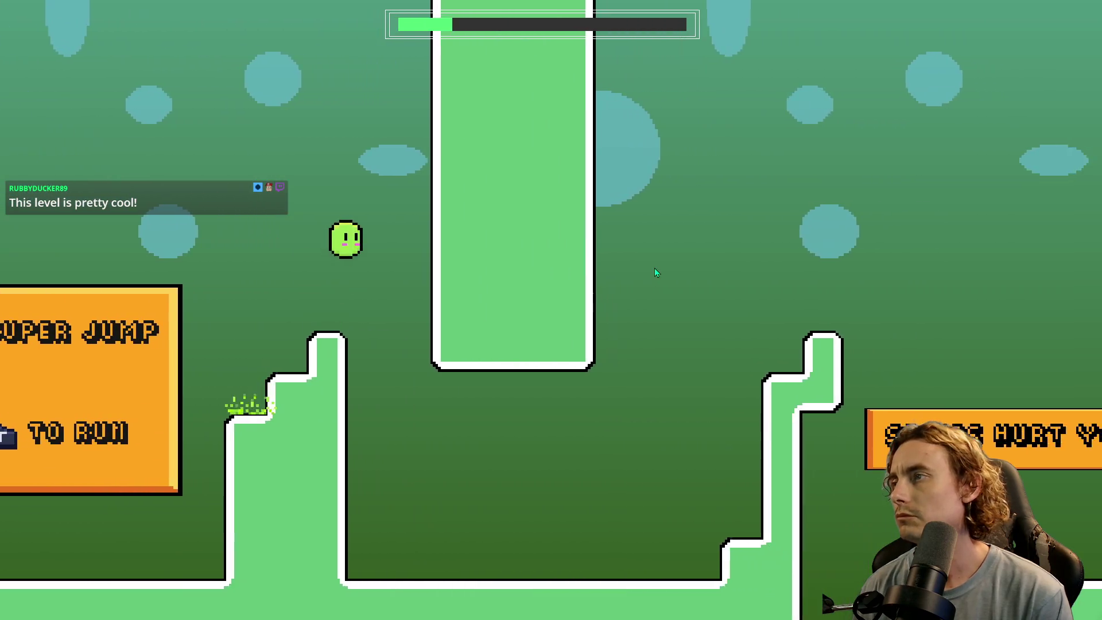
key(space)
key(space)
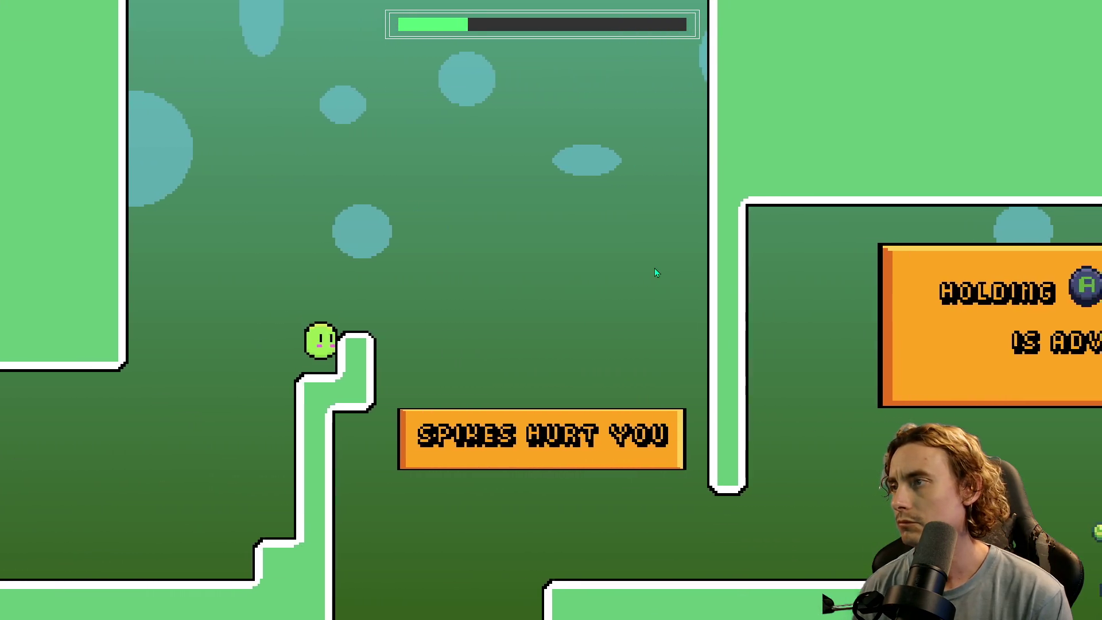
key(space)
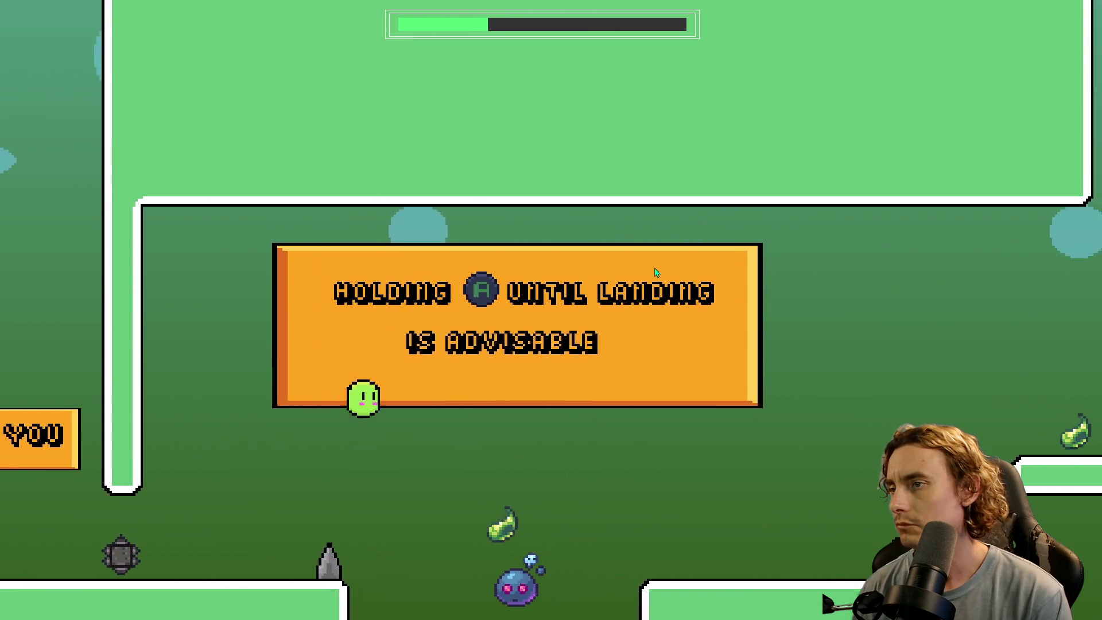
key(space)
key(space)
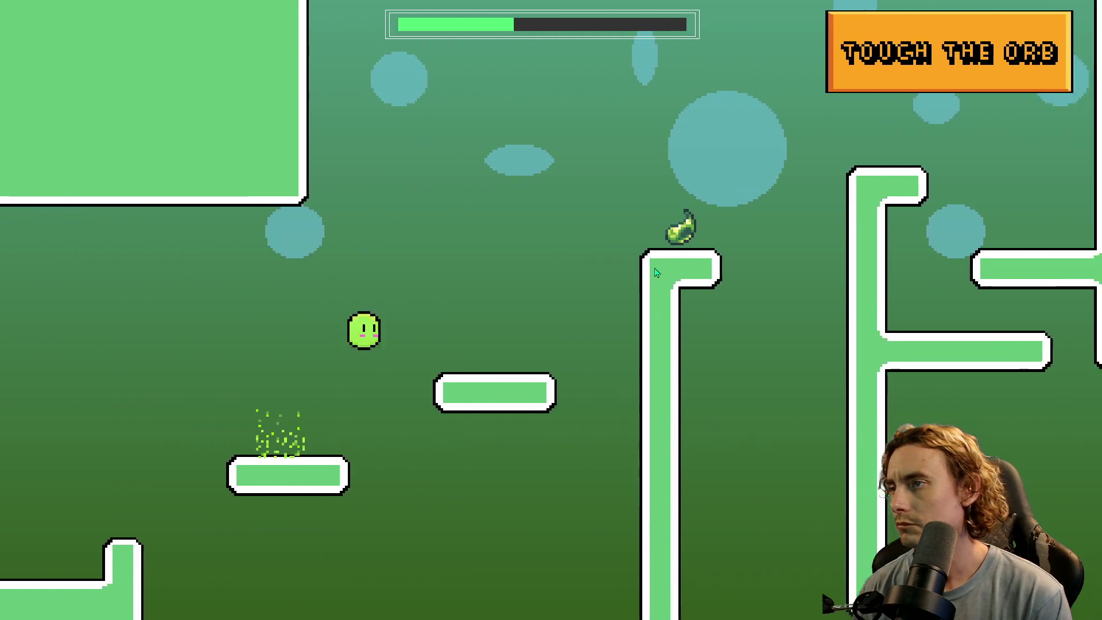
key(space)
key(space)
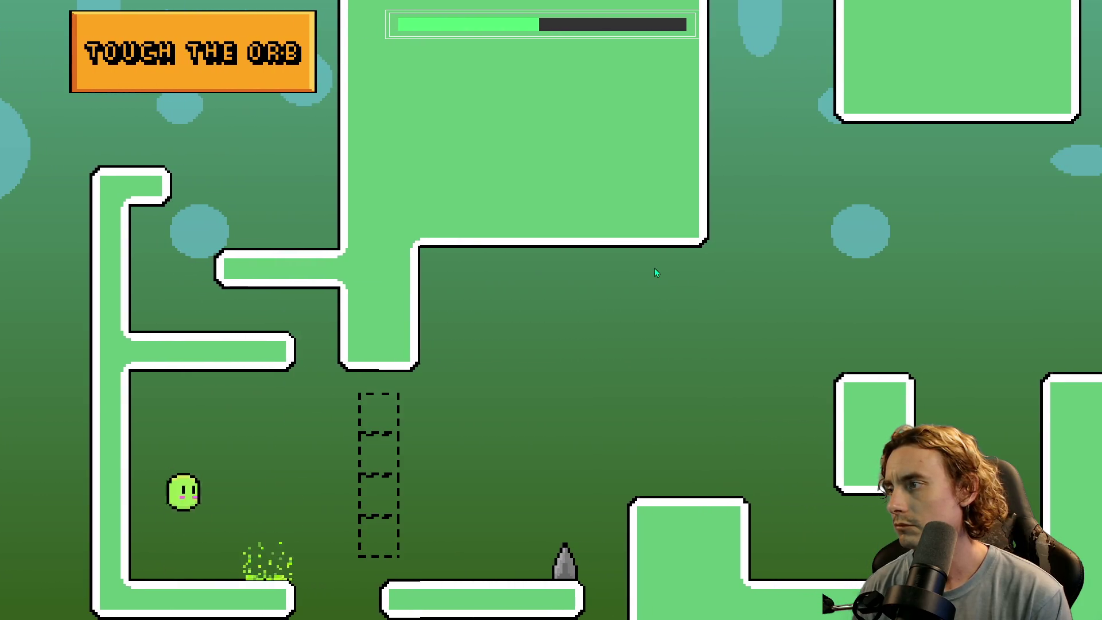
key(space)
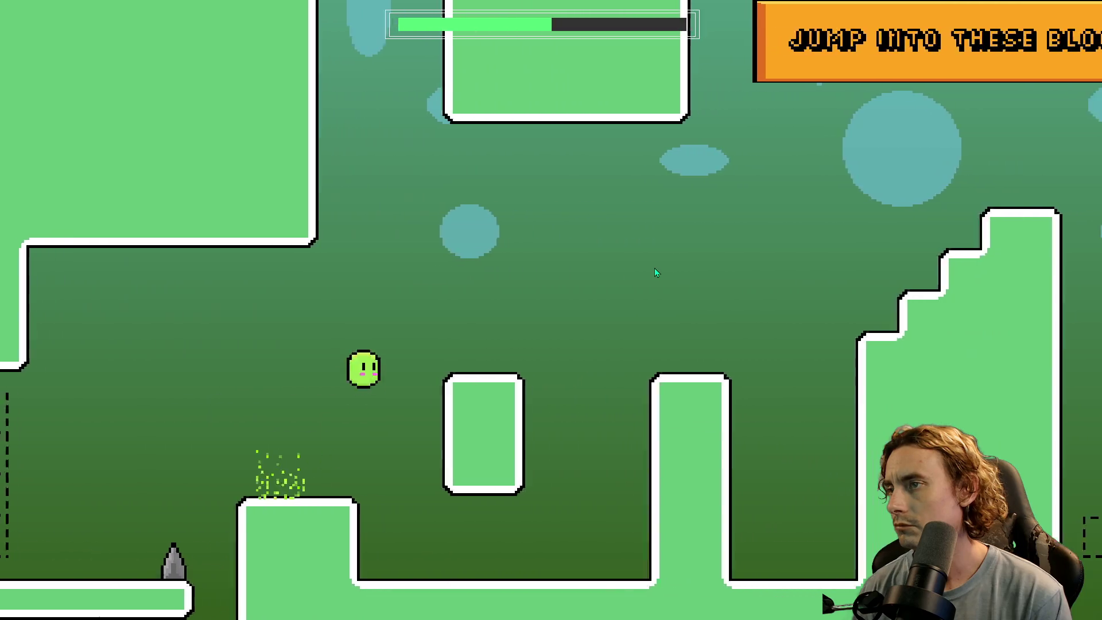
key(space)
key(space)
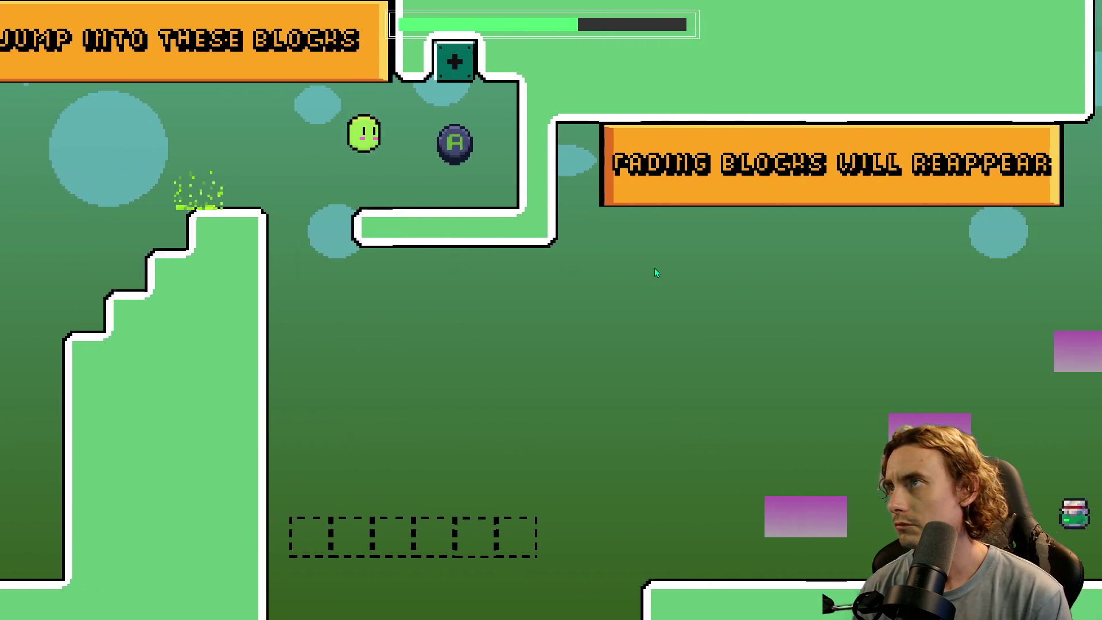
key(space)
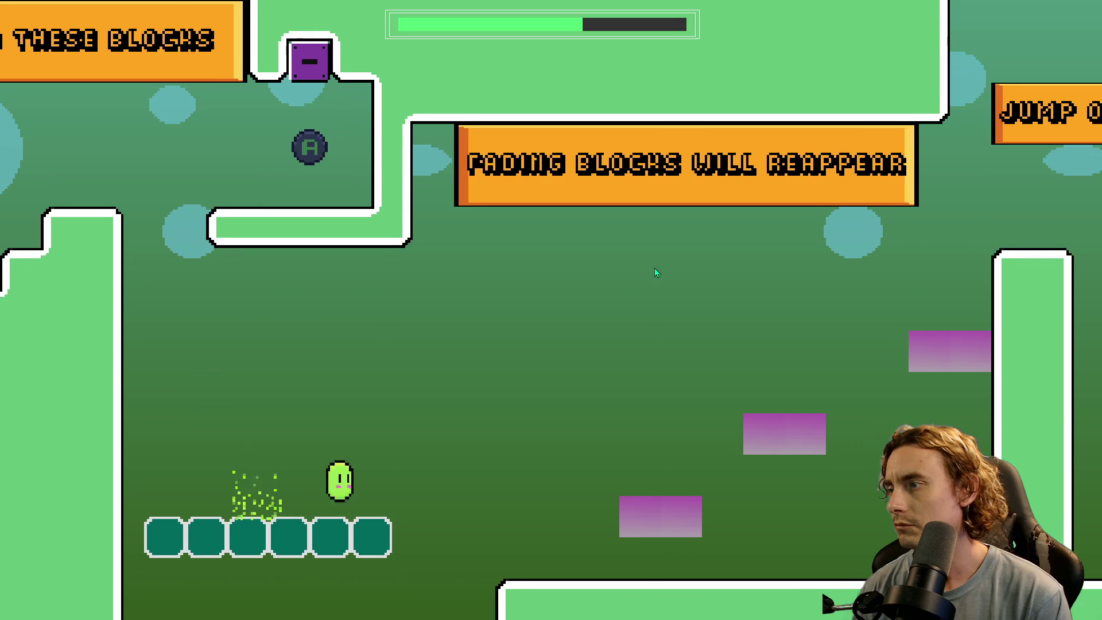
key(space)
key(space)
key(space)
key(space)
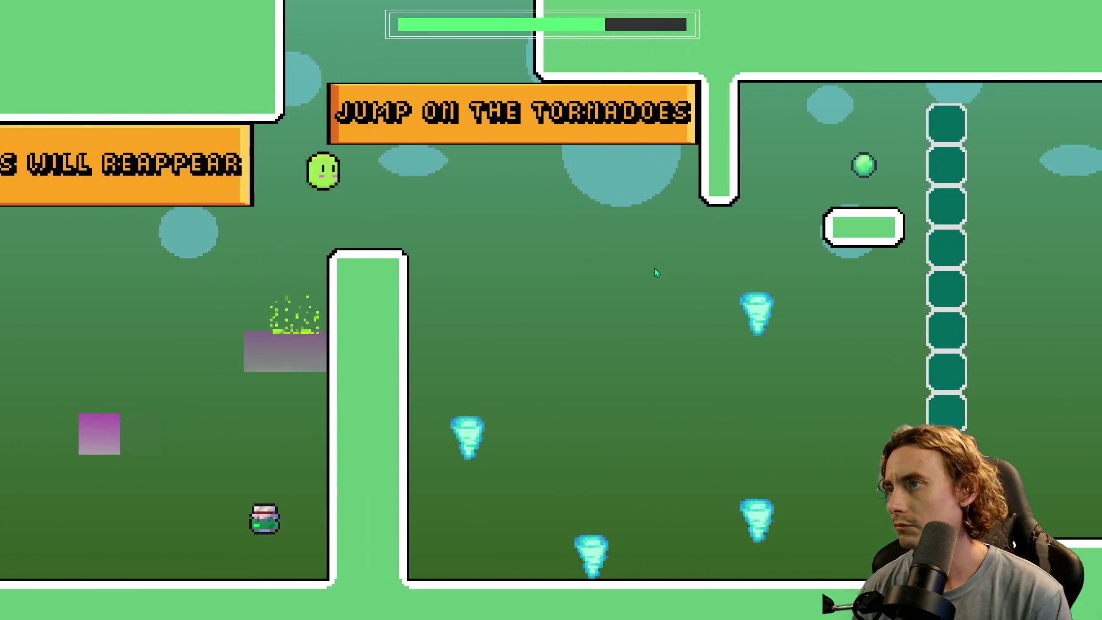
key(space)
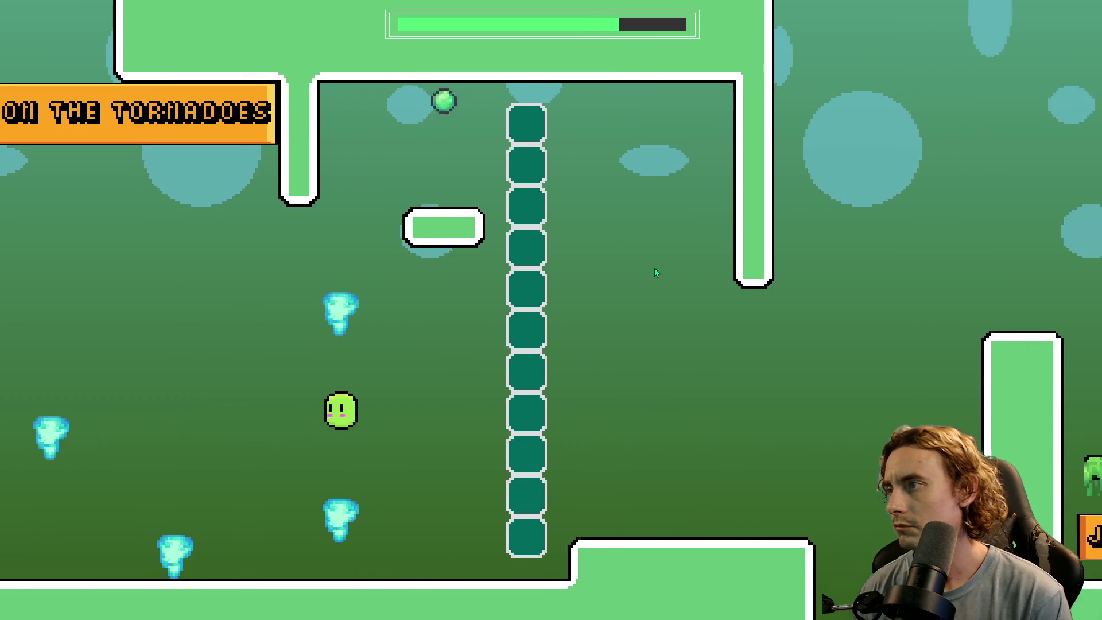
key(space)
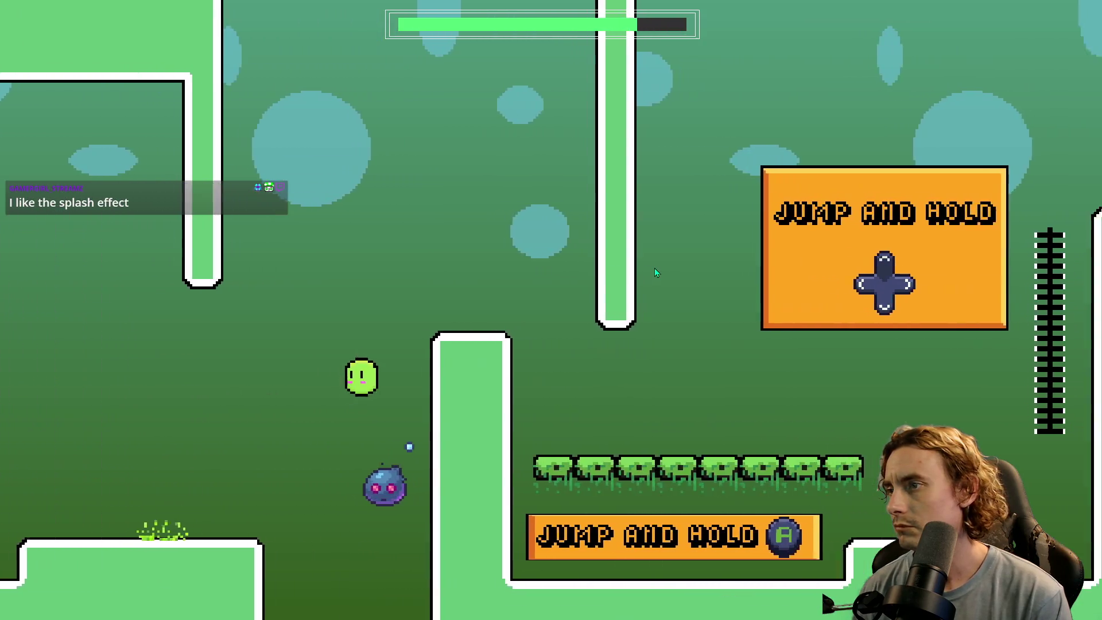
key(Right)
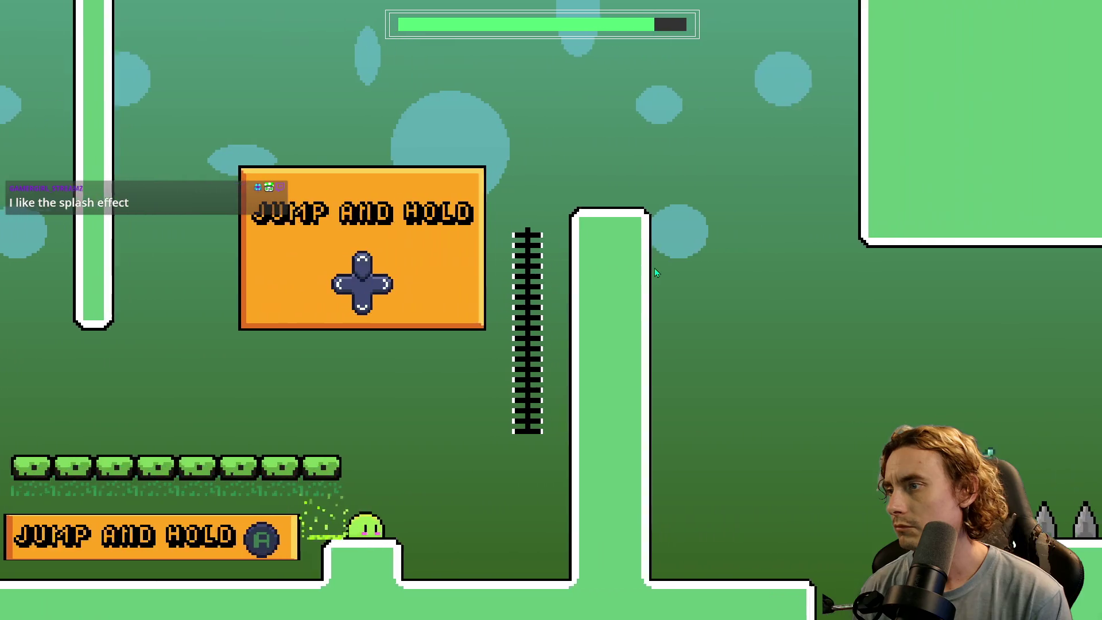
key(space)
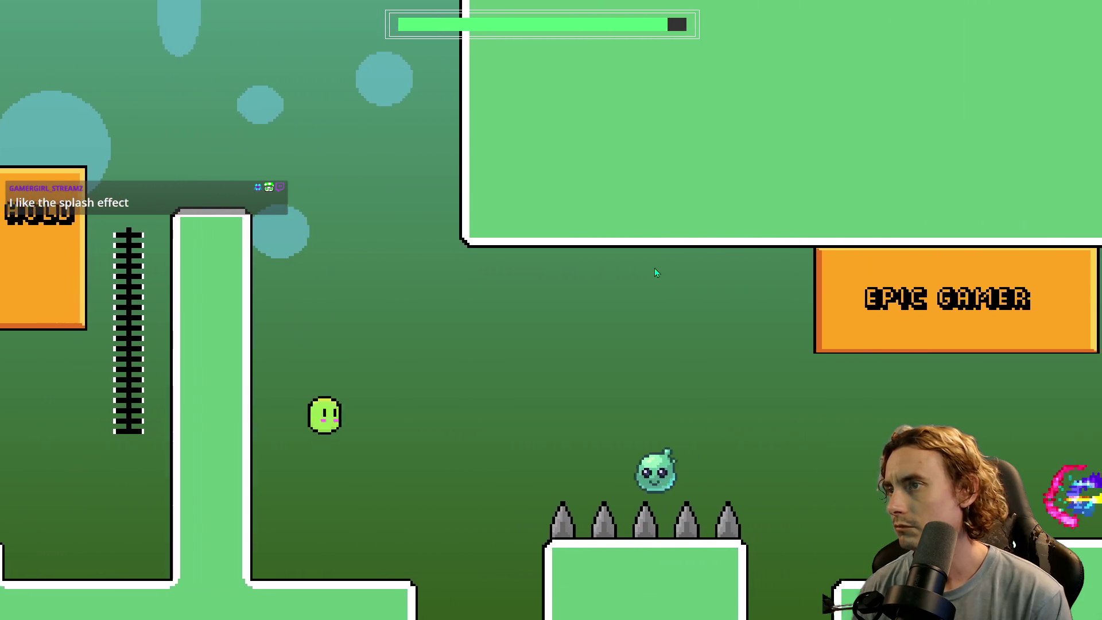
key(space)
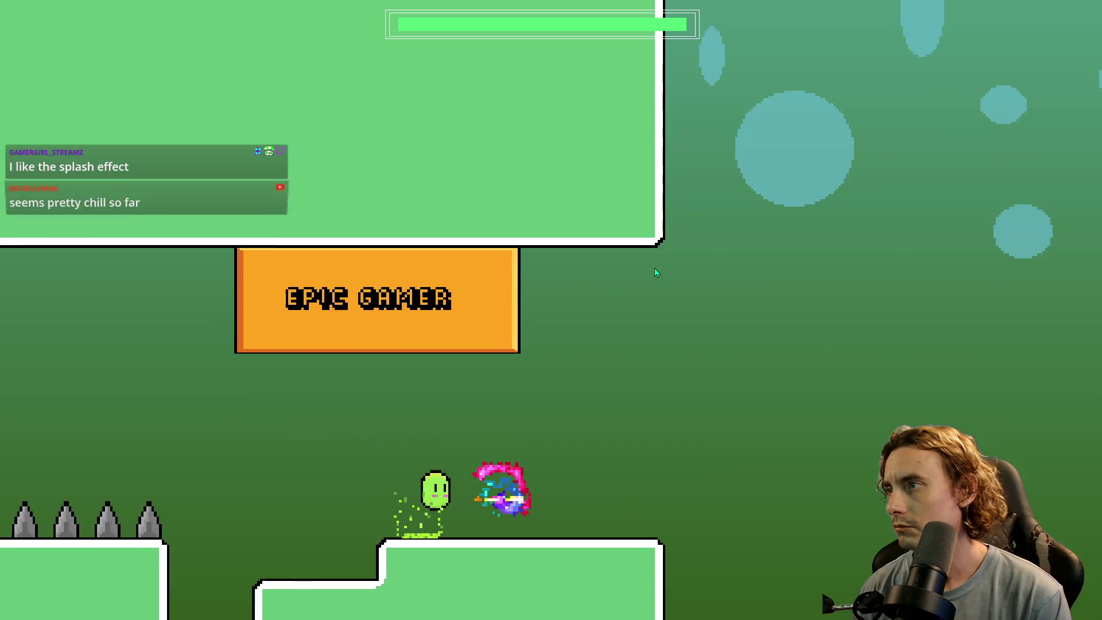
key(Right)
- Jump the slime across the T-shaped platform and the pink and teal blocks
key(space)
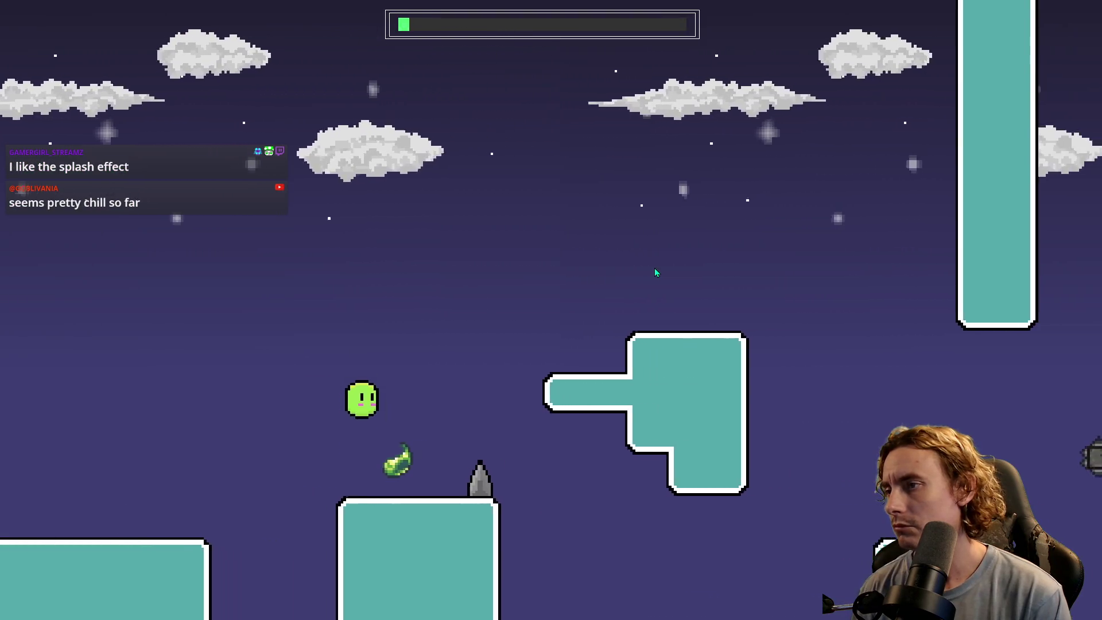
key(space)
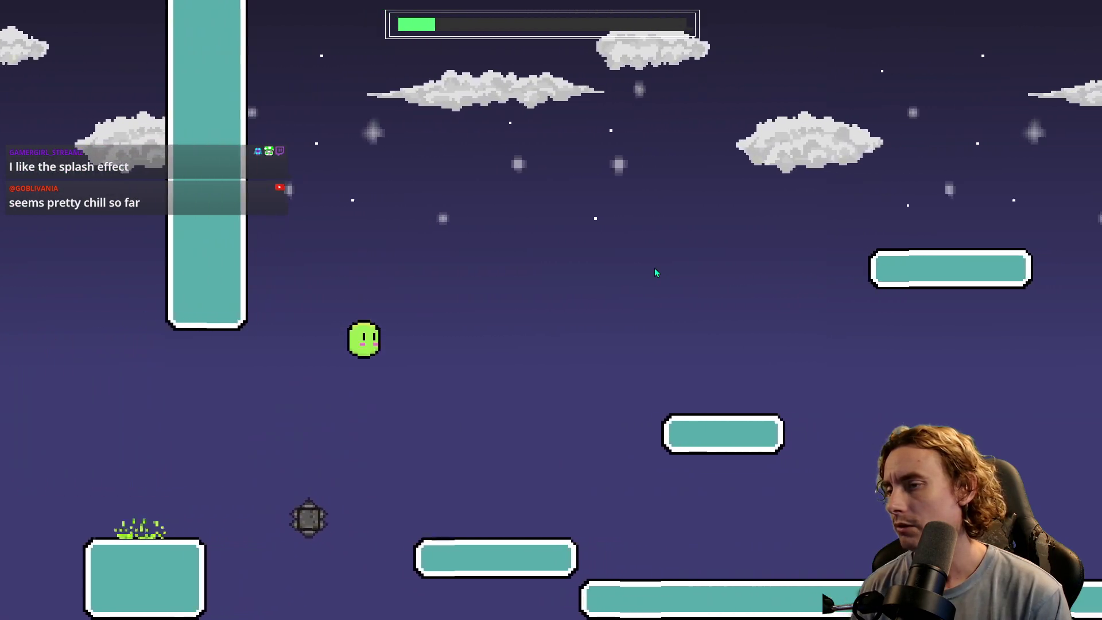
key(space)
key(space)
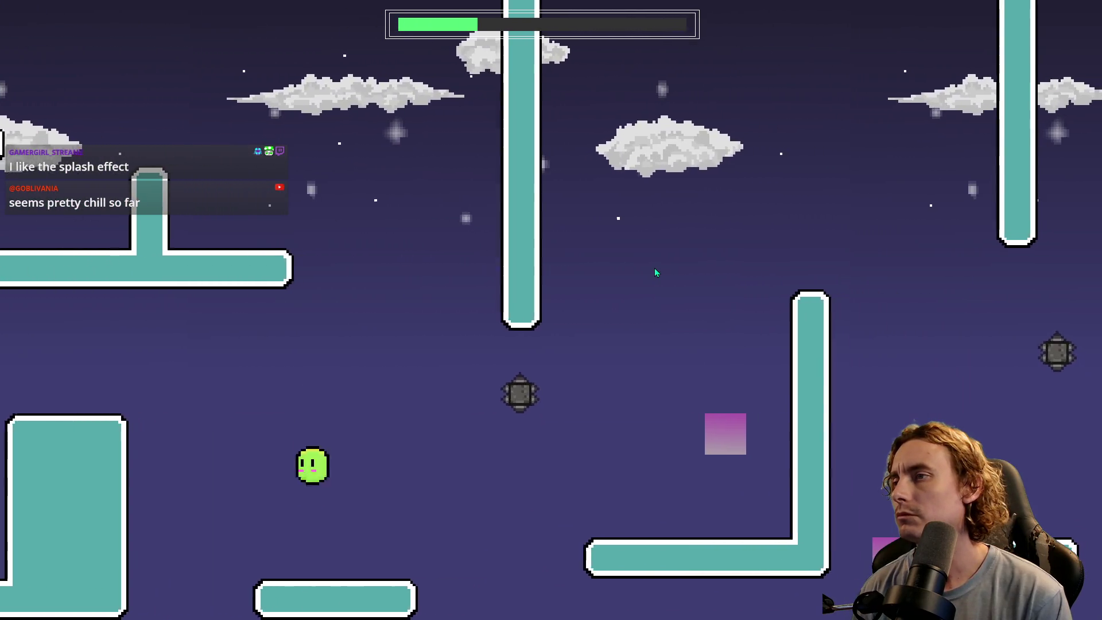
key(space)
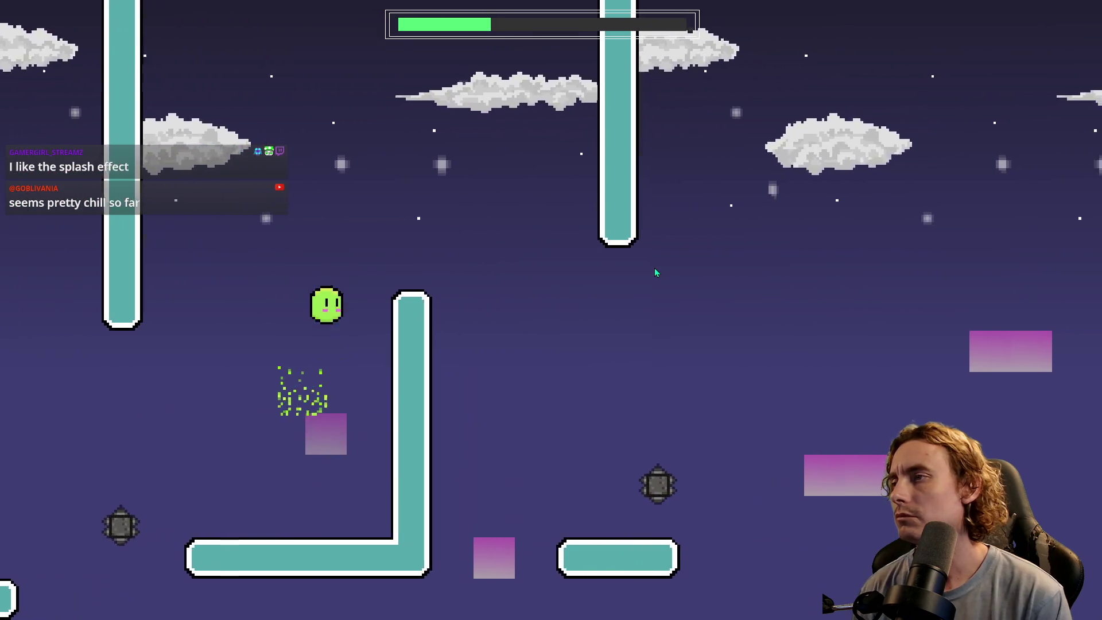
key(space)
key(space)
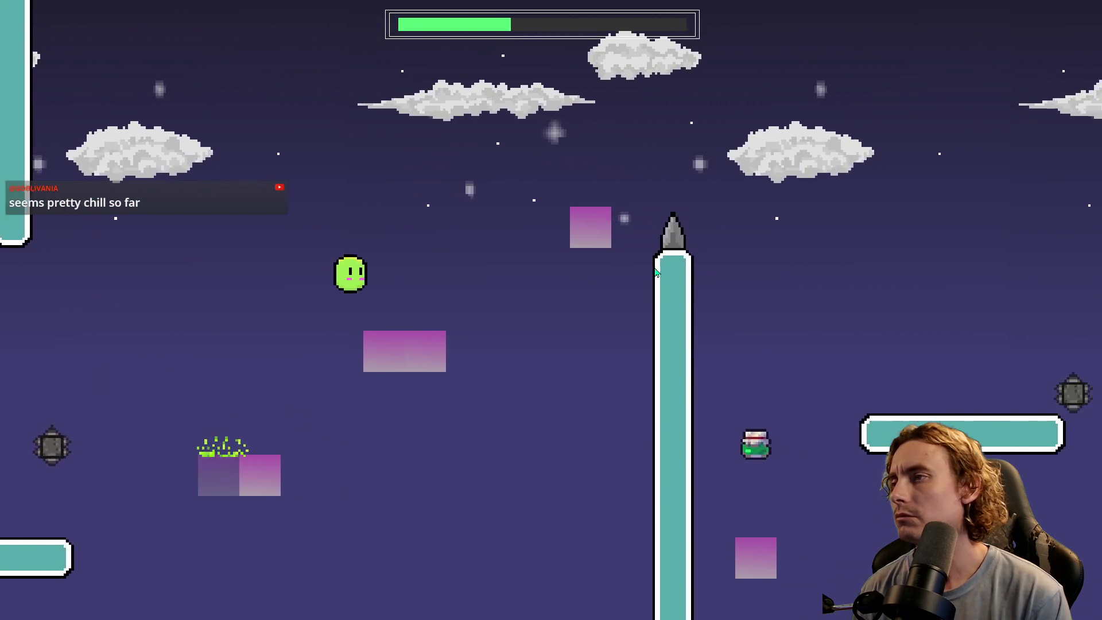
key(space)
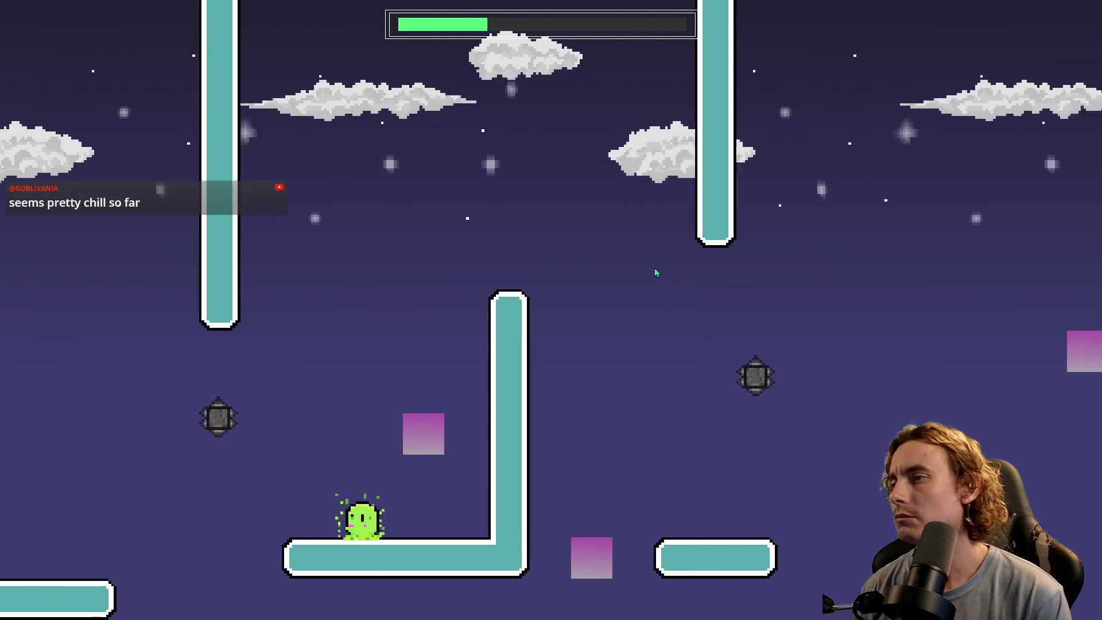
key(space)
key(space)
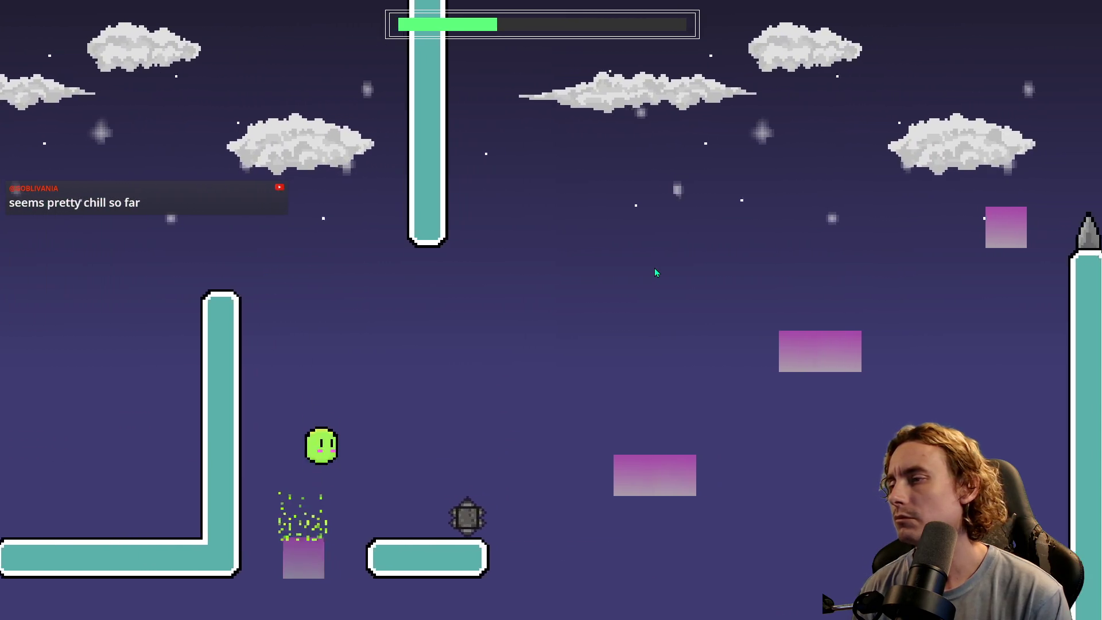
key(space)
key(space)
key(space)
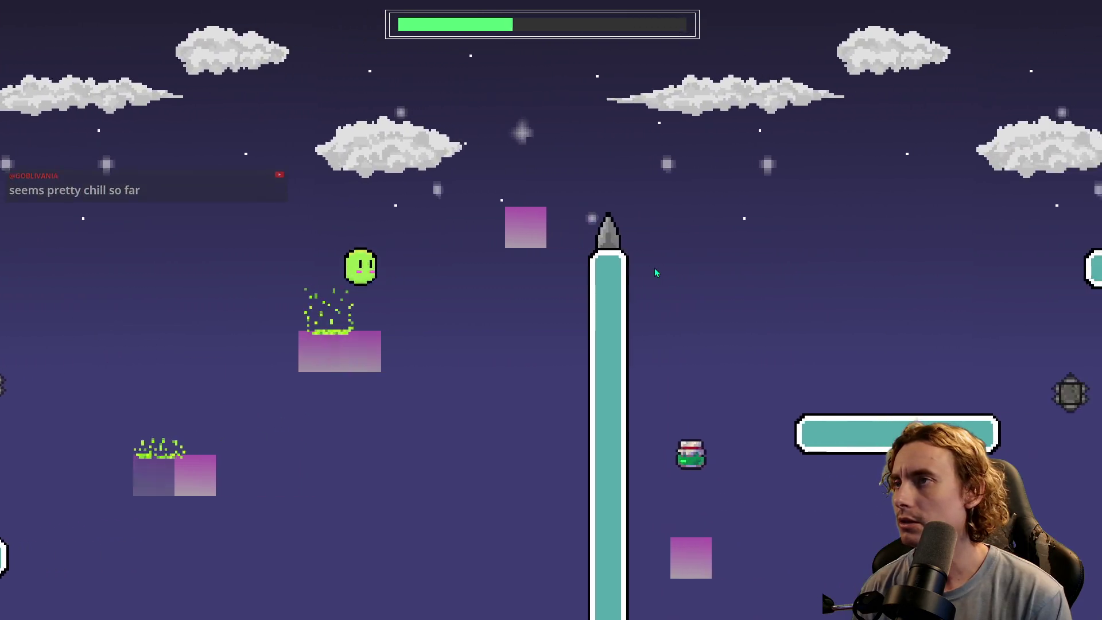
key(space)
key(space)
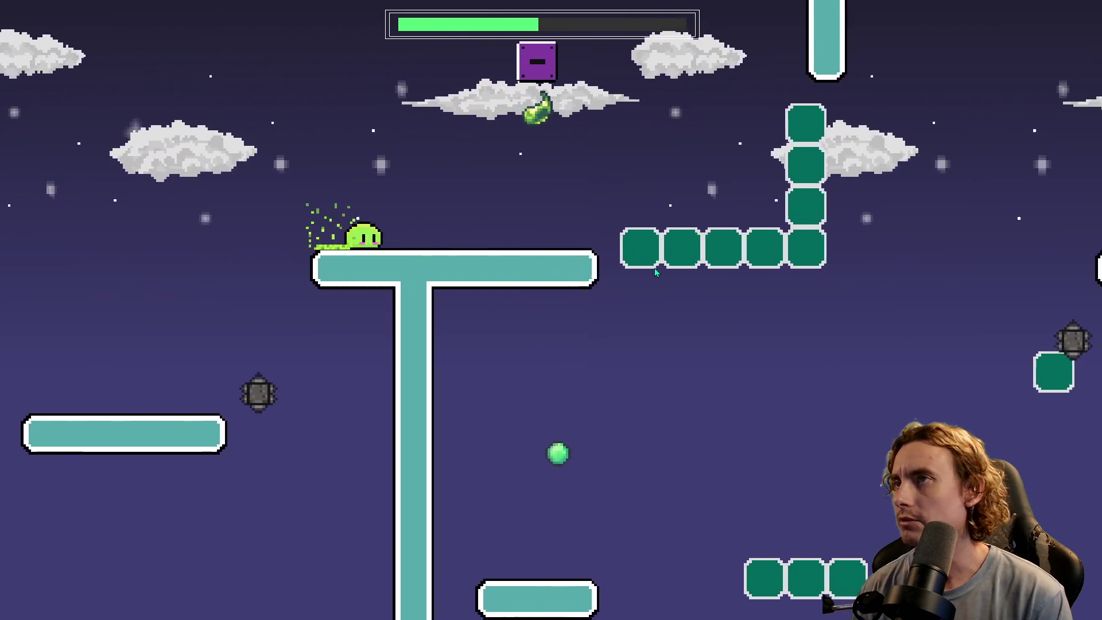
key(space)
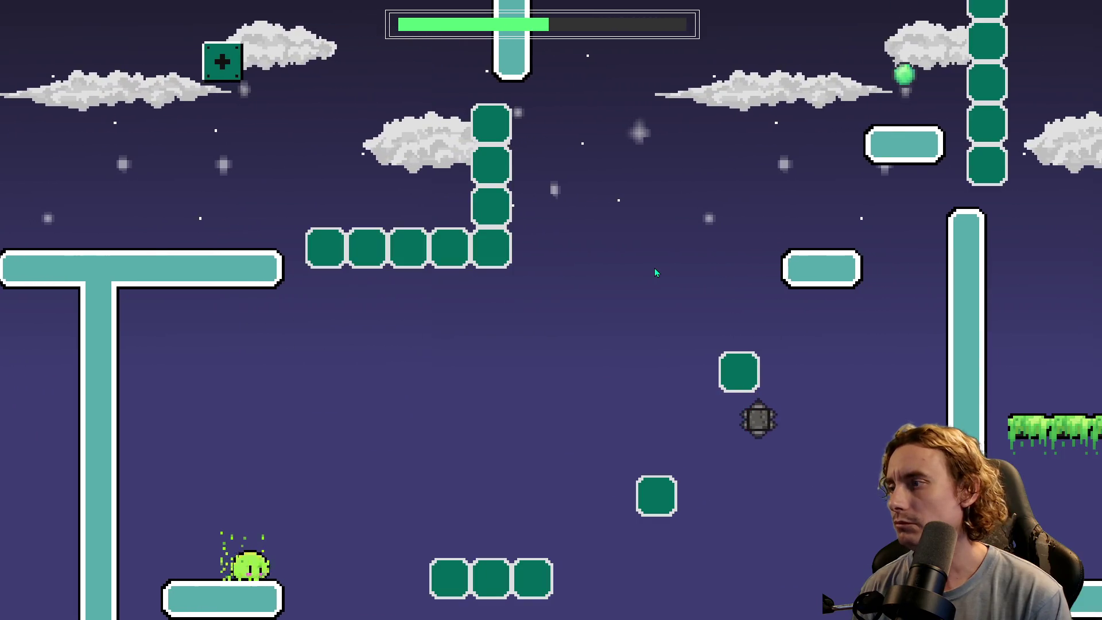
key(space)
key(space)
key(space)
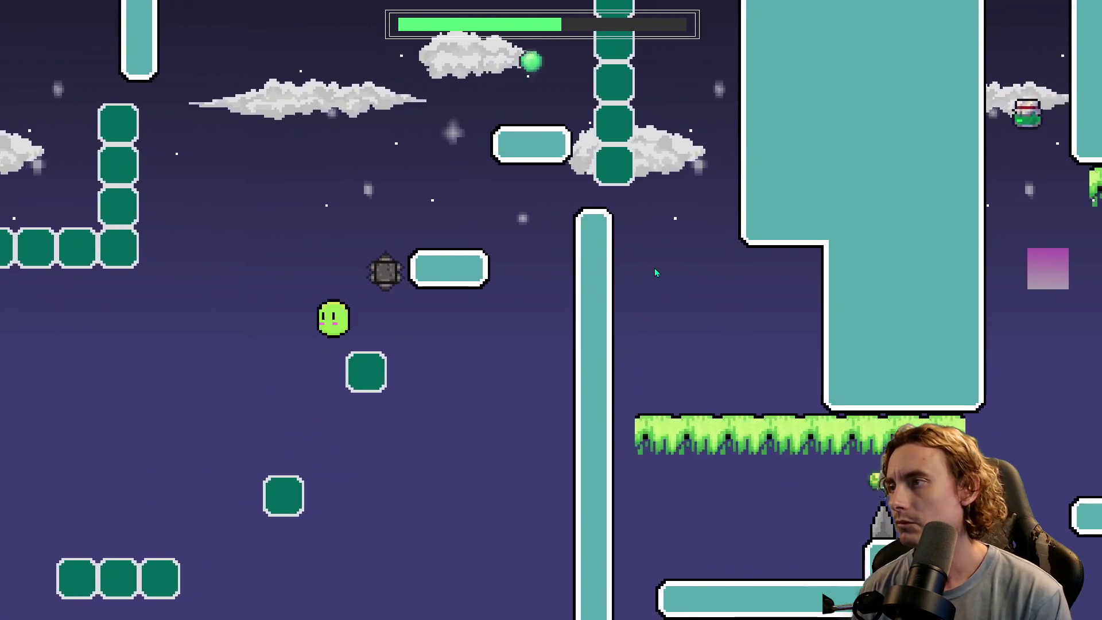
key(space)
key(space)
key(space)
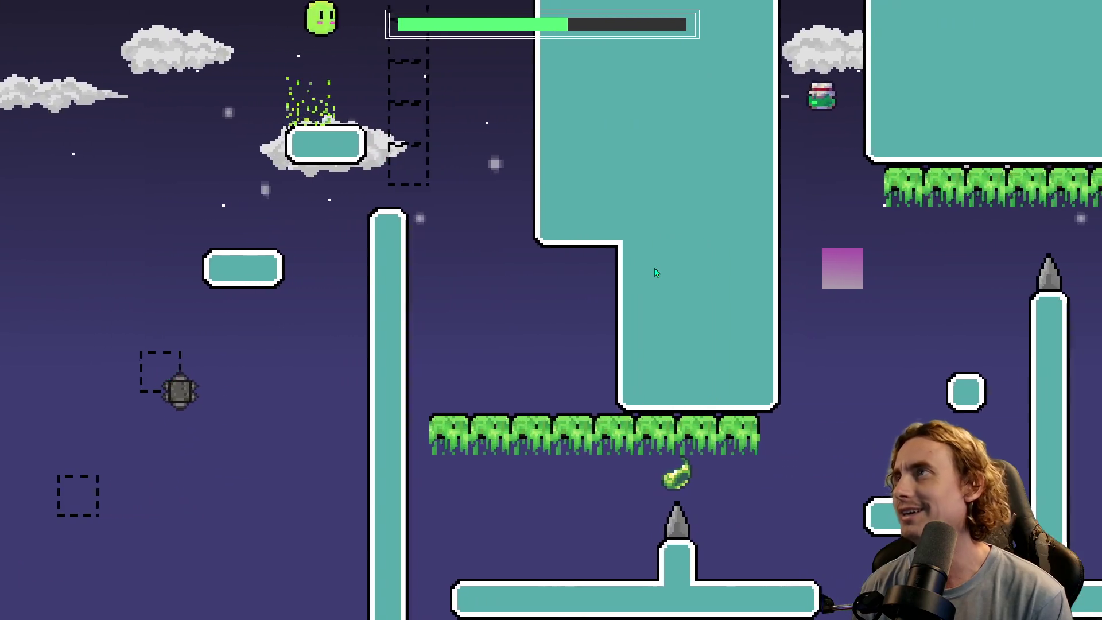
- Flip the slime to the grass ceiling and bounce across tornado pads up to the ladder
key(space)
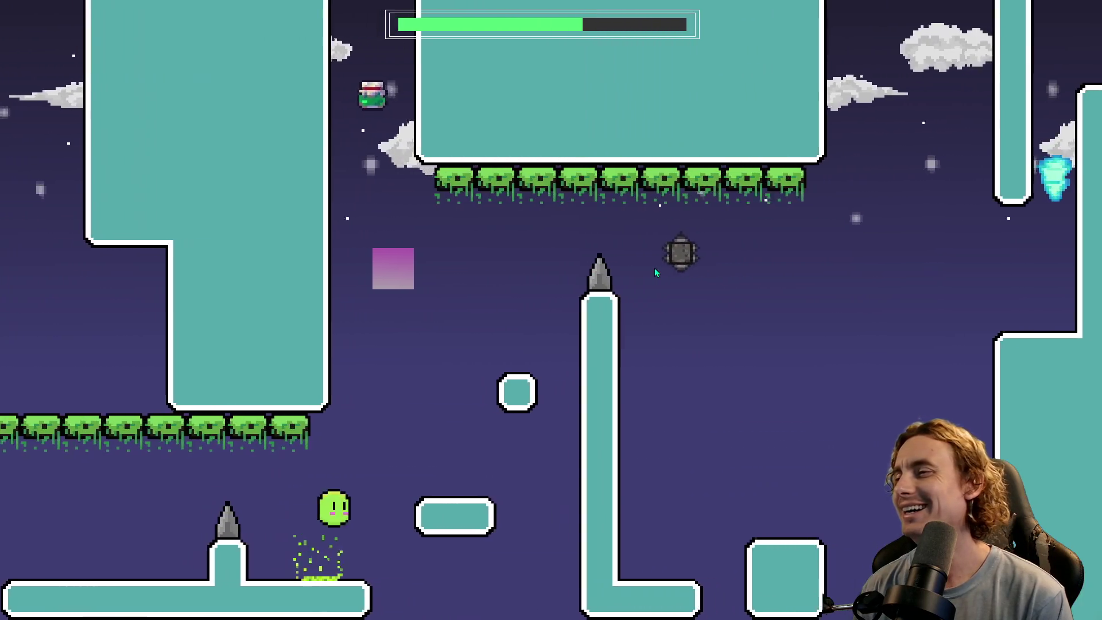
key(space)
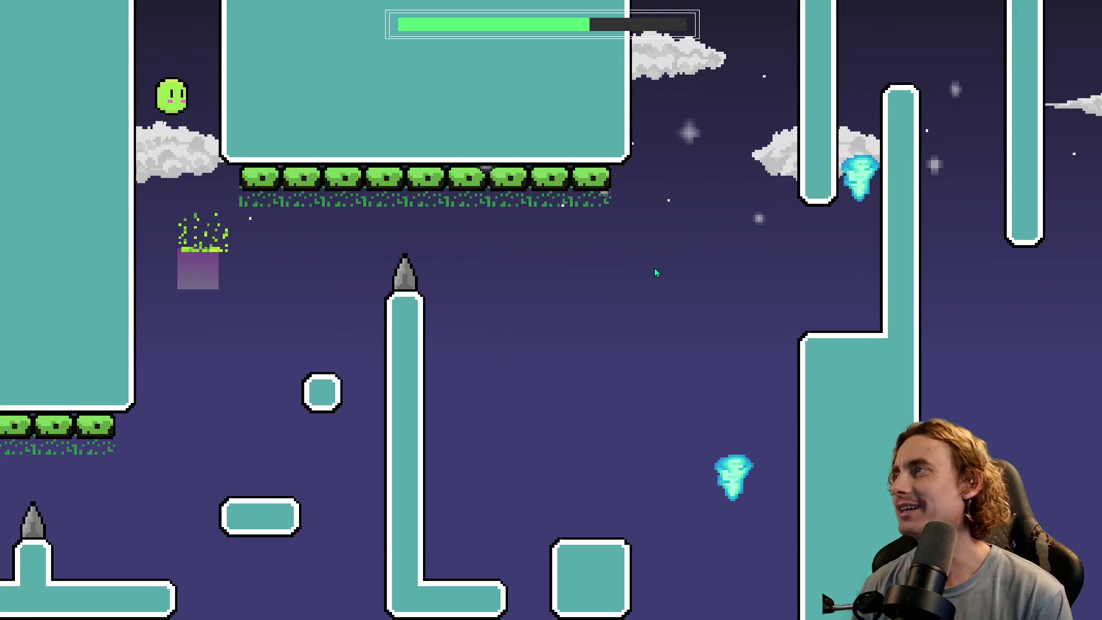
key(space)
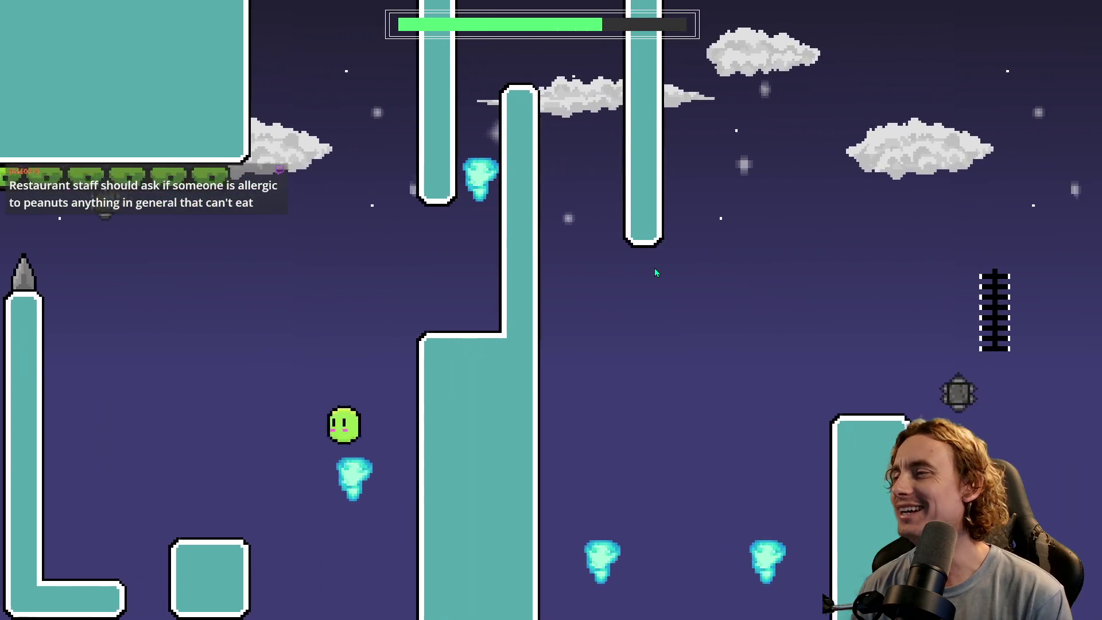
key(space)
key(space)
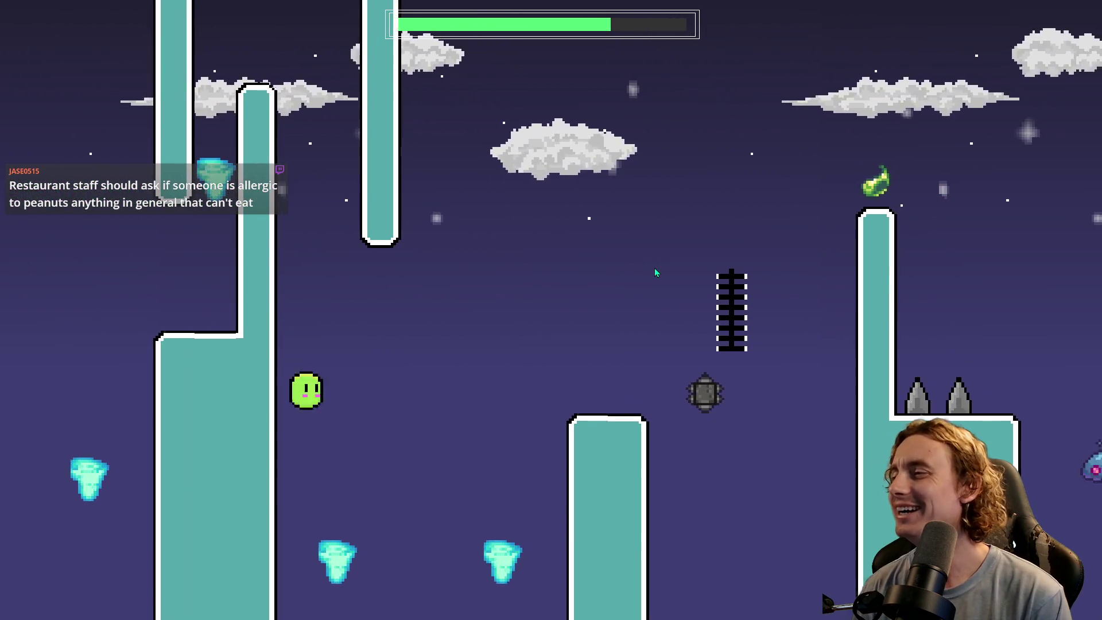
key(space)
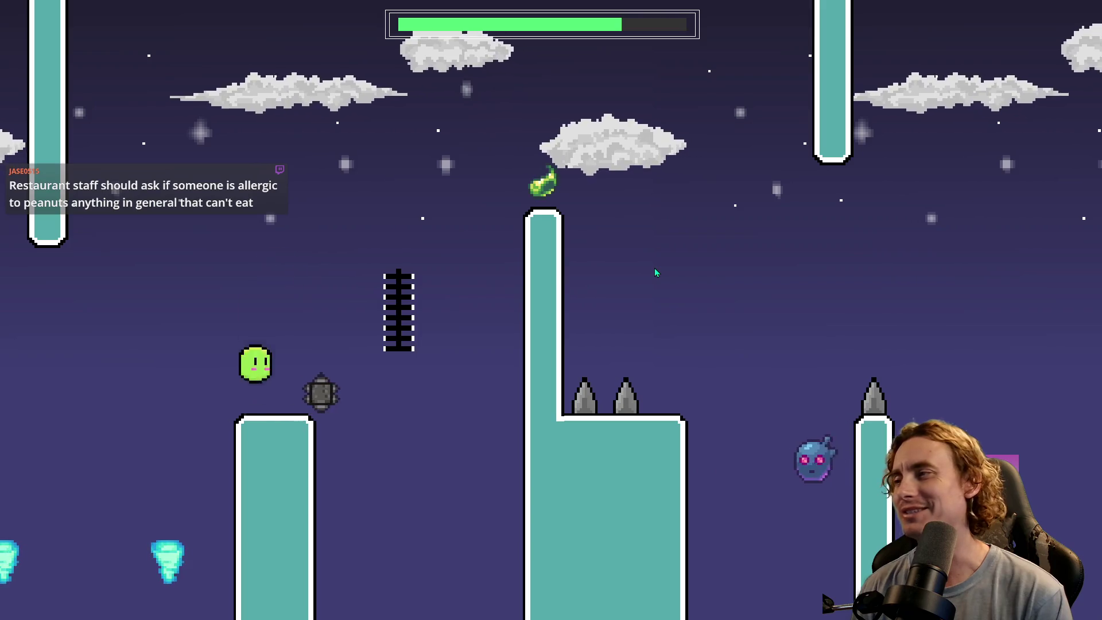
key(space)
key(space)
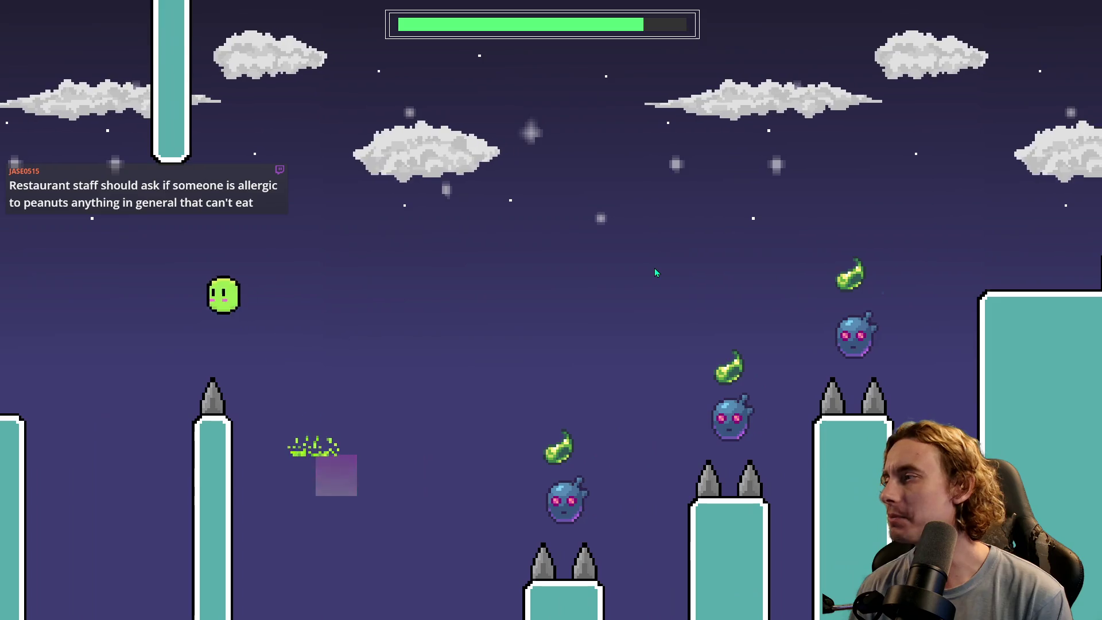
key(space)
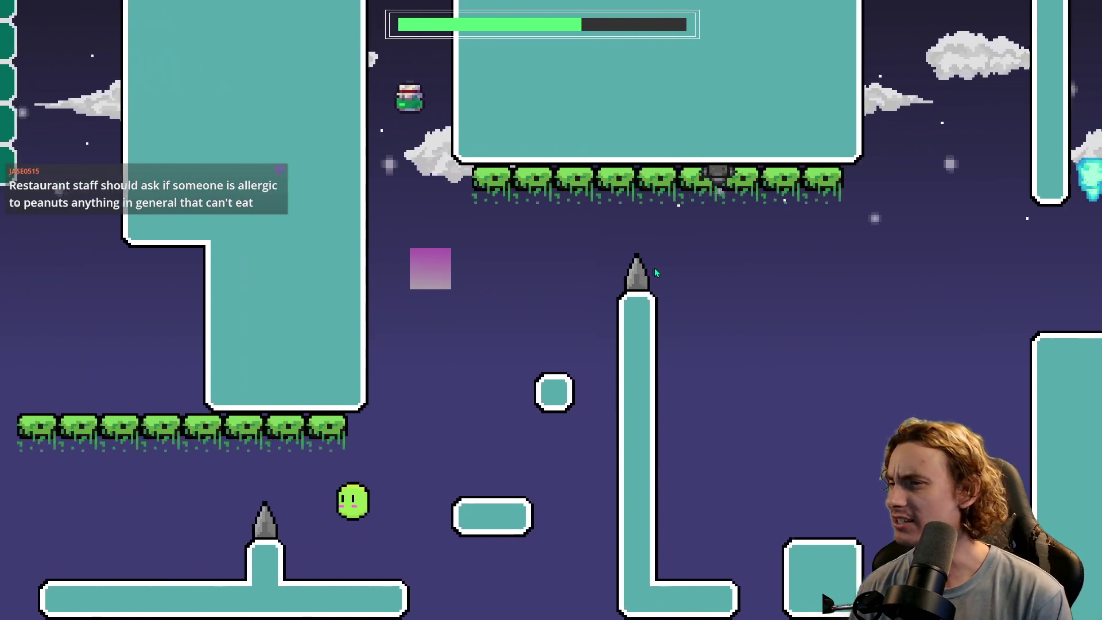
key(space)
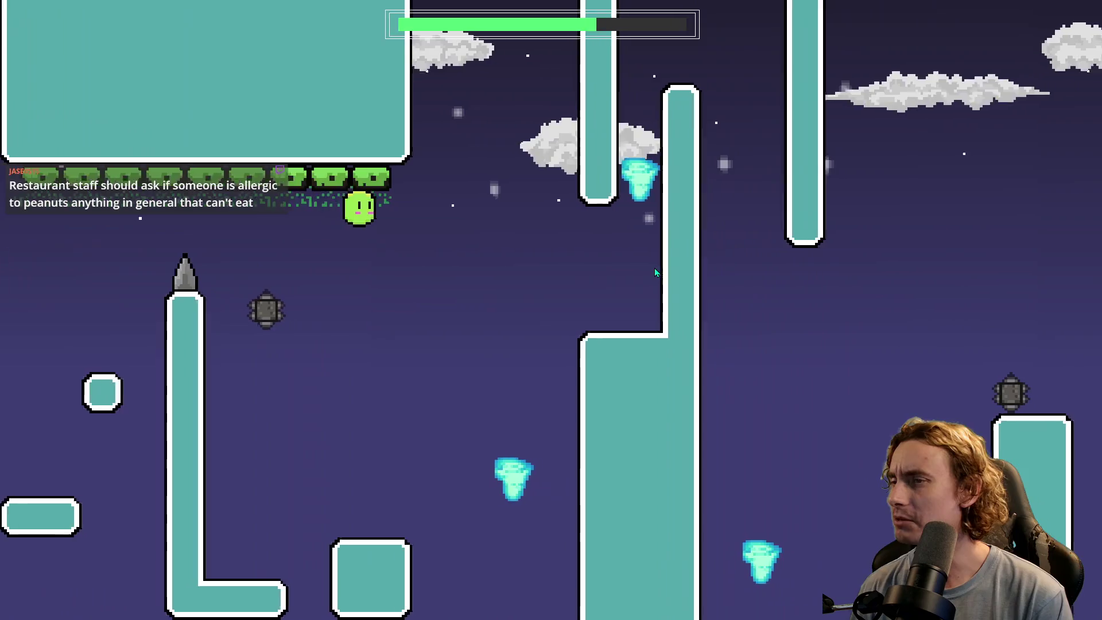
key(space)
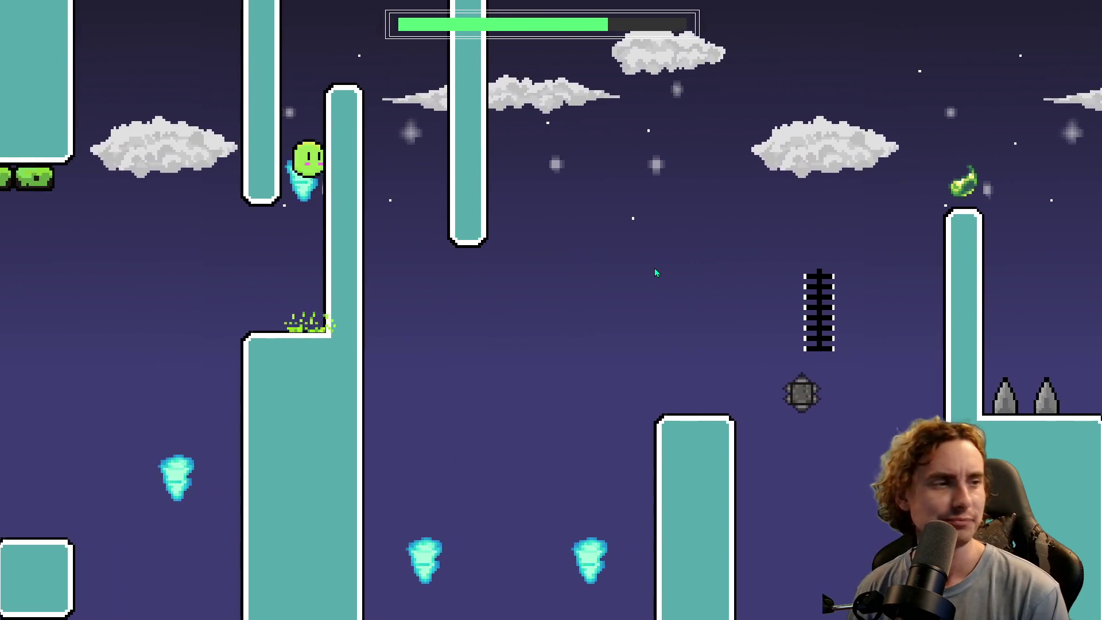
key(space)
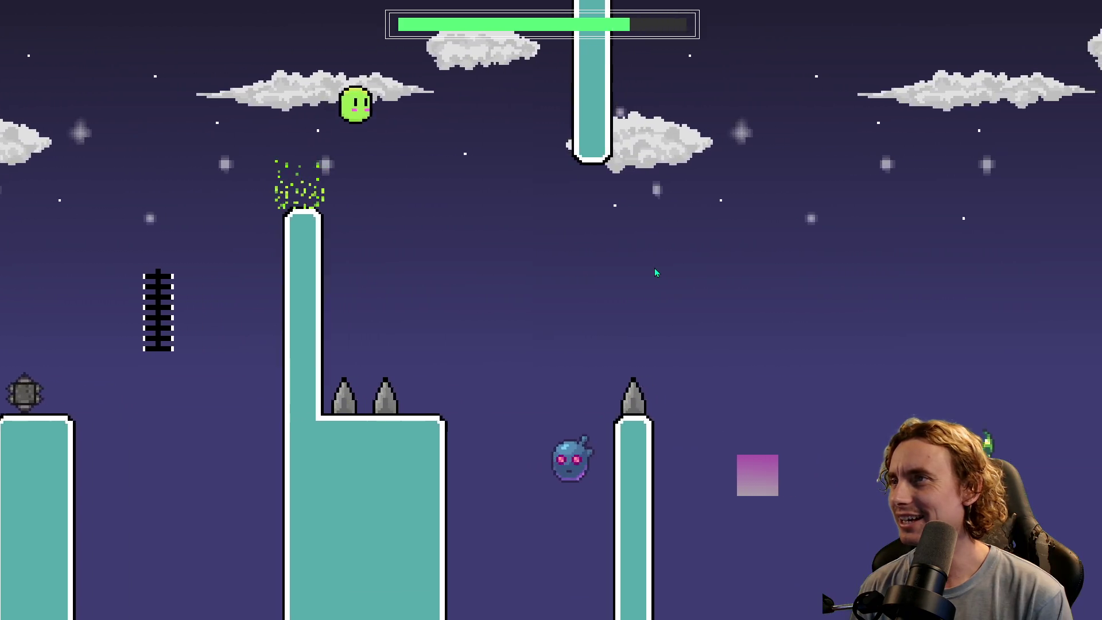
key(space)
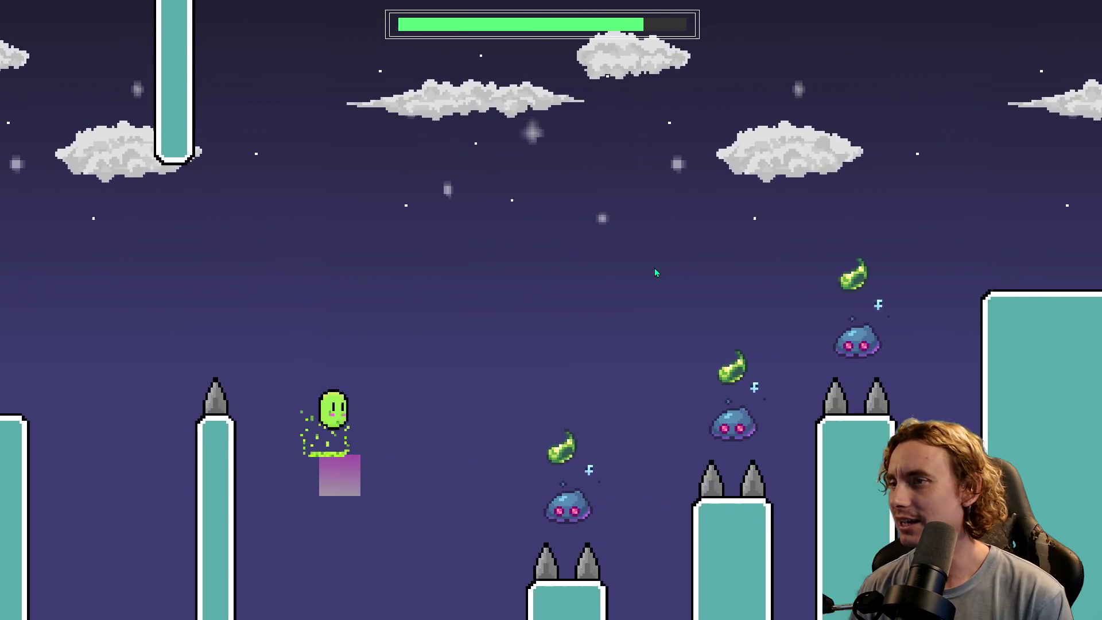
key(space)
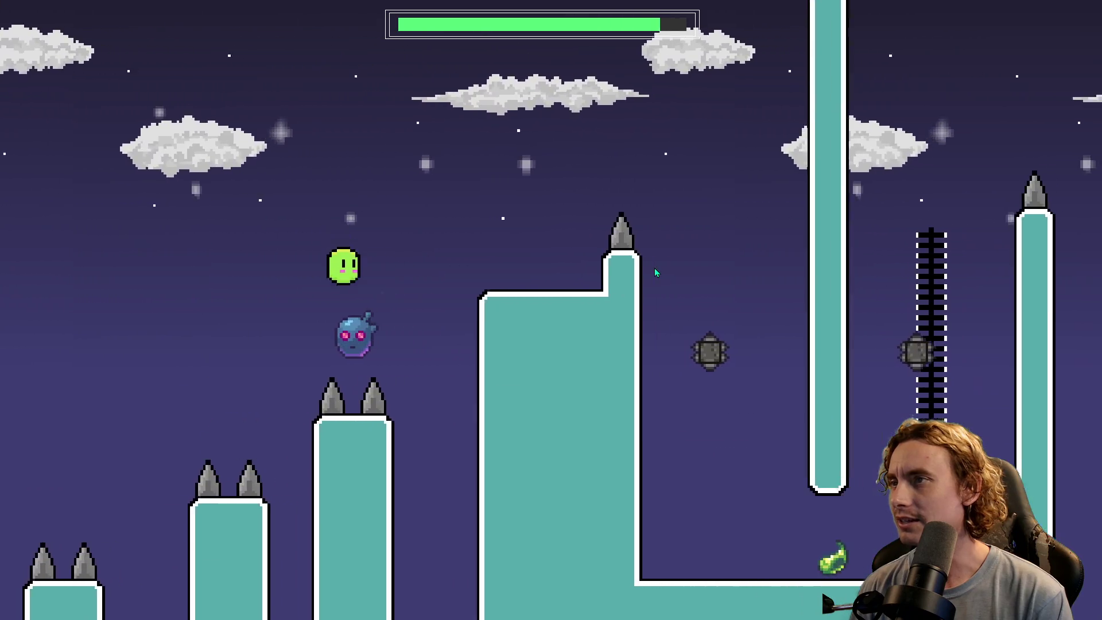
key(space)
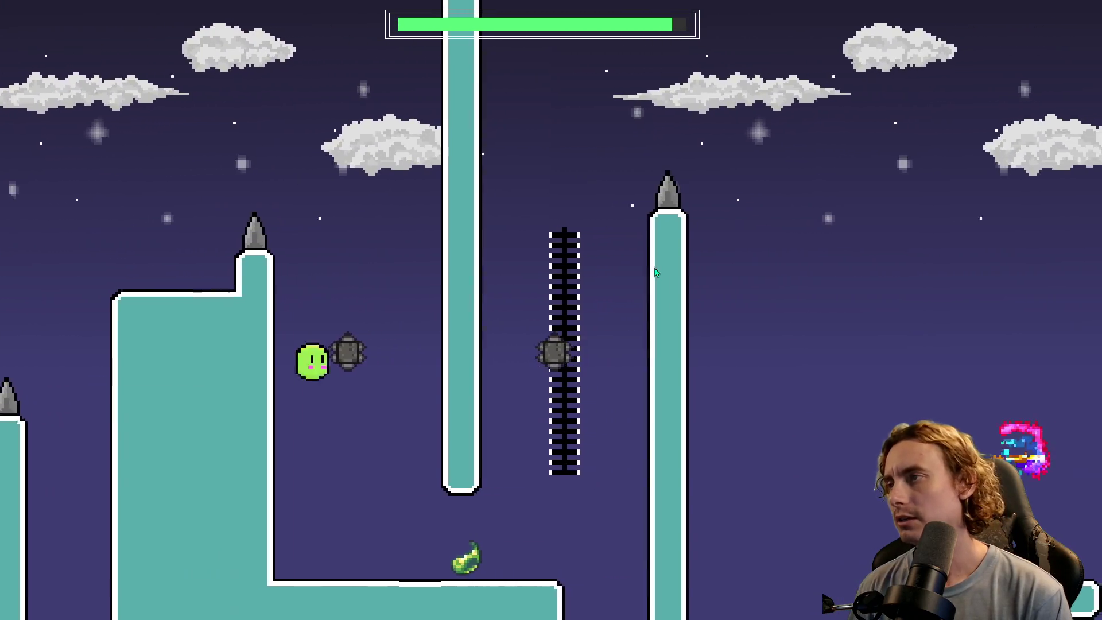
key(space)
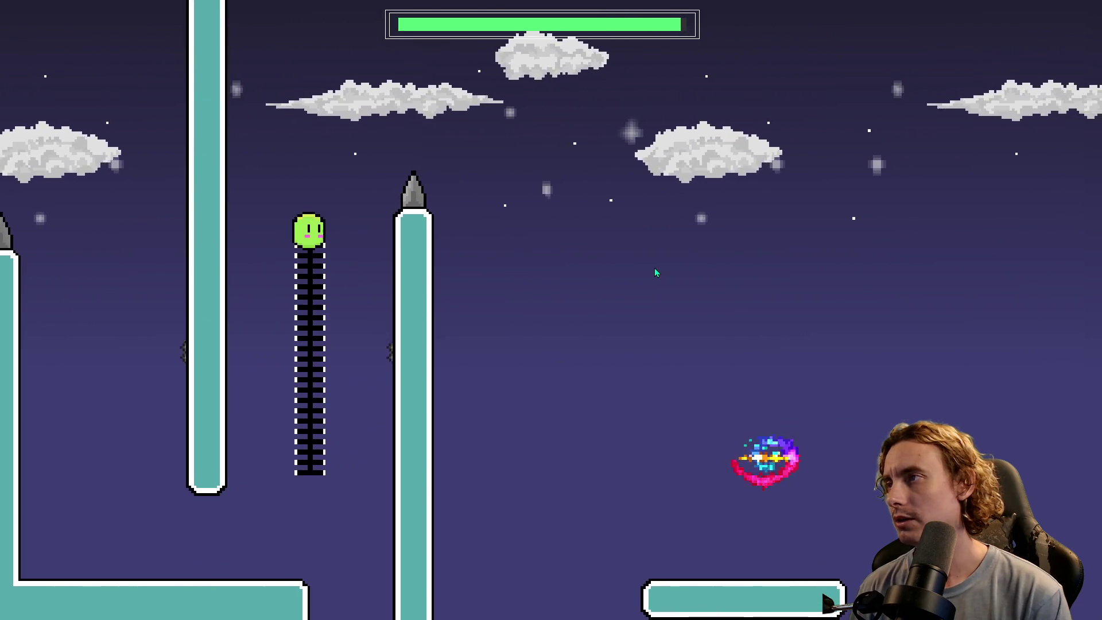
key(space)
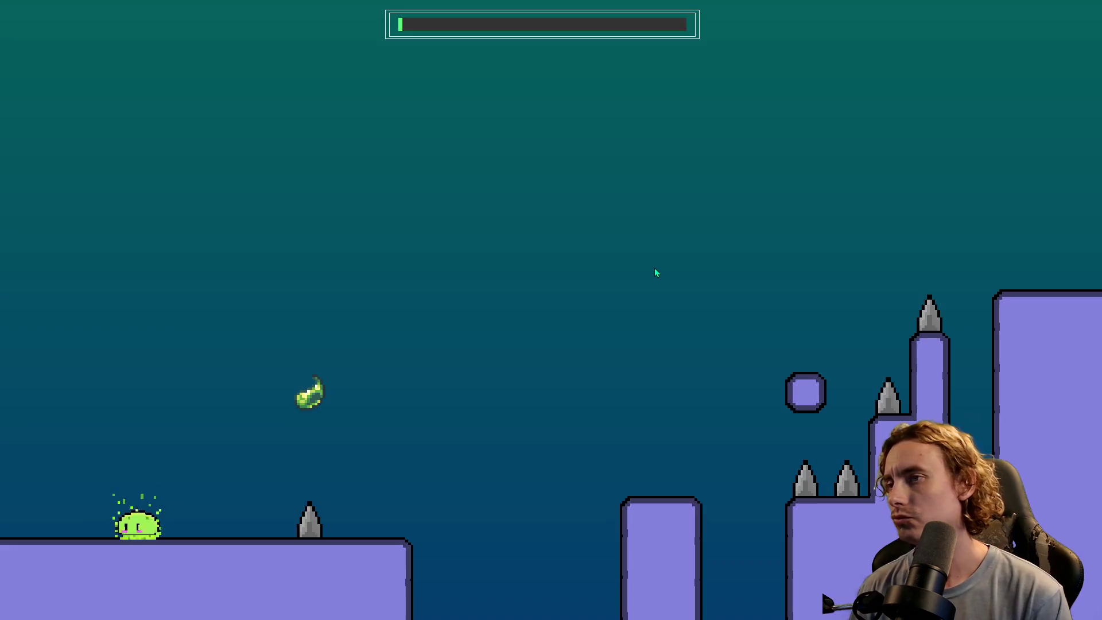
- Make one more jump with the slime in the next stage
key(space)
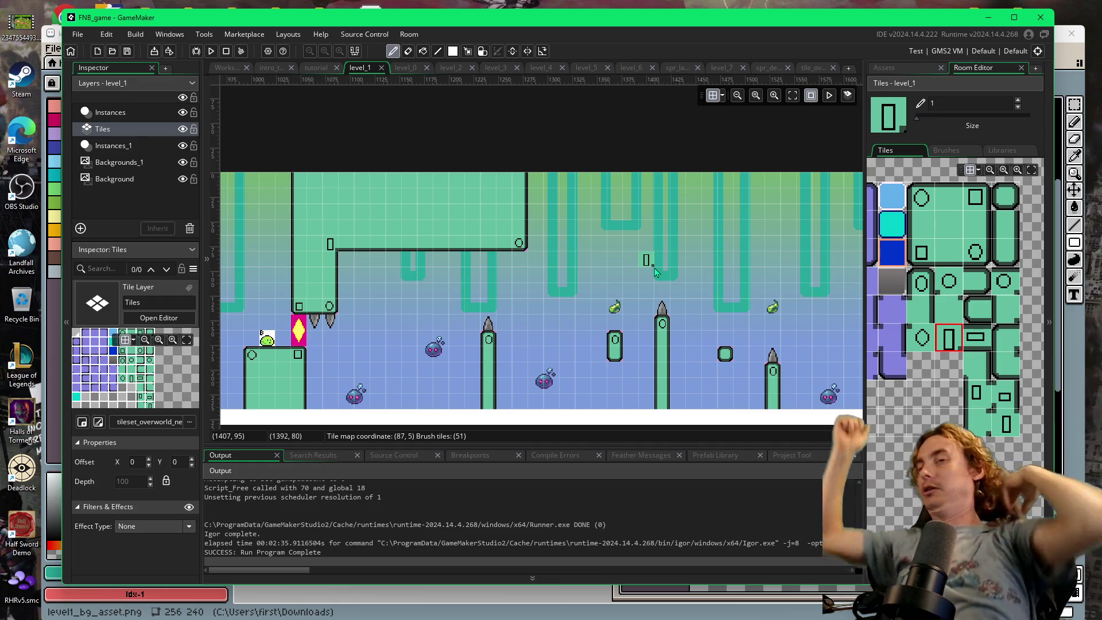
- Scroll through level_1, then switch to level_0 and scroll back toward its start
scroll(434, 336, left, 5)
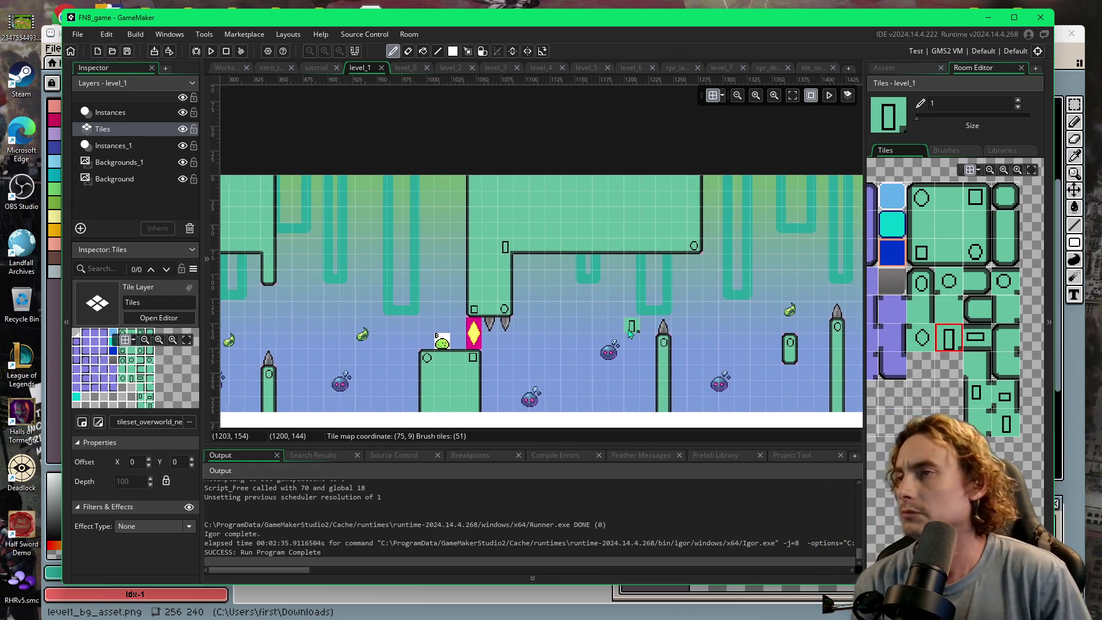
scroll(747, 311, right, 8)
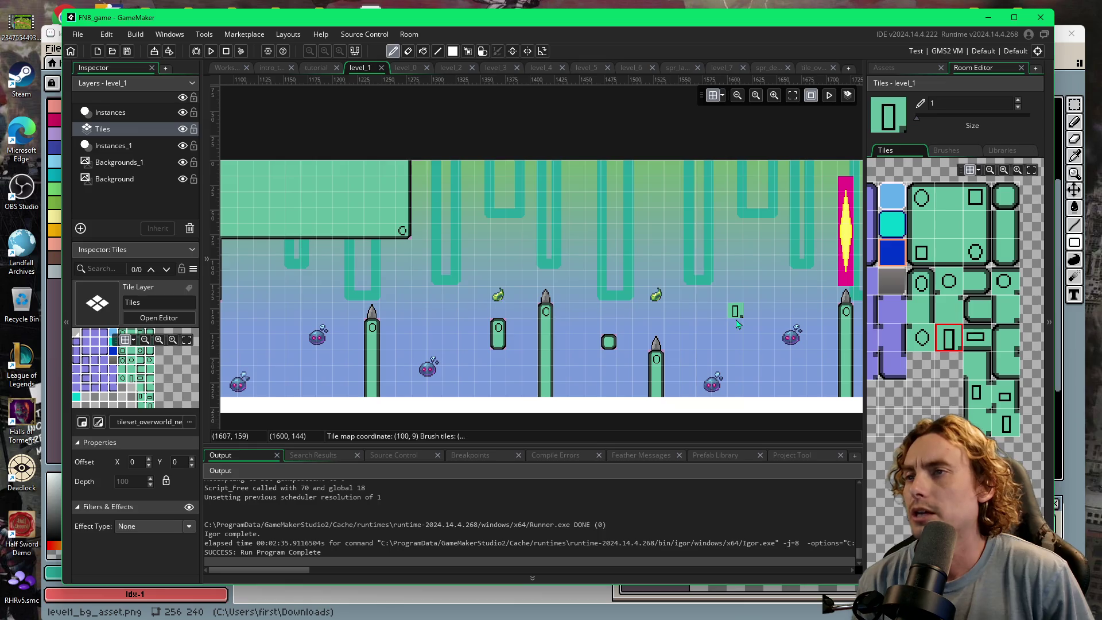
scroll(672, 333, right, 2)
scroll(689, 348, right, 1)
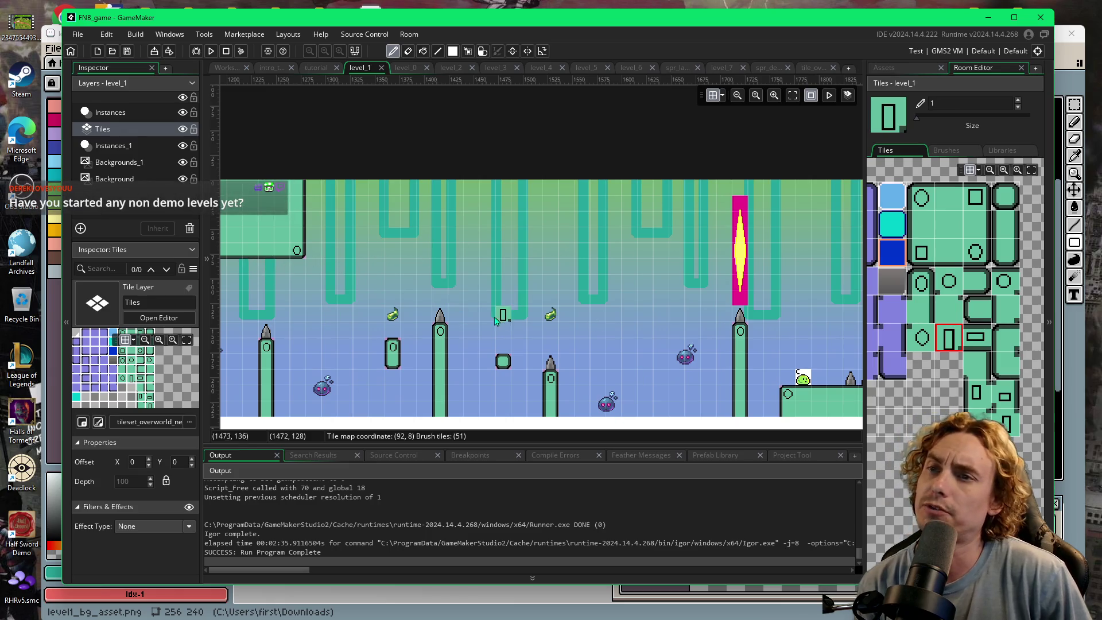
click(405, 69)
scroll(484, 309, down, 3)
scroll(484, 308, left, 10)
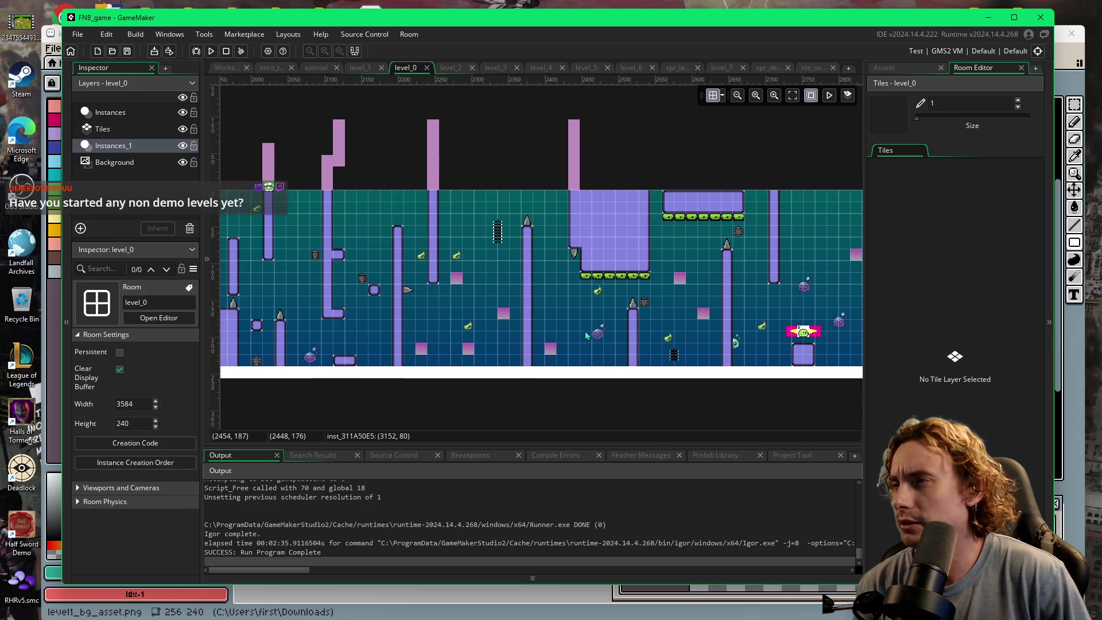
scroll(462, 297, left, 8)
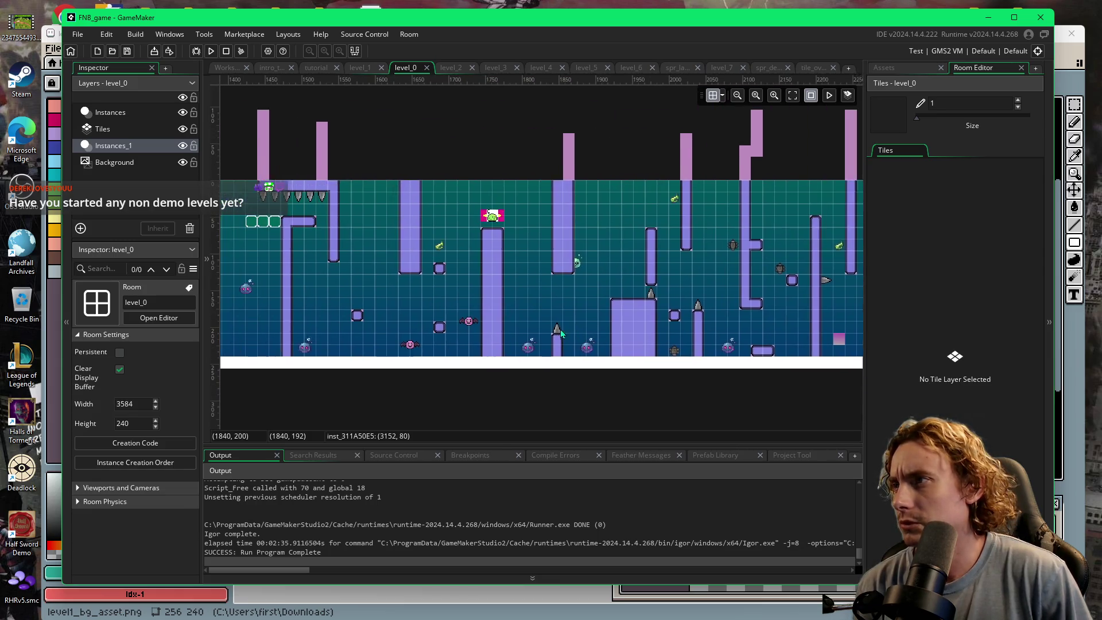
scroll(561, 325, left, 9)
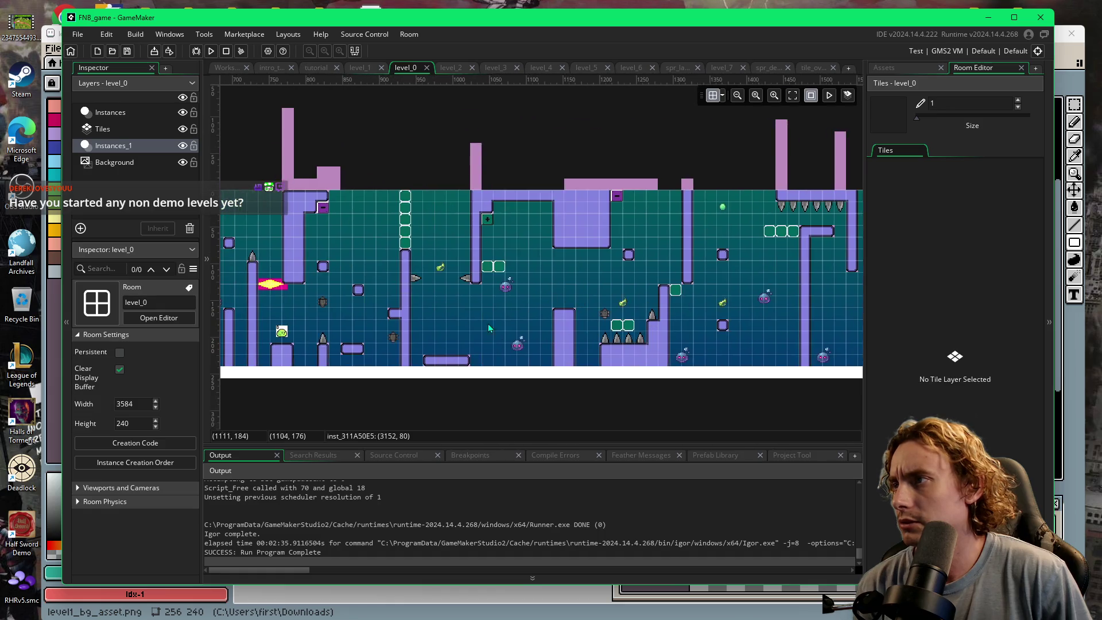
scroll(442, 333, left, 1)
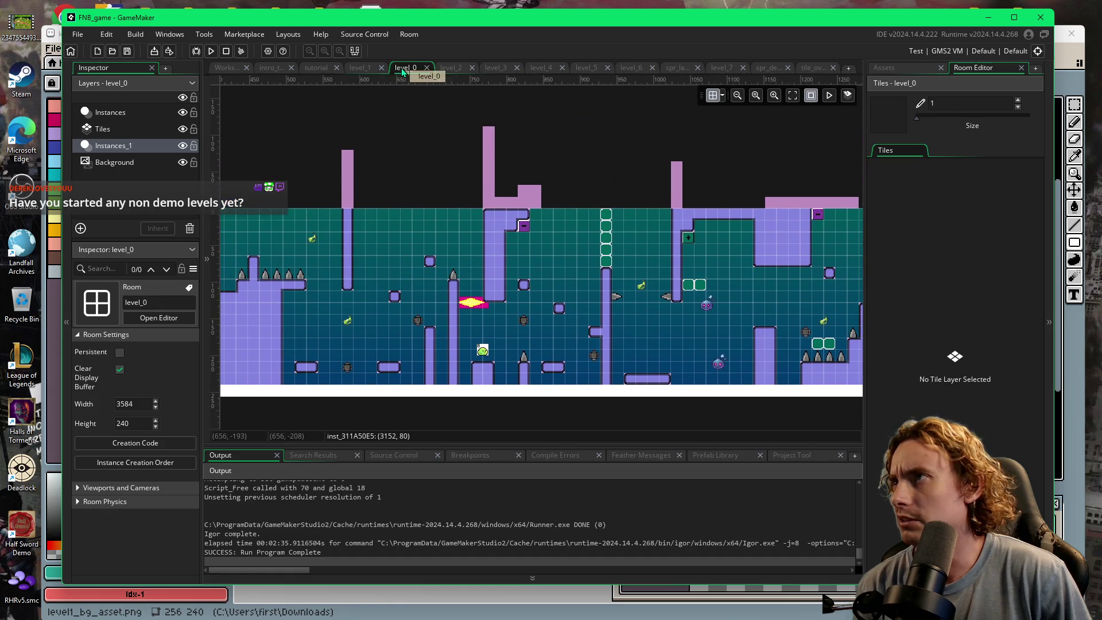
- Return to level_1 and scroll right, then look over level_0, level_2 and level_3, ending on level_0
click(360, 68)
scroll(757, 366, right, 8)
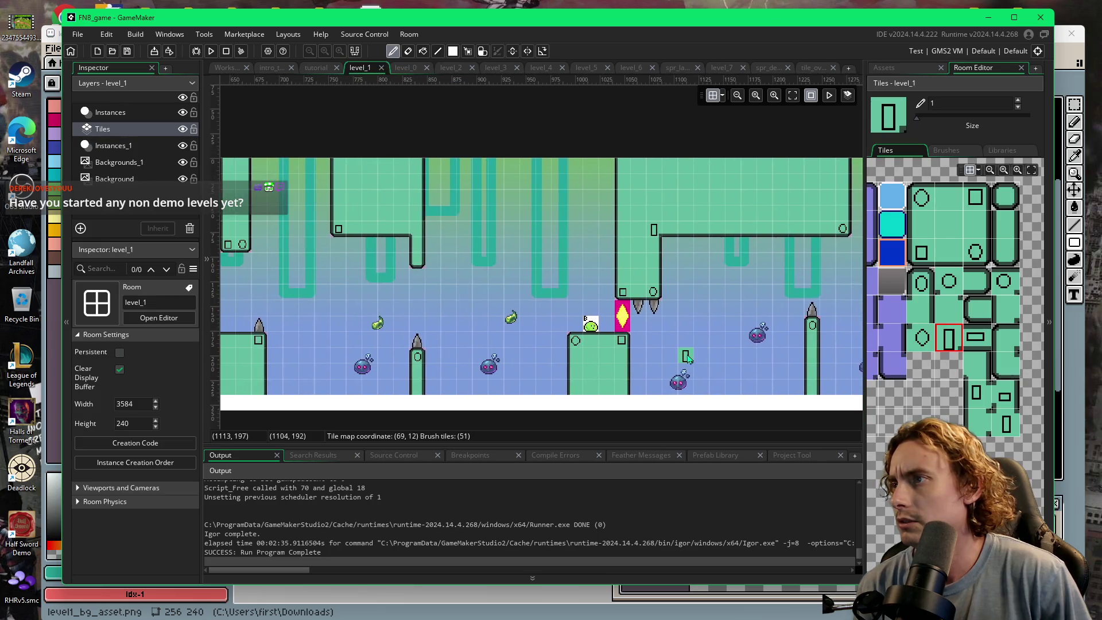
scroll(631, 365, right, 12)
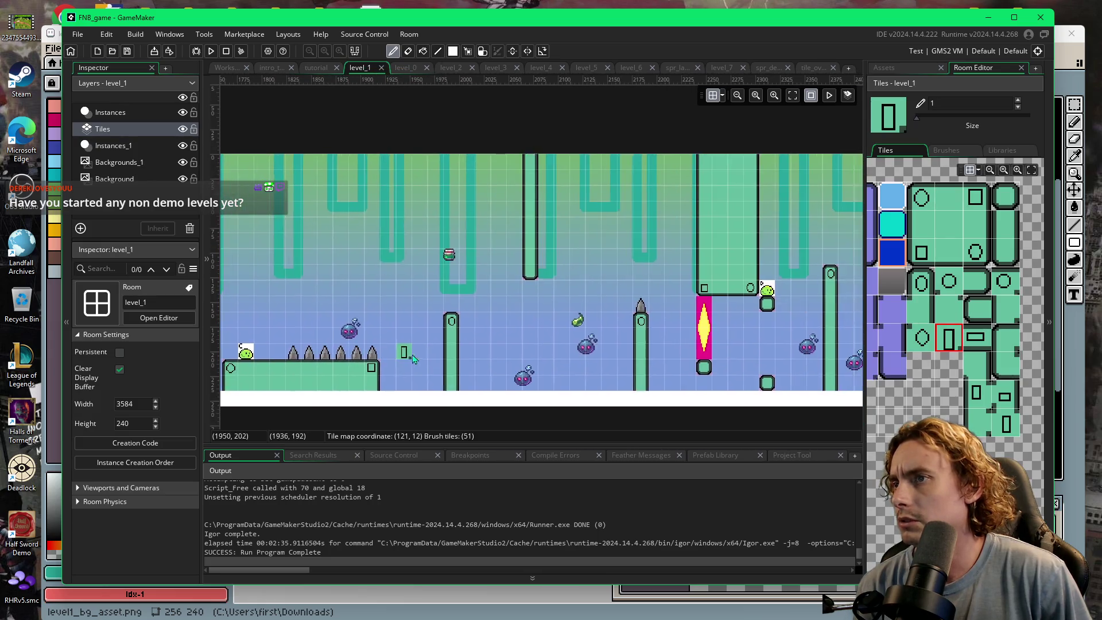
scroll(710, 356, right, 2)
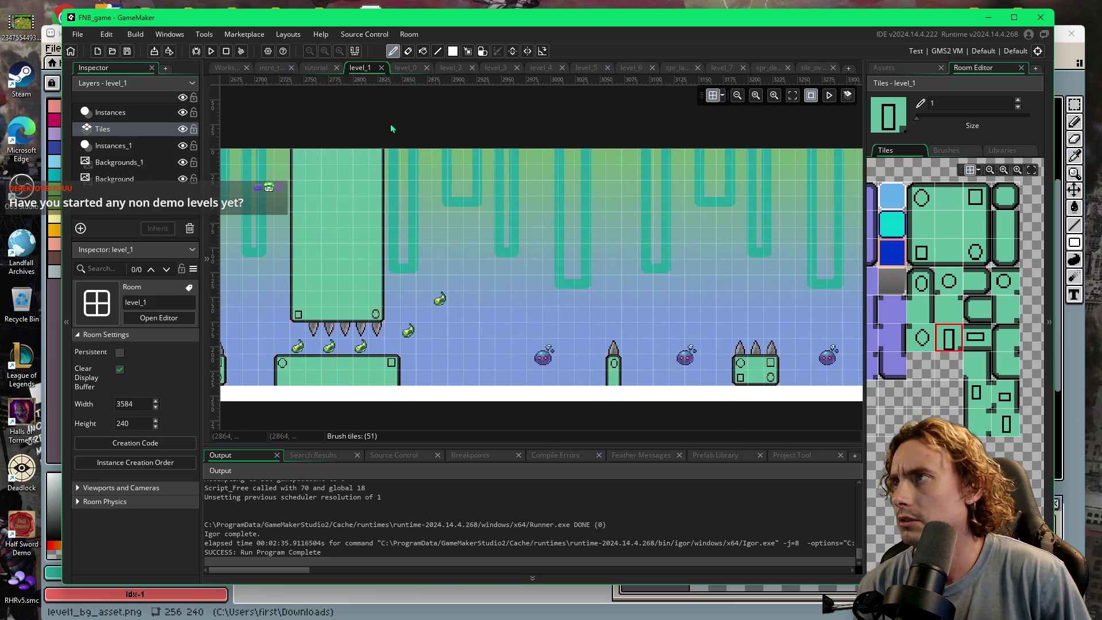
click(403, 69)
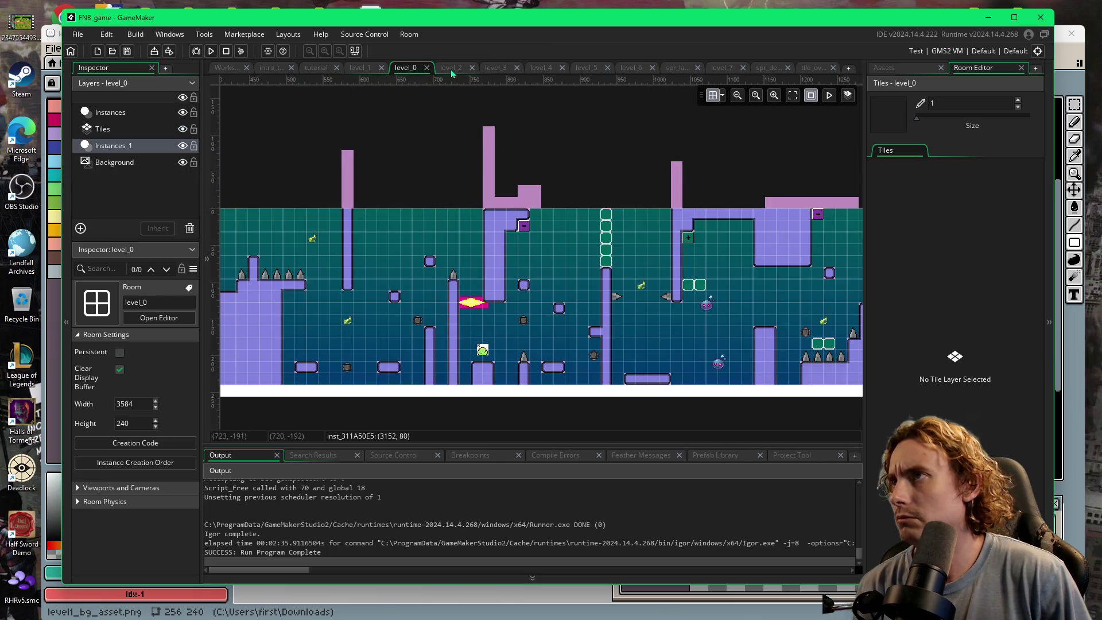
click(451, 68)
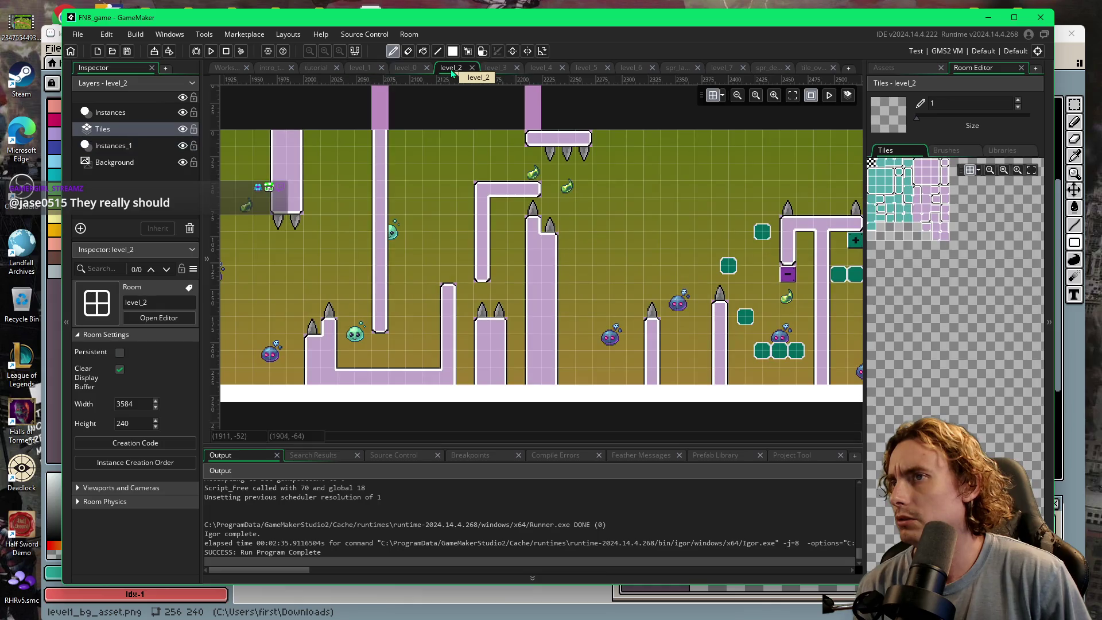
click(495, 68)
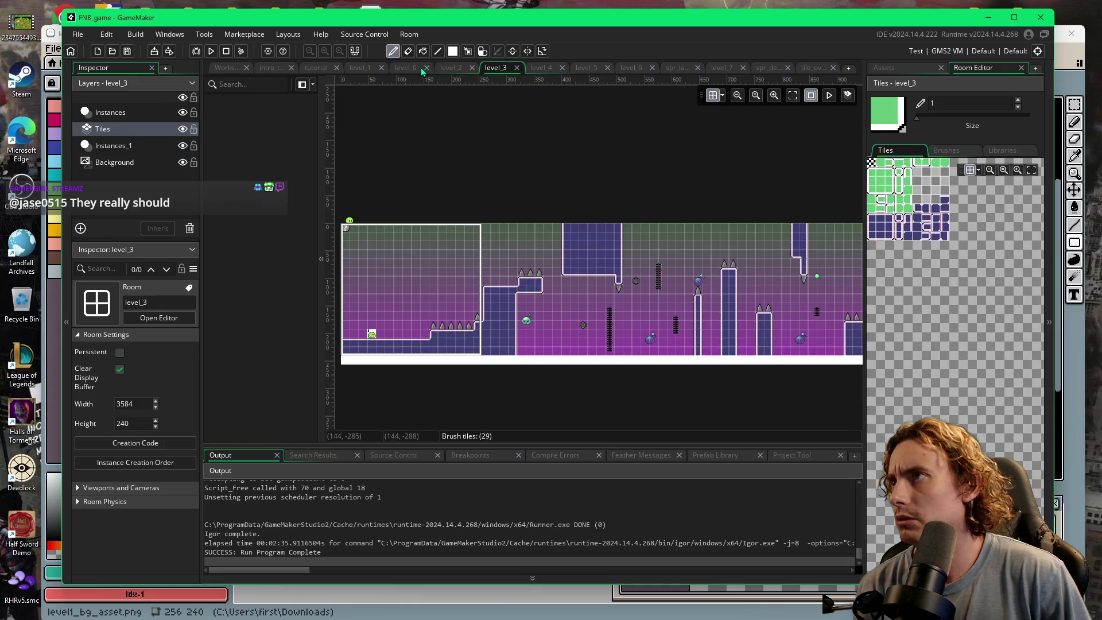
click(407, 69)
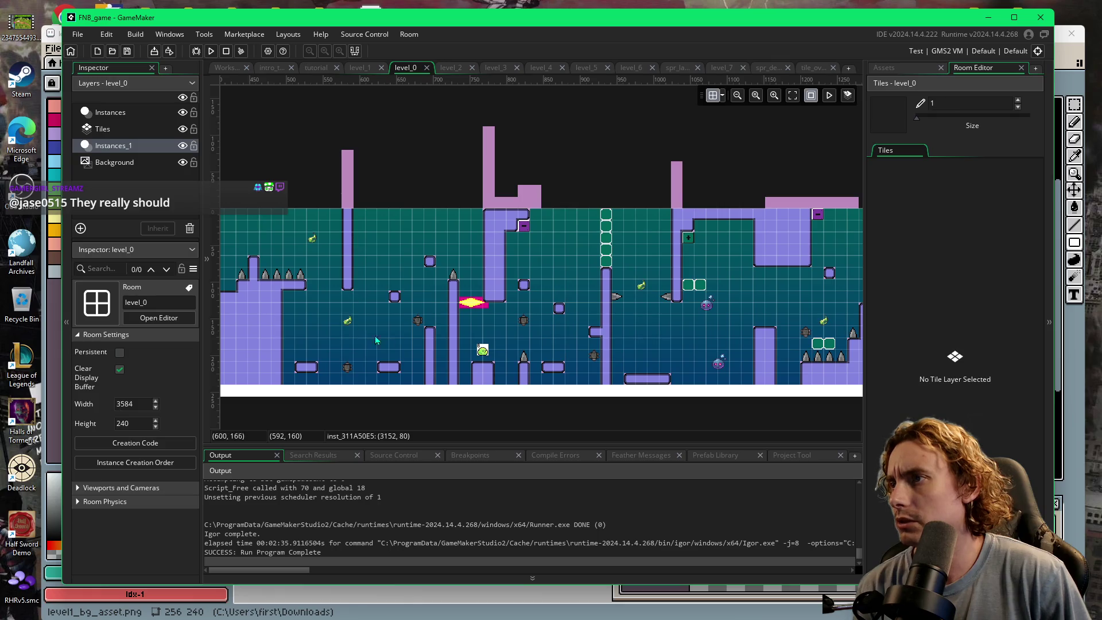
- Scroll the level_0 room end to end, then show the Assets browser
scroll(449, 344, left, 5)
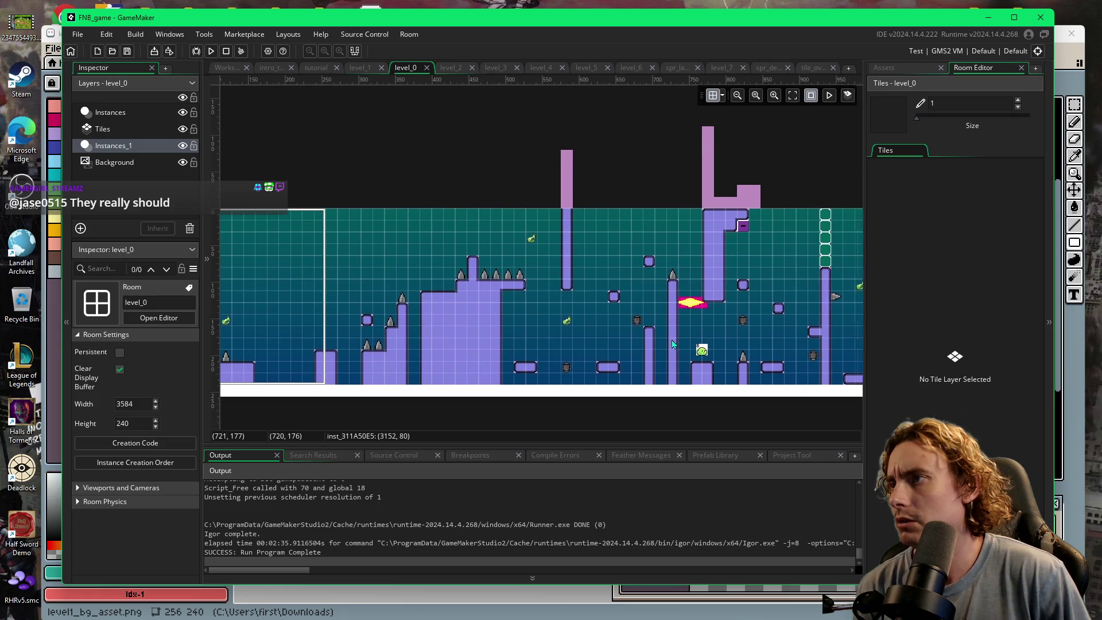
scroll(654, 356, right, 10)
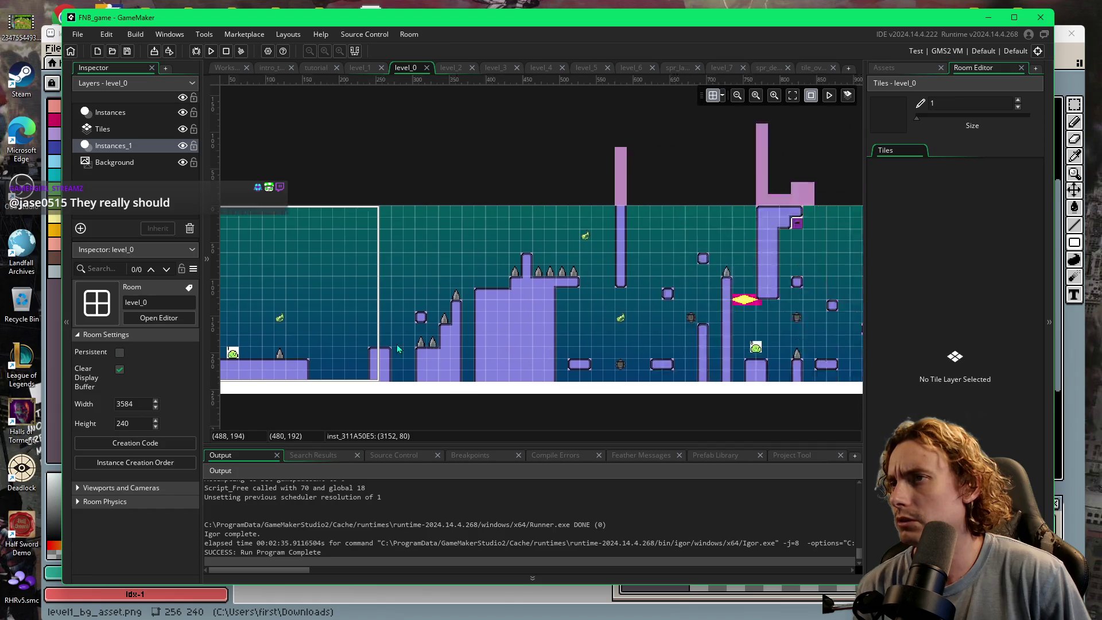
scroll(765, 335, right, 4)
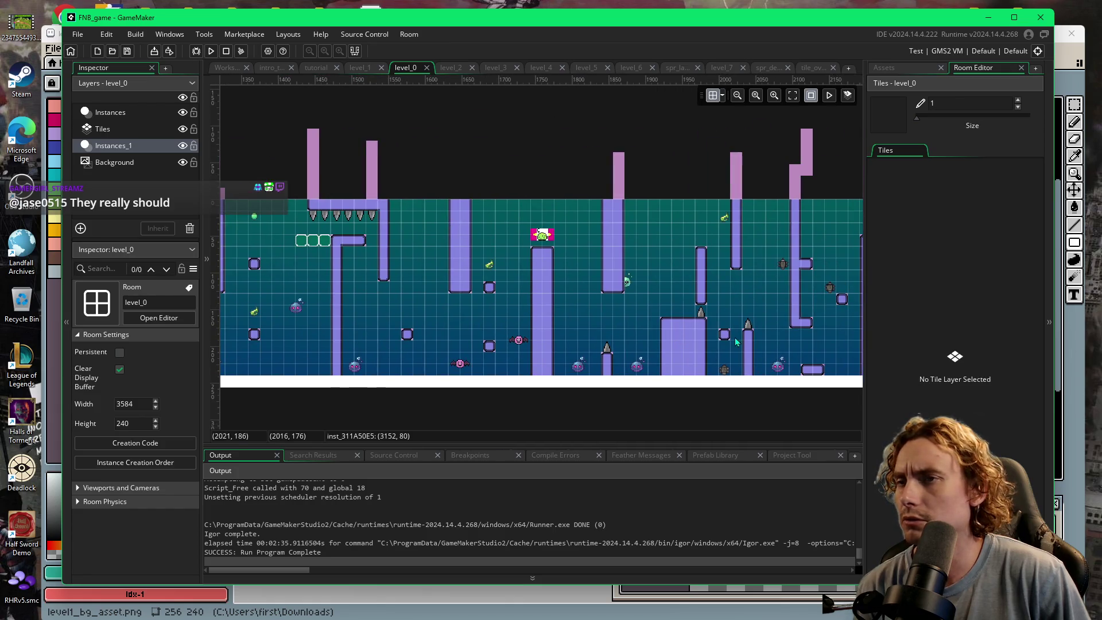
scroll(737, 342, right, 10)
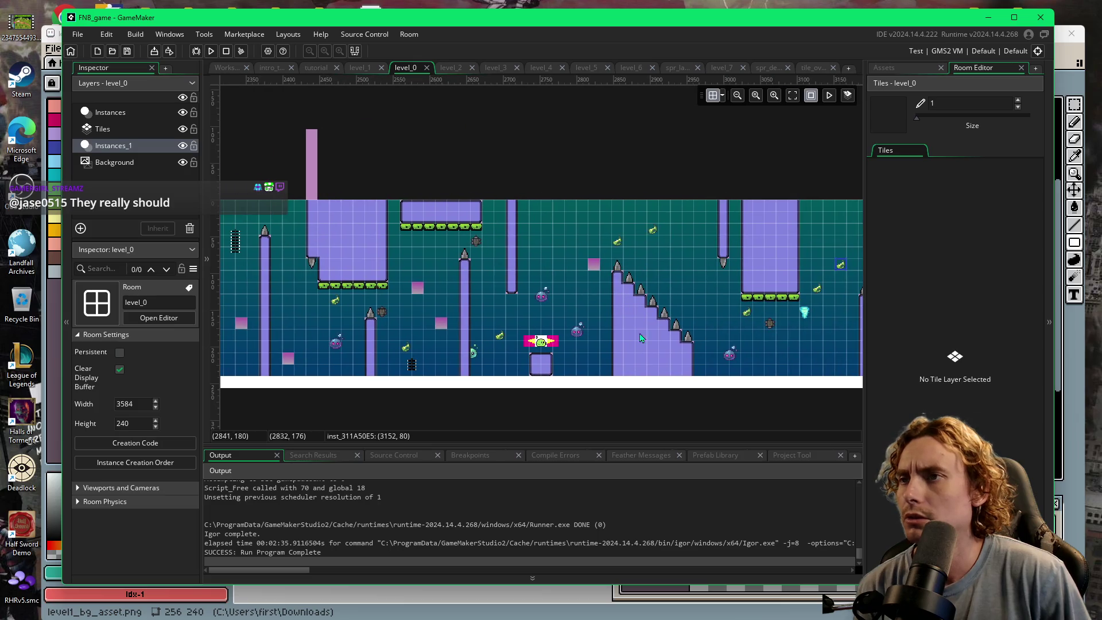
scroll(625, 337, right, 3)
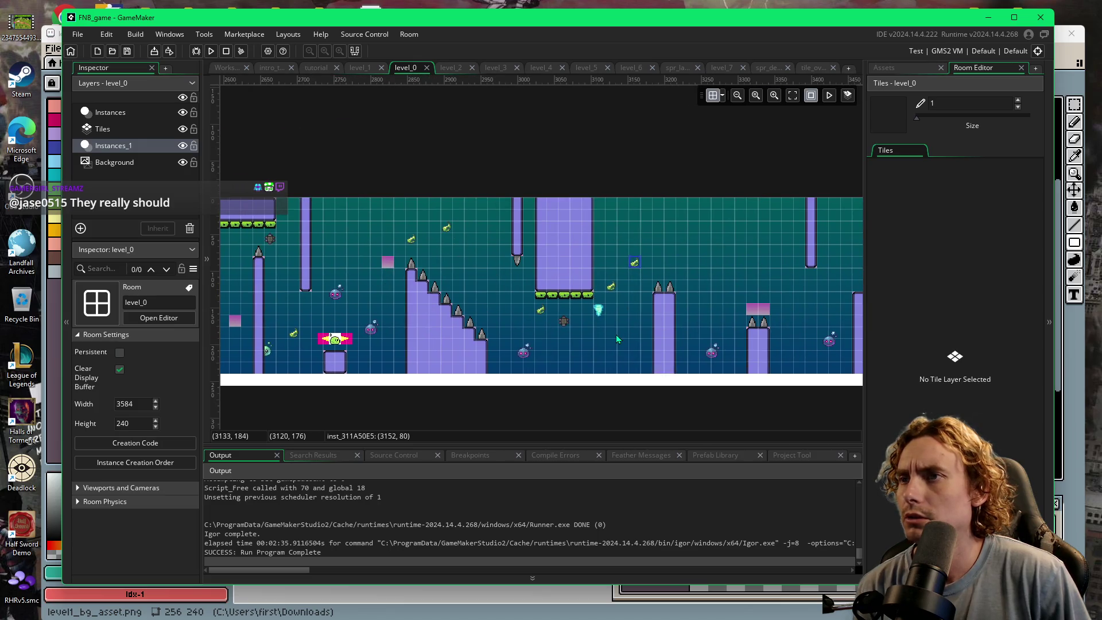
scroll(615, 336, right, 3)
scroll(594, 342, left, 4)
scroll(595, 342, left, 5)
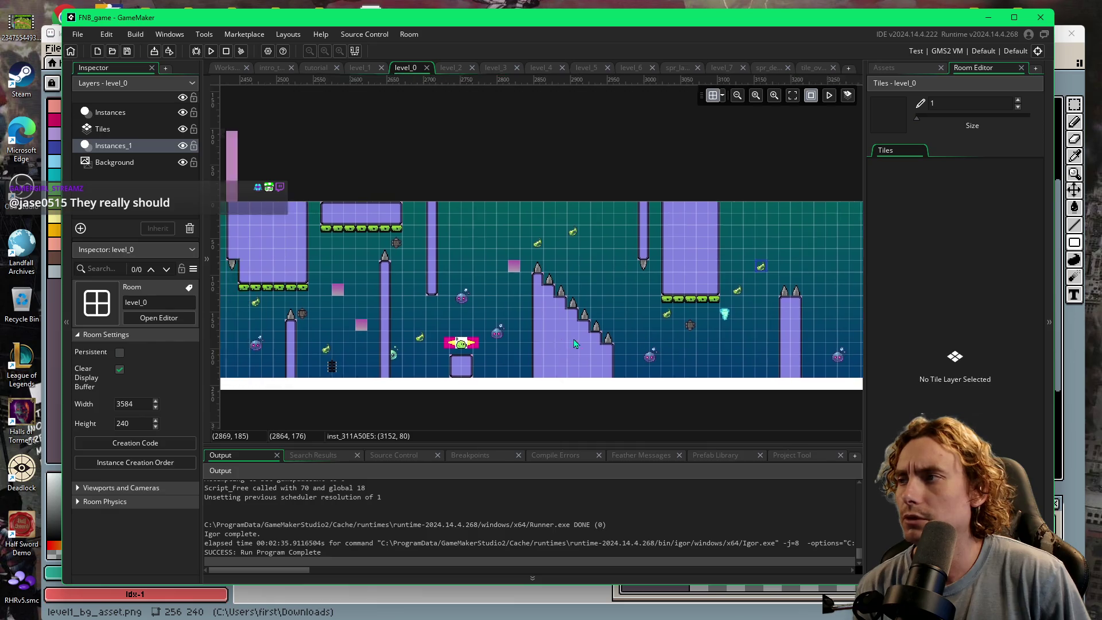
scroll(505, 315, left, 3)
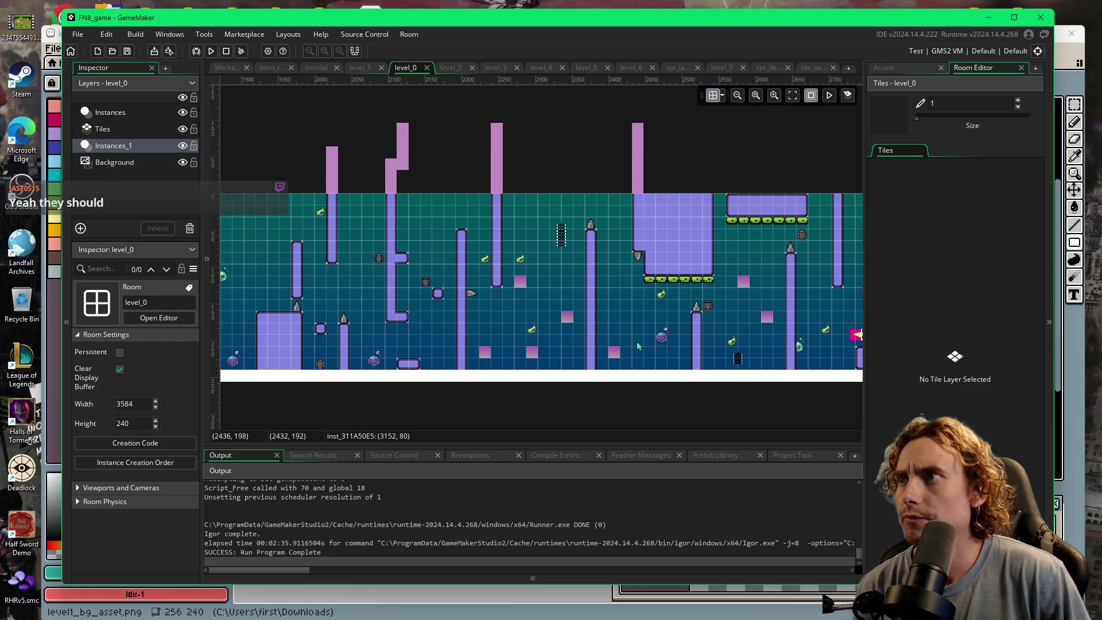
click(888, 70)
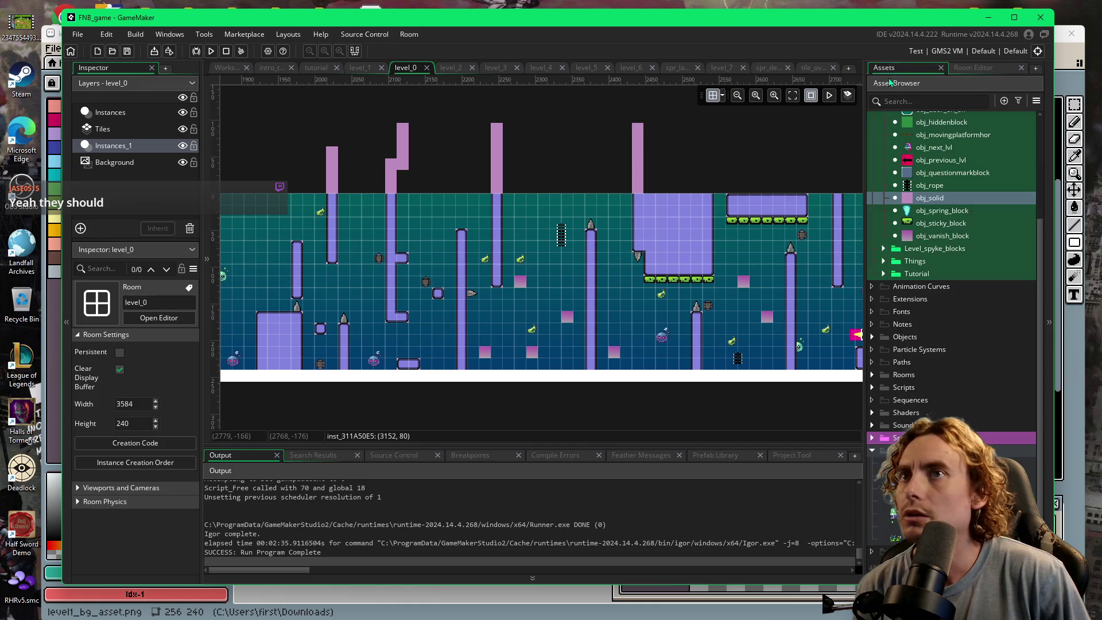
- Open the tutorial room from Quick Access > Room Order, scroll through it, then select obj_deathtrigger_no_spin
scroll(887, 173, up, 5)
click(873, 118)
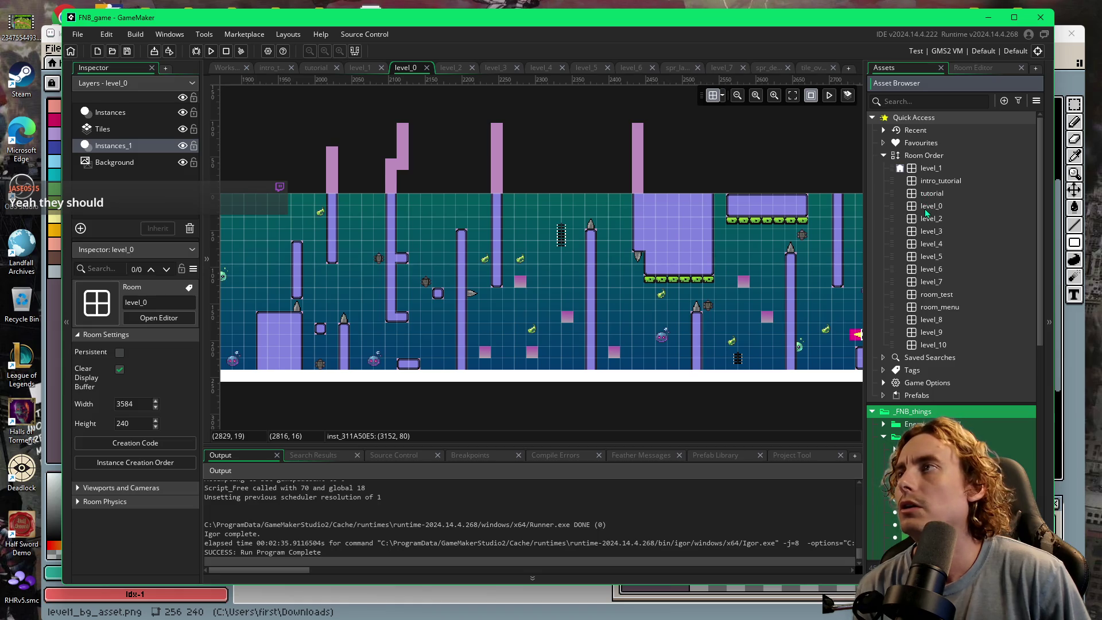
click(322, 71)
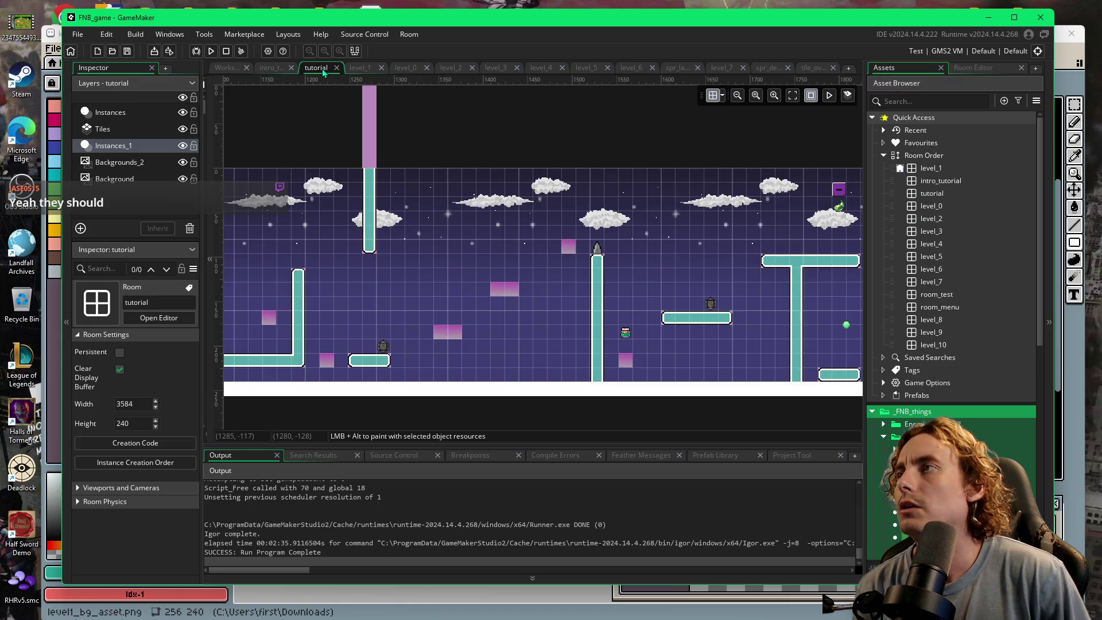
scroll(392, 310, right, 10)
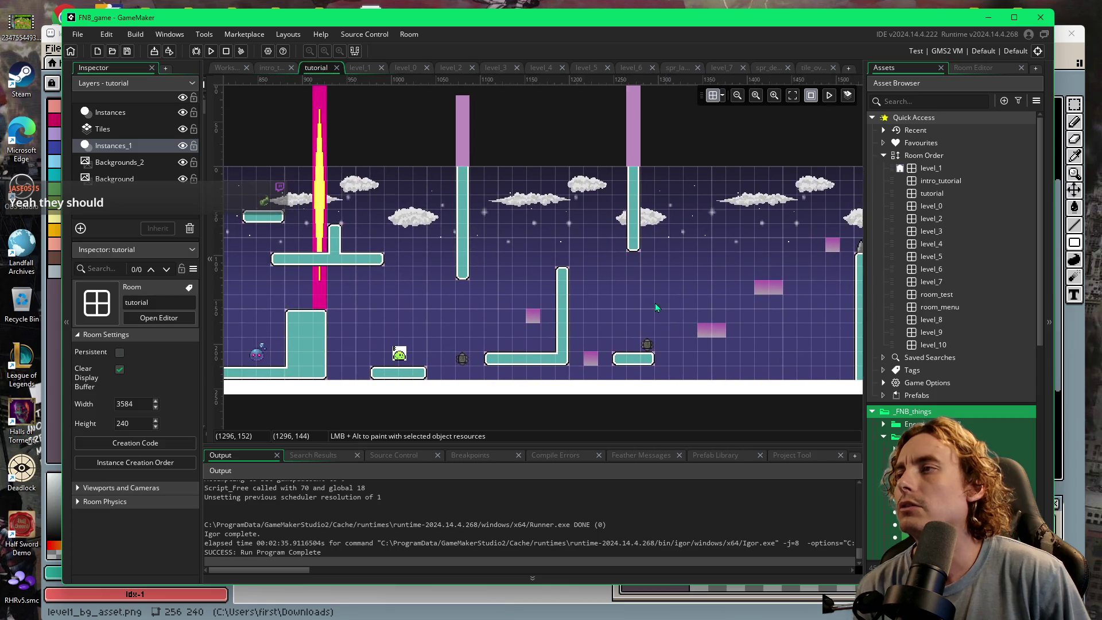
scroll(419, 325, right, 13)
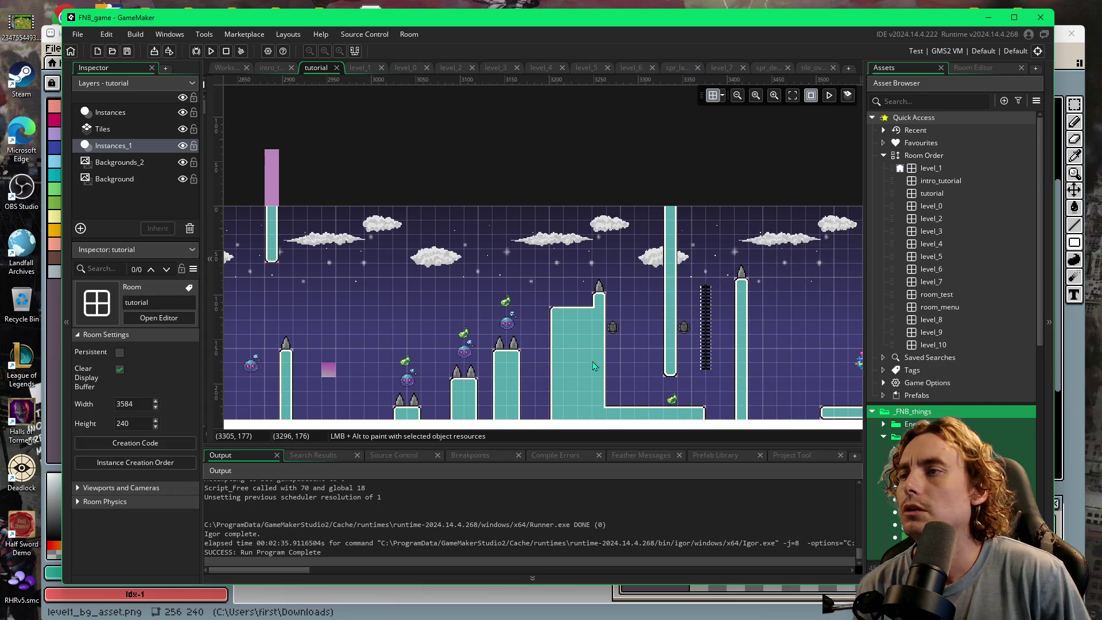
scroll(556, 376, left, 4)
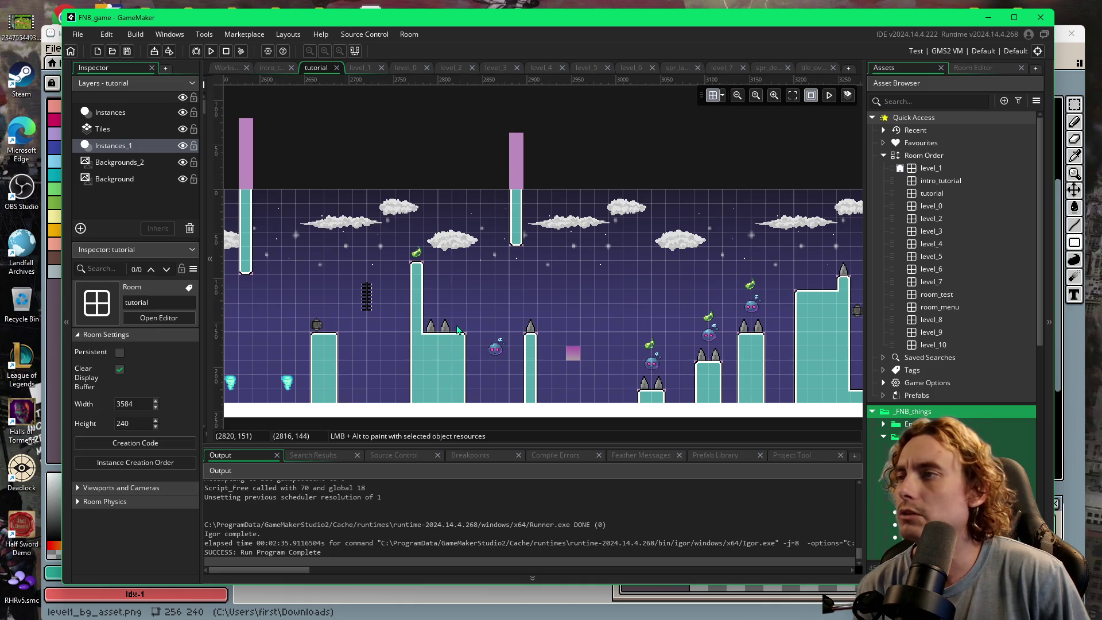
click(872, 117)
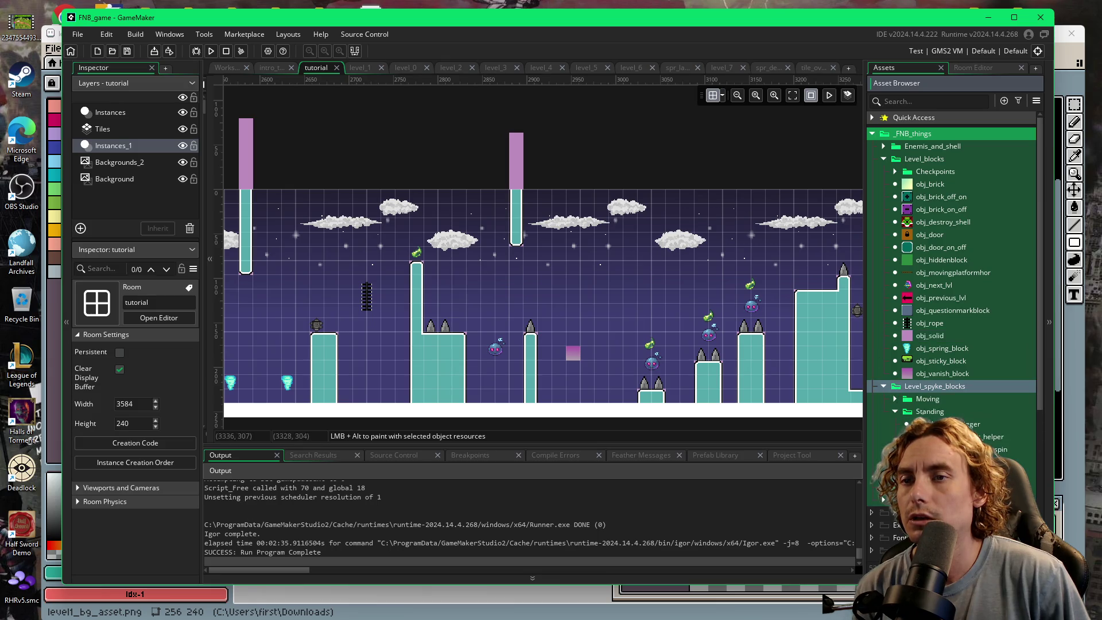
click(971, 450)
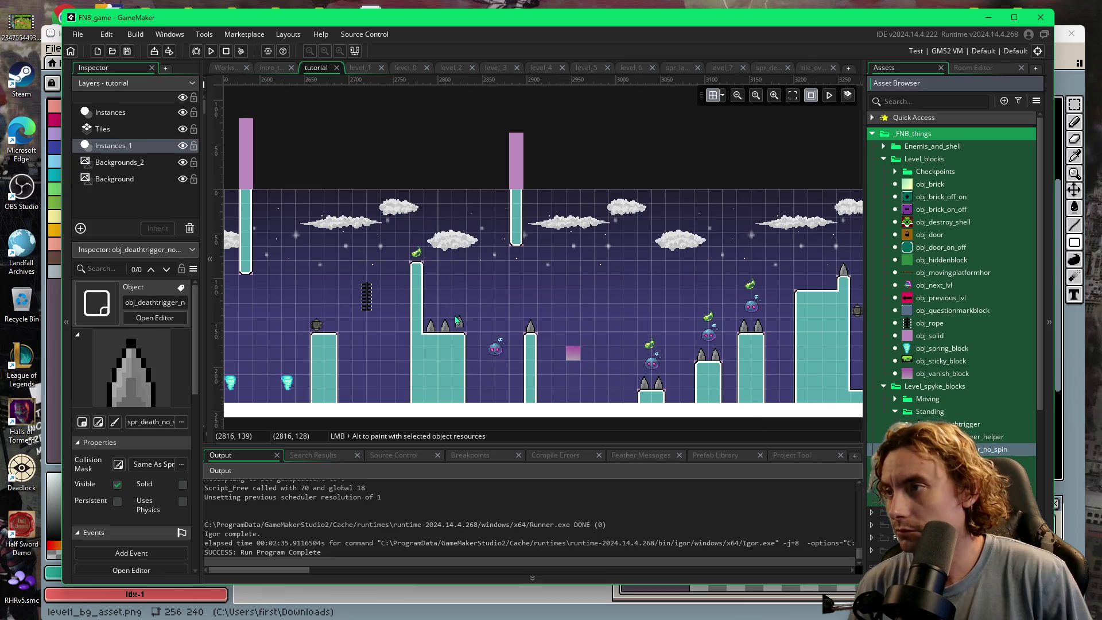
- Check the grid settings and a spike instance in the tutorial room, then open intro_tutorial
click(723, 96)
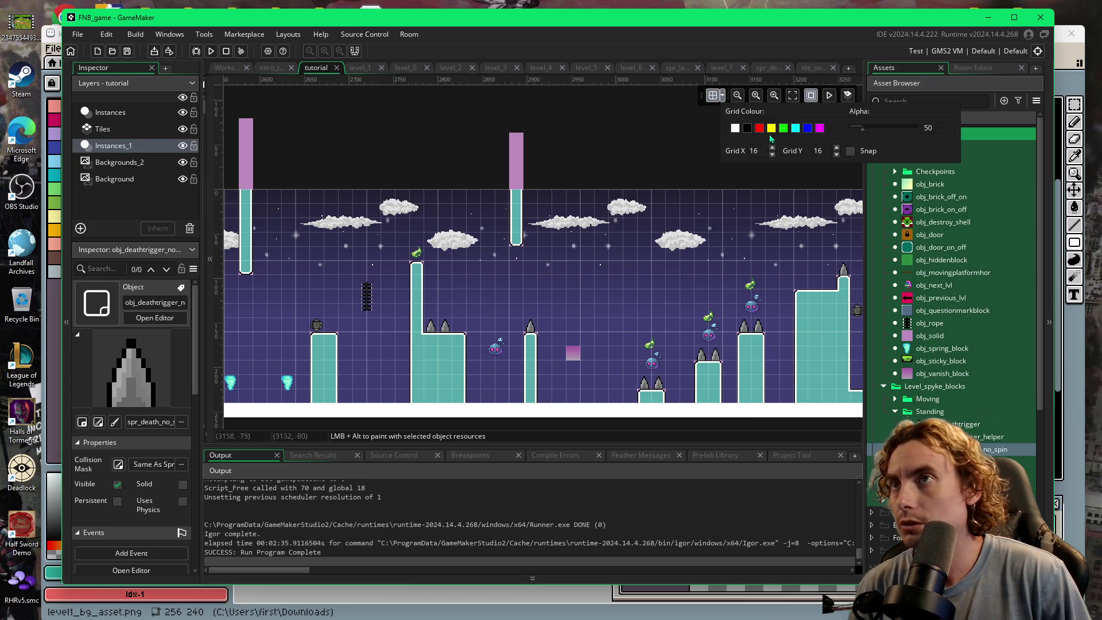
click(462, 334)
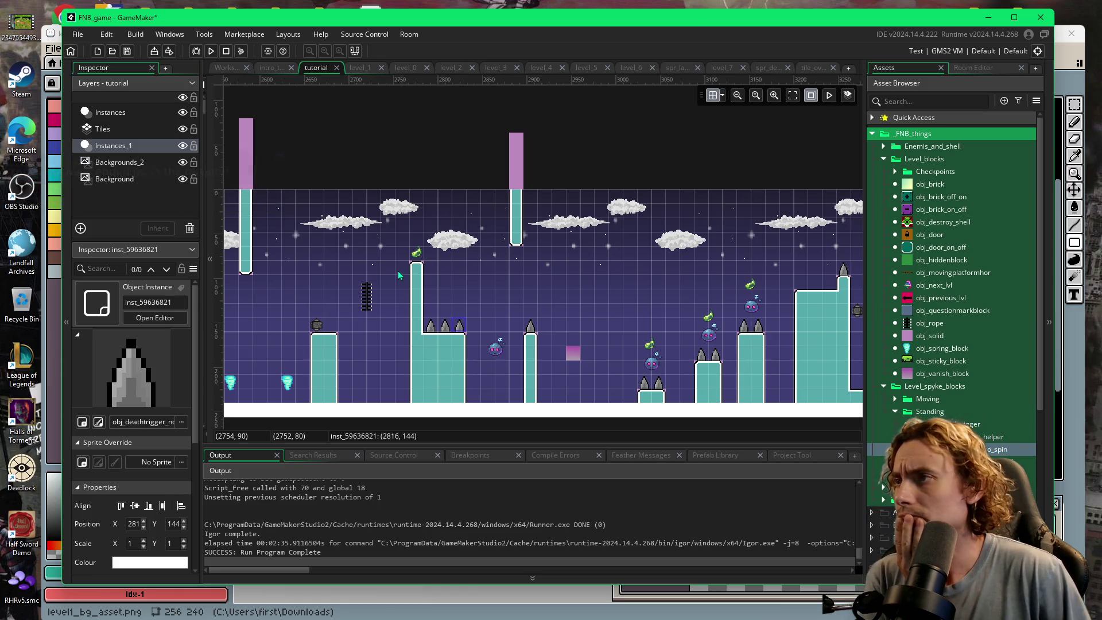
drag(393, 294, 400, 295)
scroll(406, 305, left, 3)
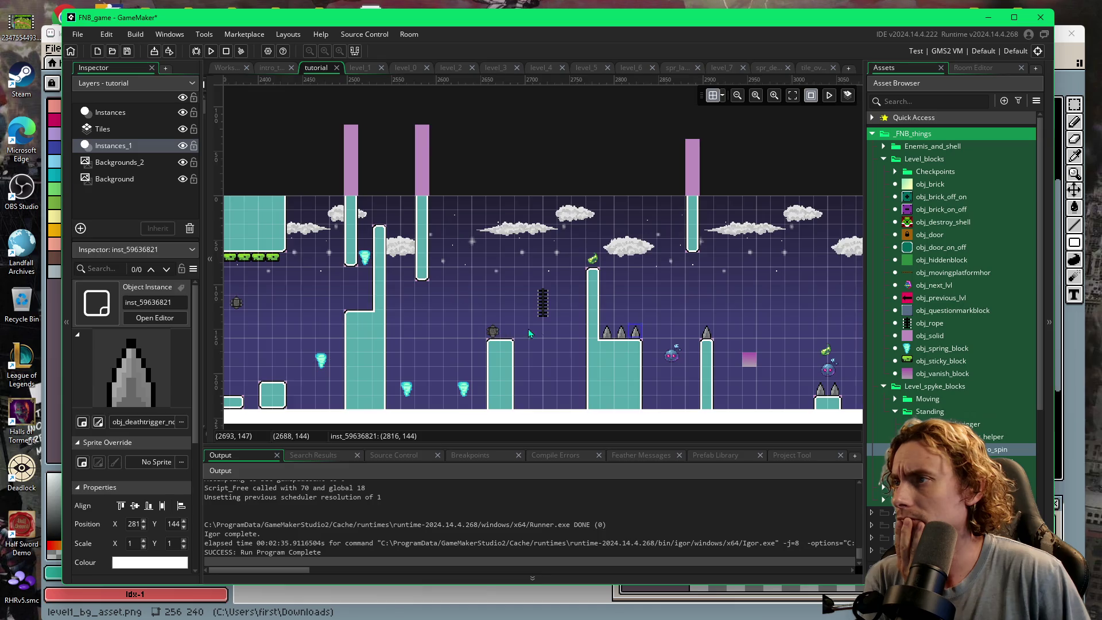
scroll(521, 333, left, 2)
scroll(434, 352, right, 3)
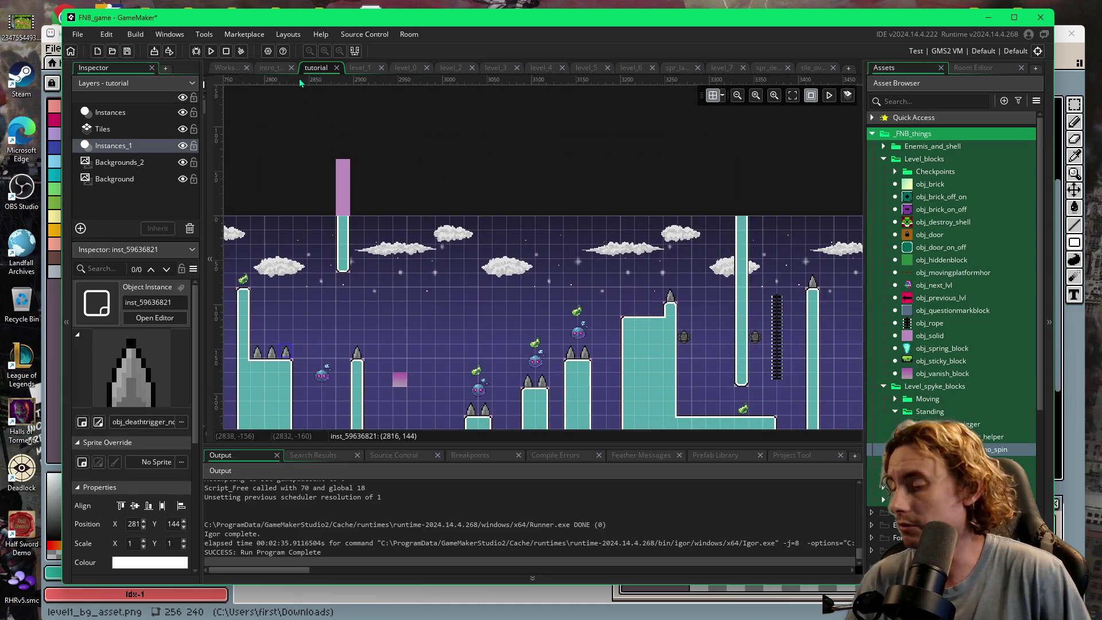
click(274, 69)
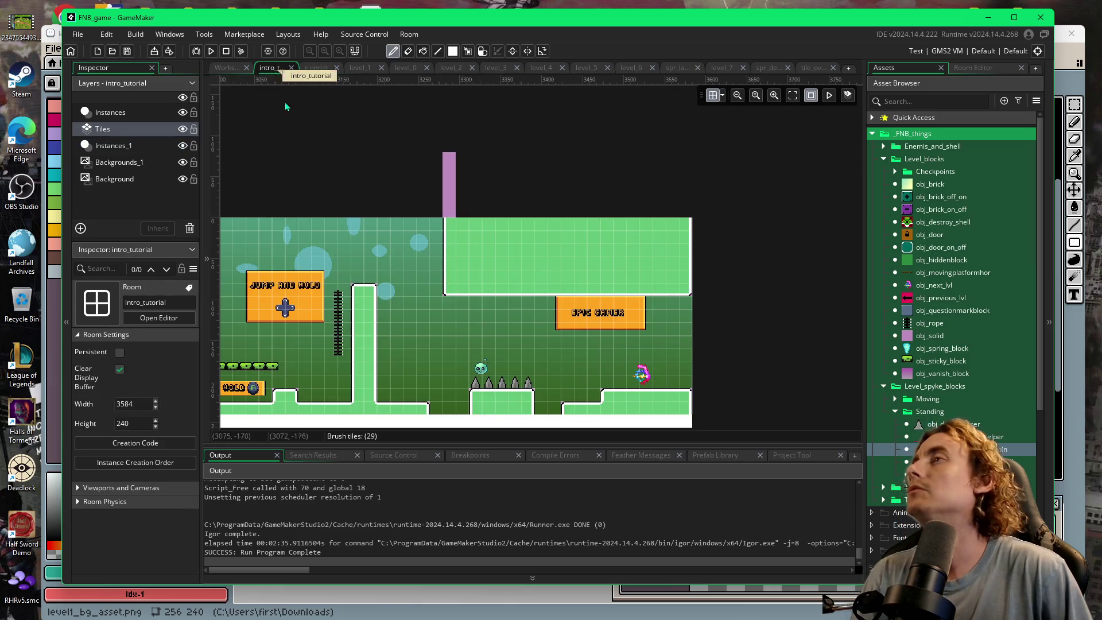
- Compare the tutorial and level_1 rooms, panning the tutorial room back toward its start, and finish on level_1
scroll(434, 321, left, 1)
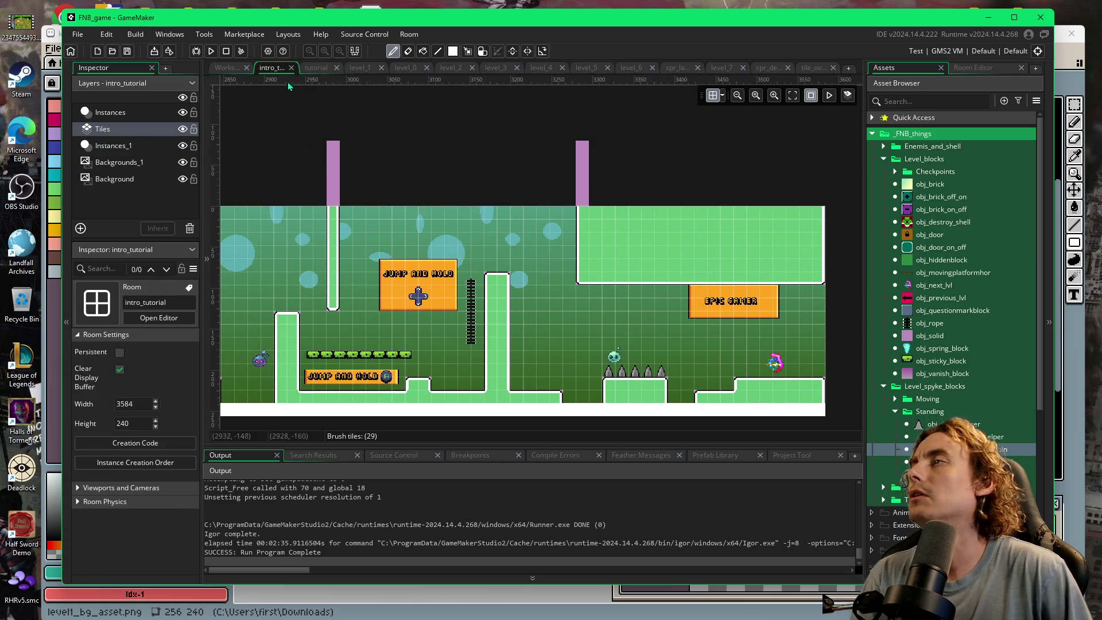
click(317, 69)
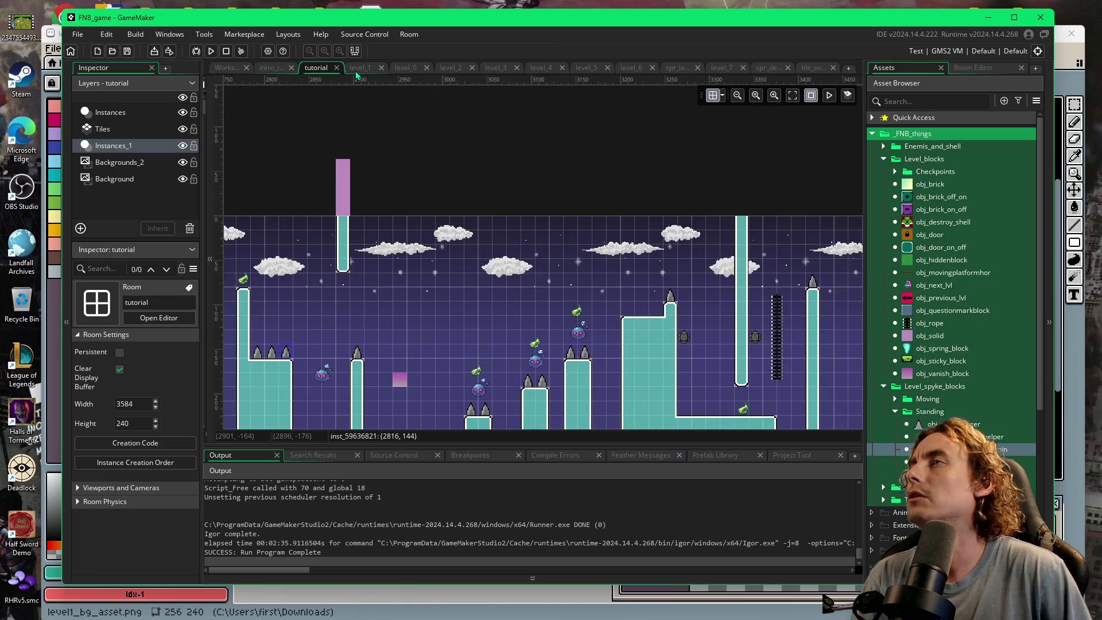
click(358, 68)
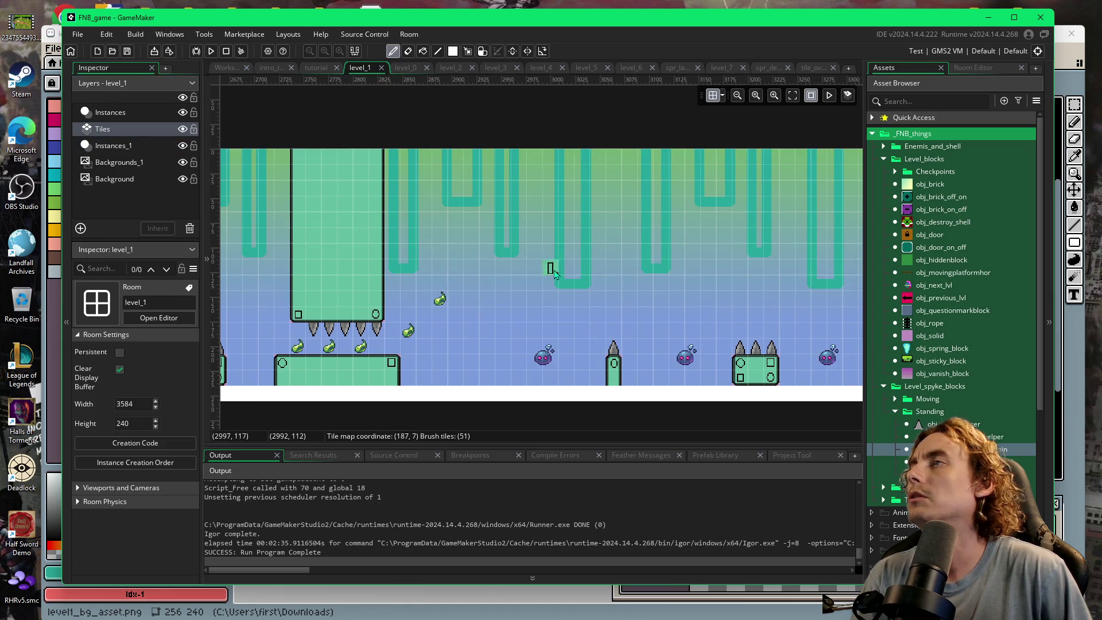
scroll(551, 272, left, 3)
click(325, 69)
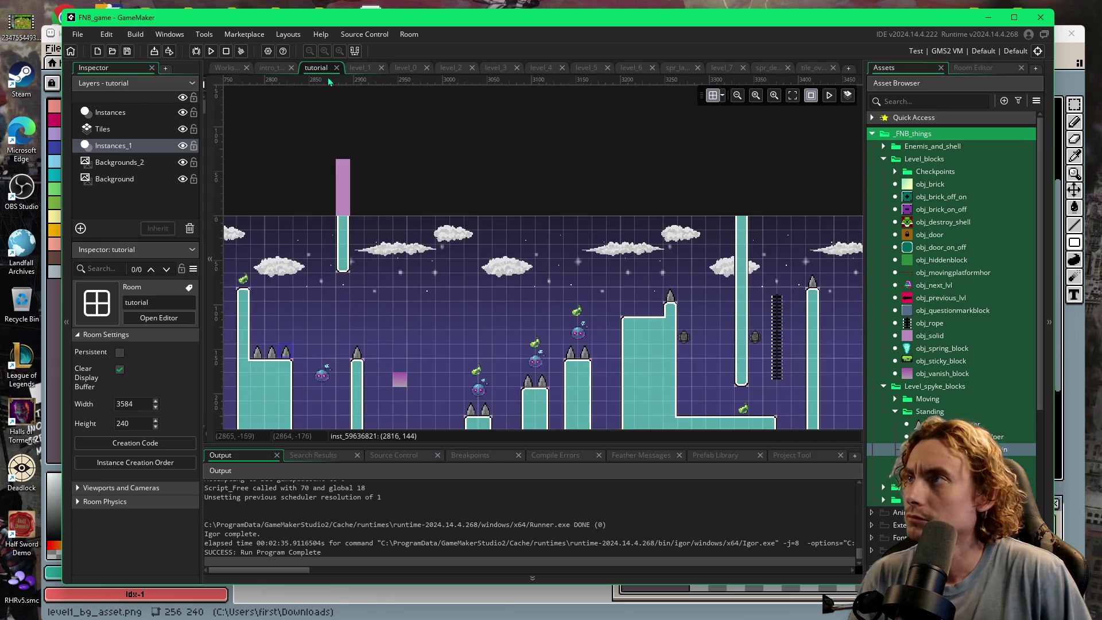
scroll(442, 346, right, 5)
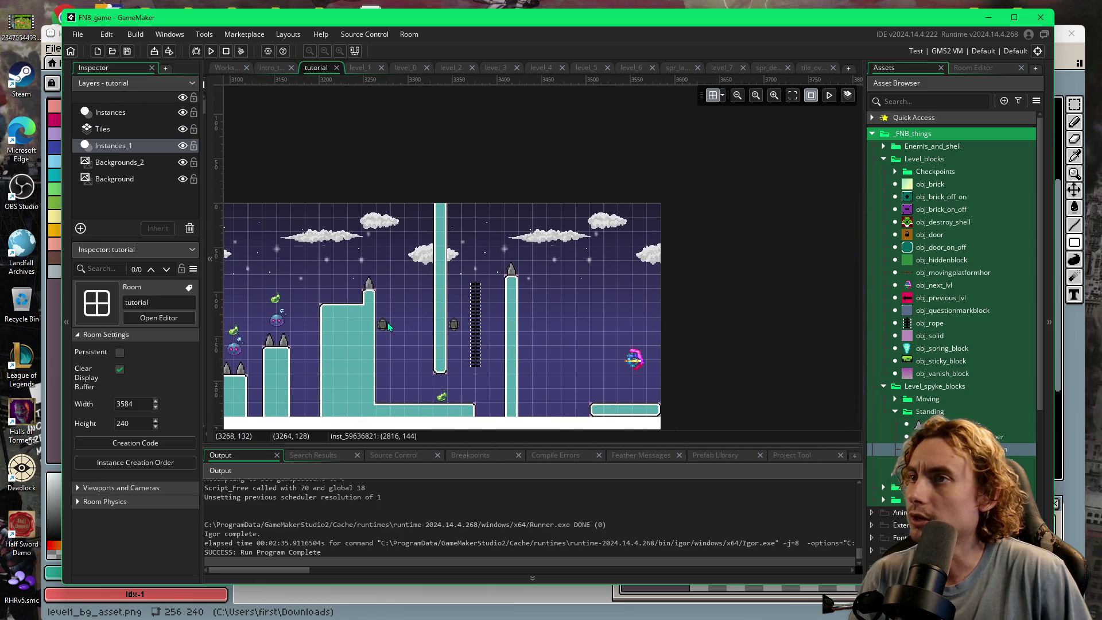
scroll(411, 329, left, 15)
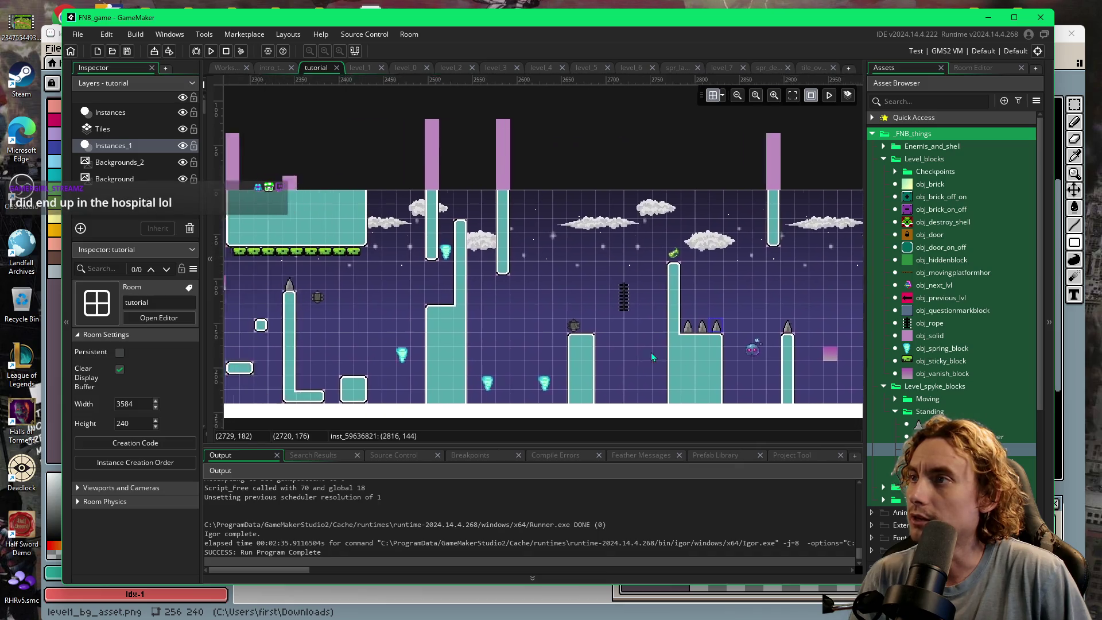
scroll(685, 352, left, 14)
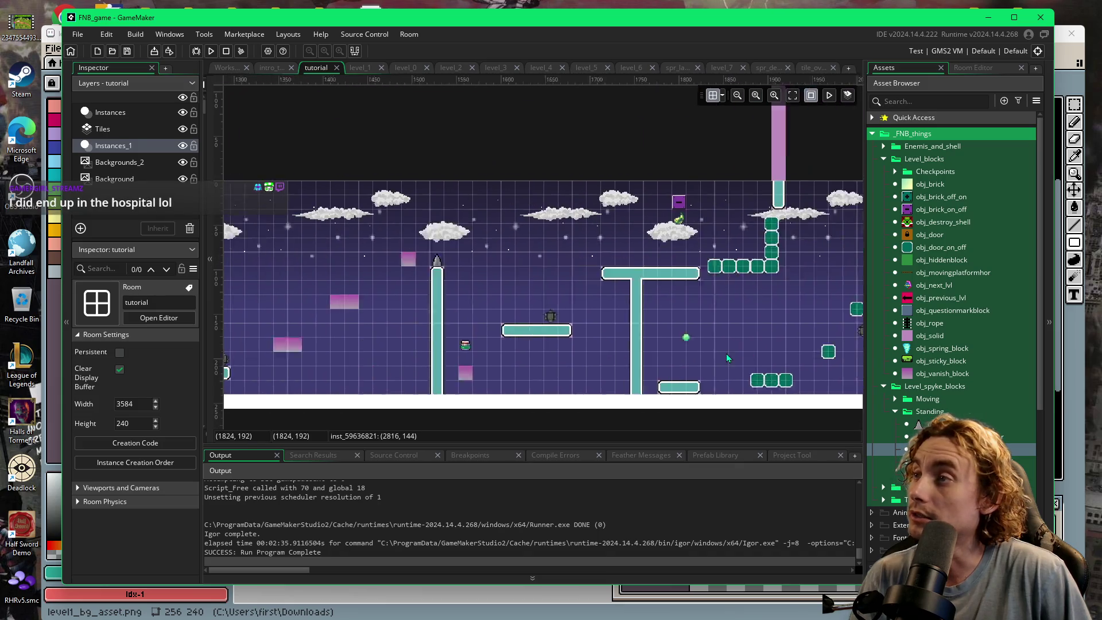
scroll(712, 356, left, 7)
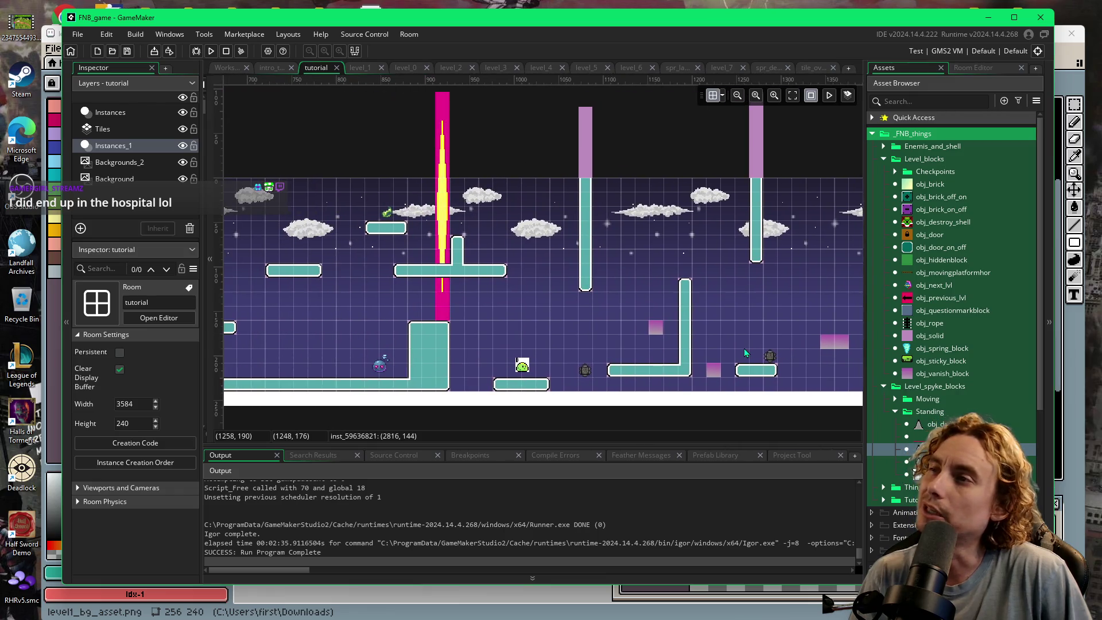
scroll(550, 315, left, 9)
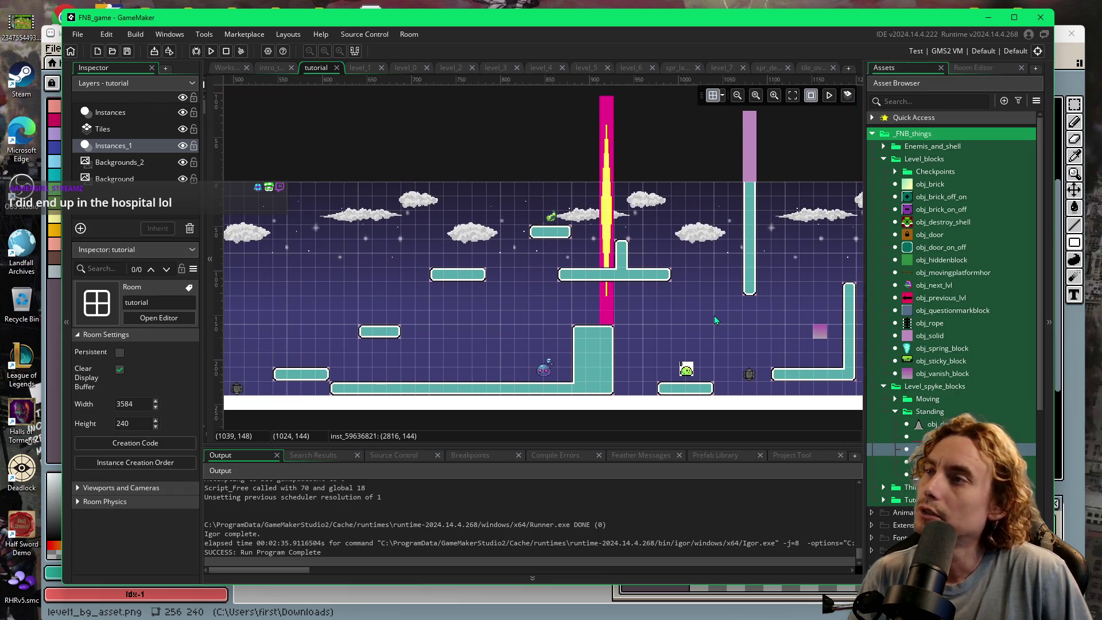
mouse_move(692, 327)
mouse_down()
mouse_move(580, 331)
mouse_move(823, 330)
mouse_move(703, 338)
mouse_up()
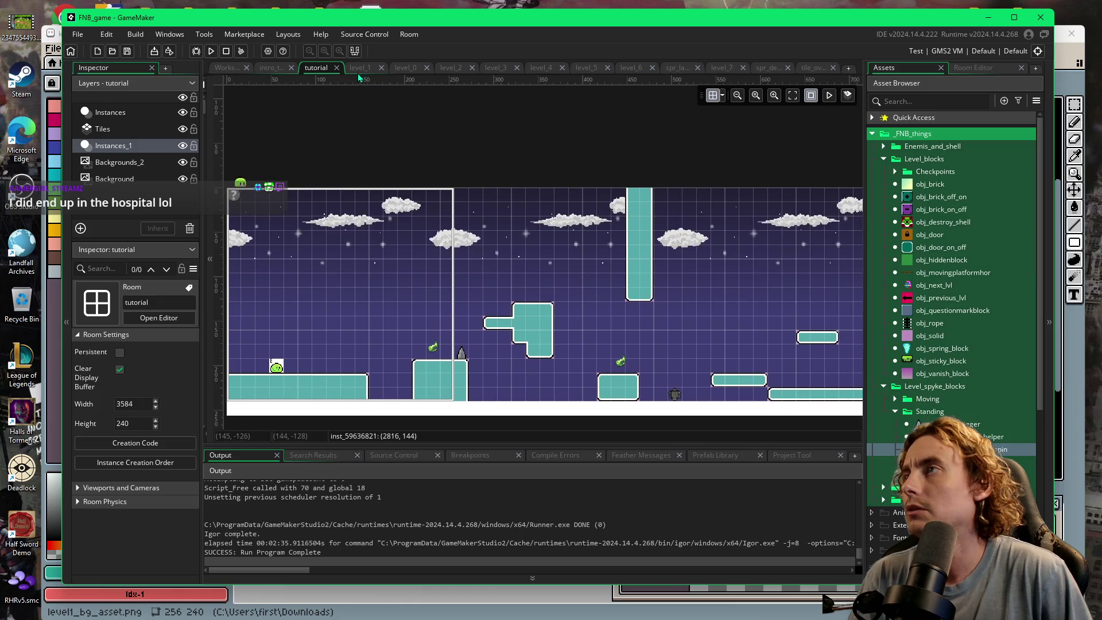
click(360, 68)
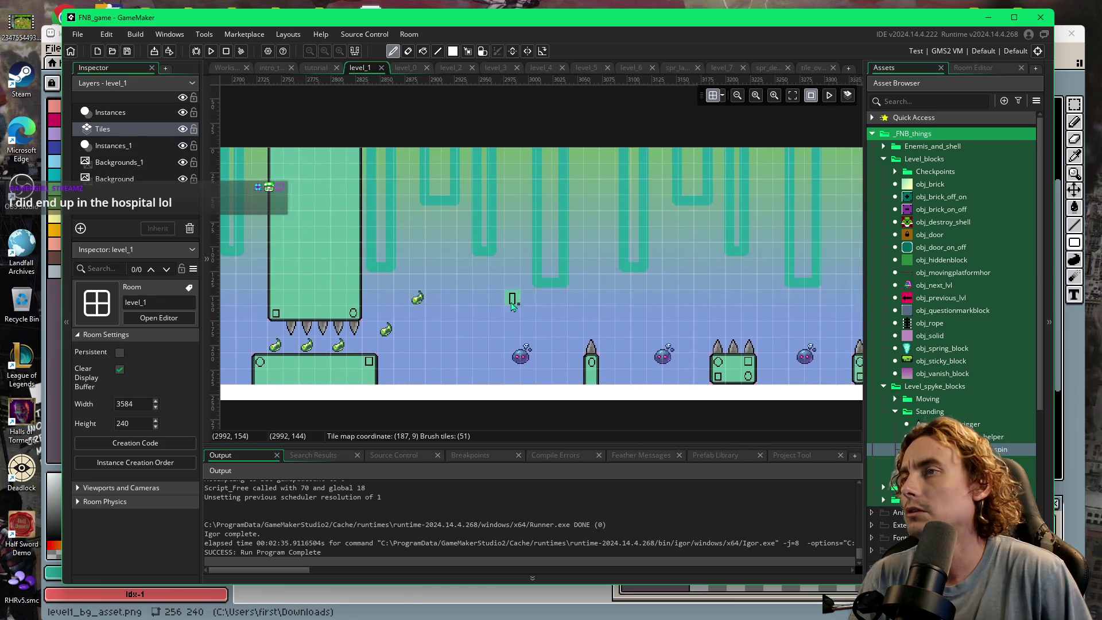
- Pan level_1 left to the x 1175–1800 section around the pink-and-yellow hazard column
drag(207, 312, 743, 325)
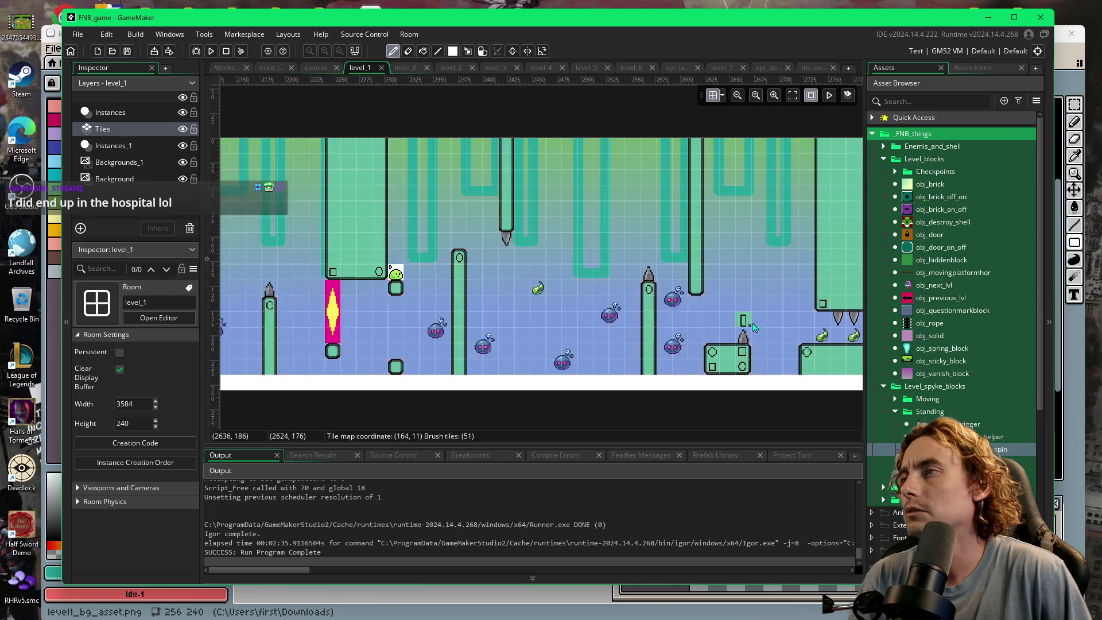
scroll(743, 325, left, 5)
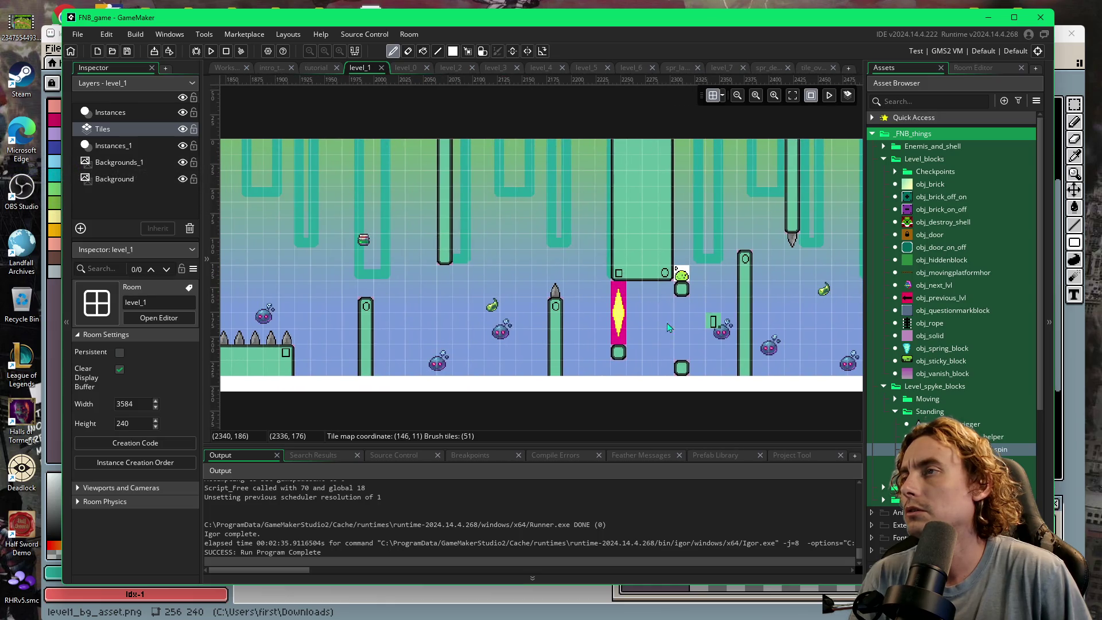
scroll(699, 329, left, 5)
scroll(517, 344, left, 1)
scroll(626, 321, left, 2)
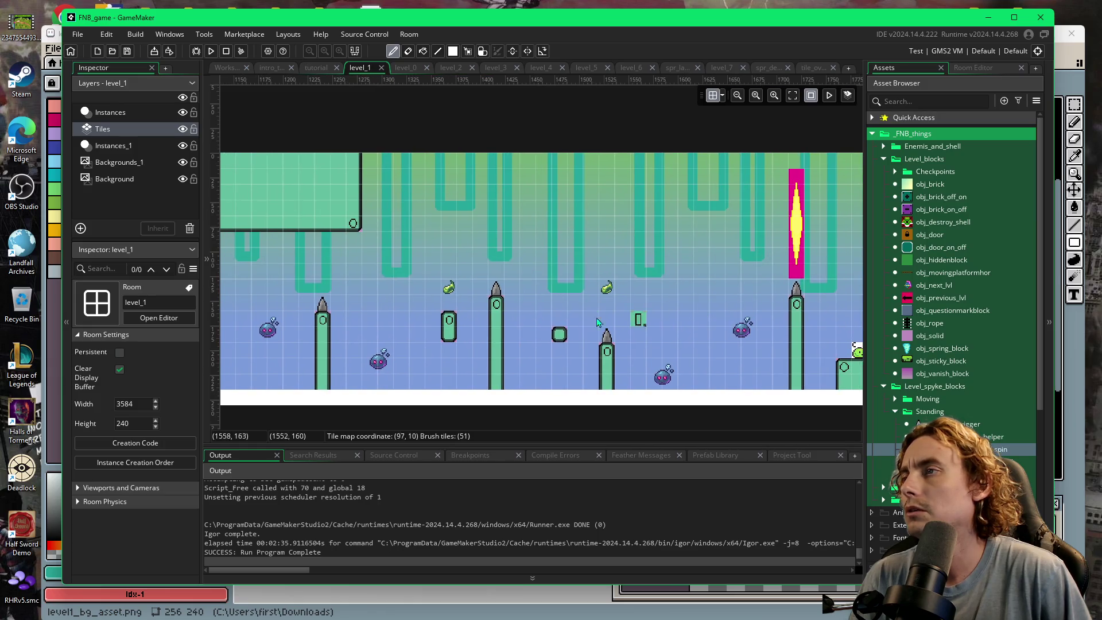
scroll(513, 339, left, 1)
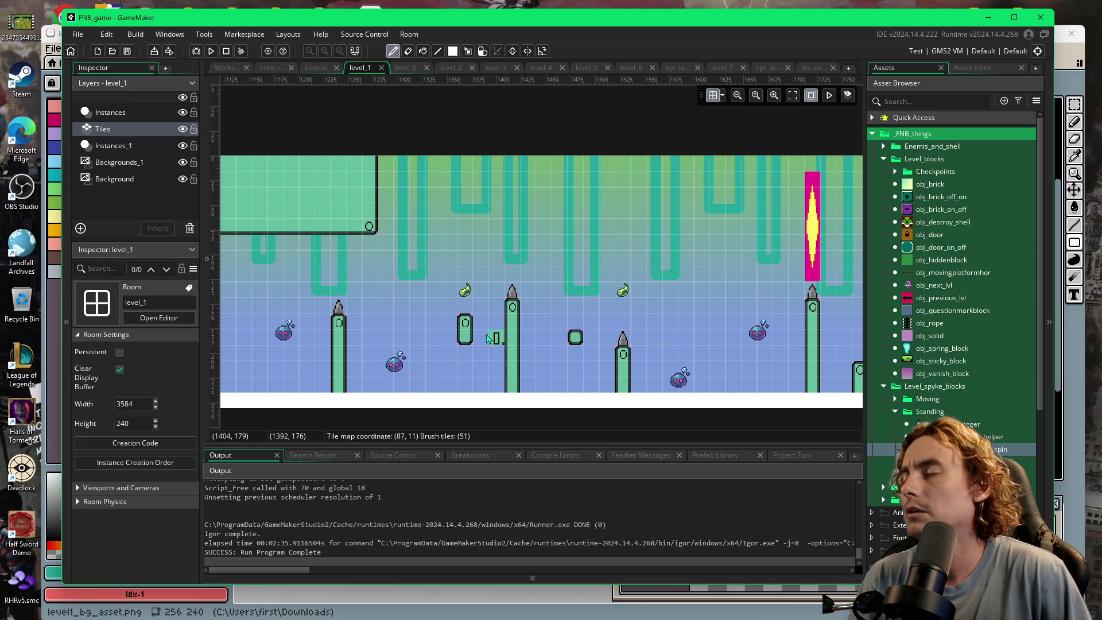
scroll(727, 318, left, 3)
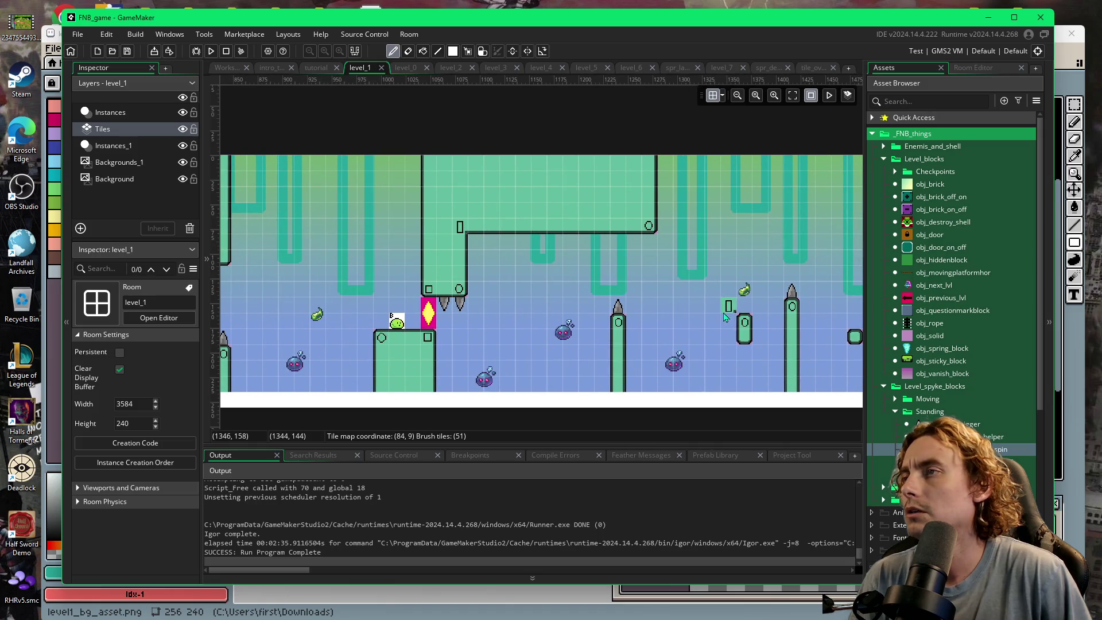
scroll(725, 318, right, 2)
scroll(511, 327, left, 4)
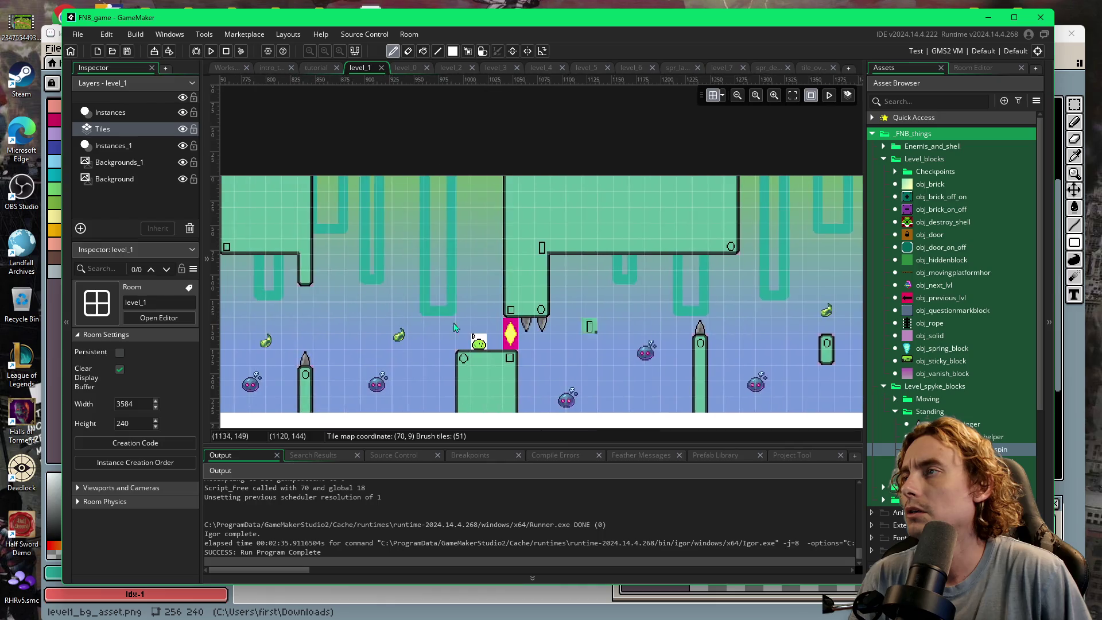
scroll(510, 328, left, 4)
scroll(477, 334, right, 3)
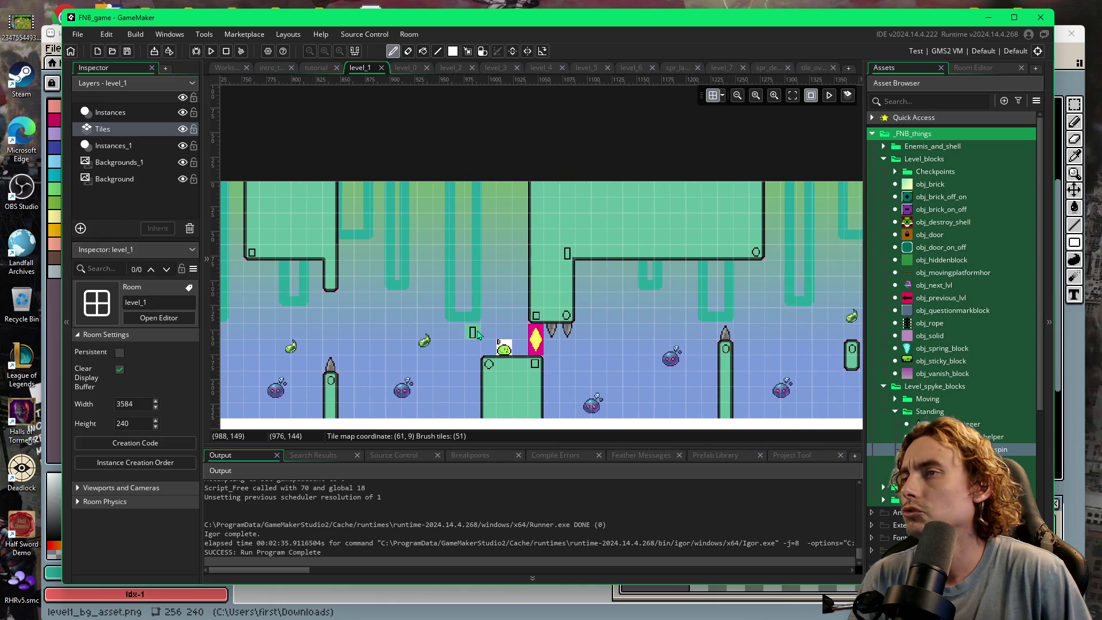
scroll(477, 334, right, 5)
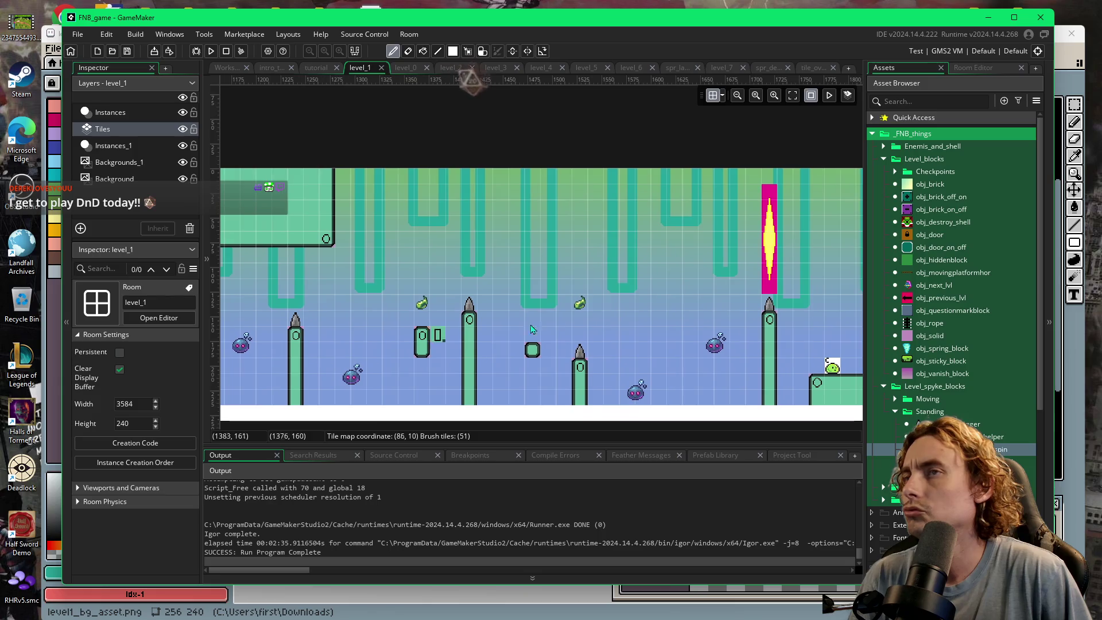
- On Instances_1, drop an obj_solid onto the ceiling and stretch it to 2 by 5
click(116, 147)
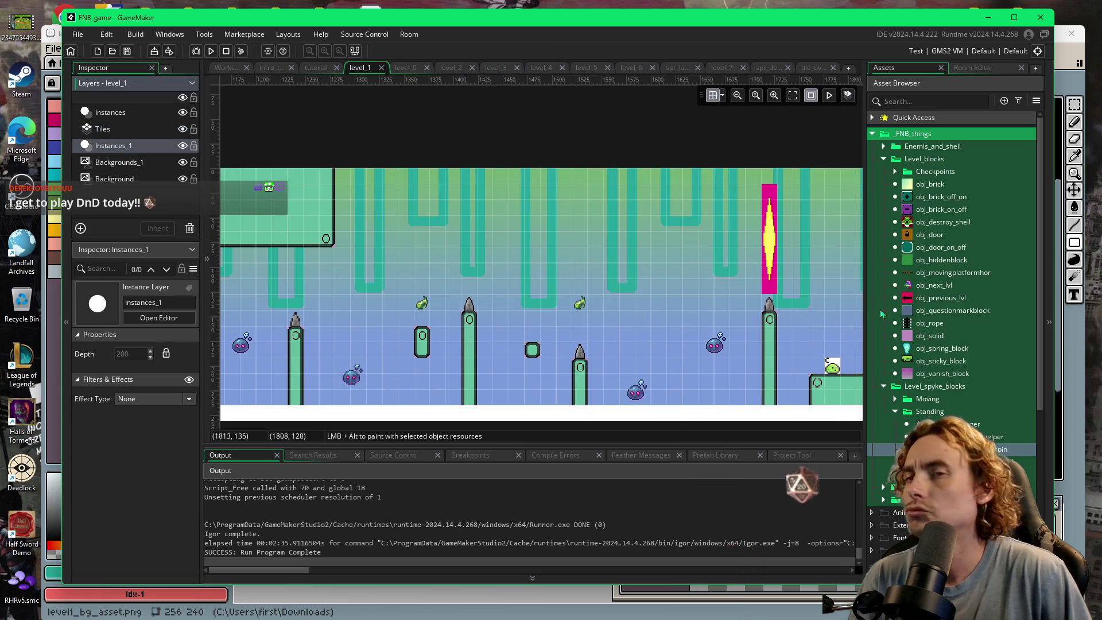
drag(930, 336, 433, 216)
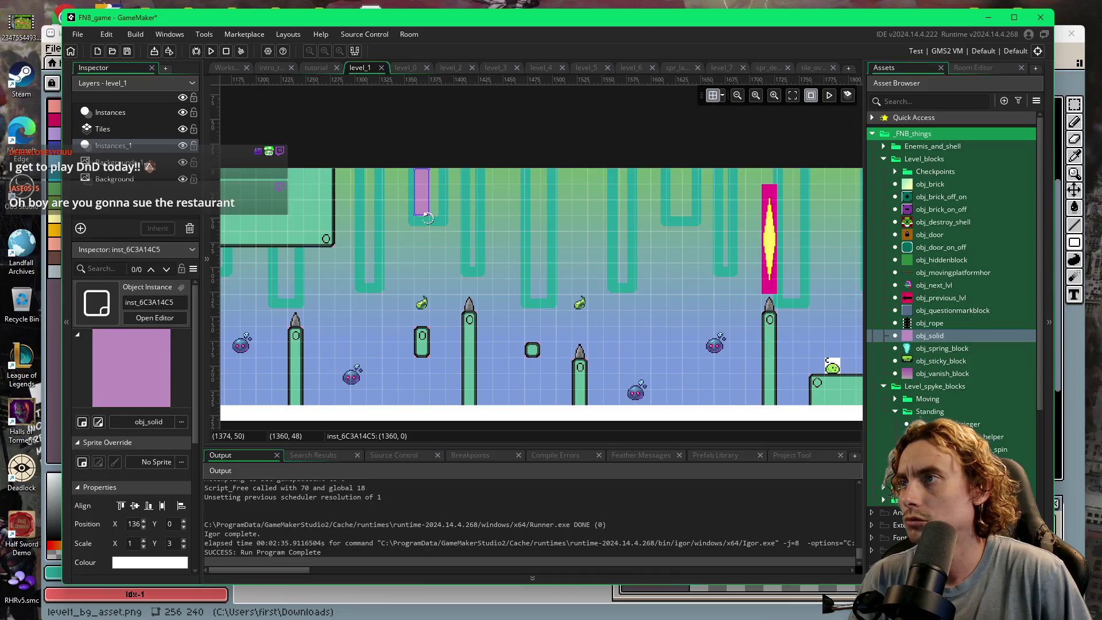
mouse_move(429, 217)
mouse_down()
mouse_move(479, 247)
mouse_move(446, 242)
mouse_up()
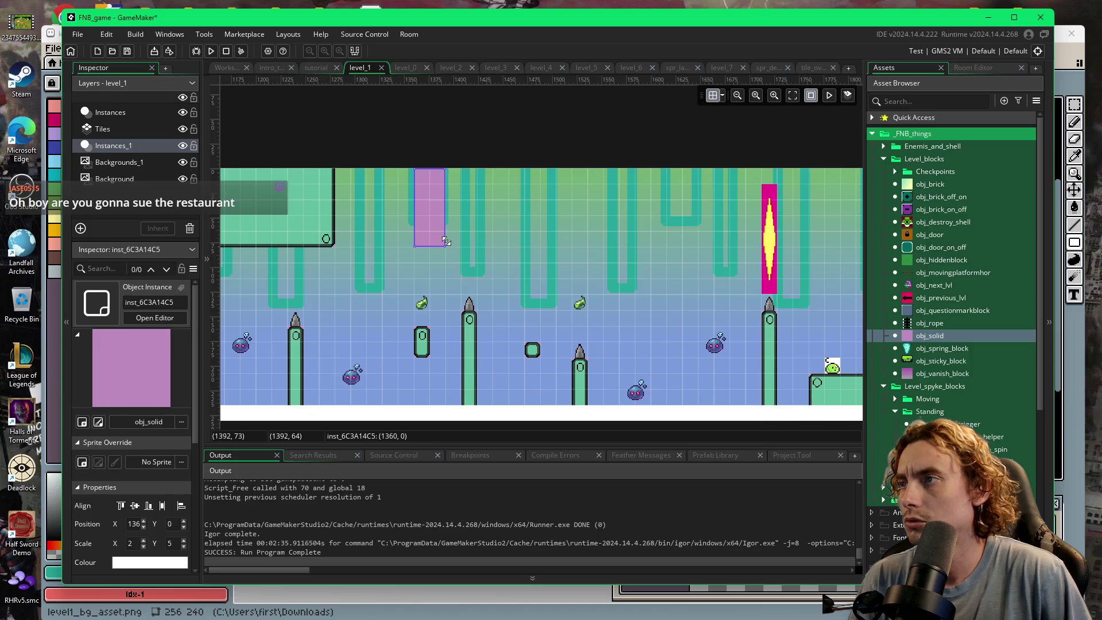
drag(447, 250, 449, 256)
click(492, 251)
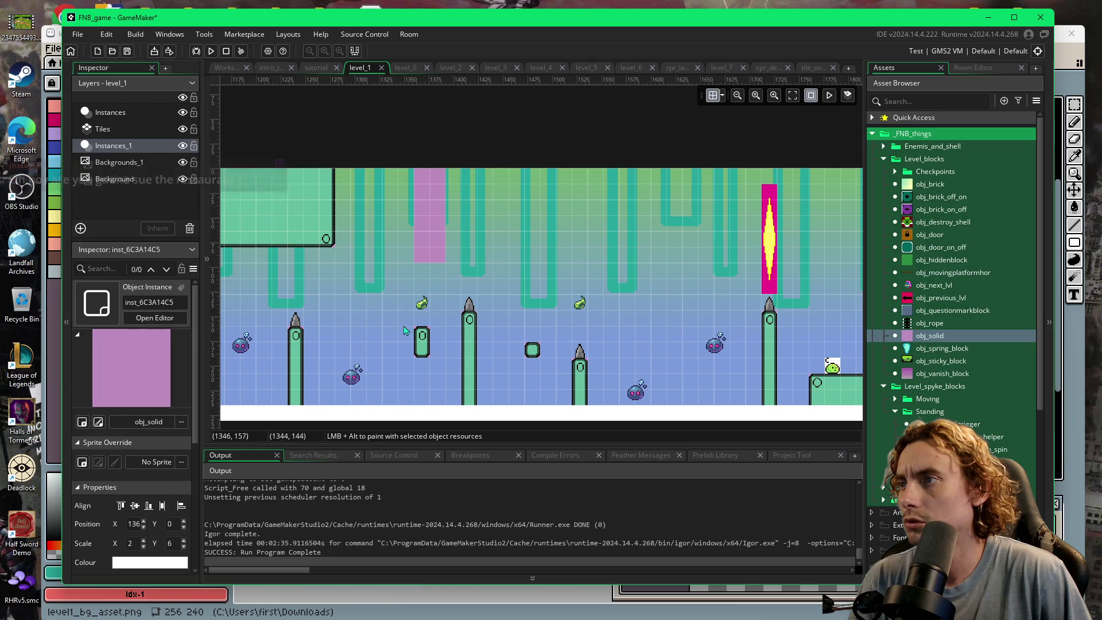
- Move the ceiling block to x 1408, 0 and run the game with F5 to test
click(432, 261)
mouse_move(433, 262)
mouse_down()
mouse_move(463, 256)
mouse_move(466, 231)
mouse_up()
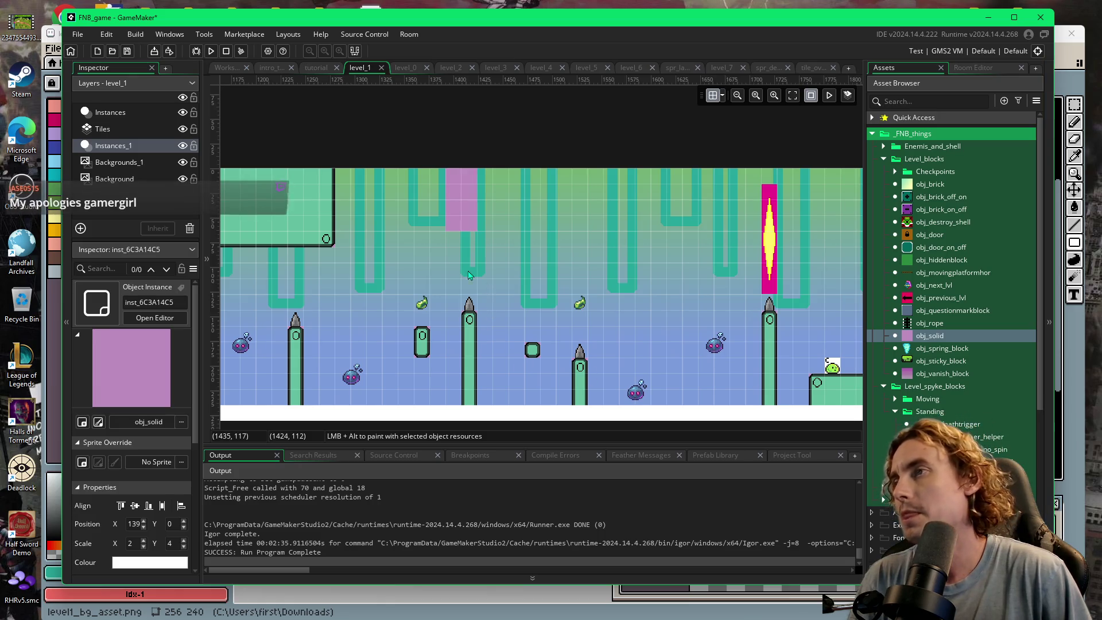
drag(471, 228, 483, 248)
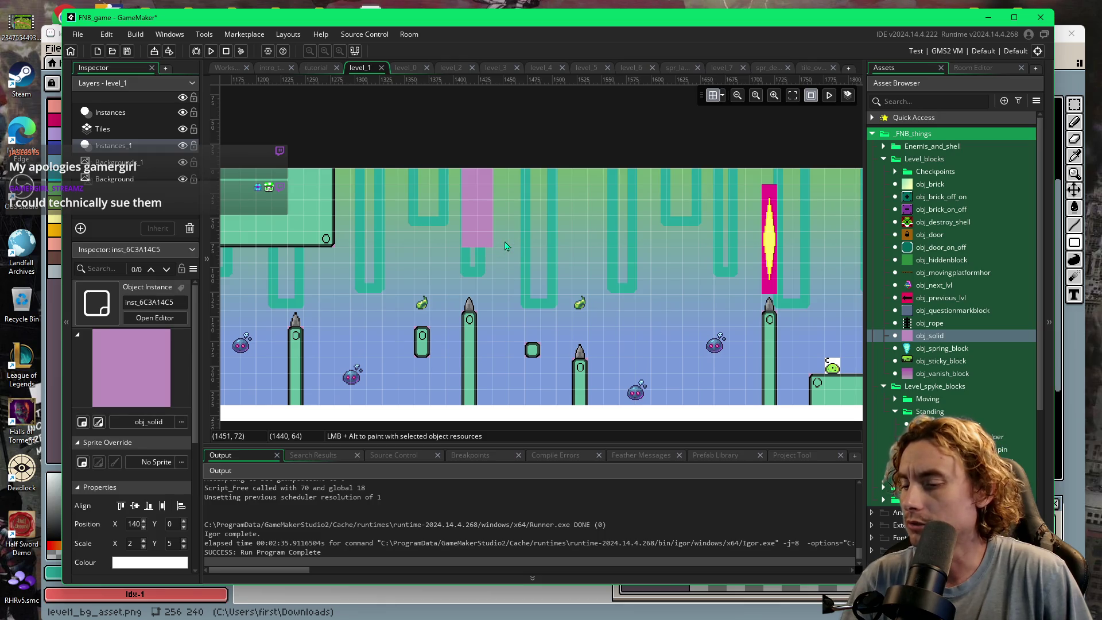
key(F5)
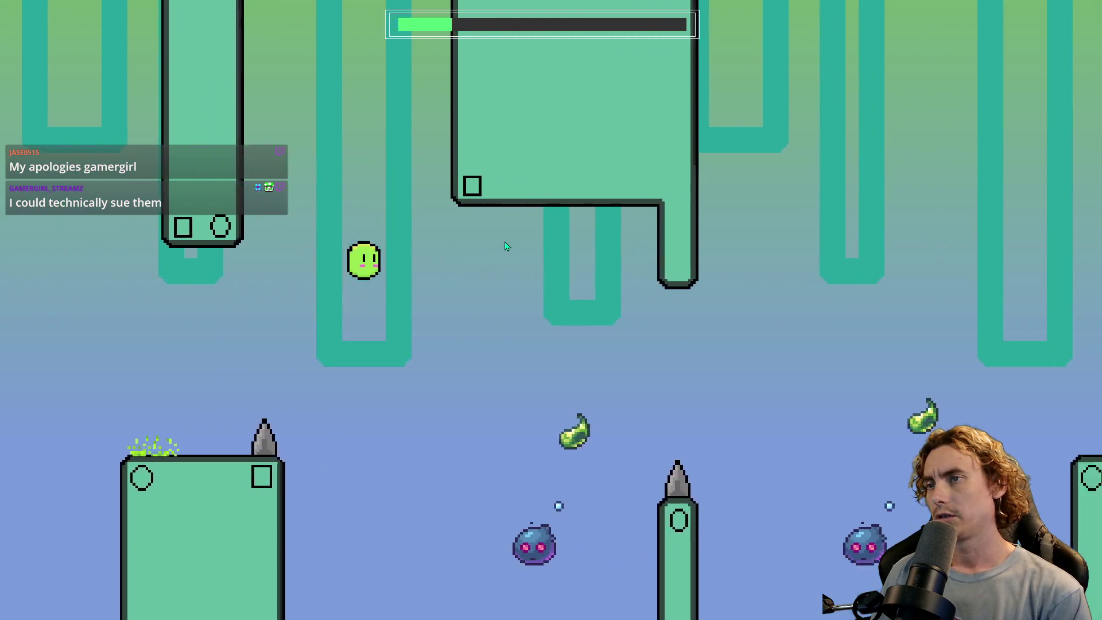
key(space)
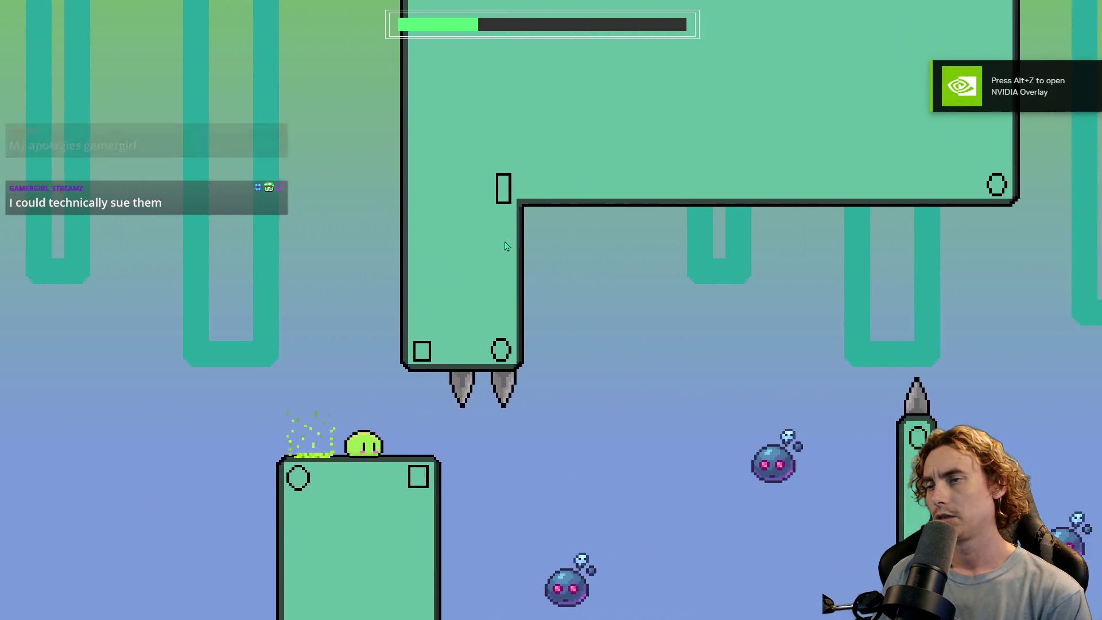
key(space)
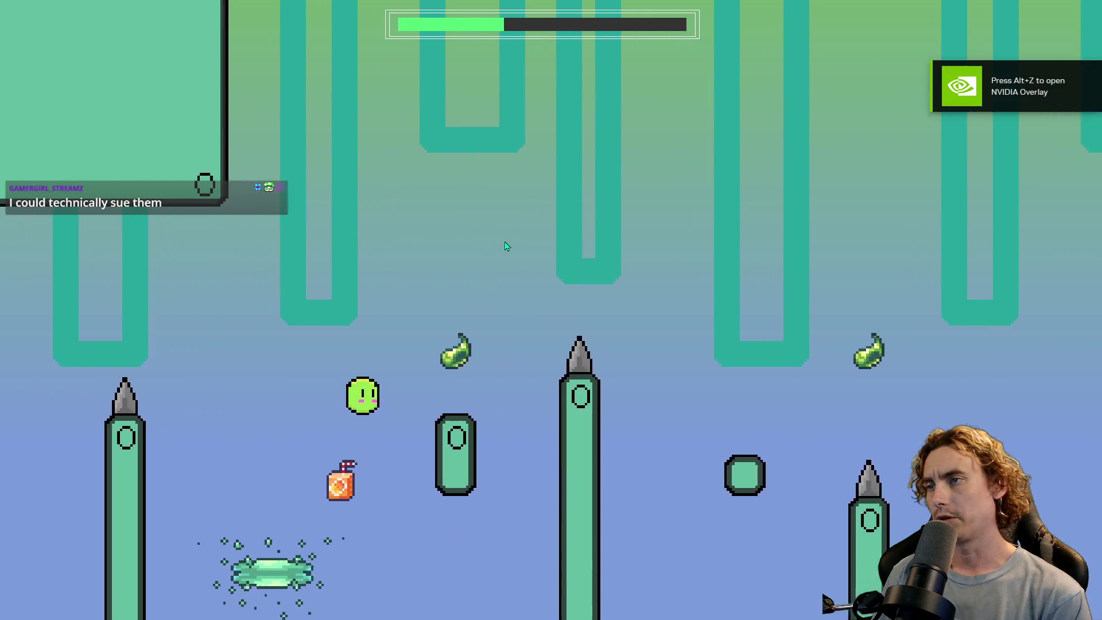
key(space)
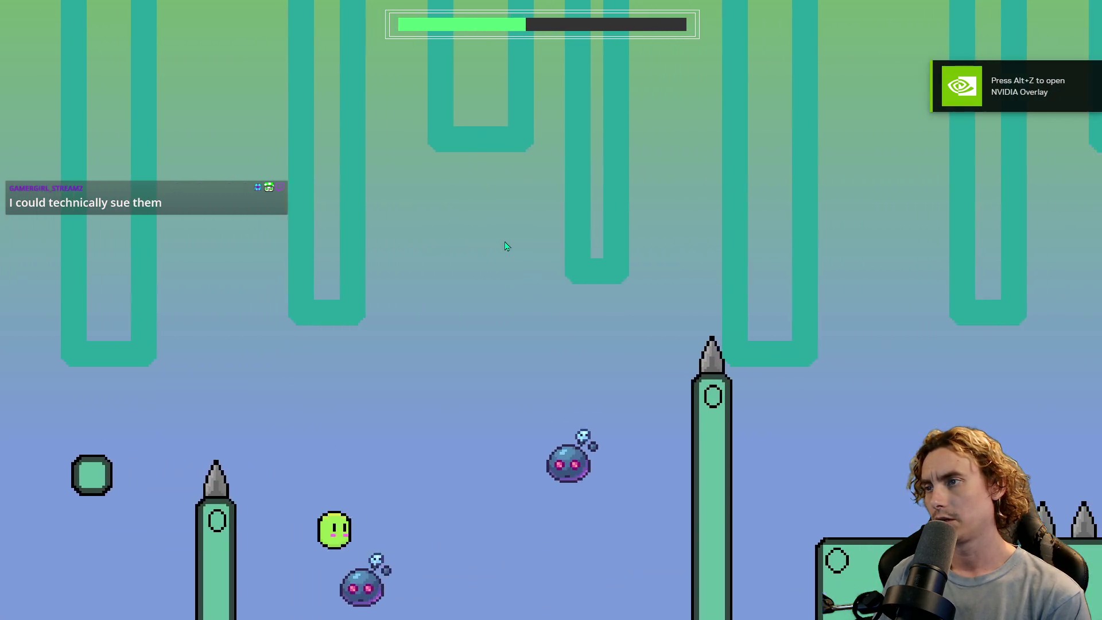
key(space)
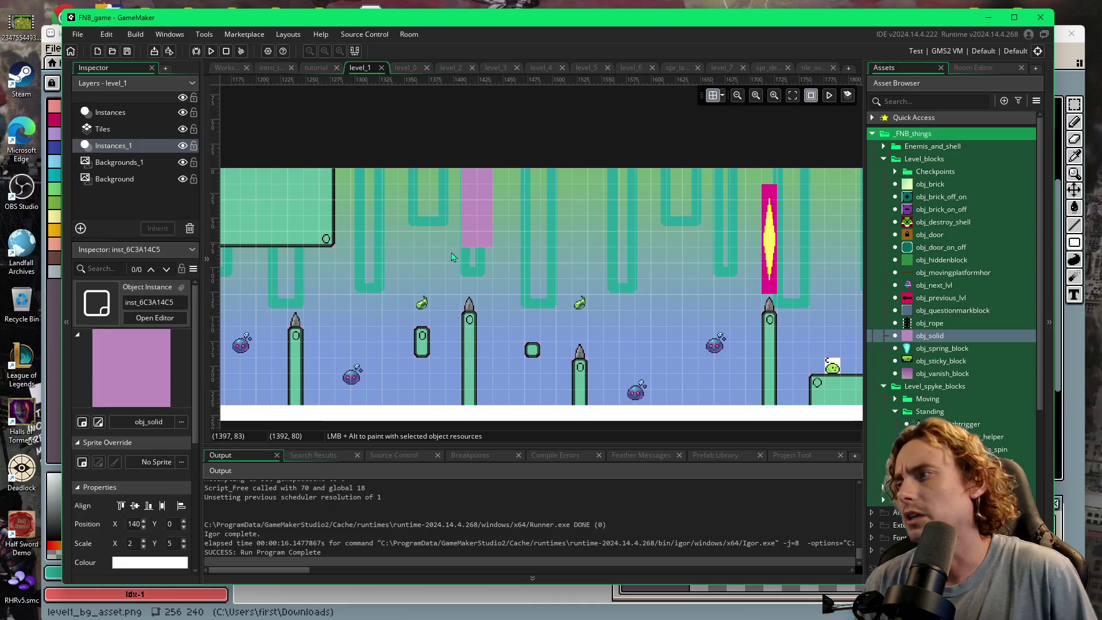
- Check obj_solid's settings, return to level_1, and bring up the tile palette for the Tiles layer
scroll(150, 530, down, 3)
scroll(151, 531, up, 3)
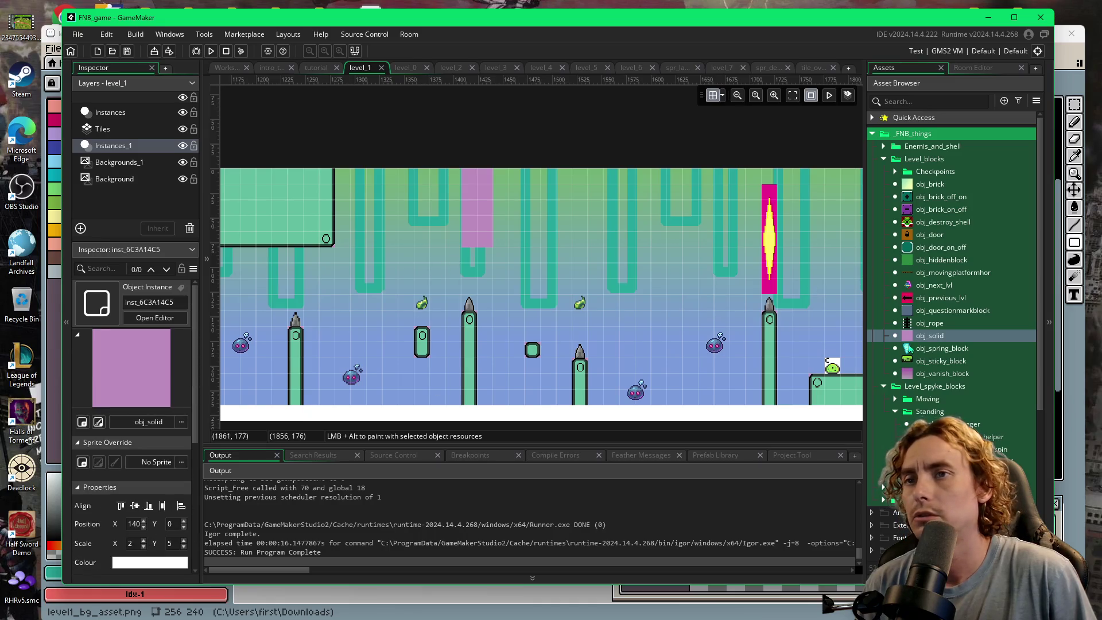
double_click(911, 338)
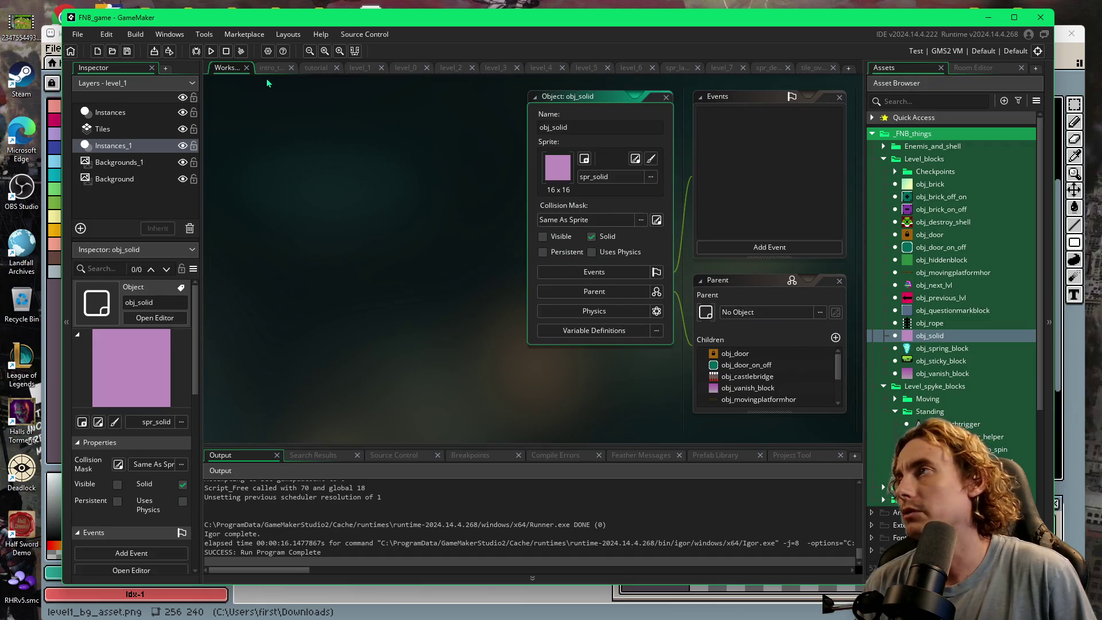
click(357, 70)
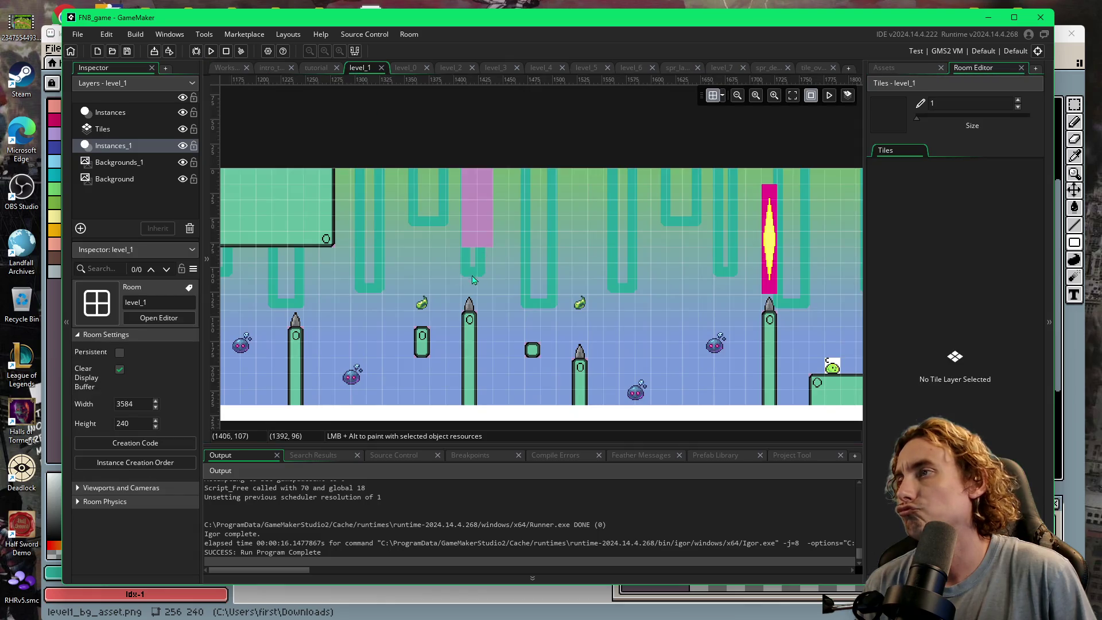
click(886, 70)
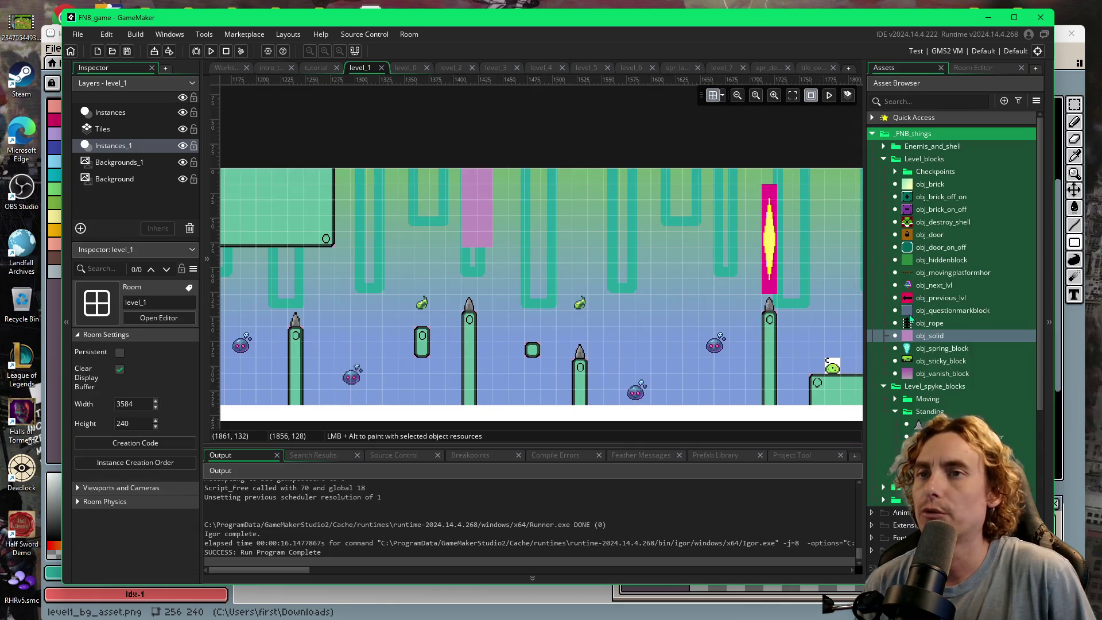
click(965, 67)
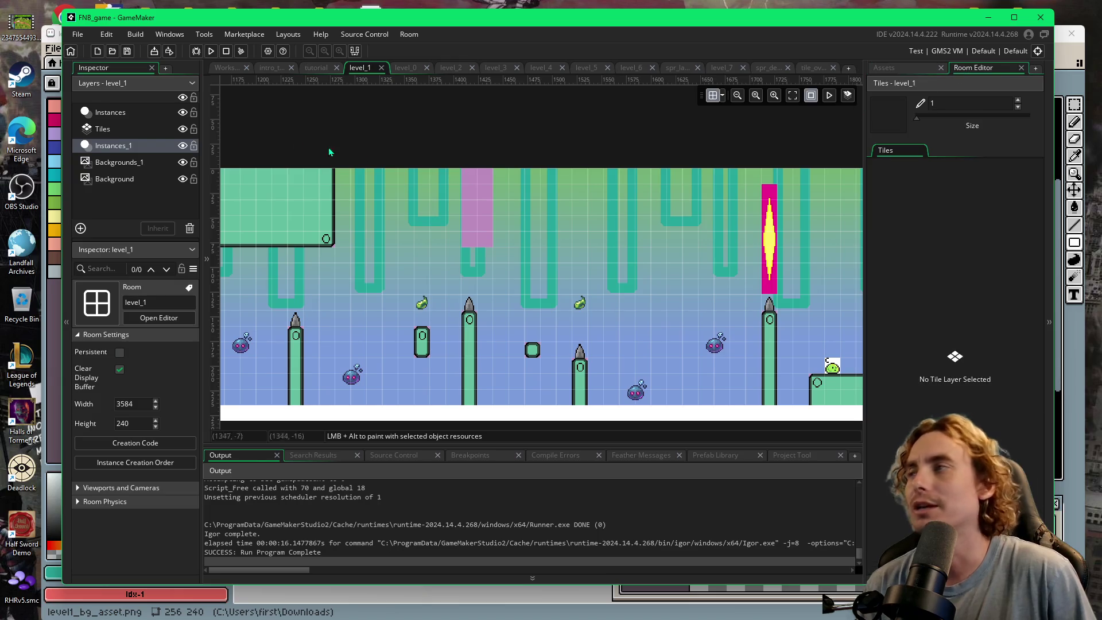
click(111, 130)
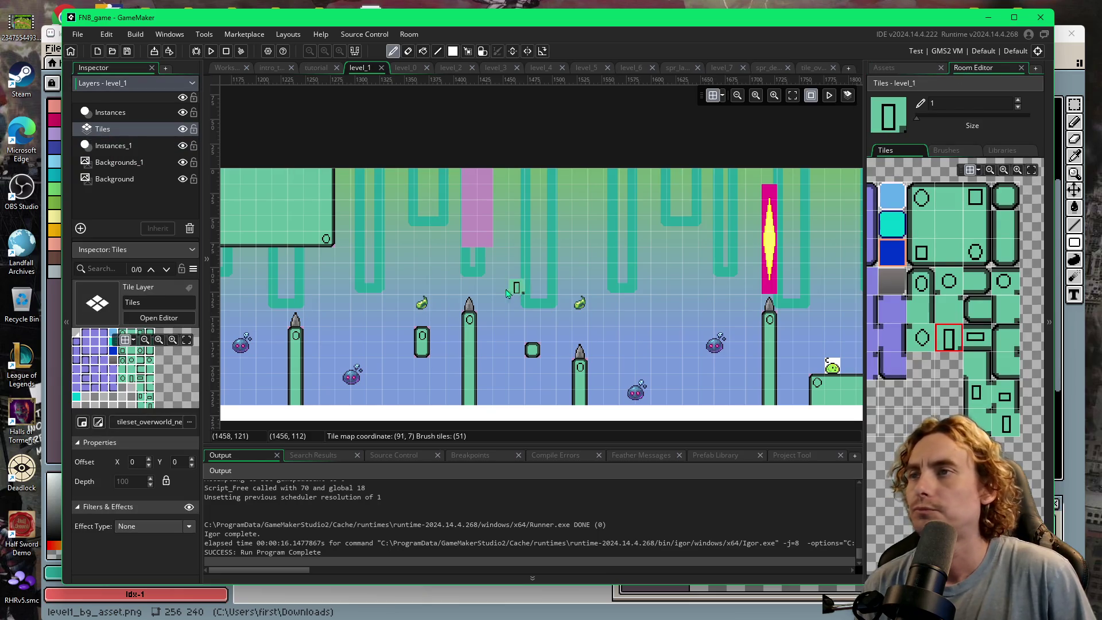
- Paint the ceiling block green, with square and circle trim along its bottom and a circle on another pillar
click(930, 257)
click(469, 239)
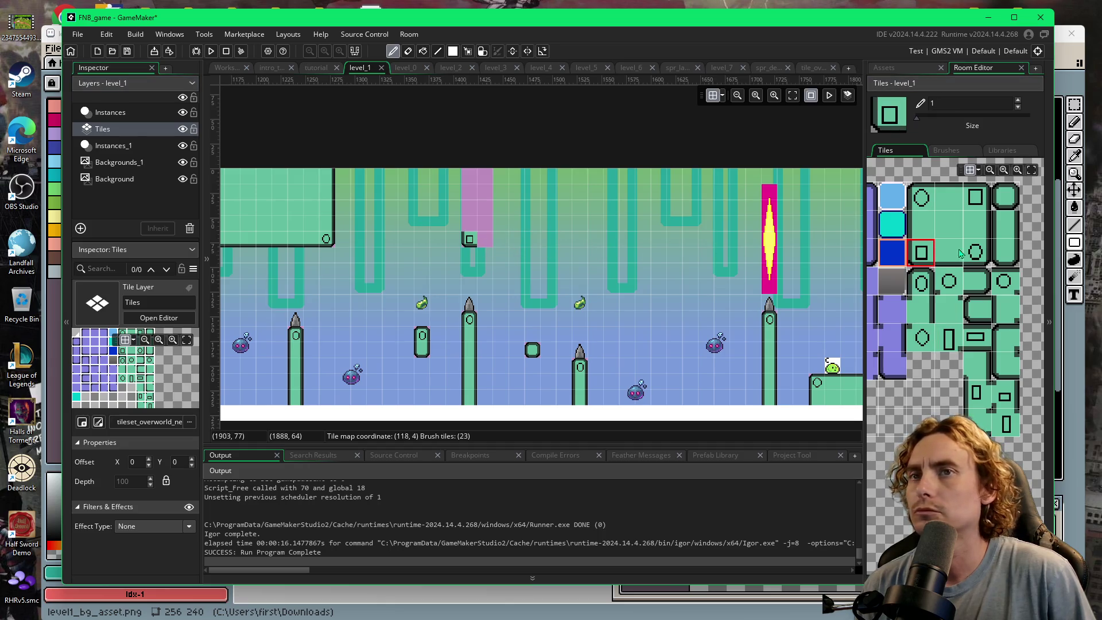
click(484, 239)
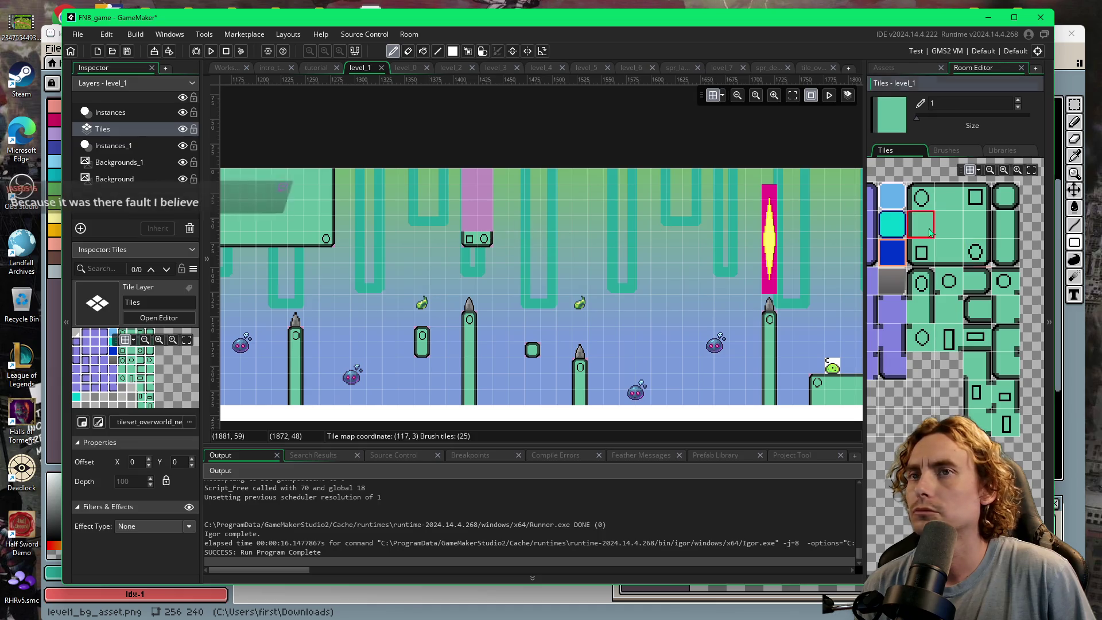
mouse_move(469, 228)
mouse_down()
mouse_move(470, 190)
mouse_move(484, 227)
mouse_up()
mouse_move(565, 345)
mouse_down()
mouse_move(663, 338)
mouse_move(492, 349)
mouse_up()
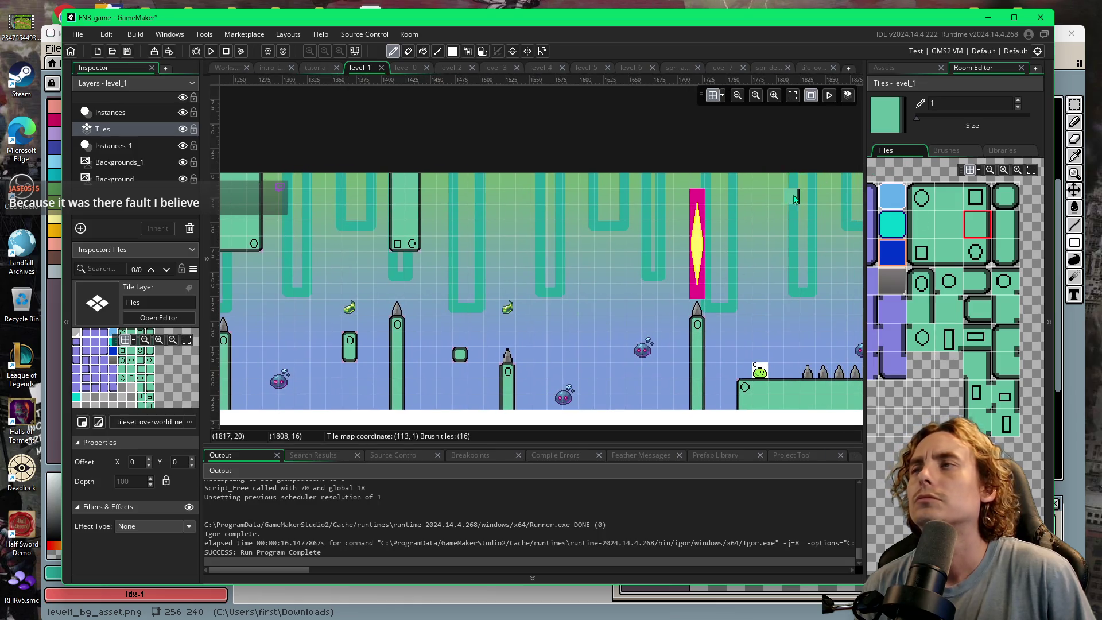
click(416, 244)
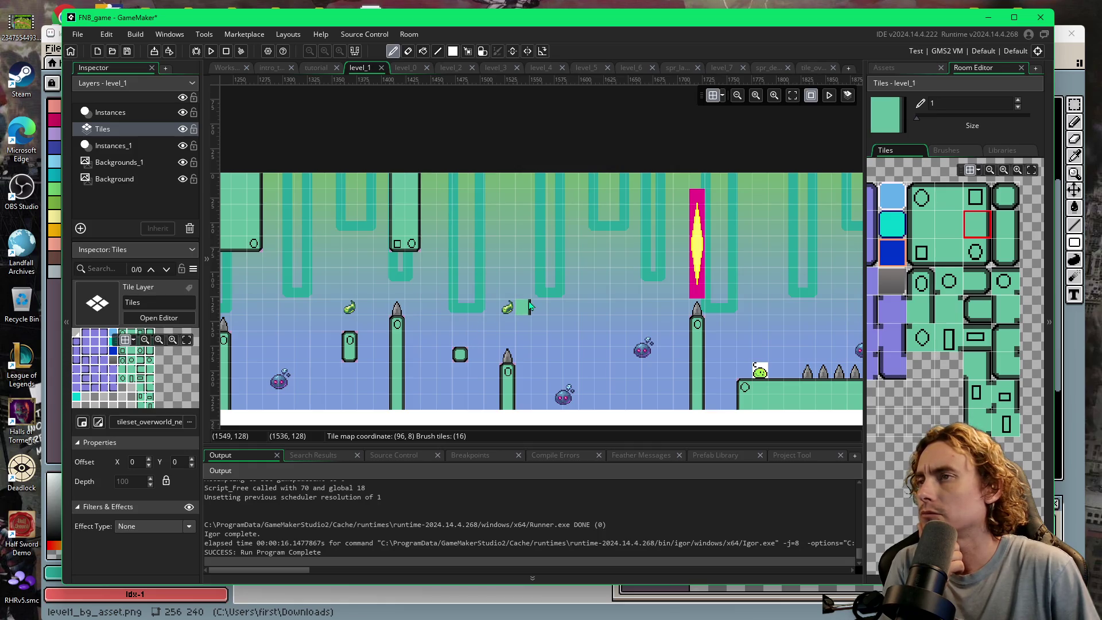
click(912, 67)
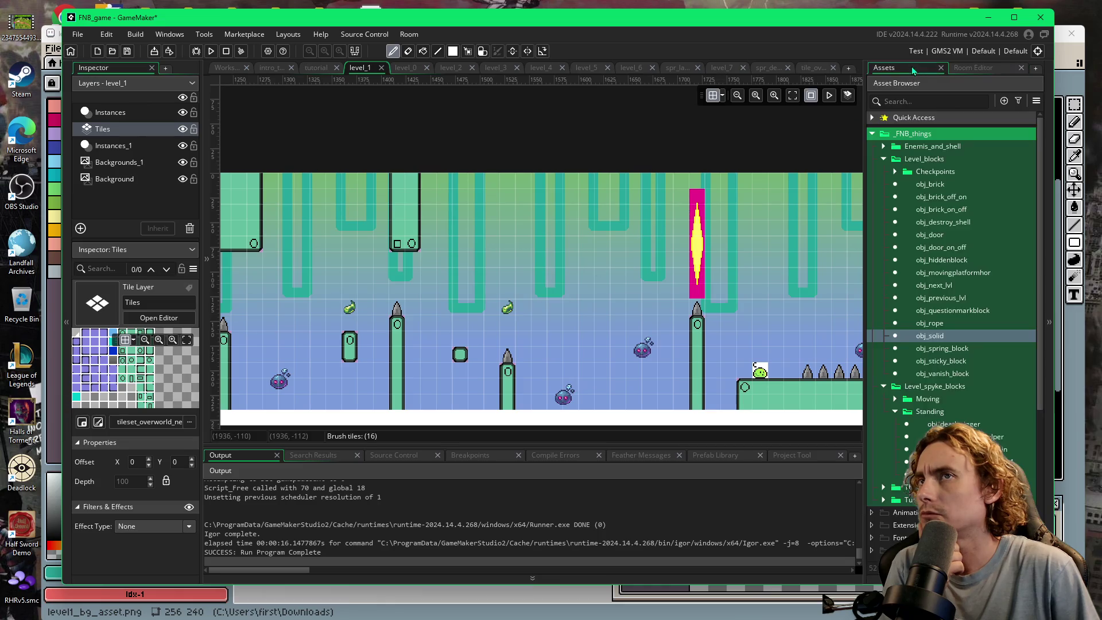
- On Instances_1, place obj_solid blocks and enlarge one to 8 by 5 at 1568, 0
click(110, 150)
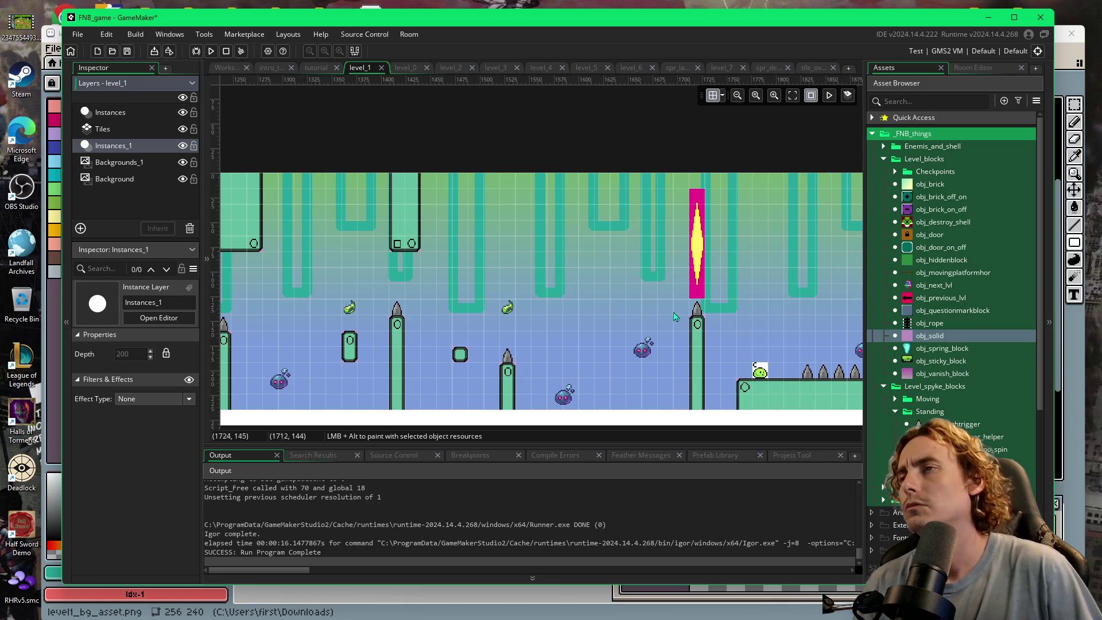
click(909, 337)
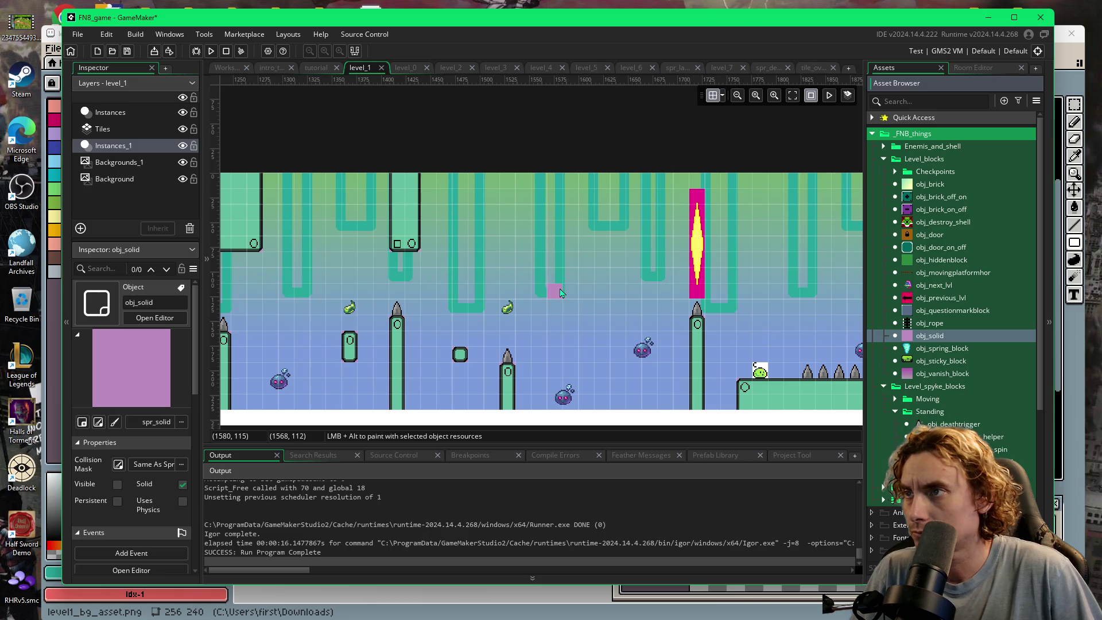
click(561, 293)
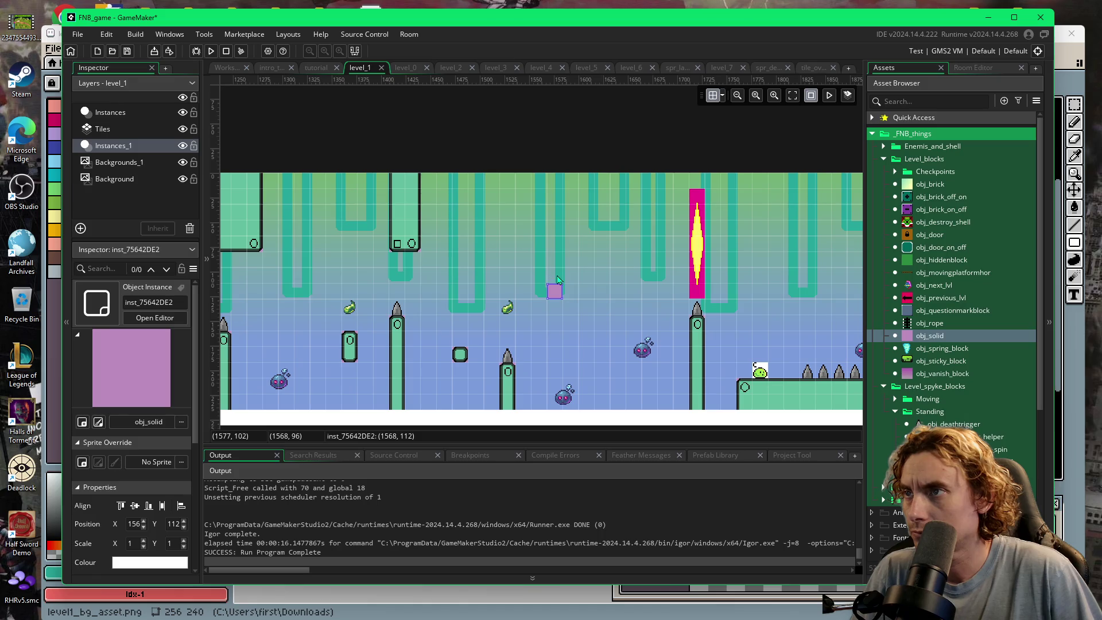
drag(557, 282, 554, 254)
click(558, 246)
drag(565, 236, 668, 171)
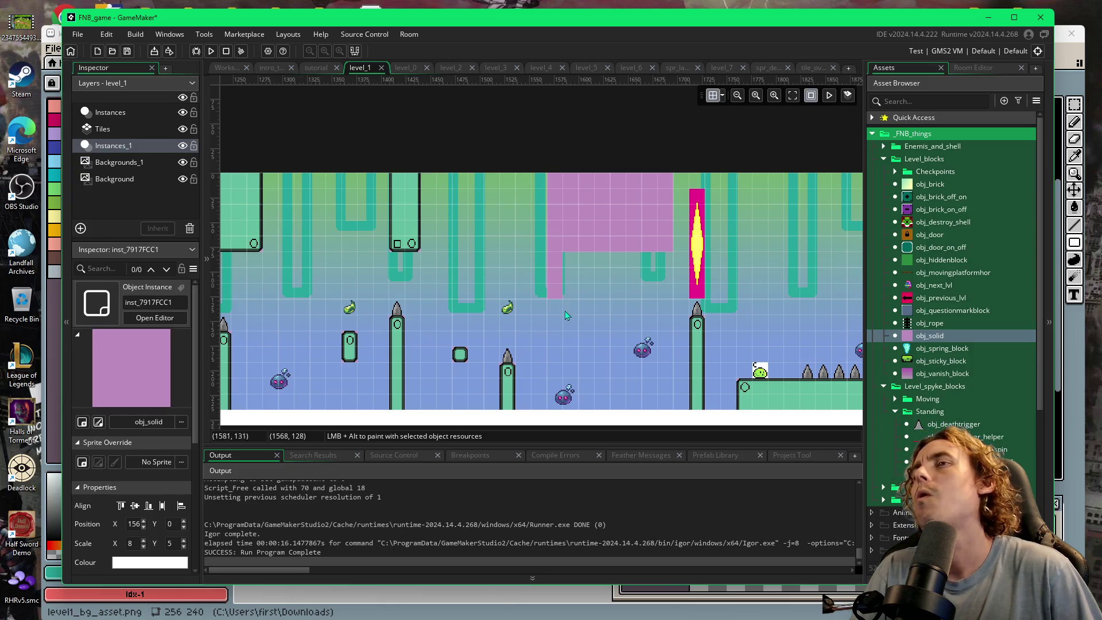
click(979, 68)
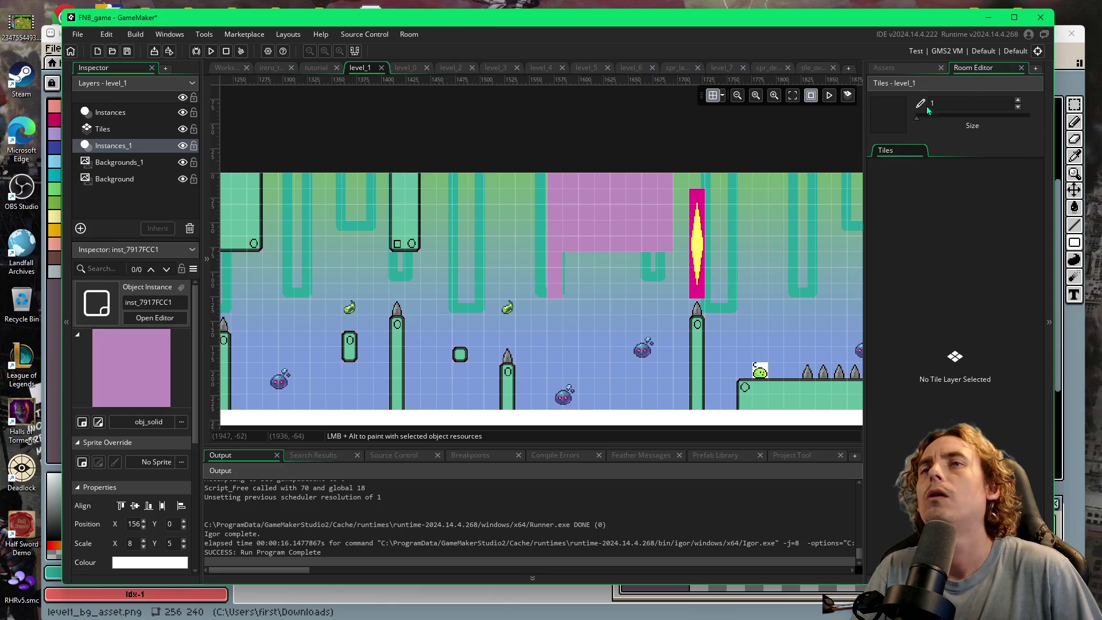
- On the Tiles layer, paint green columns and an edge tile over the new ceiling solids
click(119, 166)
click(120, 131)
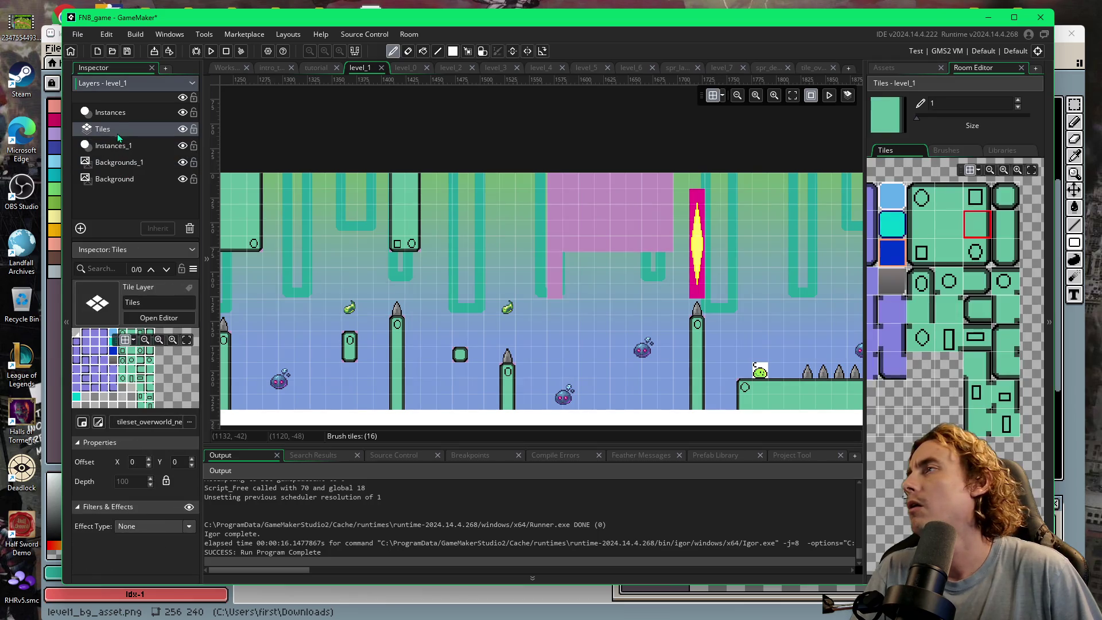
click(930, 231)
mouse_move(555, 231)
mouse_down()
mouse_move(554, 193)
mouse_move(589, 228)
mouse_move(643, 228)
mouse_move(597, 212)
mouse_move(650, 198)
mouse_move(585, 187)
mouse_up()
click(949, 224)
click(977, 224)
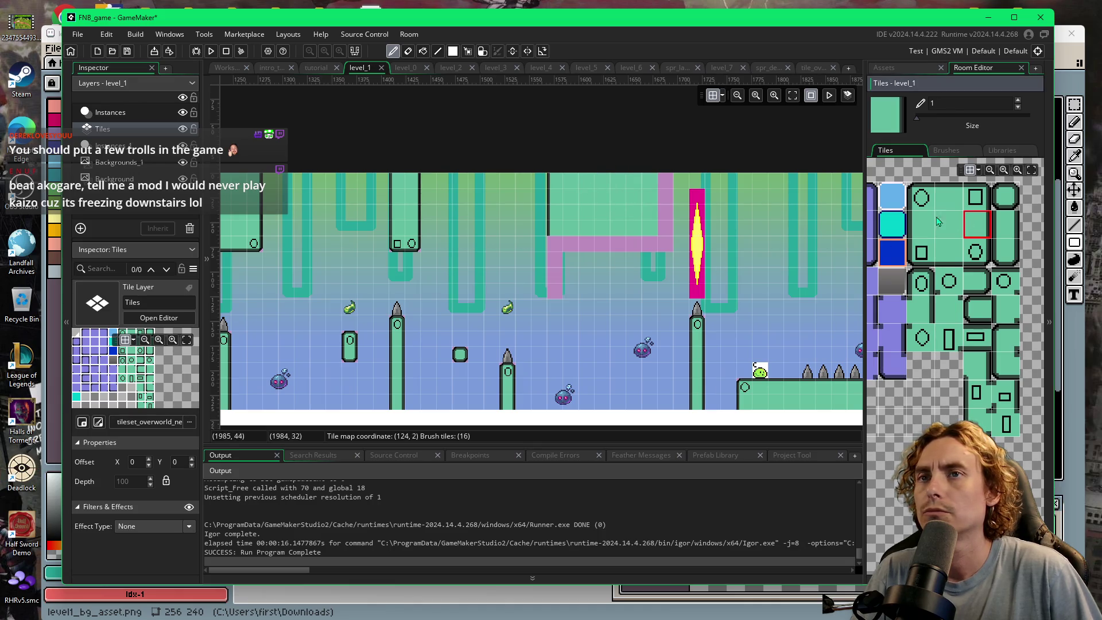
click(662, 187)
drag(661, 190, 667, 232)
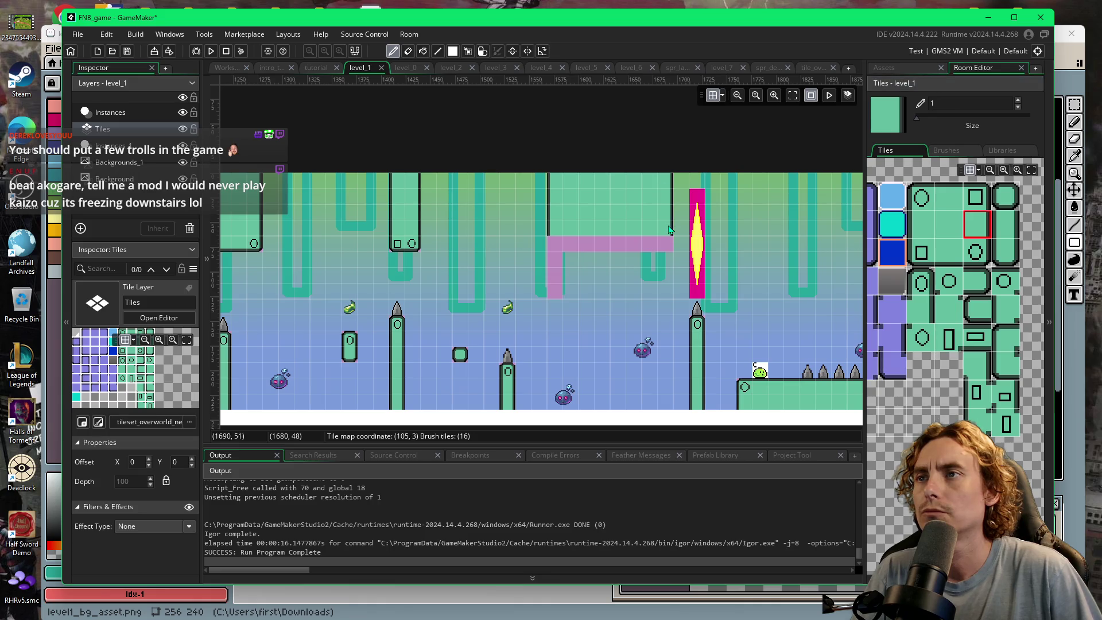
- Add a round-hole corner tile and paint green over the horizontal bar and square
click(976, 251)
click(665, 244)
click(948, 251)
click(649, 245)
drag(647, 254, 570, 246)
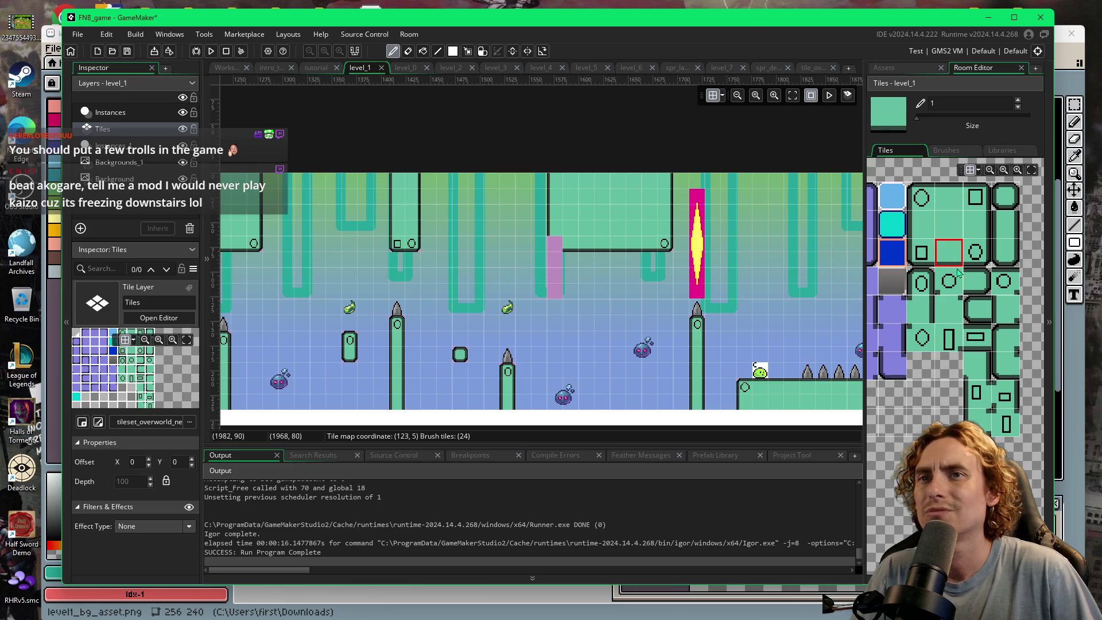
click(1006, 310)
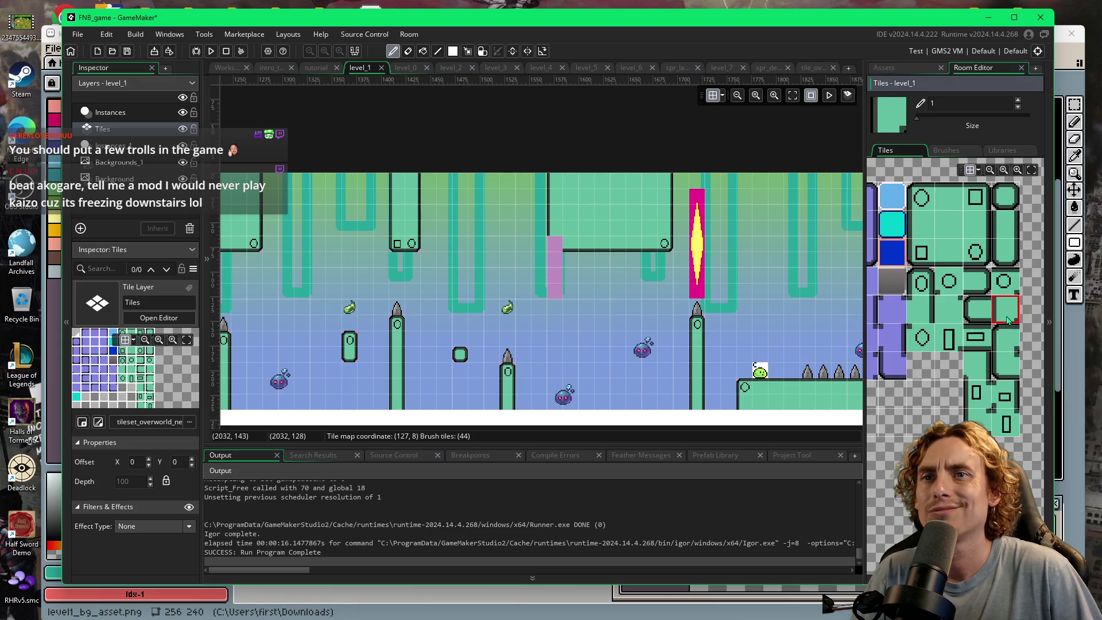
click(555, 243)
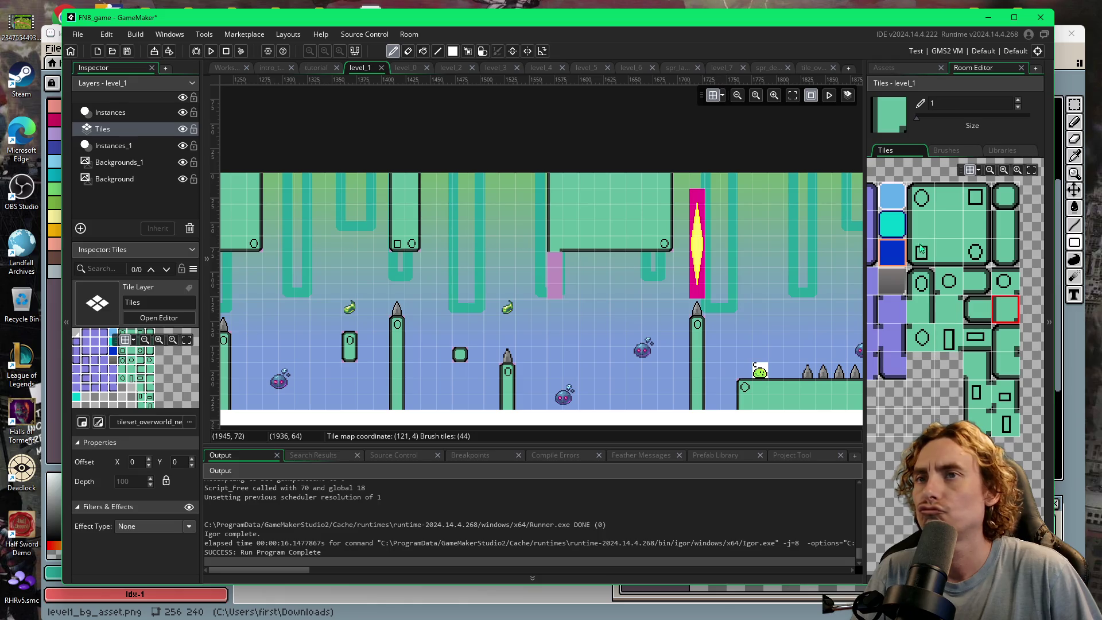
- Finish the hanging column with wall tiles and a rounded bottom, and cover the ceiling stub
click(1005, 227)
click(556, 263)
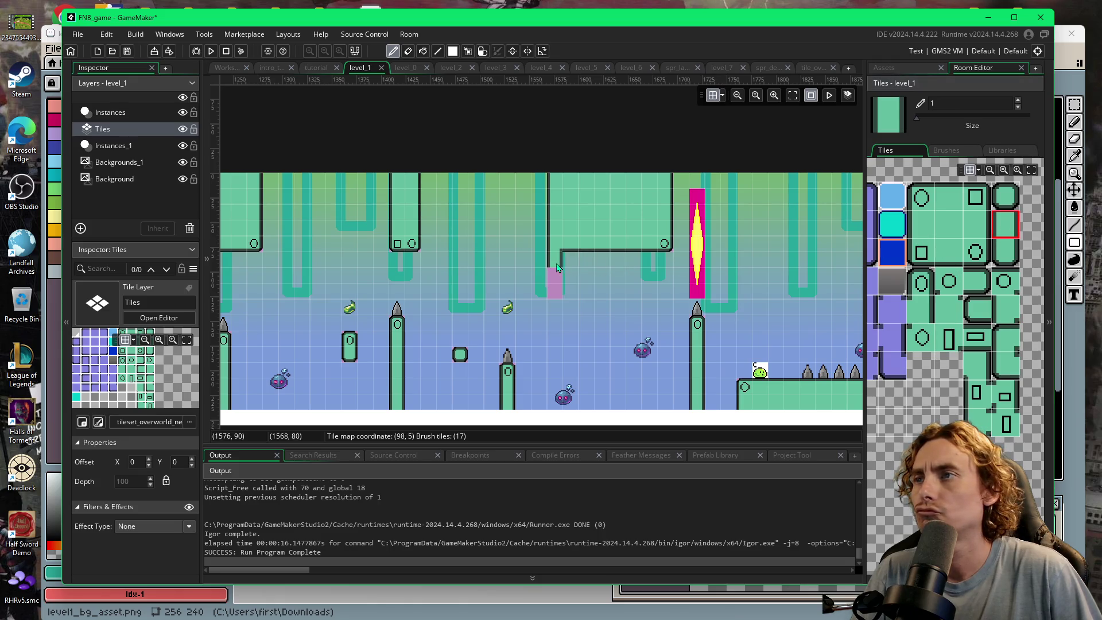
click(1006, 252)
click(555, 292)
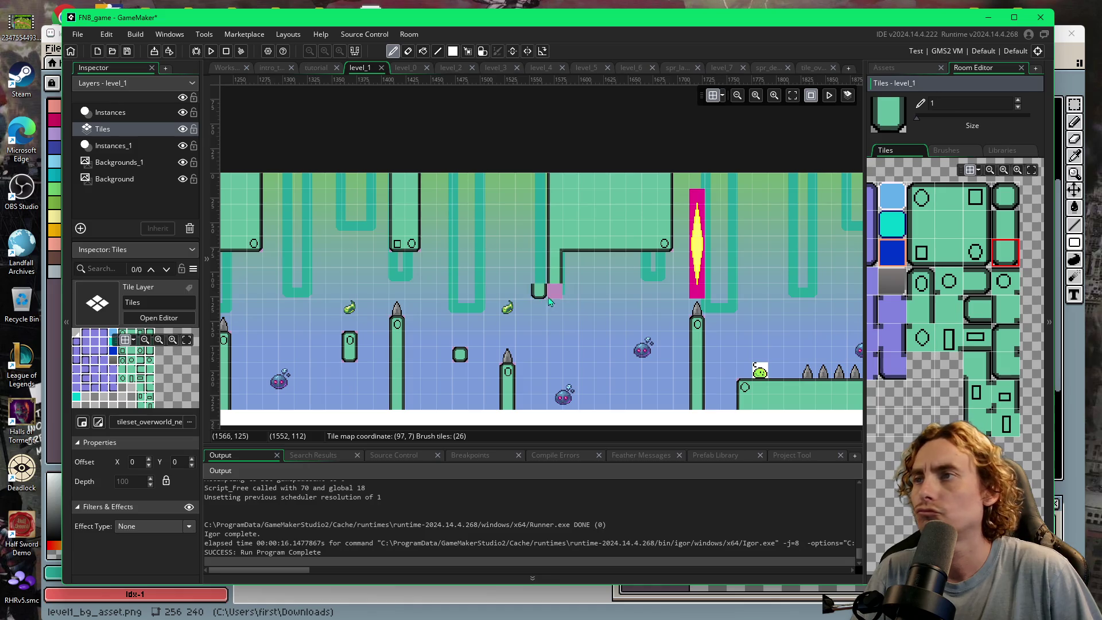
click(582, 268)
click(575, 253)
scroll(576, 256, up, 5)
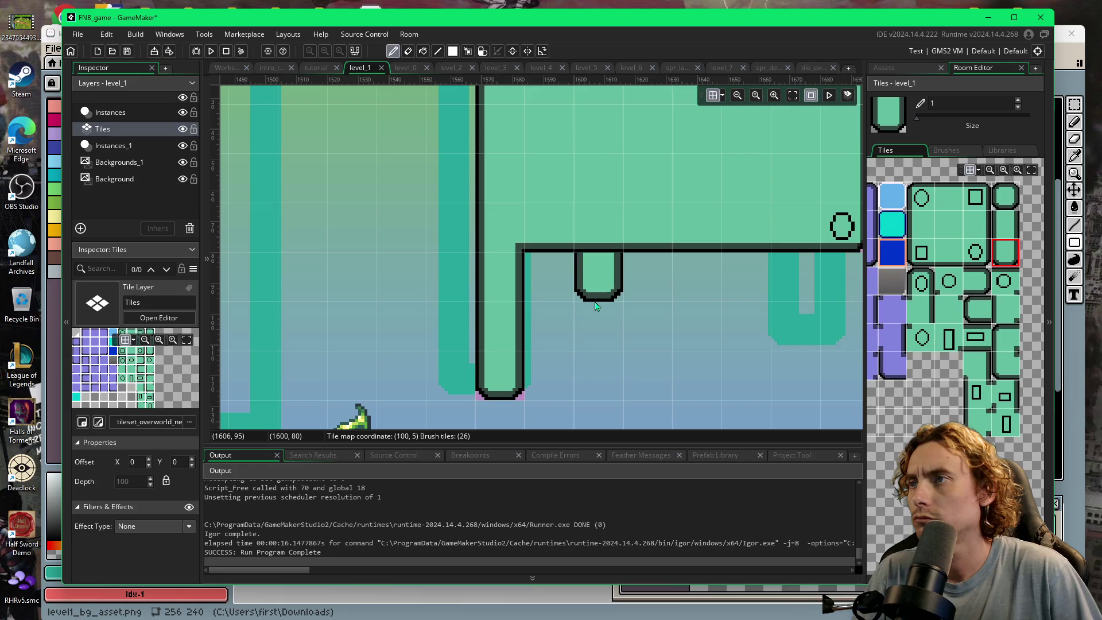
scroll(597, 310, down, 5)
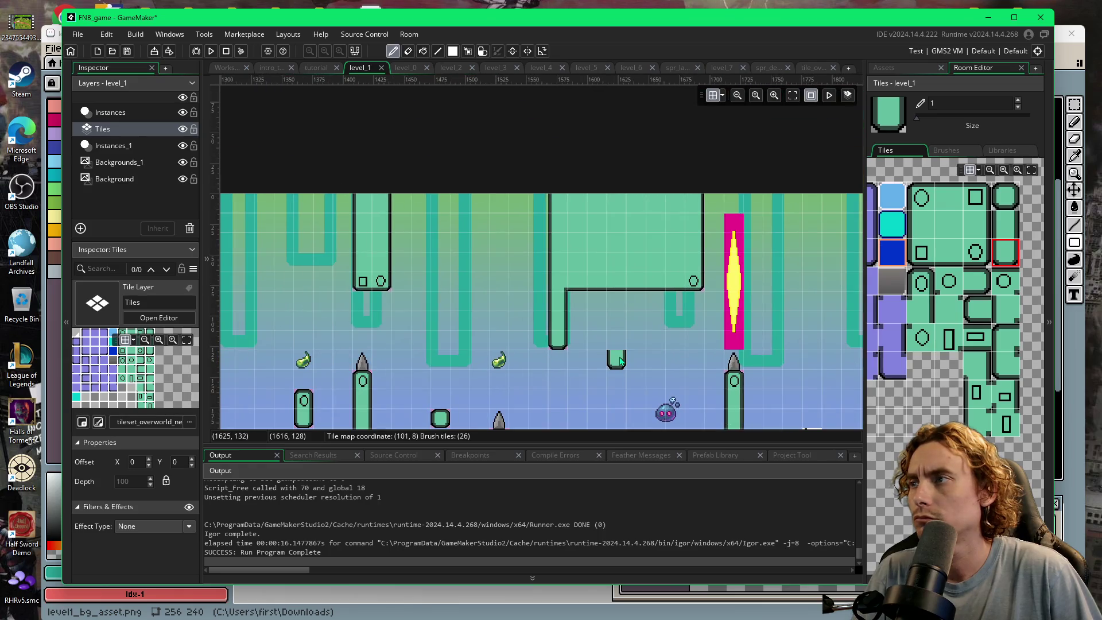
scroll(742, 280, right, 5)
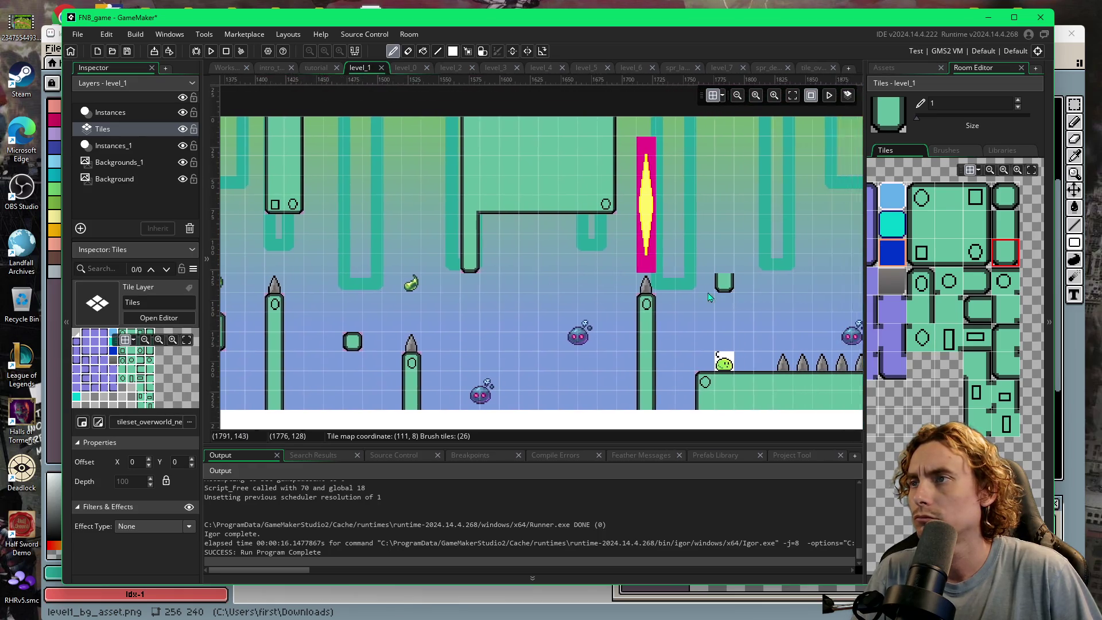
scroll(756, 300, right, 4)
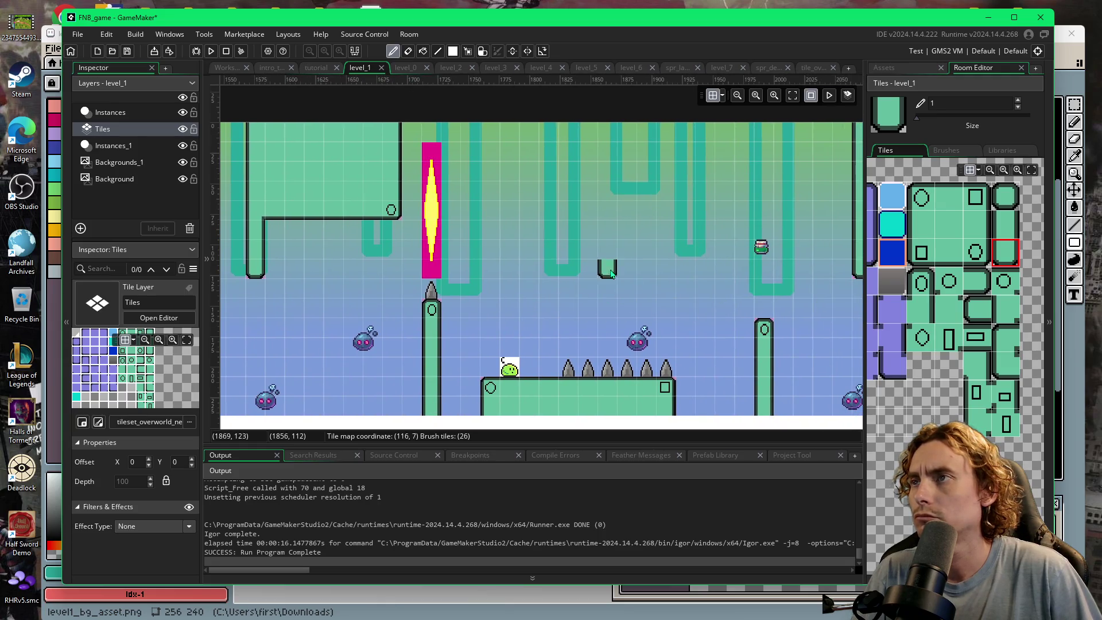
click(913, 71)
click(930, 335)
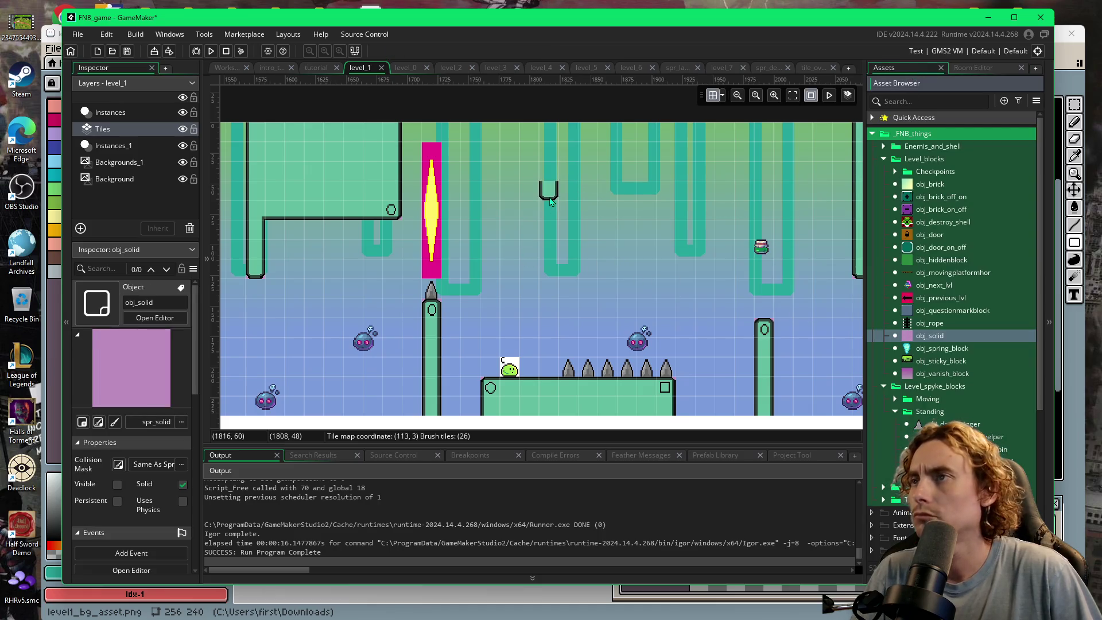
- On the Instances_1 layer, place an obj_solid at 1808, 0 and stretch it to 1 by 7 down to the ceiling stub
click(122, 148)
alt+click(568, 192)
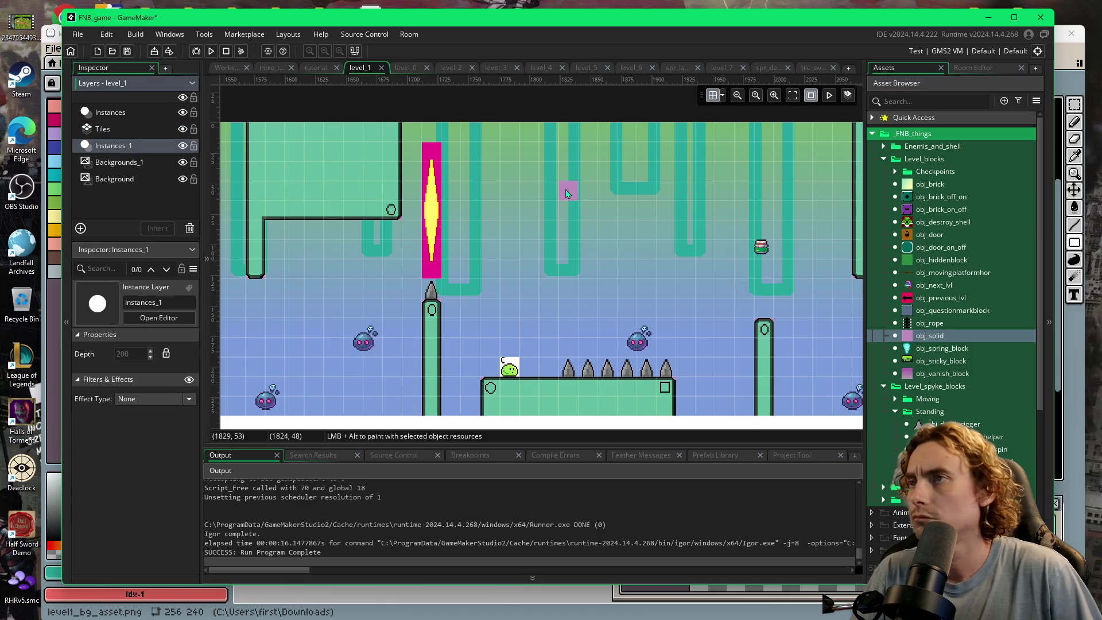
mouse_move(570, 188)
mouse_down()
mouse_move(567, 144)
mouse_move(569, 254)
mouse_move(556, 242)
mouse_up()
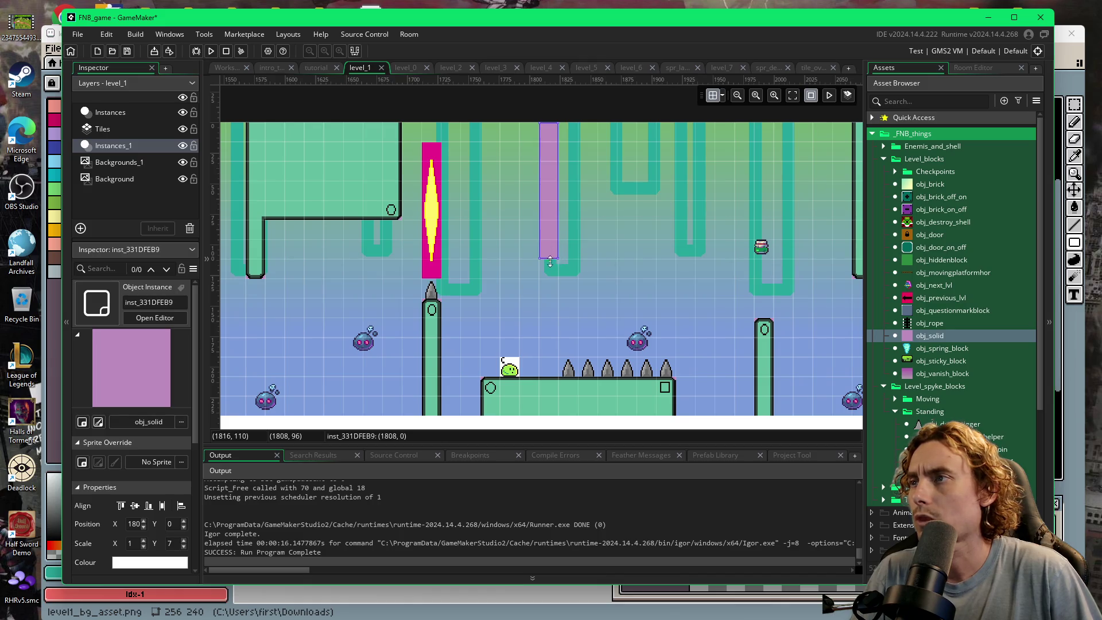
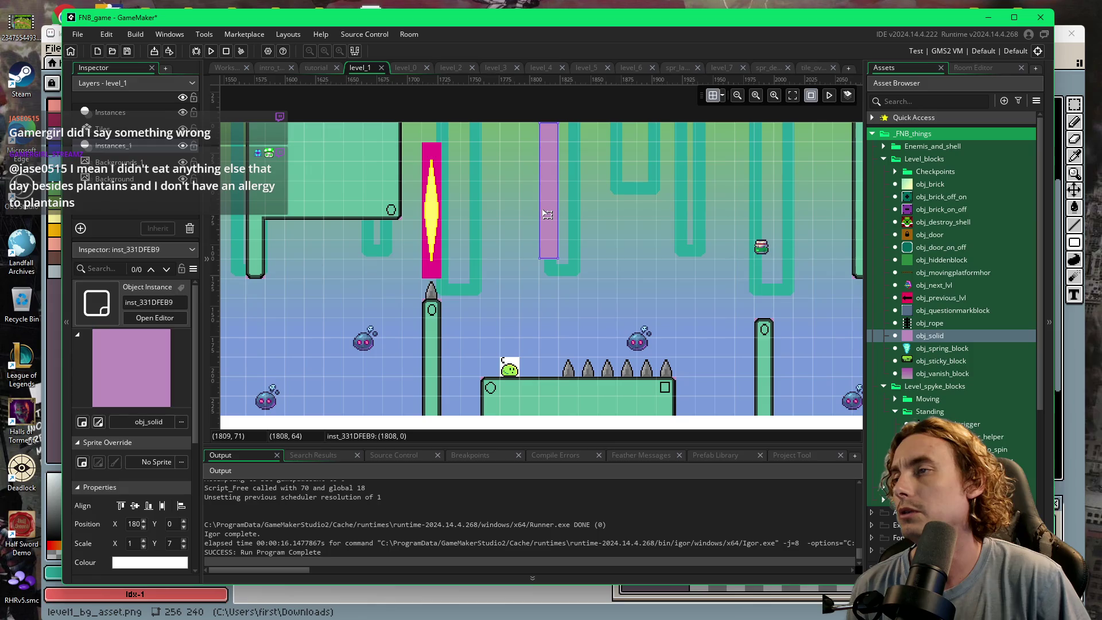
- Stretch the purple solid block hanging from the ceiling to Scale X 2
drag(540, 210, 521, 210)
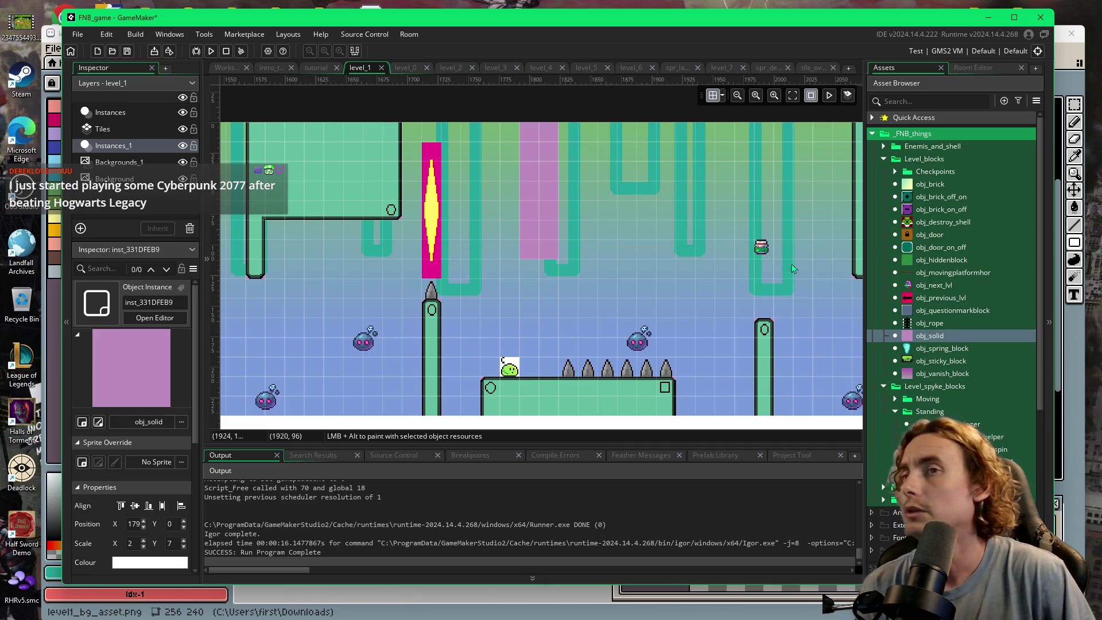
click(964, 68)
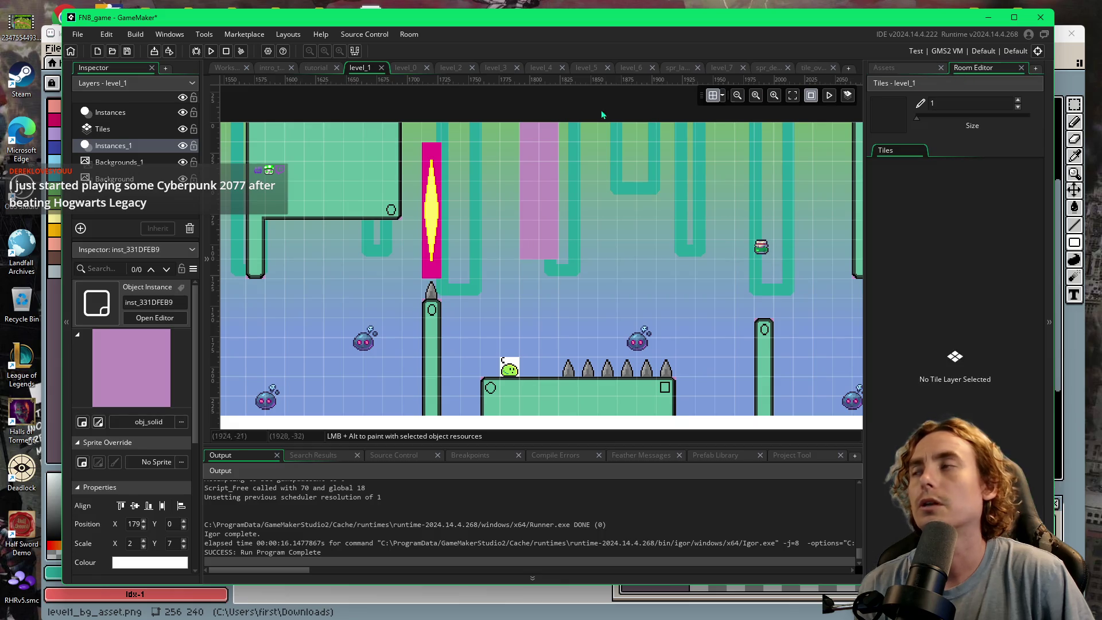
- On the Tiles layer, place square and circle detail tiles and paint green wall tiles up the column, undoing the top
click(103, 128)
click(921, 252)
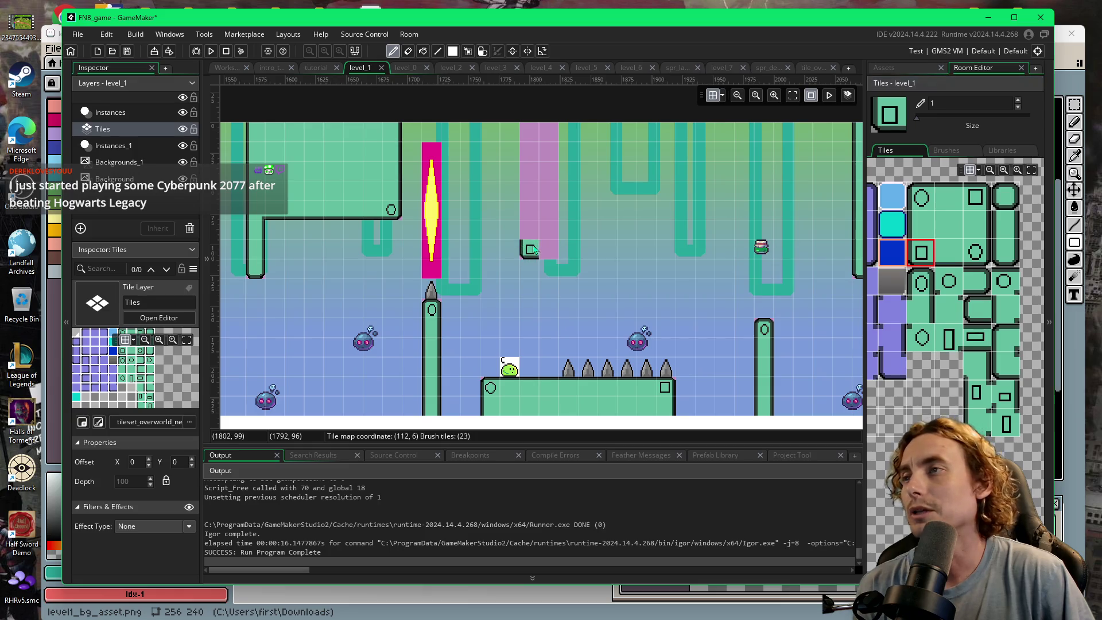
click(974, 251)
click(548, 249)
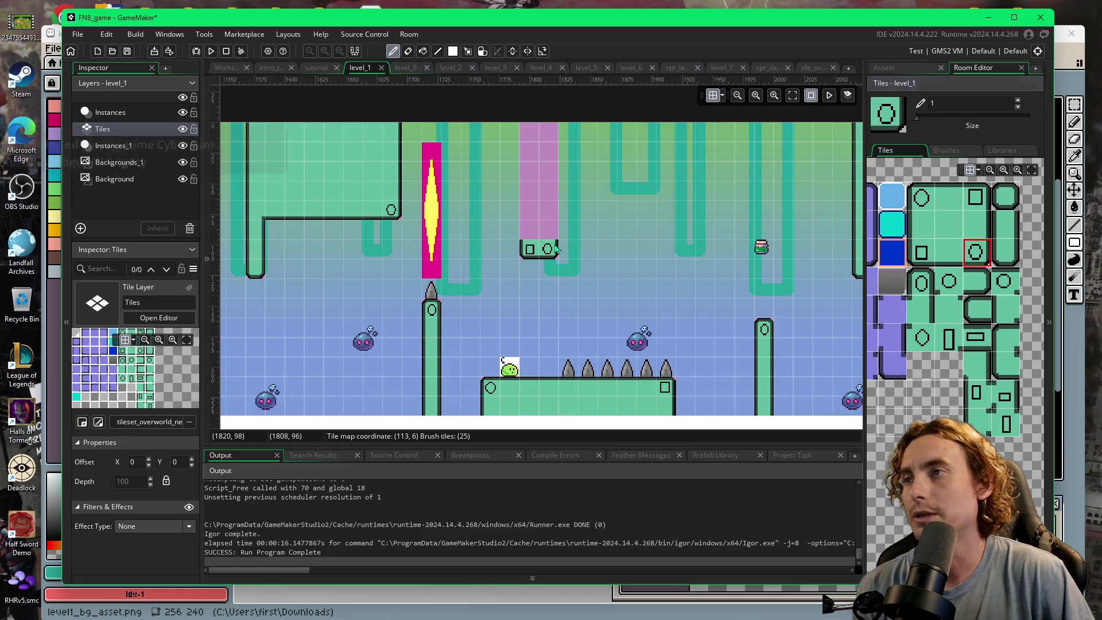
click(977, 224)
mouse_move(548, 230)
mouse_down()
mouse_move(545, 149)
mouse_move(531, 132)
mouse_up()
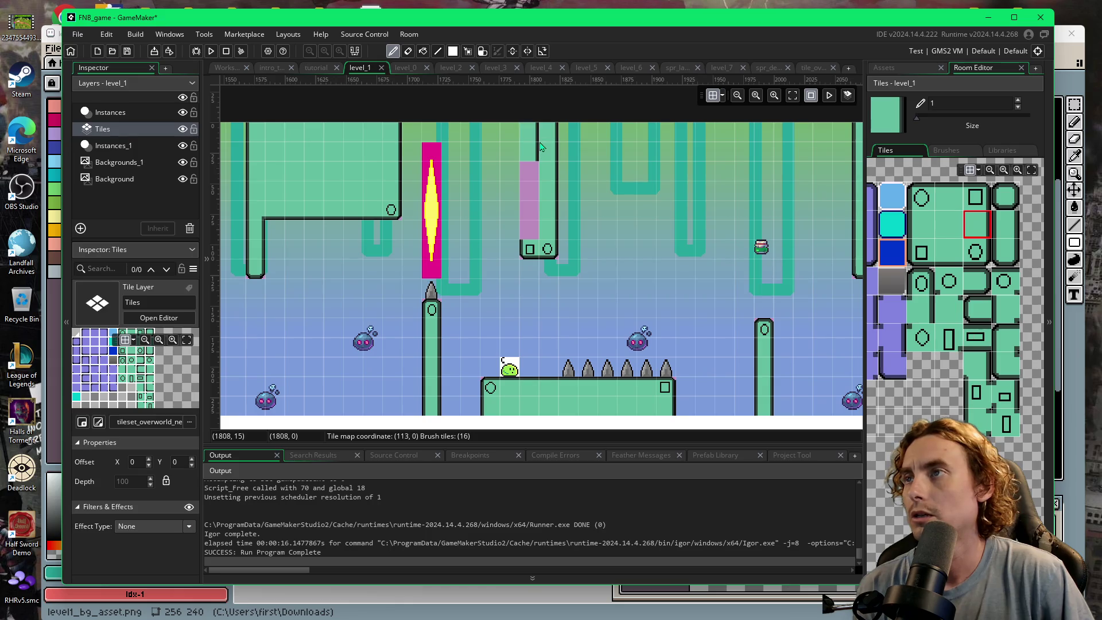
key(ctrl+z)
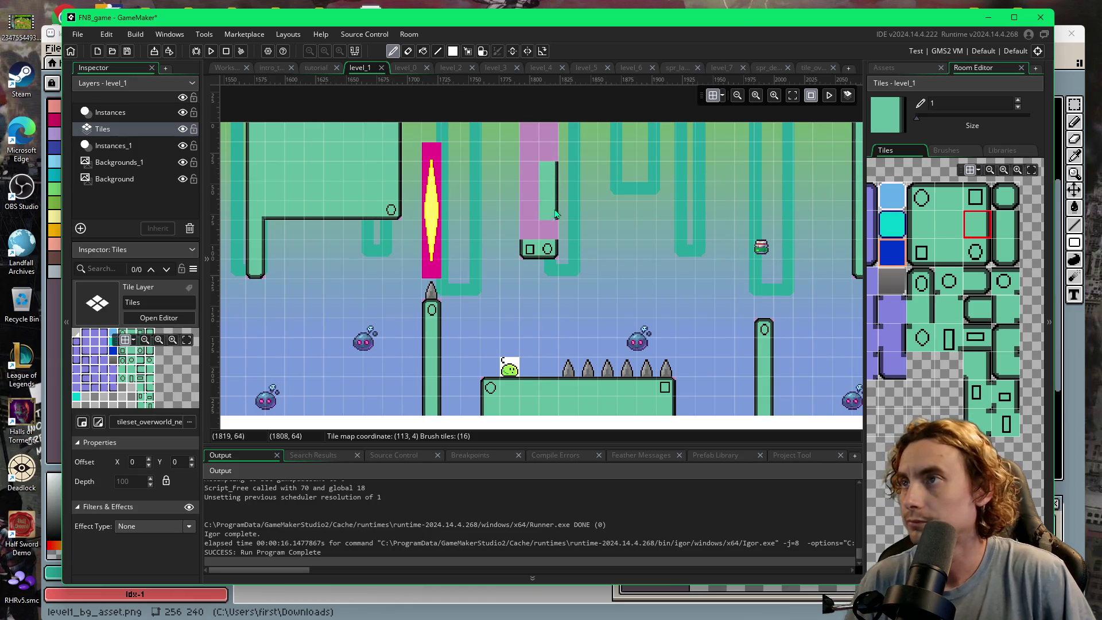
- Repaint the column top with wall edge tiles, fill it down to its tip, and run the game
click(548, 152)
click(549, 132)
click(922, 224)
click(529, 132)
drag(531, 144, 529, 236)
drag(683, 233, 558, 232)
click(623, 292)
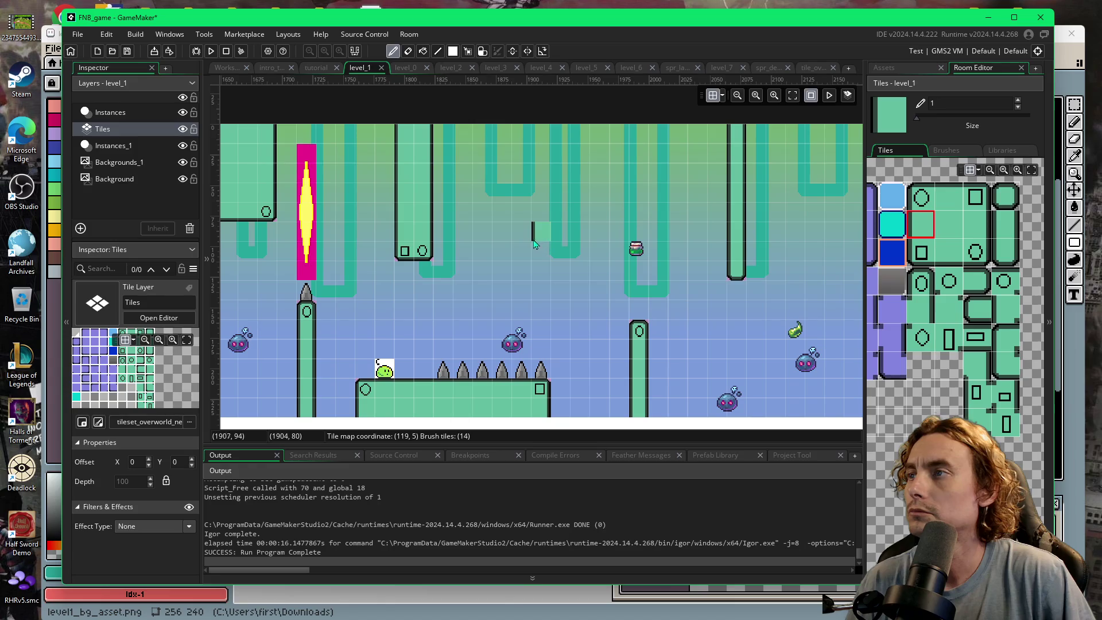
key(F5)
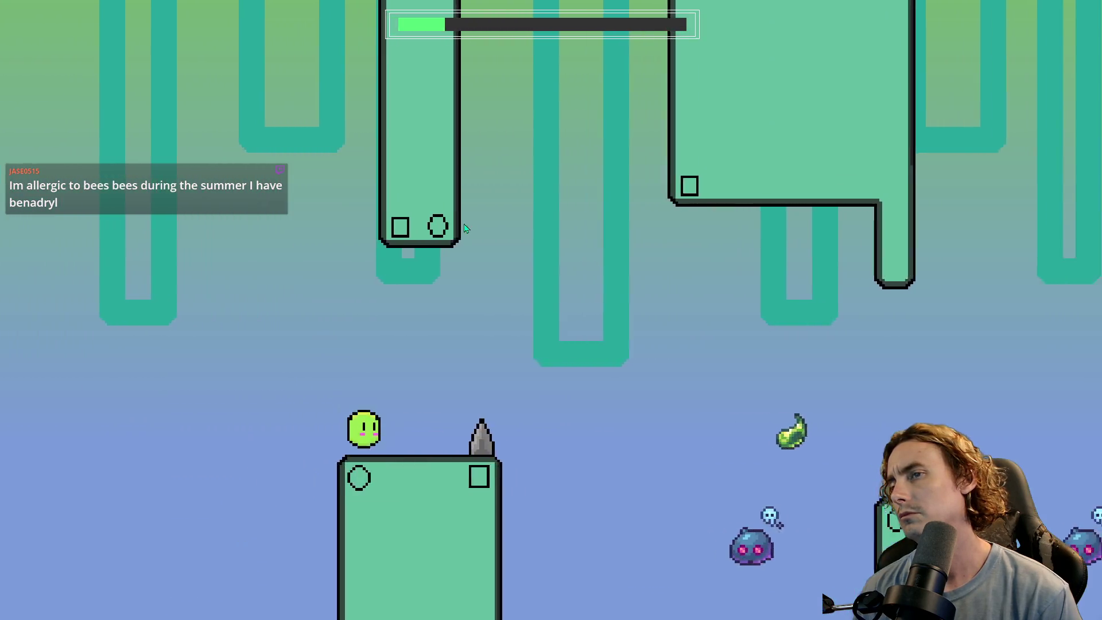
key(space)
key(space)
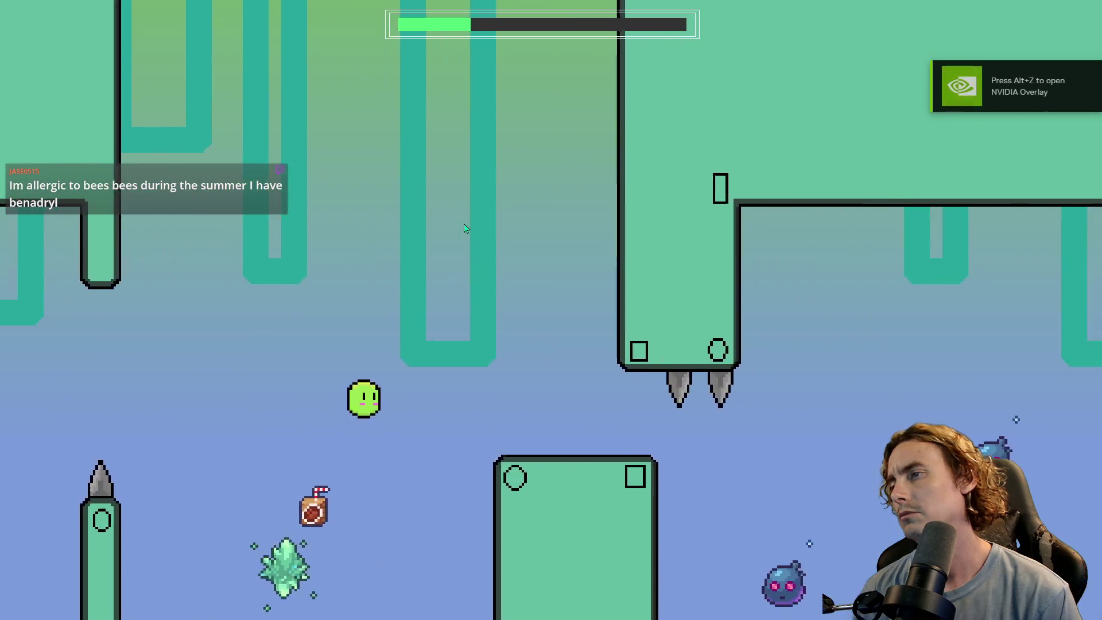
key(space)
key(space)
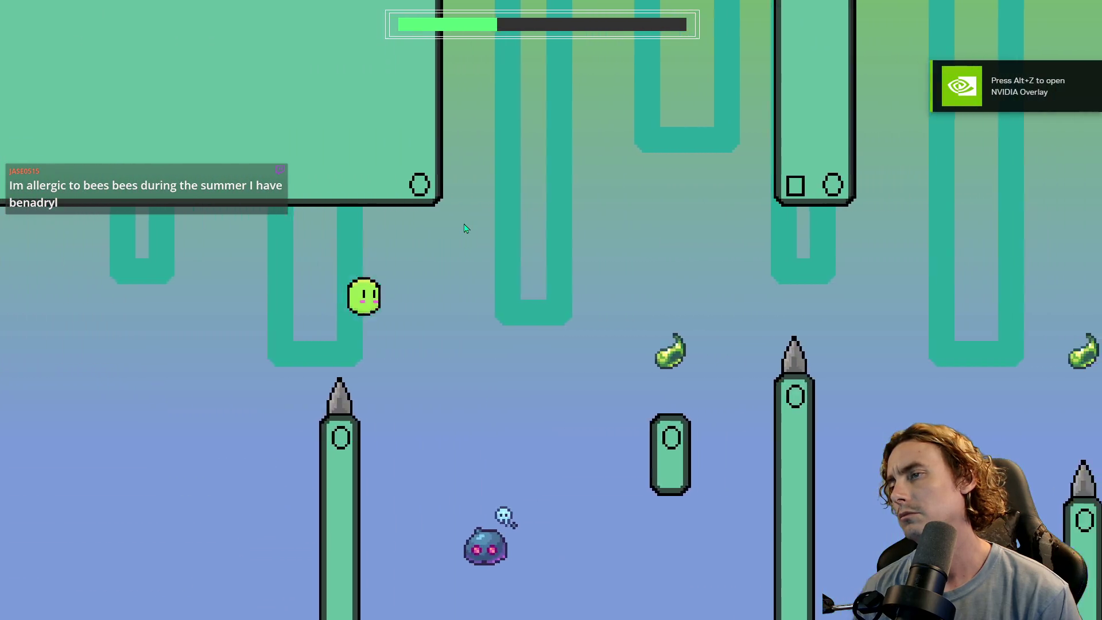
key(space)
key(space)
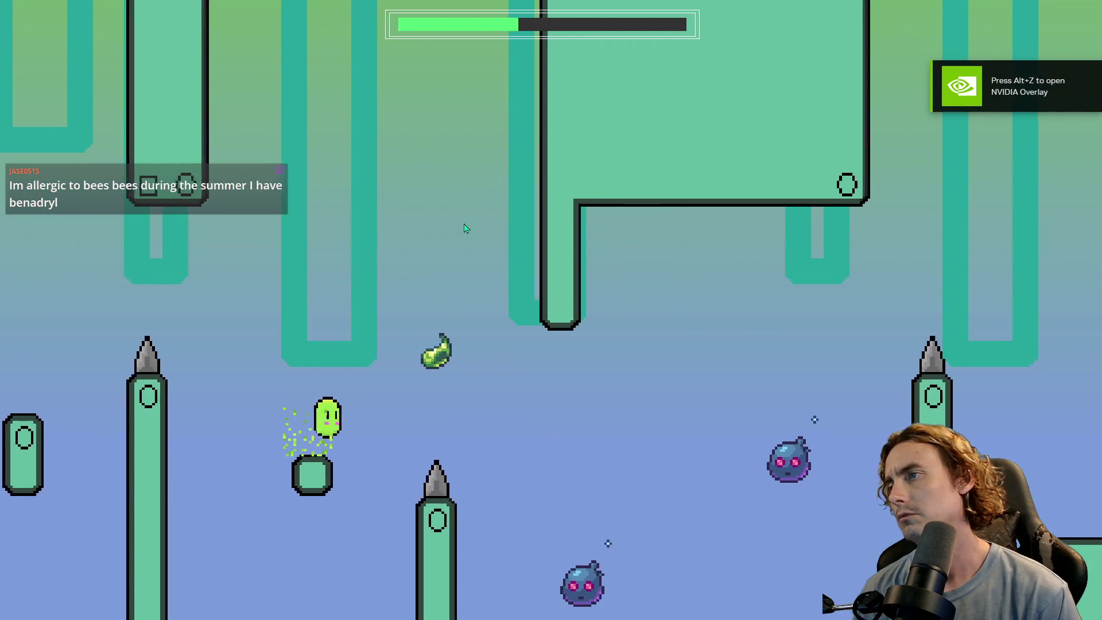
key(space)
key(space)
key(space)
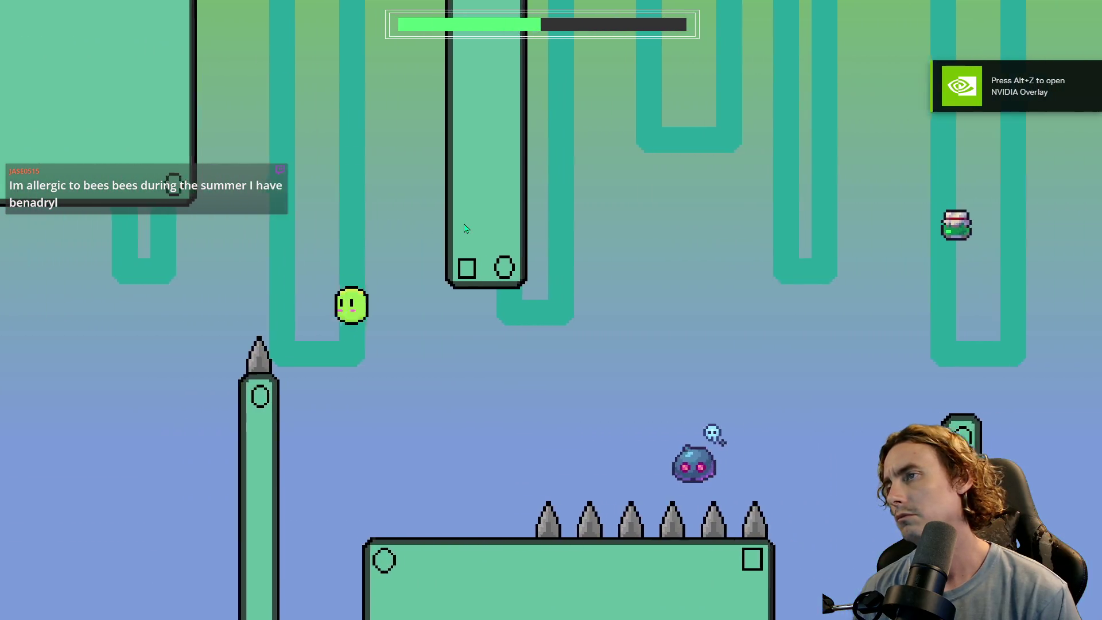
key(space)
key(space)
key(space)
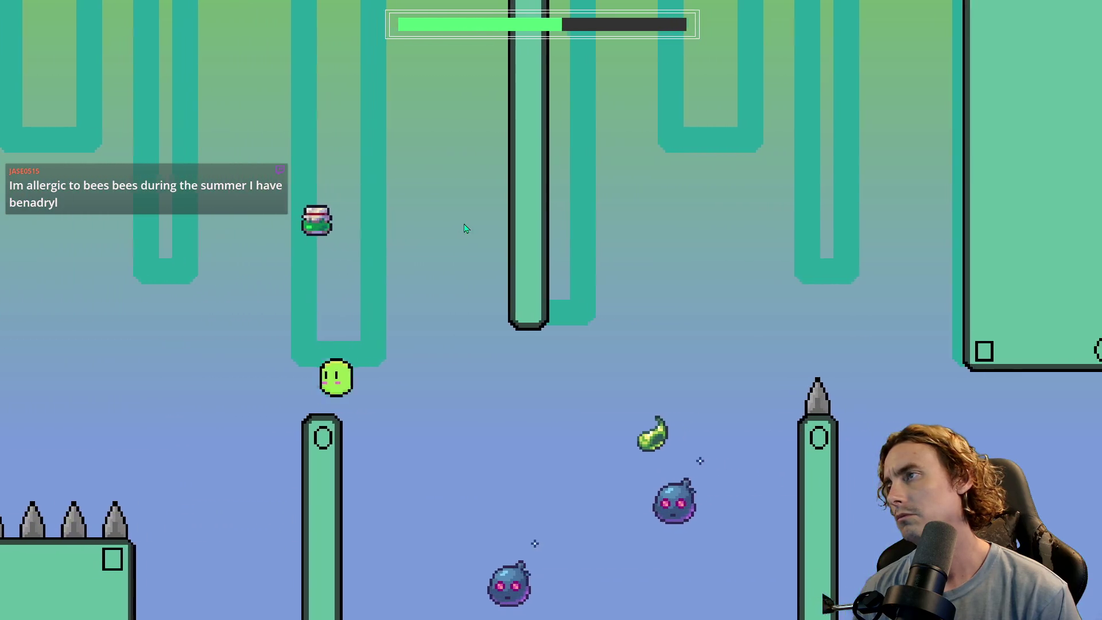
key(space)
key(space)
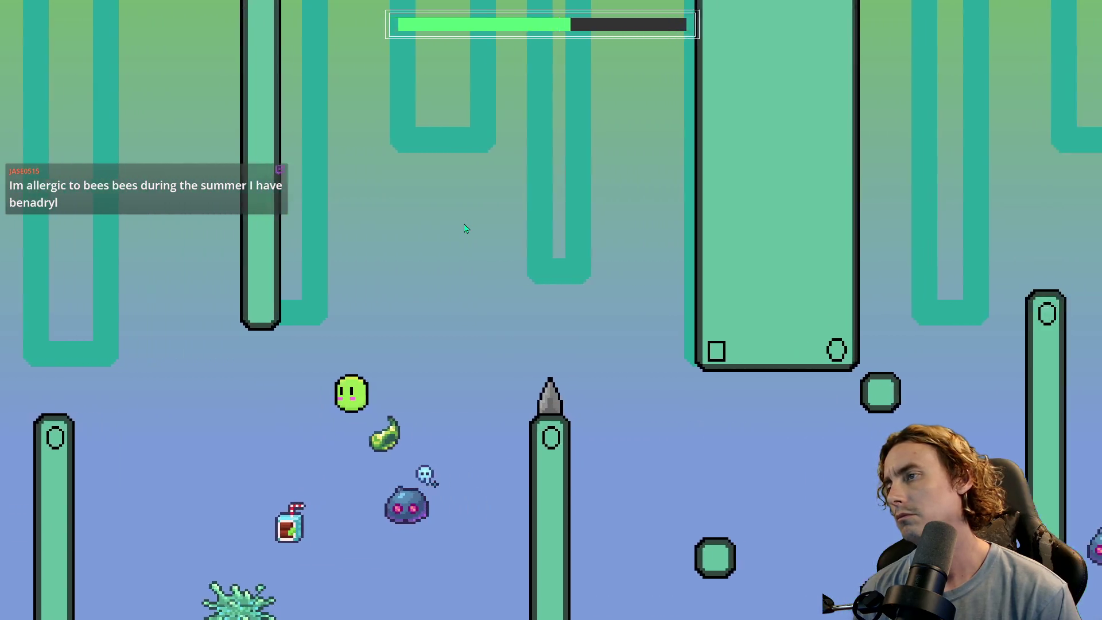
key(space)
key(space)
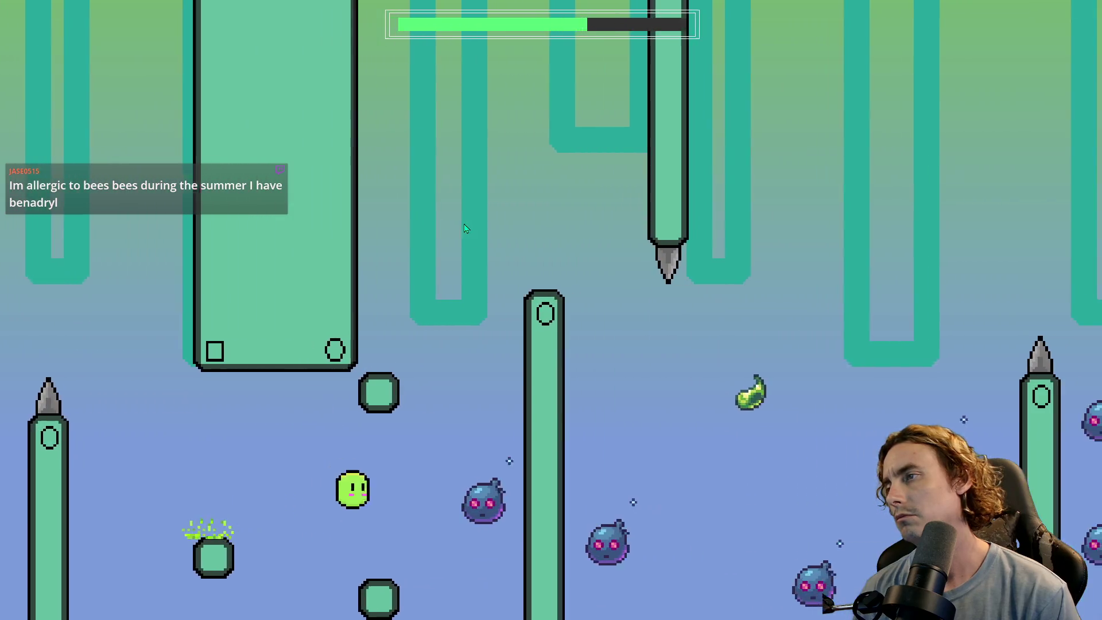
key(space)
key(space)
key(space)
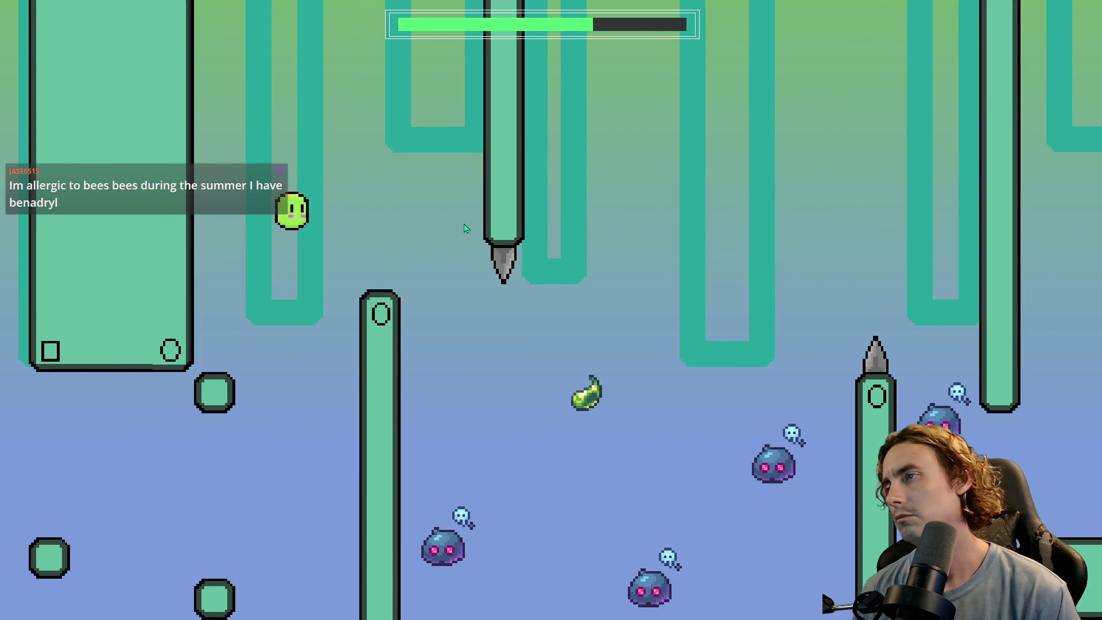
key(space)
key(space)
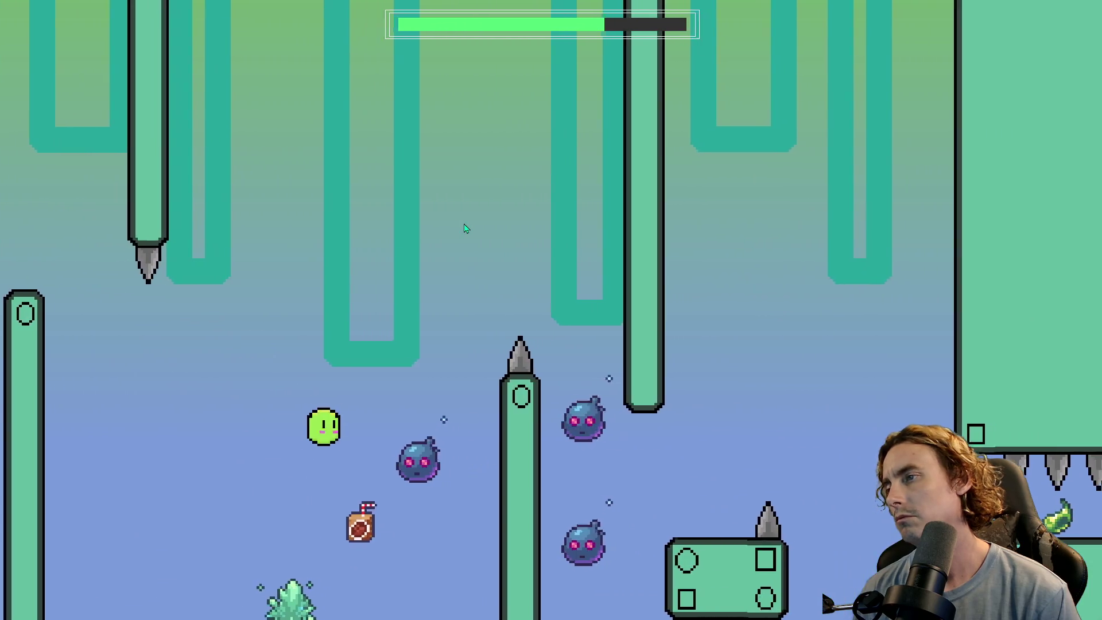
key(space)
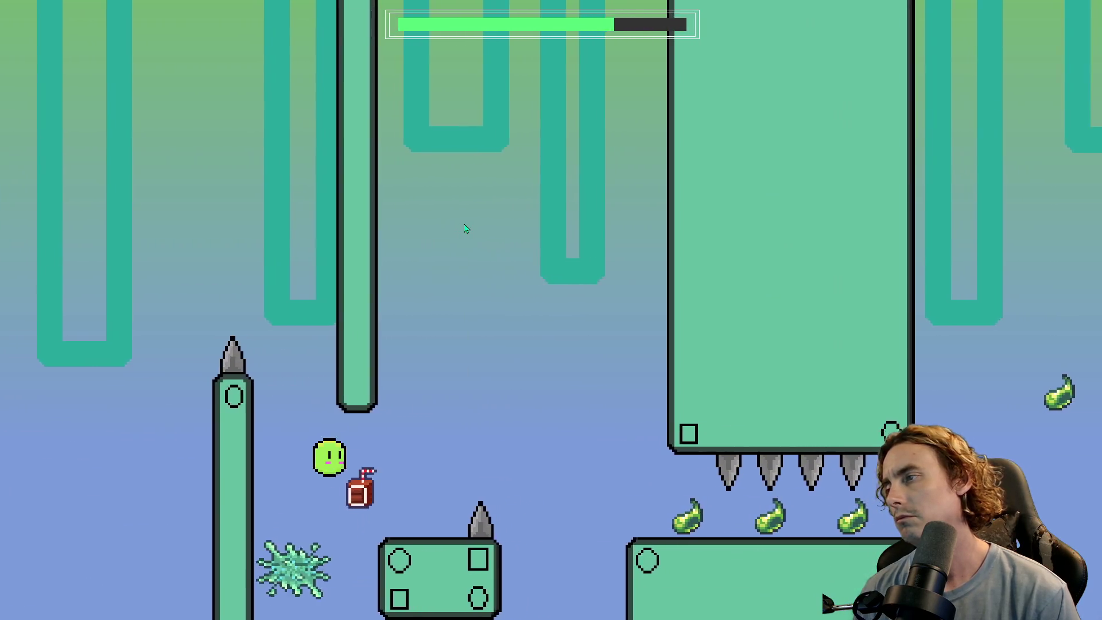
key(space)
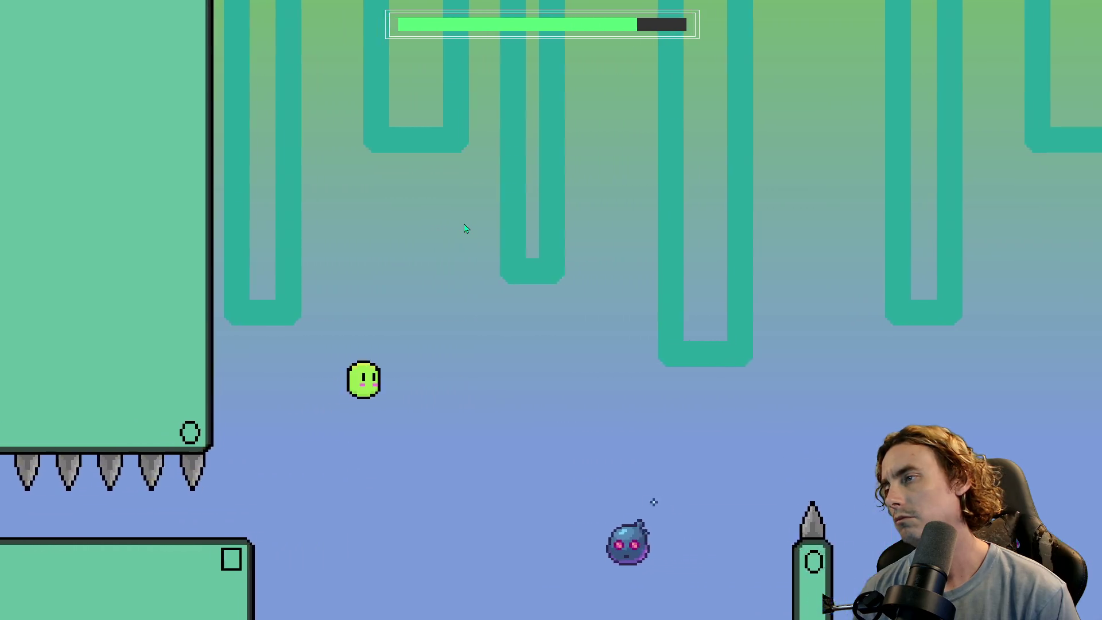
key(space)
key(space)
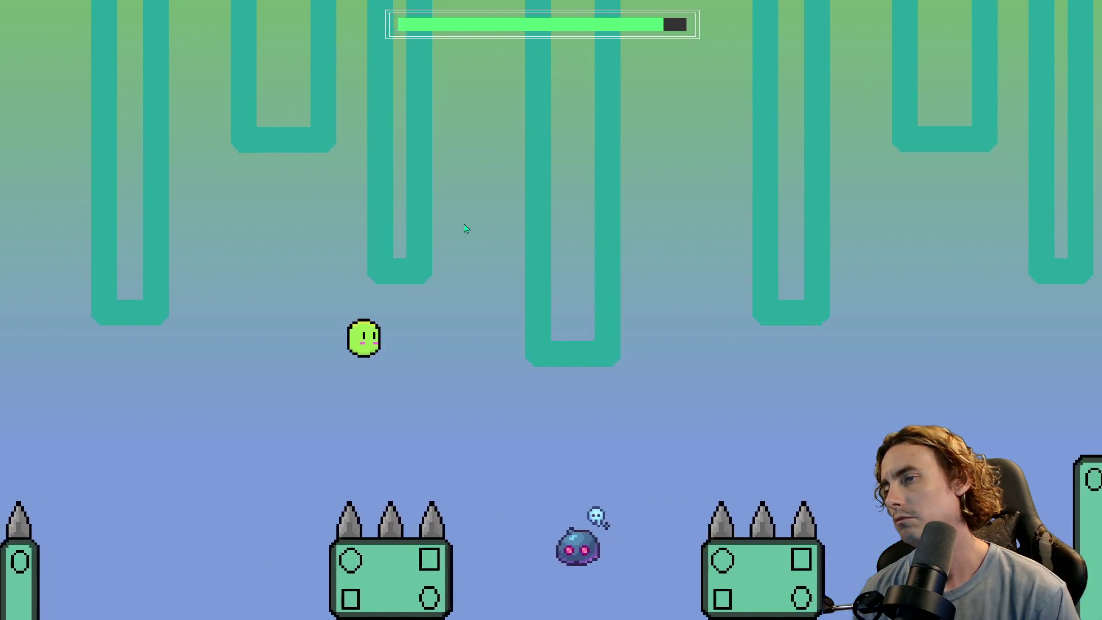
key(space)
key(space)
key(space)
key(space)
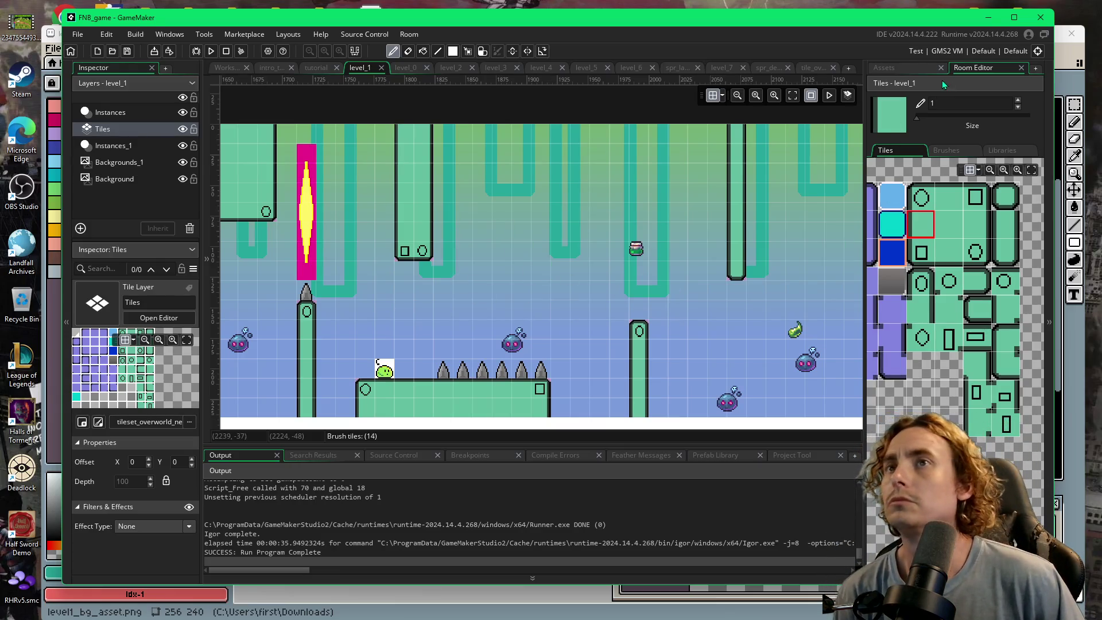
- On the Instances_1 layer, shorten the overhang's obj_solid block from Scale Y 5 to 4
click(922, 69)
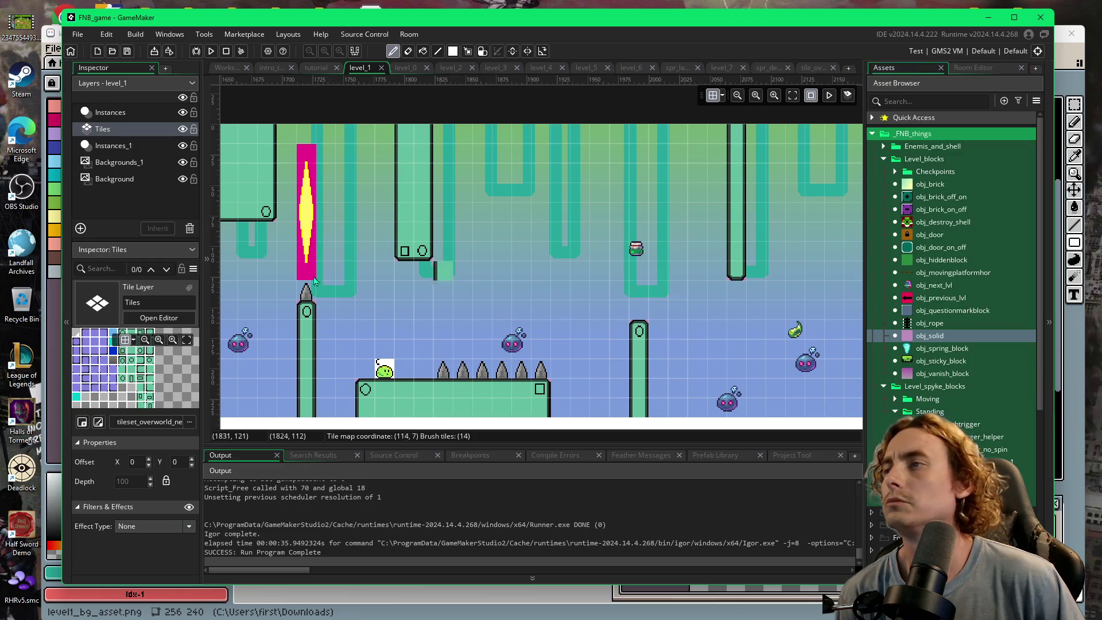
click(109, 164)
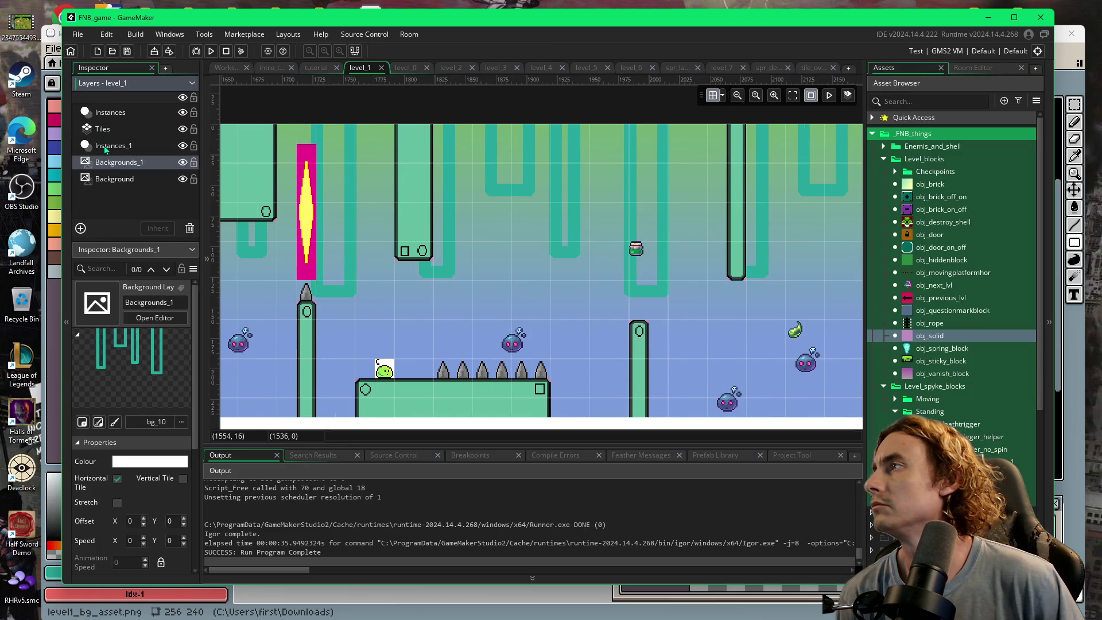
click(104, 145)
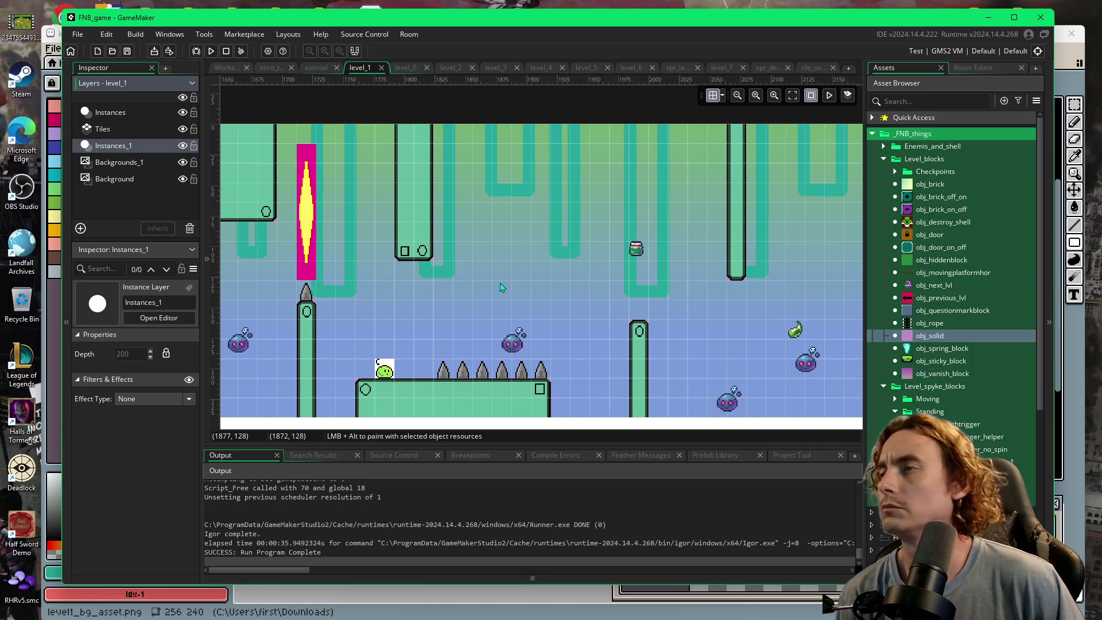
drag(552, 284, 625, 262)
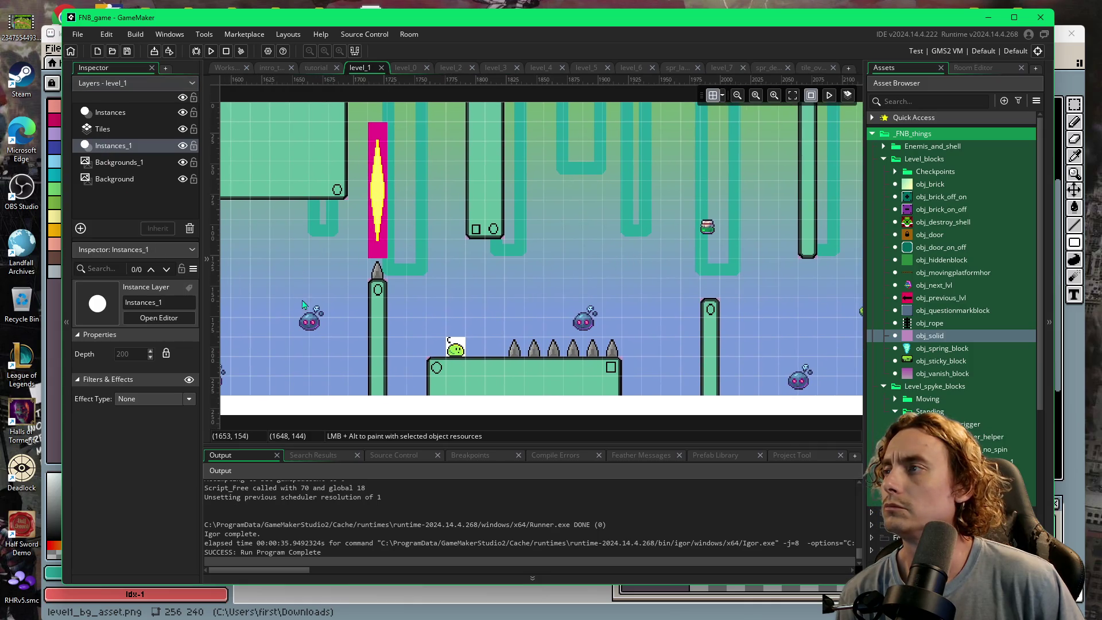
scroll(299, 299, left, 10)
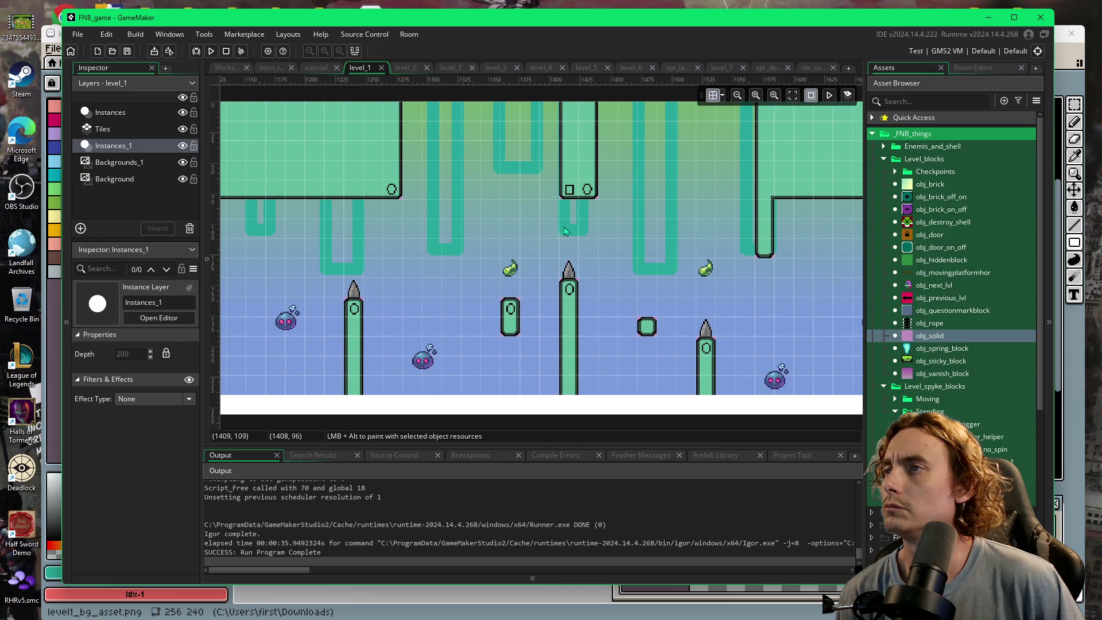
drag(703, 213, 626, 271)
click(508, 257)
drag(506, 259, 508, 244)
click(557, 239)
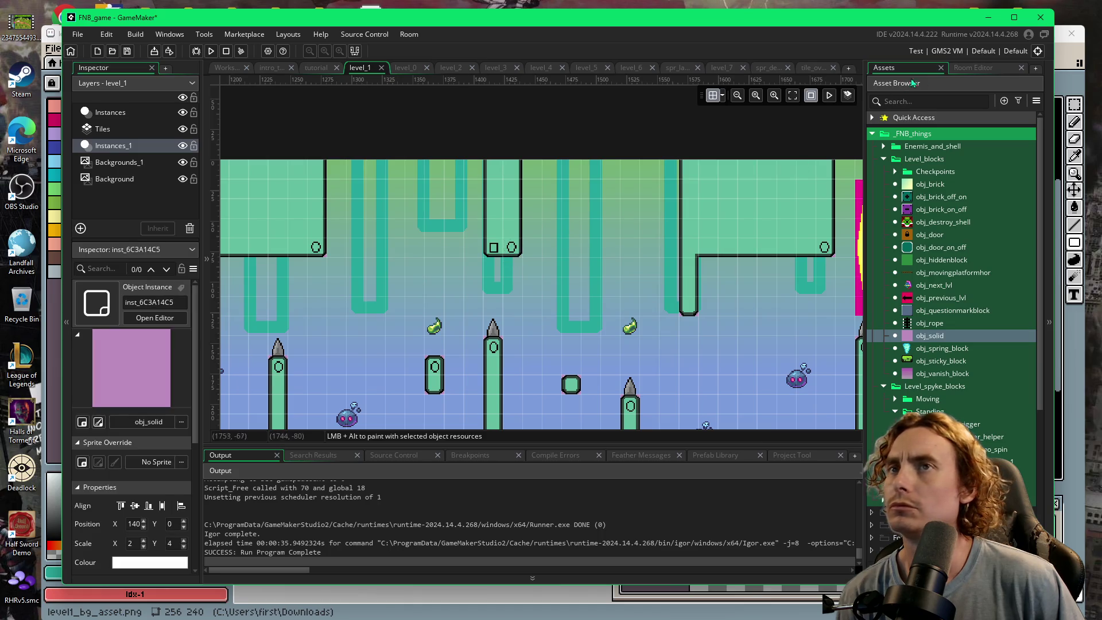
click(974, 68)
click(102, 129)
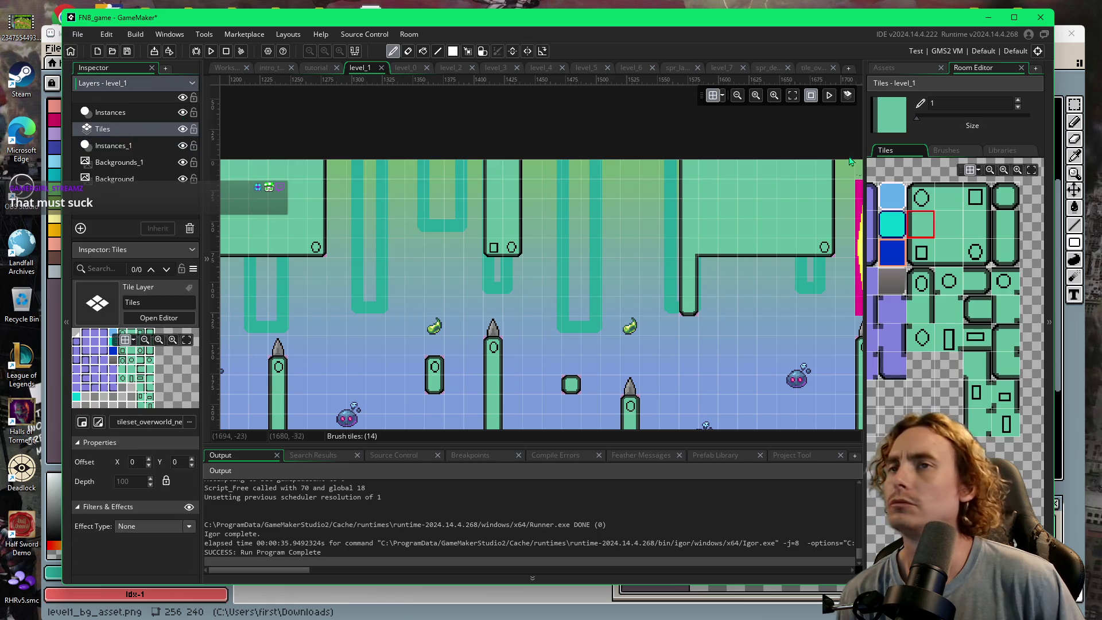
- Erase the bottom two tiles of the hanging ceiling pillar with the empty tile
scroll(953, 287, left, 5)
click(906, 212)
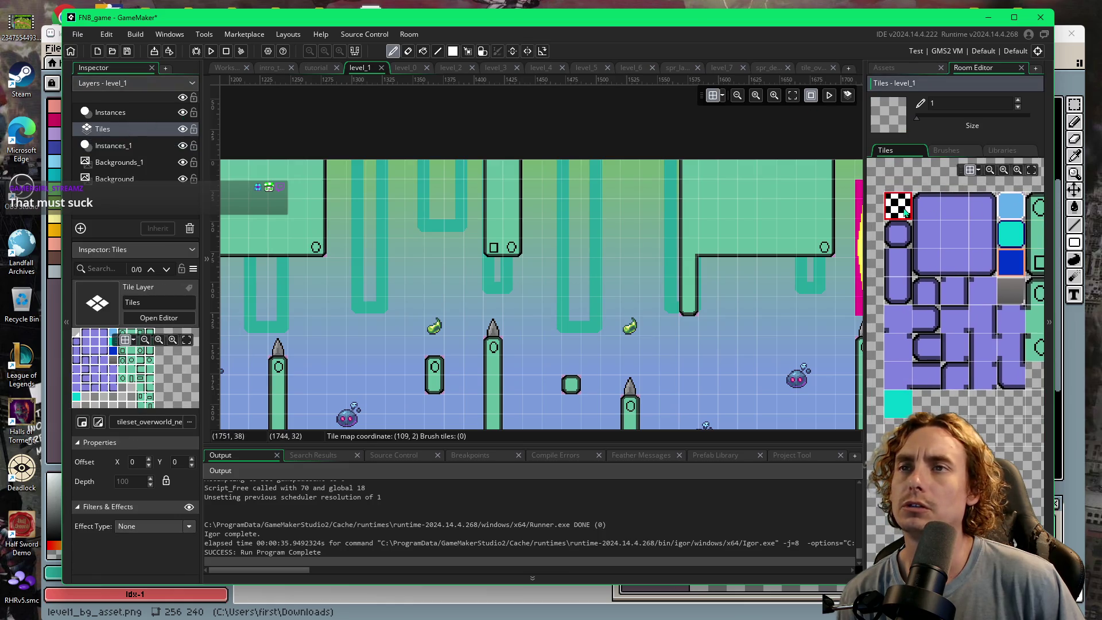
drag(491, 247, 513, 255)
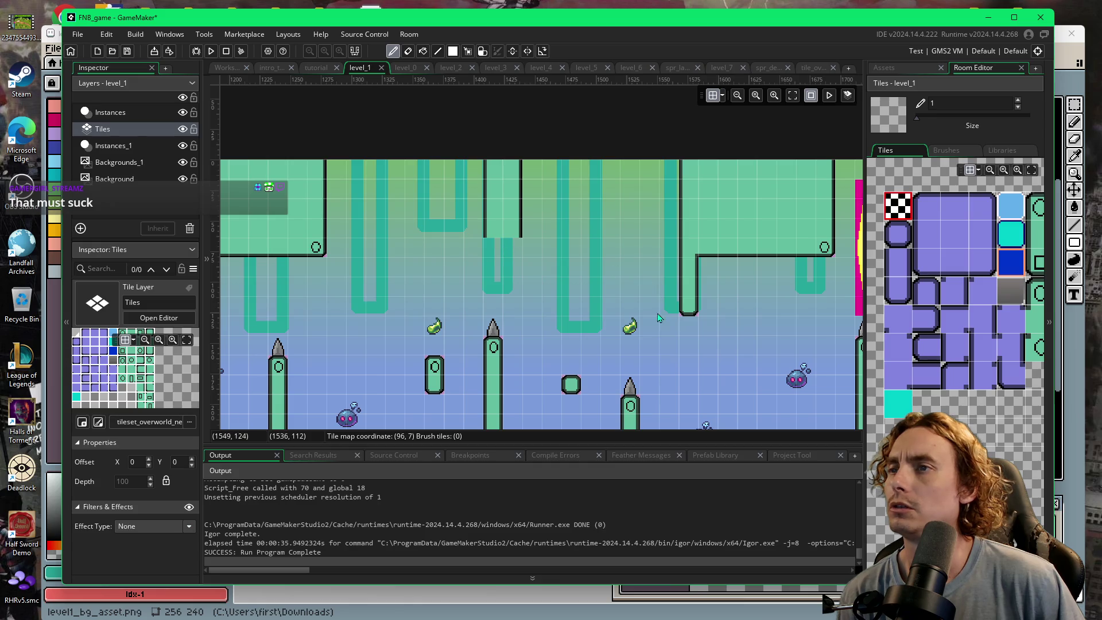
scroll(659, 317, right, 6)
scroll(658, 317, left, 2)
scroll(885, 313, right, 3)
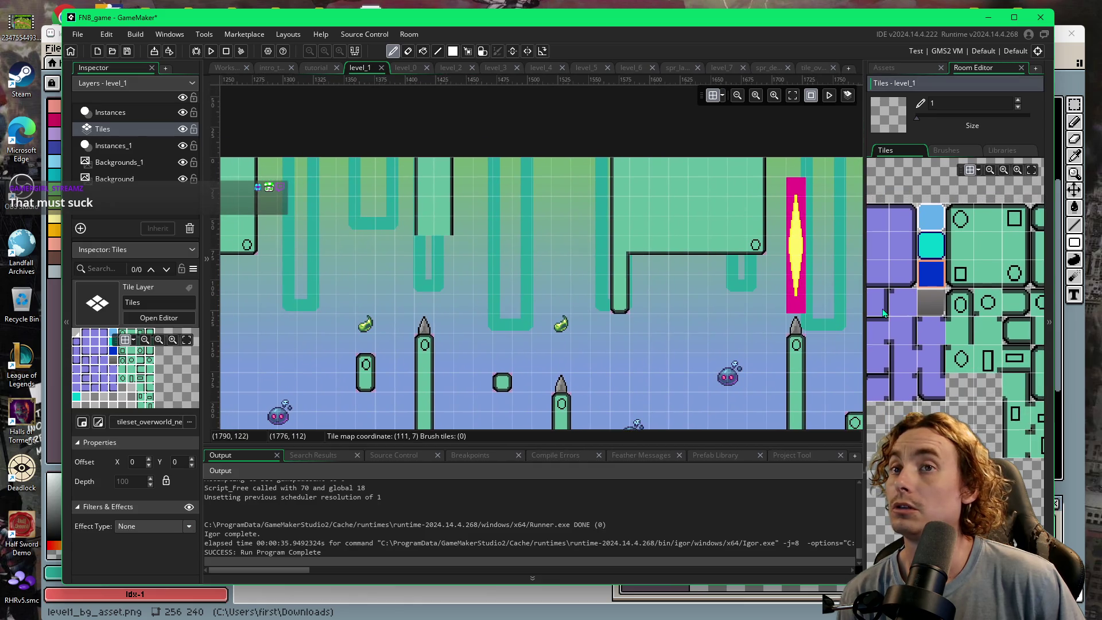
scroll(885, 313, right, 2)
- Place the square detail tile and a circle tile beside it at the pillar's bottom
click(930, 264)
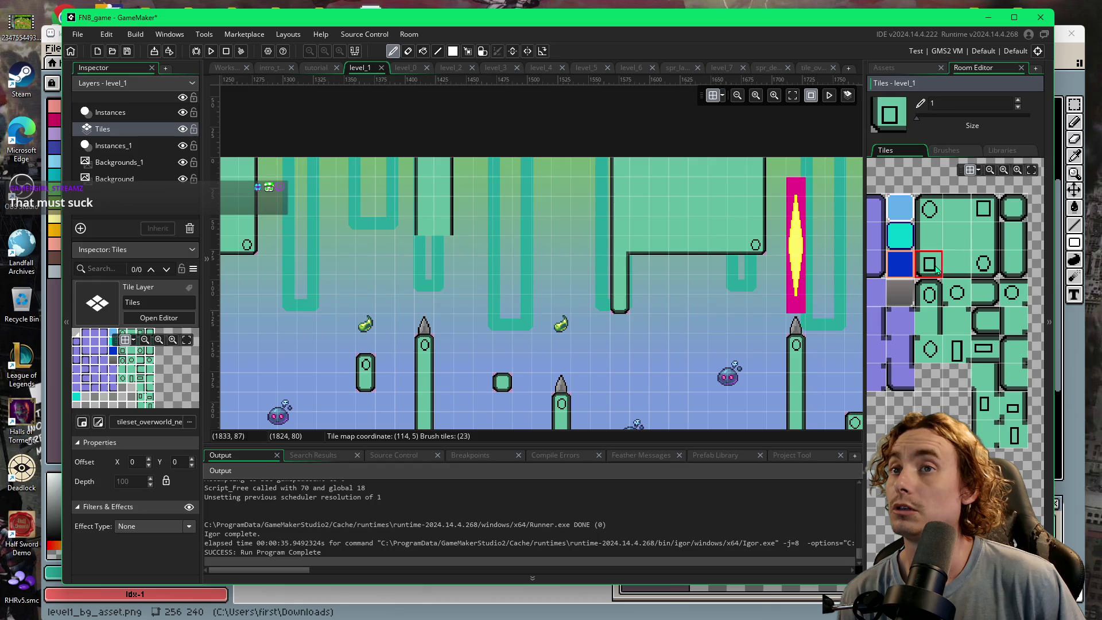
click(430, 227)
click(995, 271)
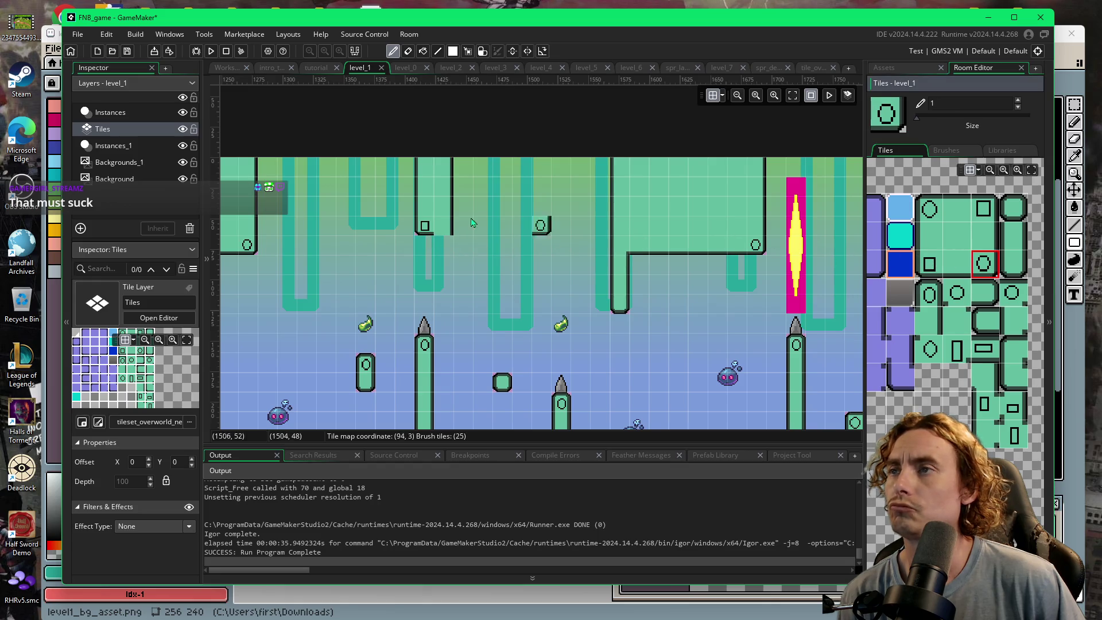
click(445, 227)
scroll(678, 382, down, 1)
scroll(661, 350, right, 5)
scroll(639, 325, right, 1)
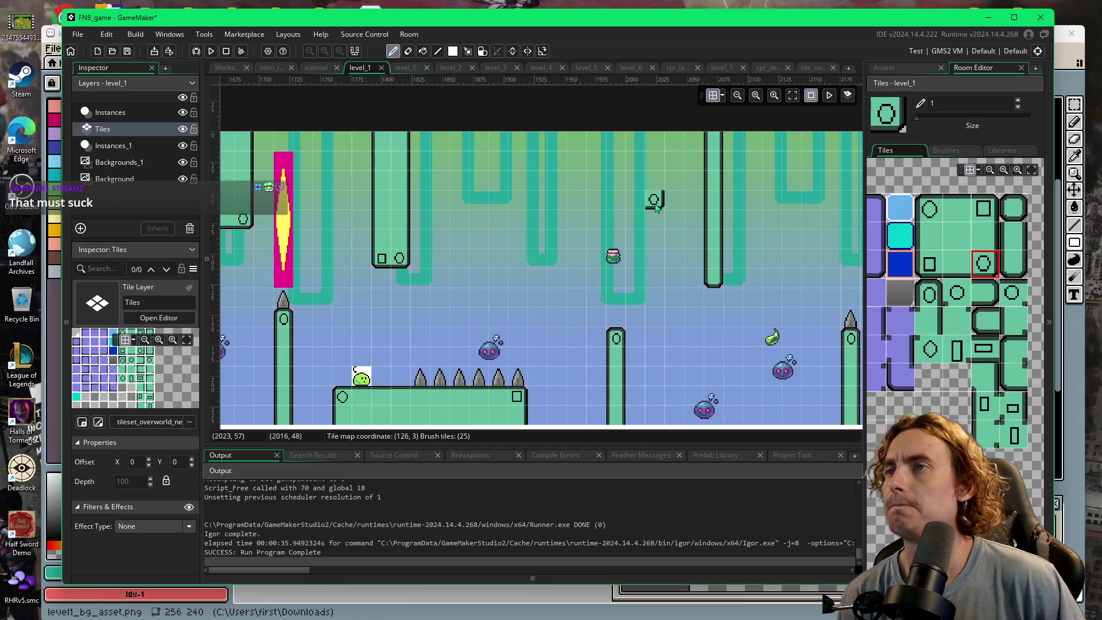
click(888, 68)
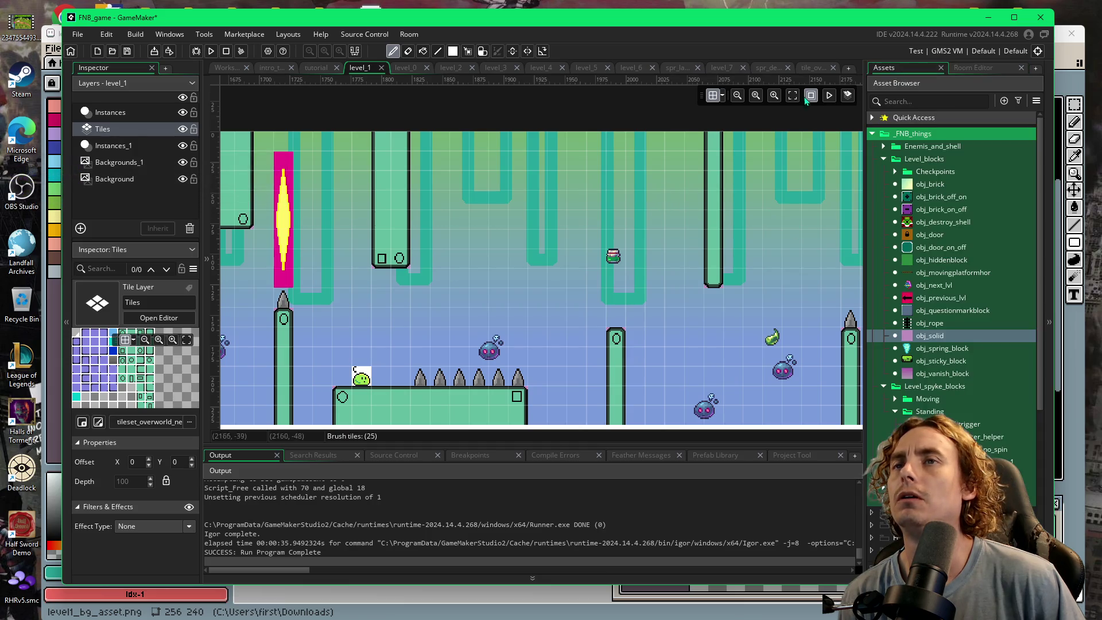
click(99, 147)
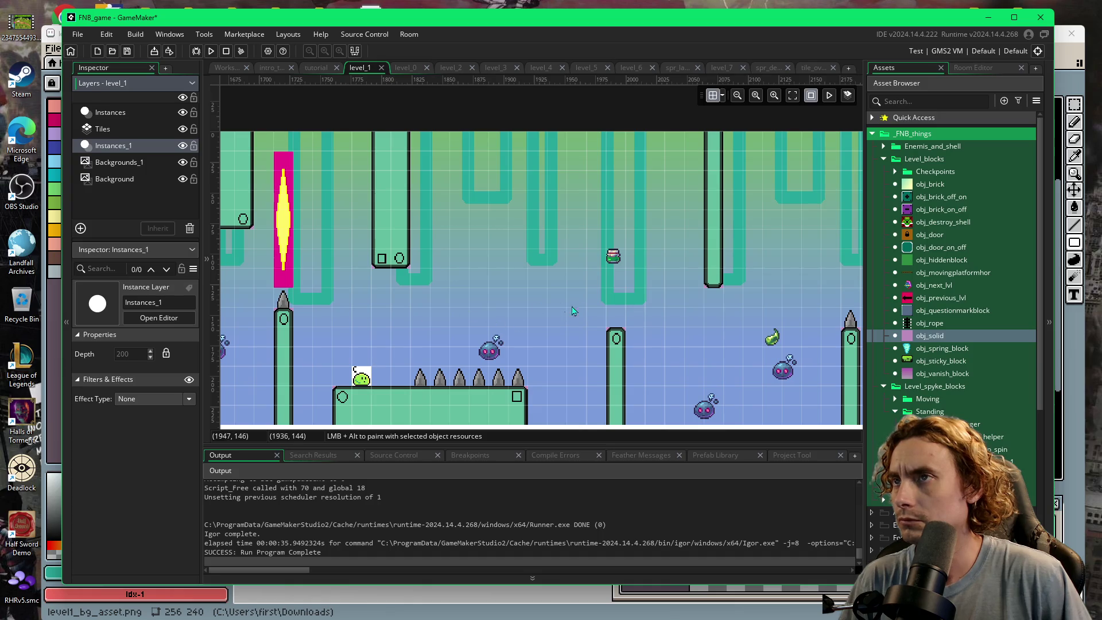
- Place an obj_solid near the room top and stretch it to a 6 by 5 ceiling block
mouse_move(795, 344)
mouse_down()
mouse_move(582, 340)
mouse_move(629, 371)
mouse_move(672, 319)
mouse_up()
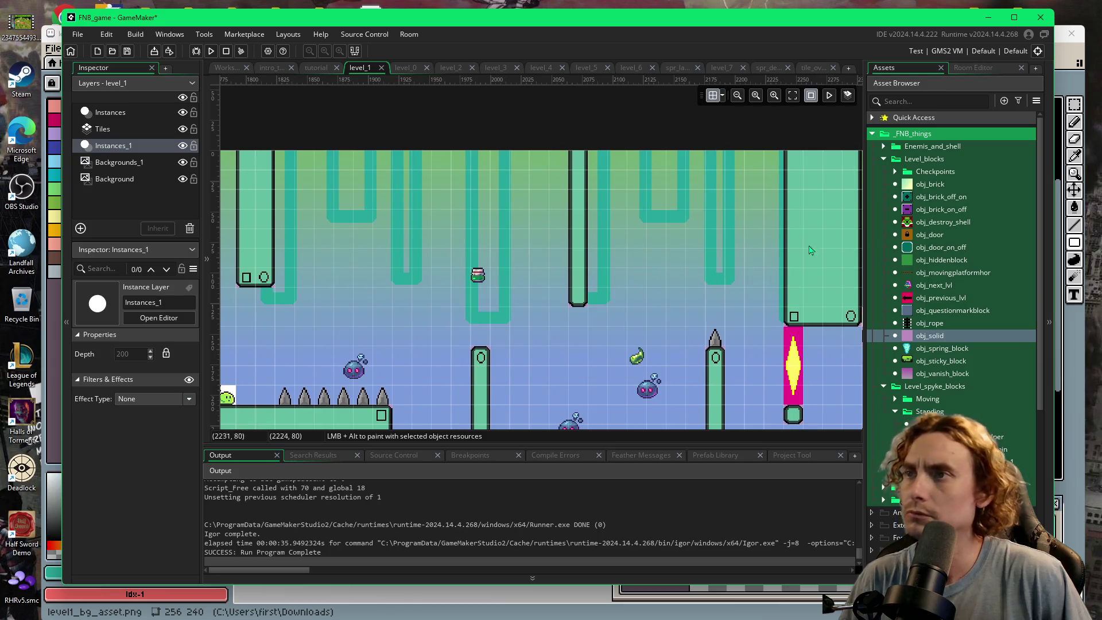
alt+click(566, 248)
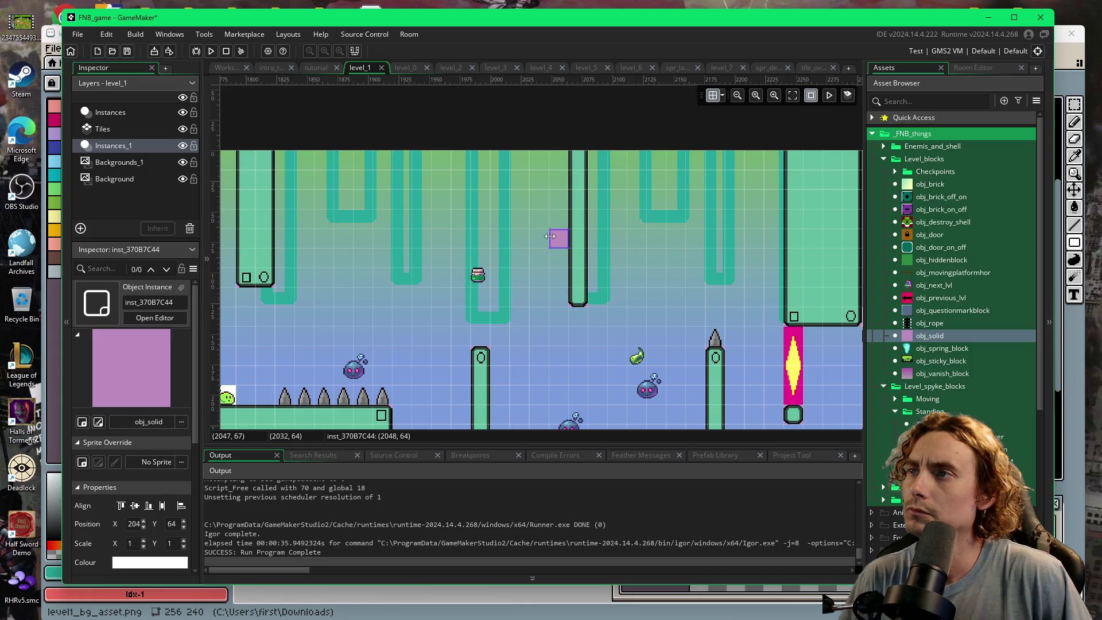
drag(547, 229, 451, 156)
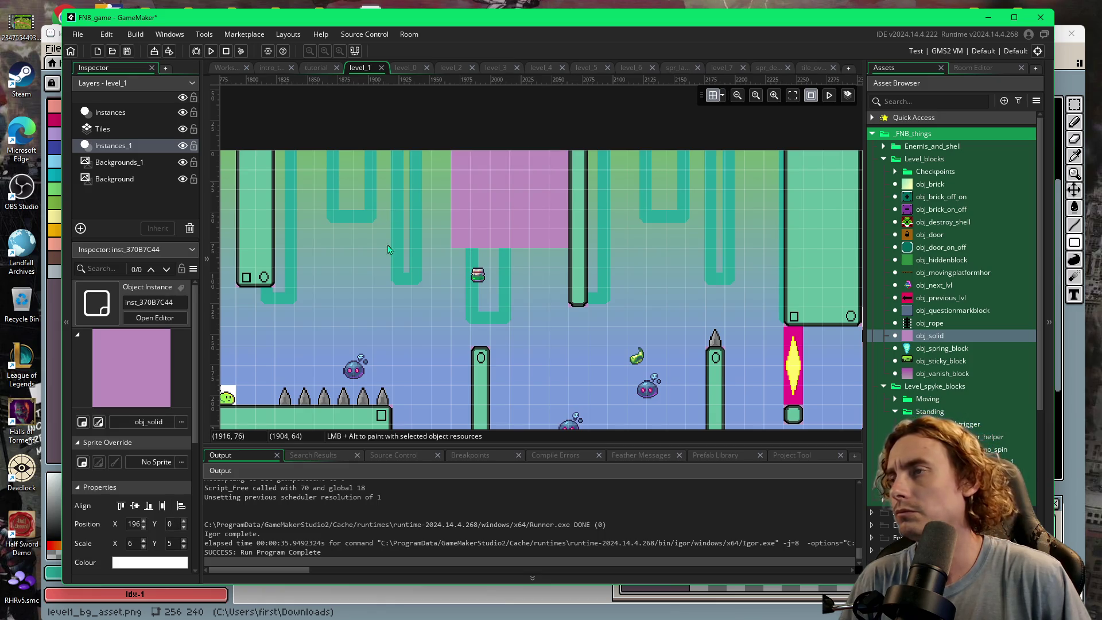
click(953, 68)
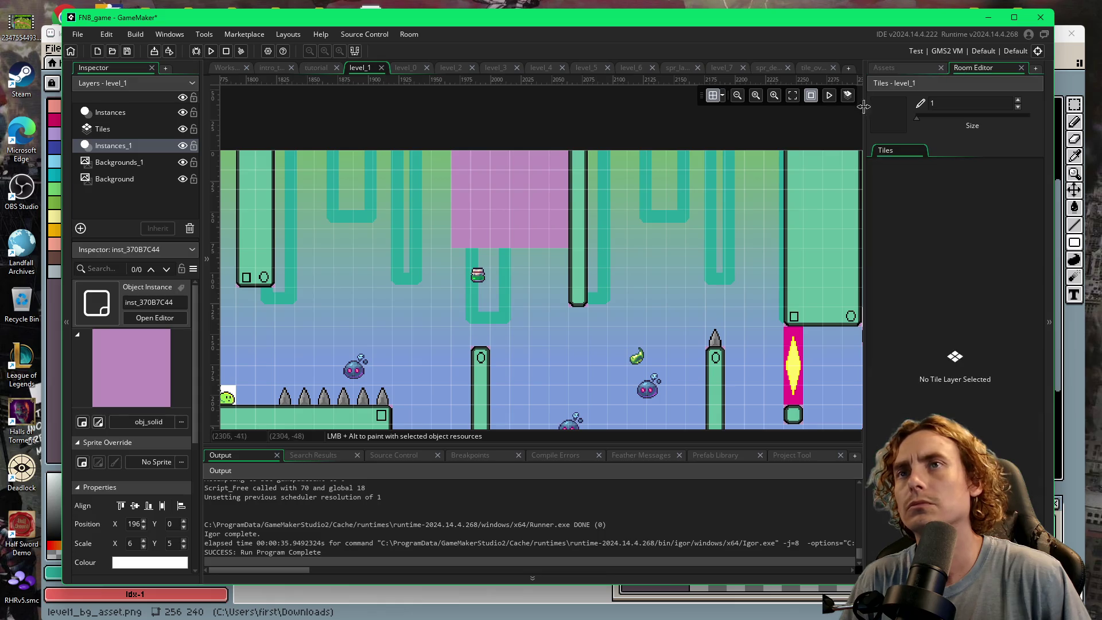
- On the Tiles layer, paint green edge tiles up the block's side and along its bottom edge
click(95, 130)
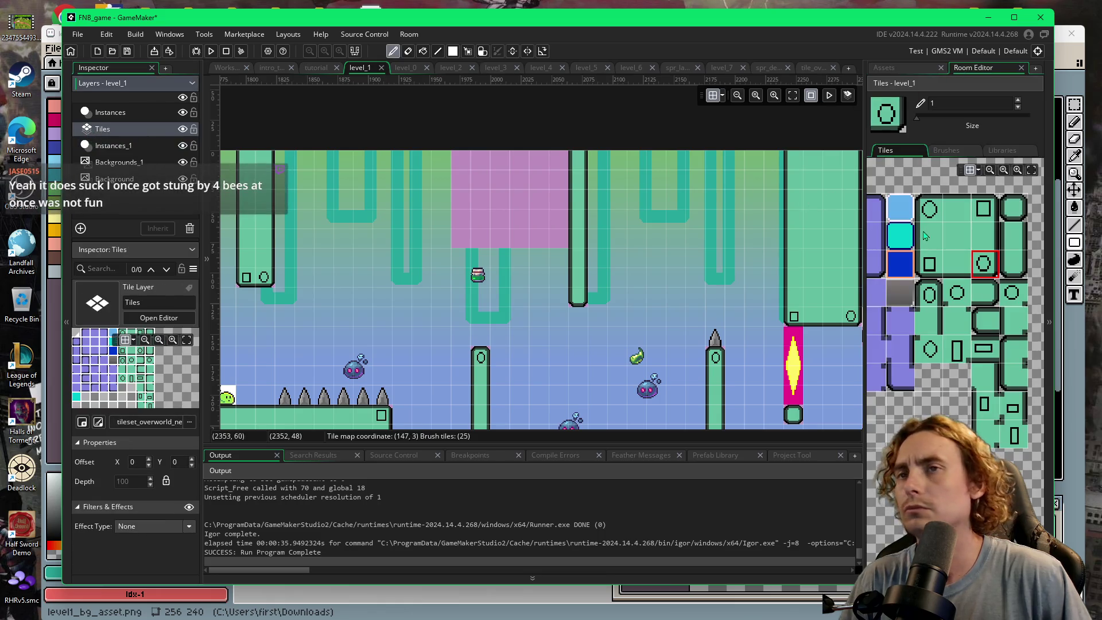
click(928, 267)
click(930, 236)
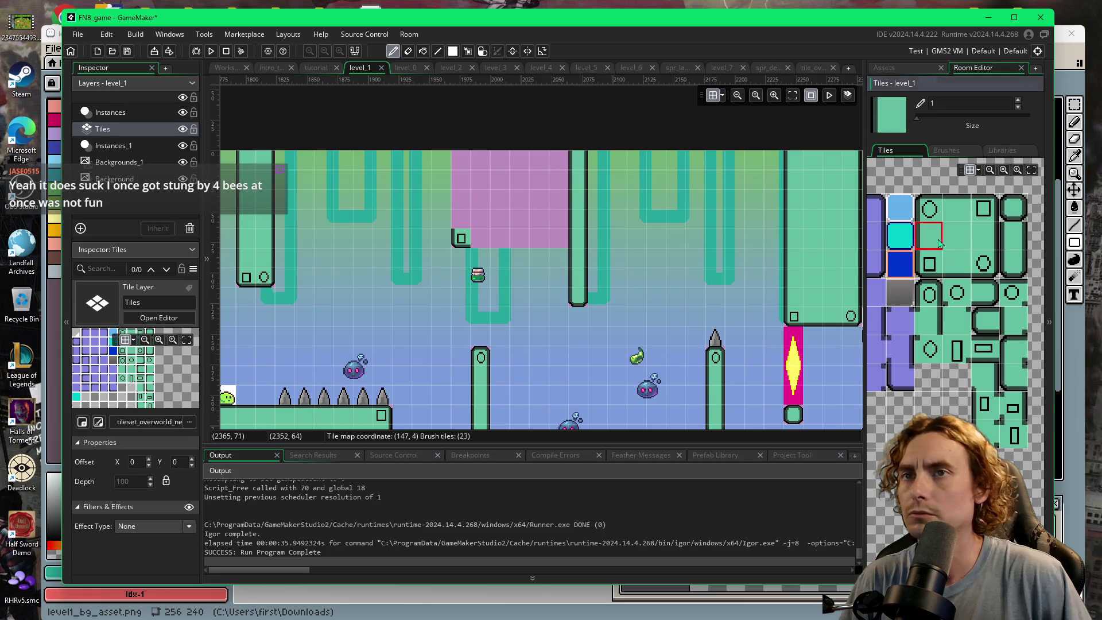
drag(461, 221, 461, 159)
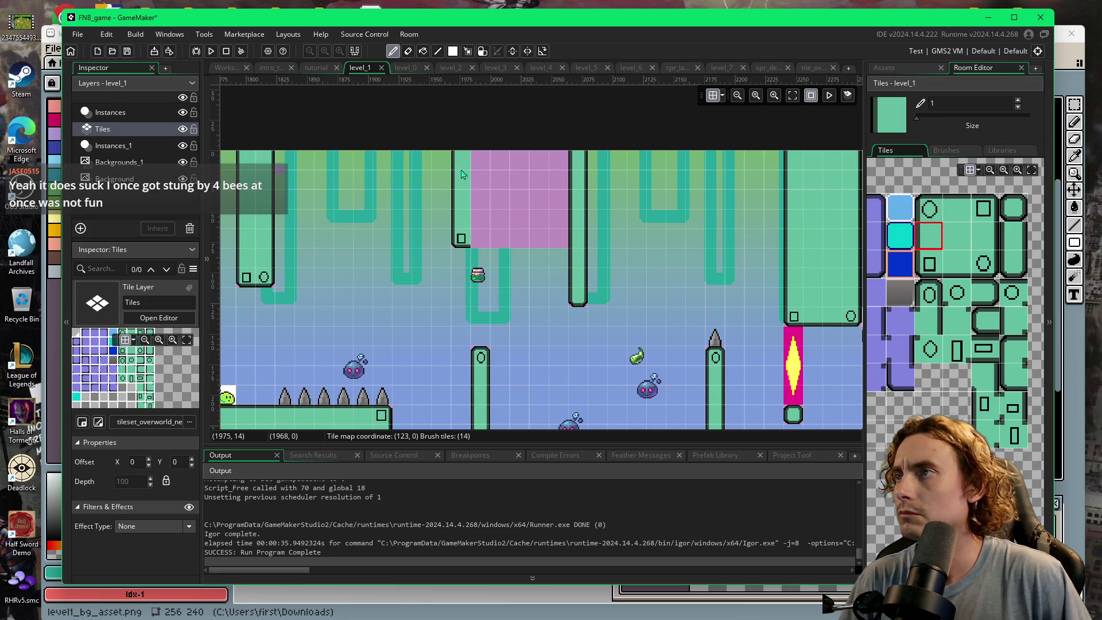
click(955, 265)
click(482, 241)
drag(484, 244, 566, 240)
- Fill the rest of the pink block with plain green tiles and launch a test run
click(957, 235)
mouse_move(480, 220)
mouse_down()
mouse_move(499, 167)
mouse_move(501, 214)
mouse_move(538, 166)
mouse_move(555, 216)
mouse_move(560, 175)
mouse_up()
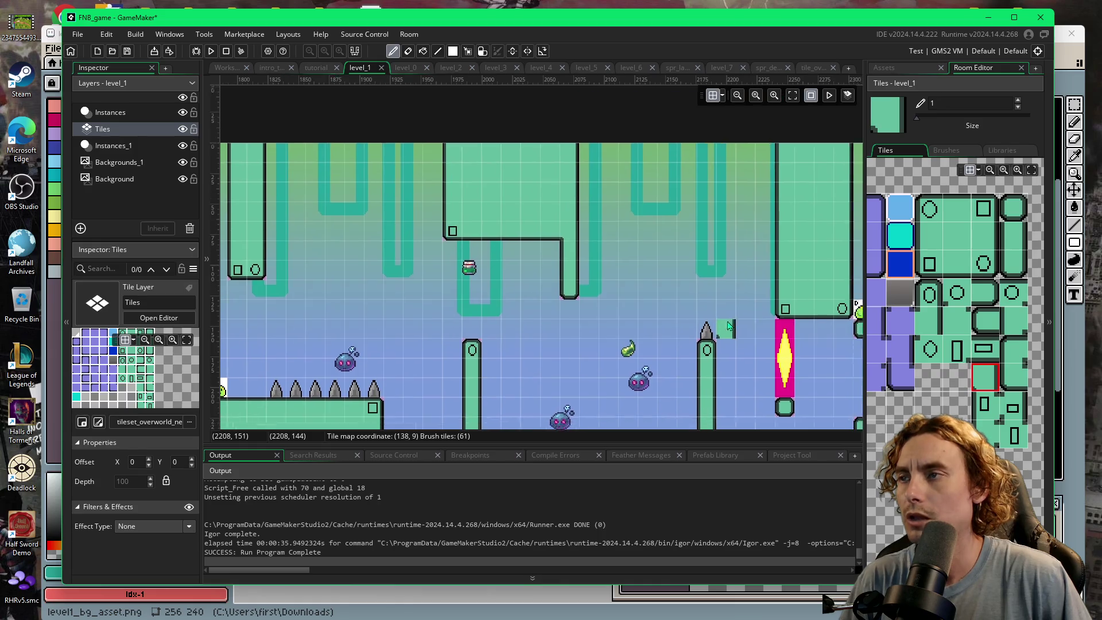
drag(737, 333, 680, 274)
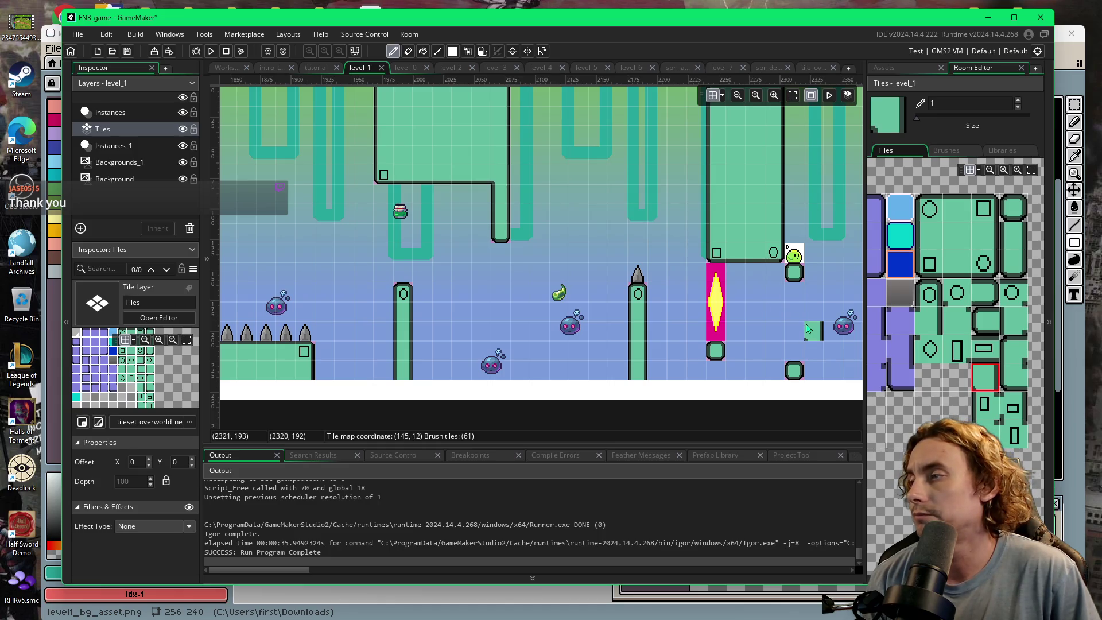
drag(809, 329, 772, 350)
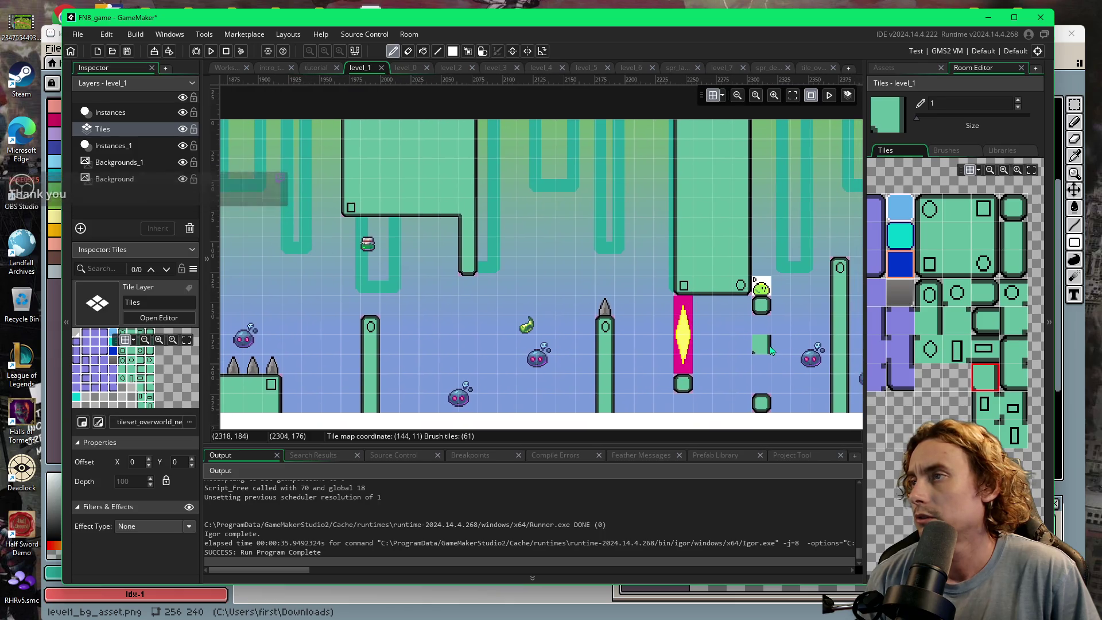
key(F5)
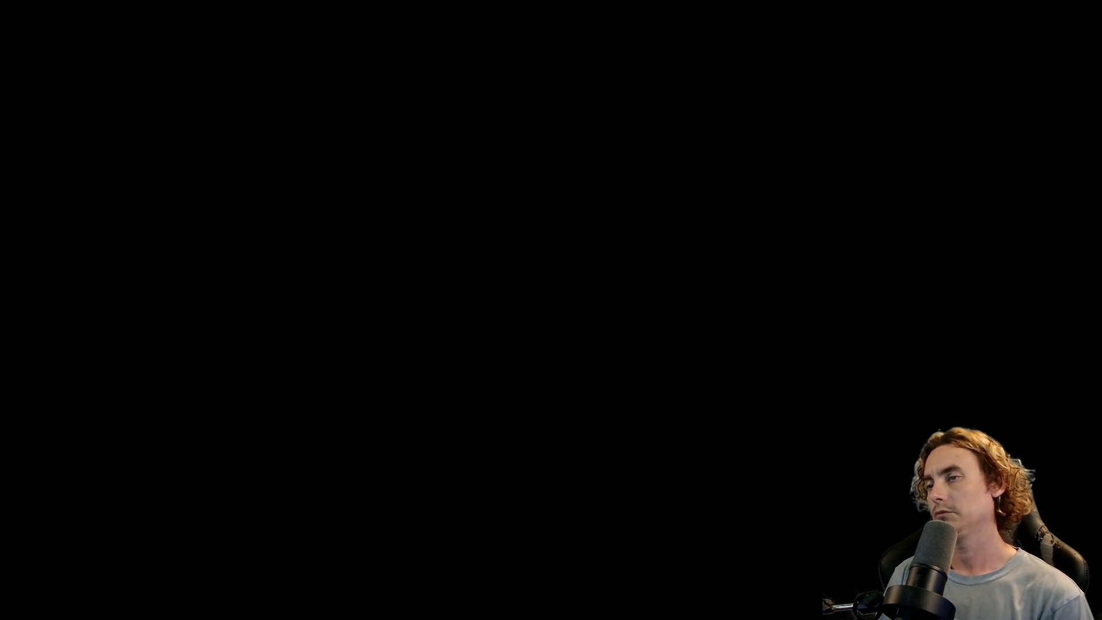
- Jump the slime with Space past the spiked pillars and spike row, under the overhang onto the block
key(space)
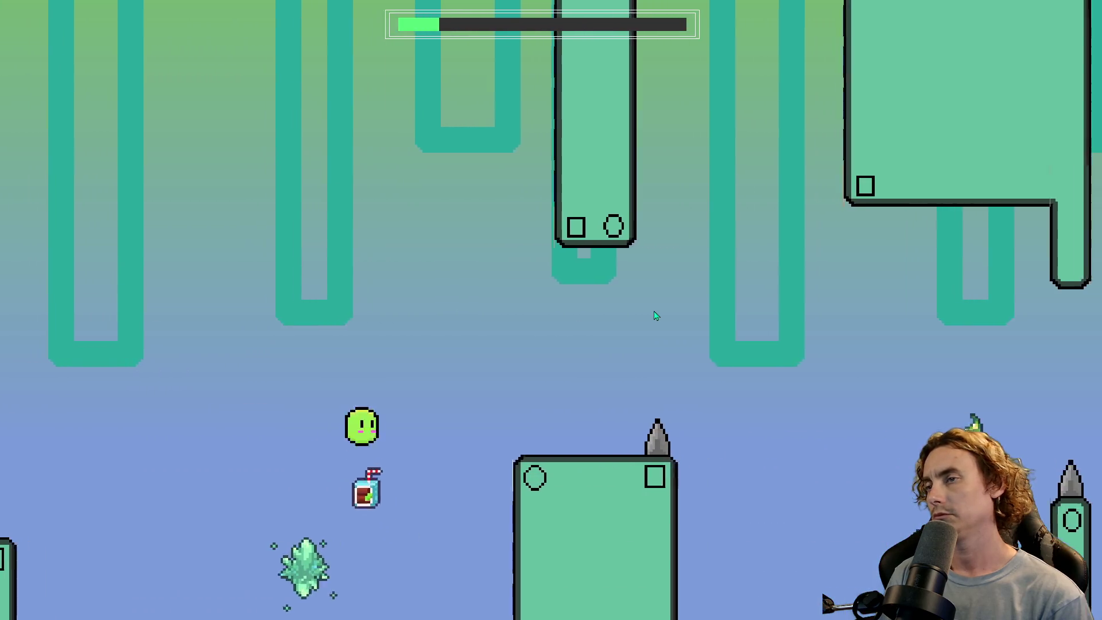
key(space)
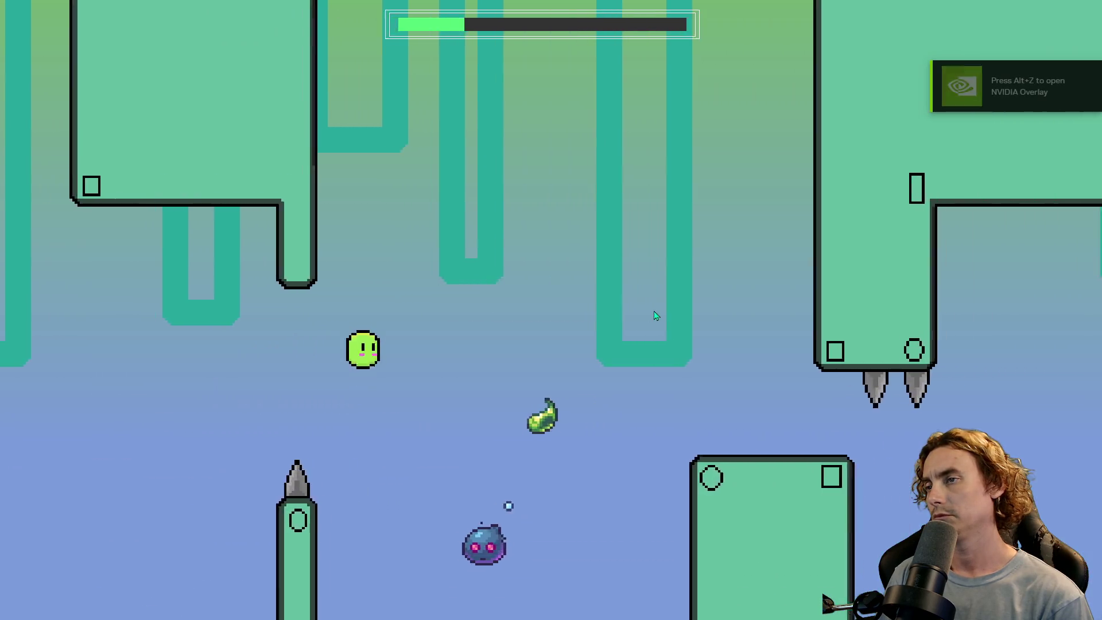
key(space)
key(space)
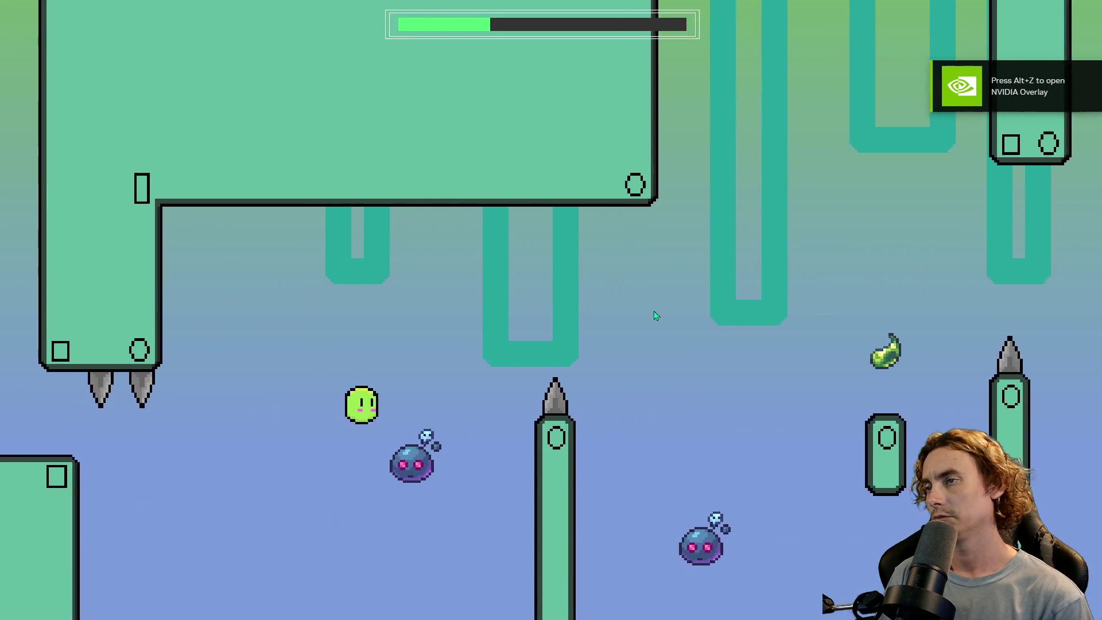
key(space)
key(space)
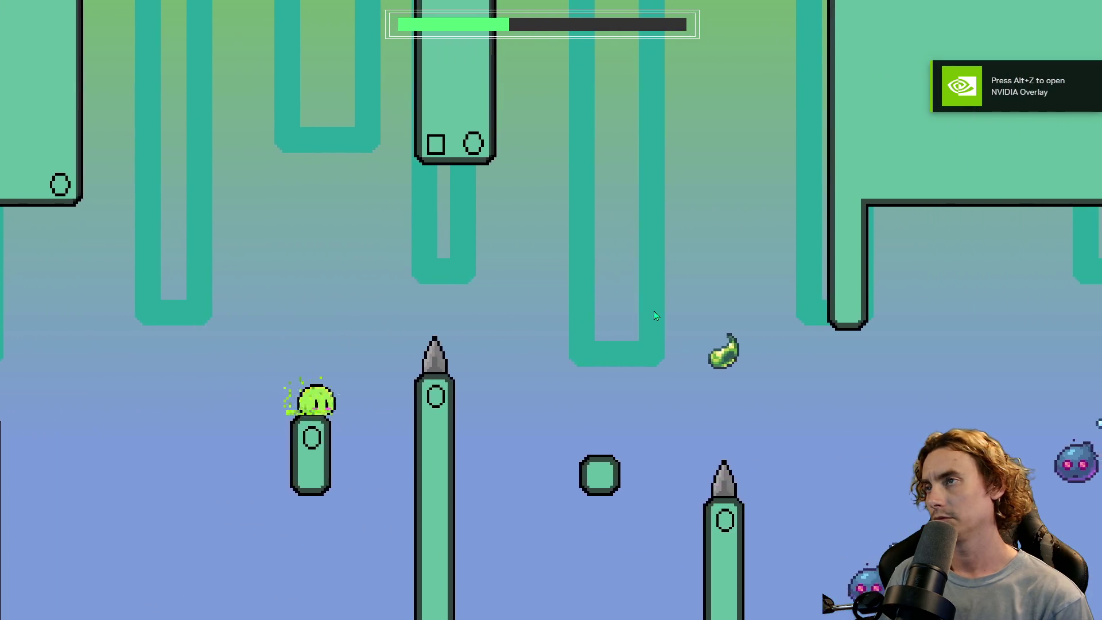
key(space)
key(space)
key(space)
key(space)
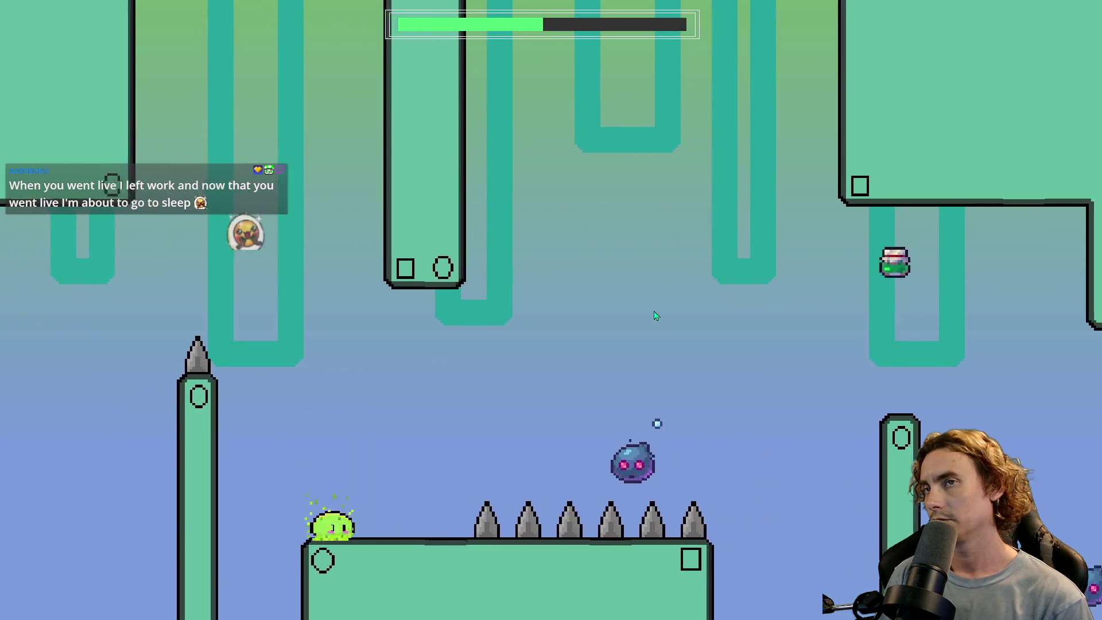
key(space)
key(space)
key(space)
key(space)
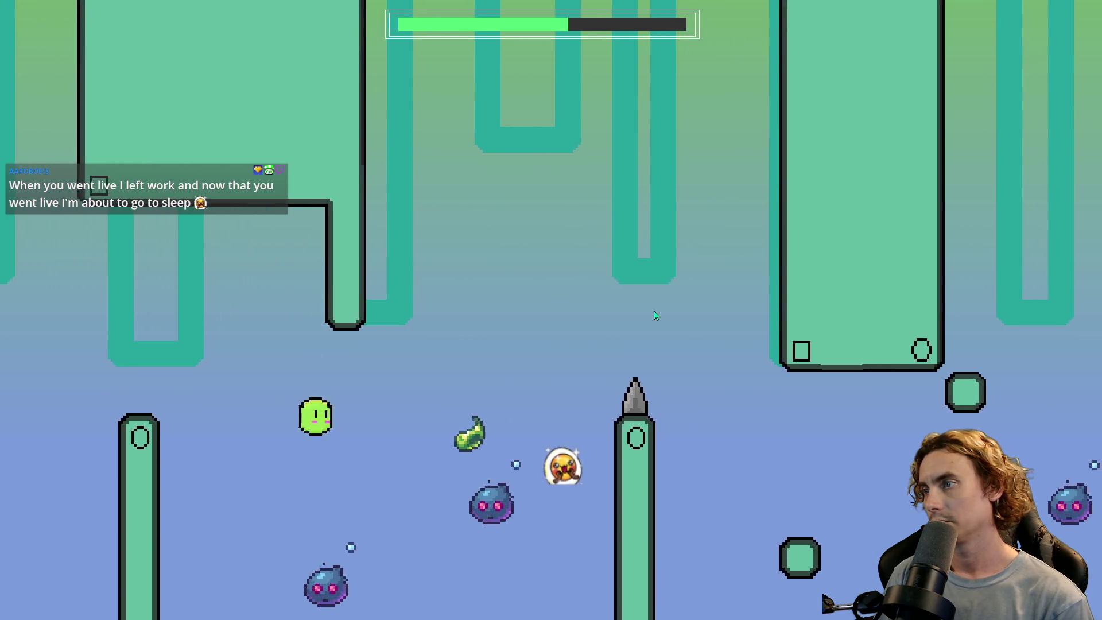
key(space)
key(space)
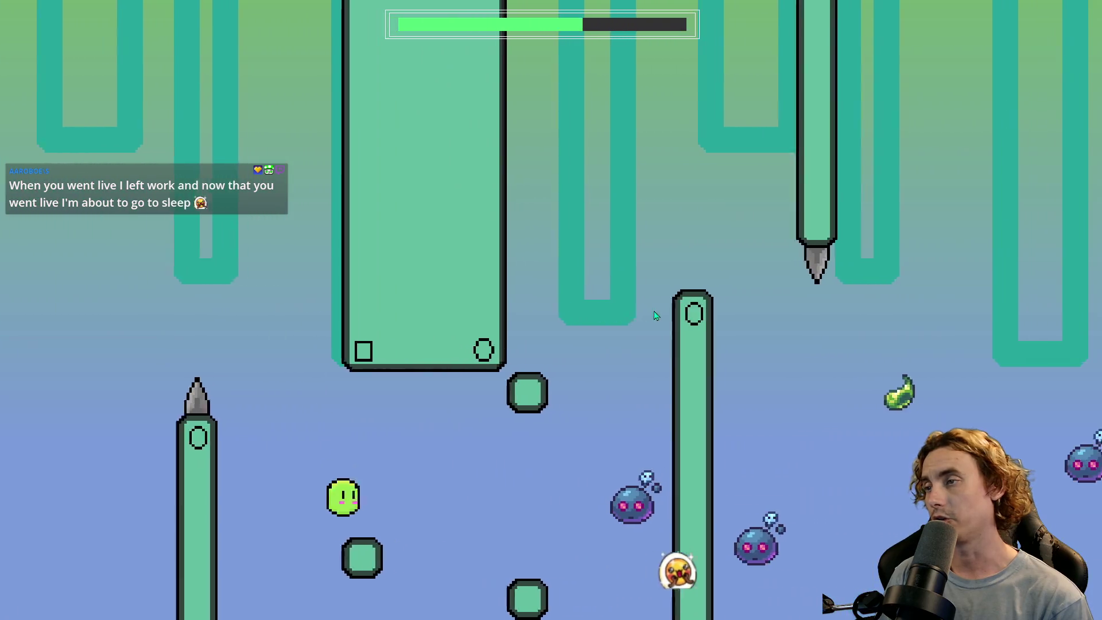
key(space)
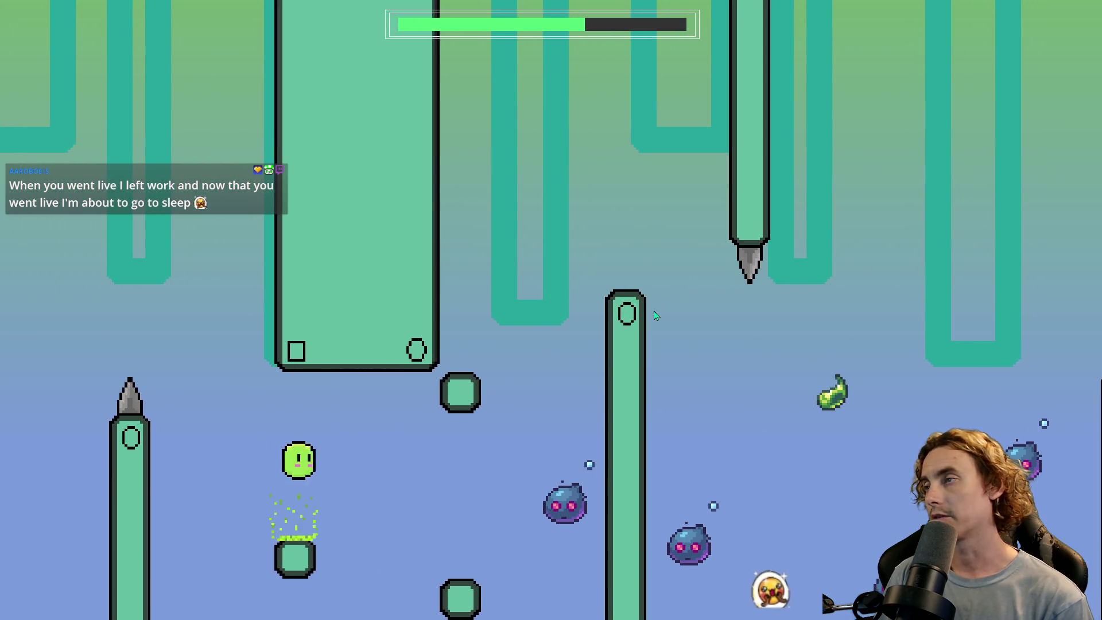
key(space)
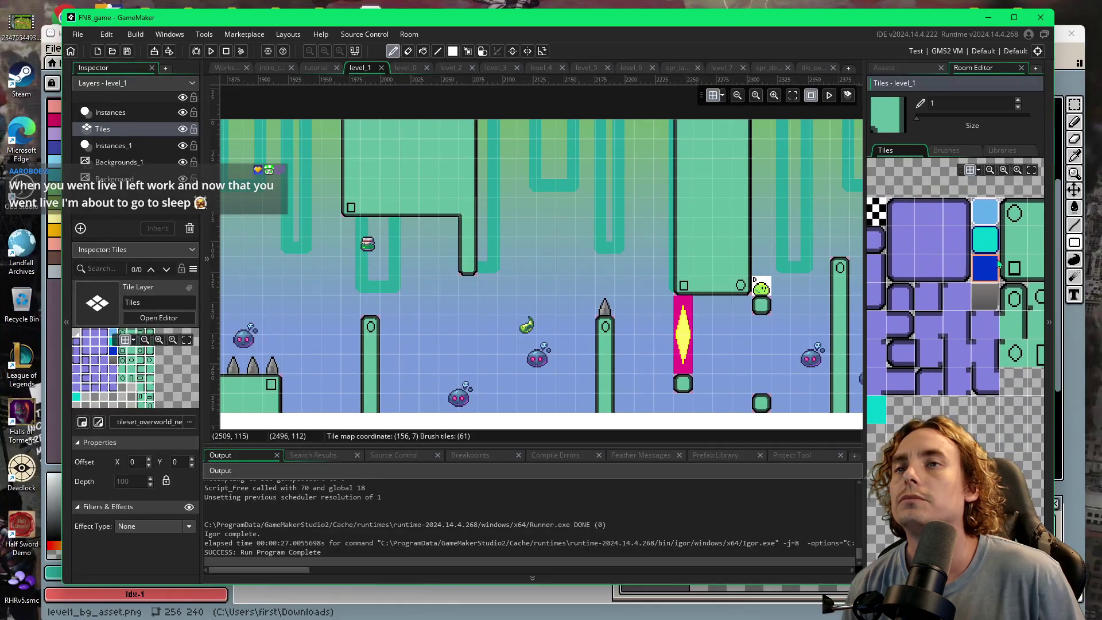
- Erase the two tiles above the magenta strip with the empty tile
click(950, 223)
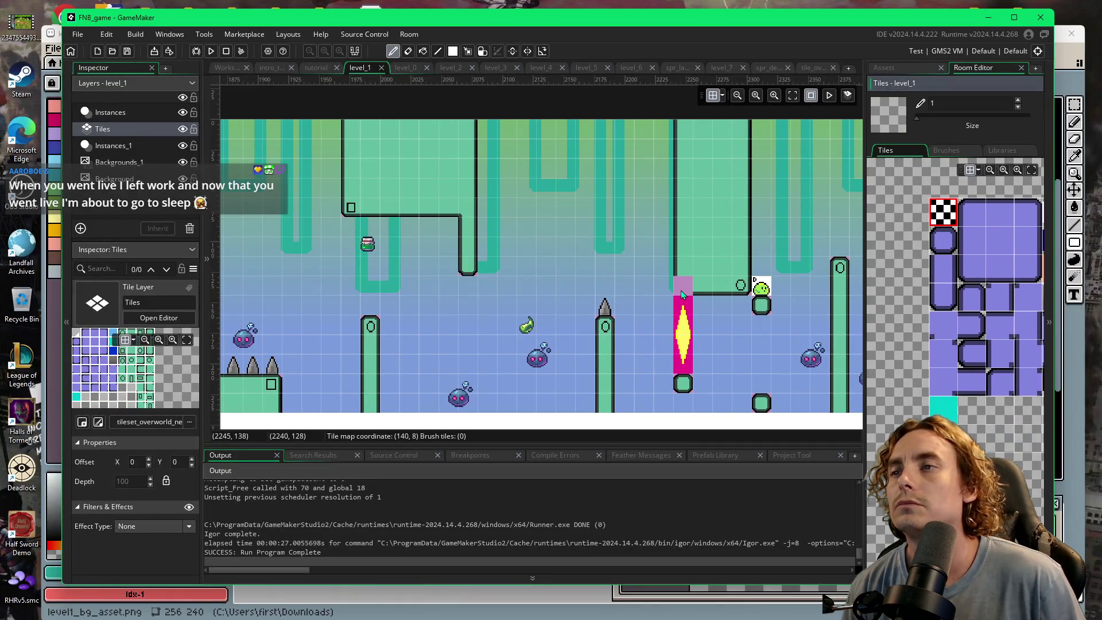
click(681, 291)
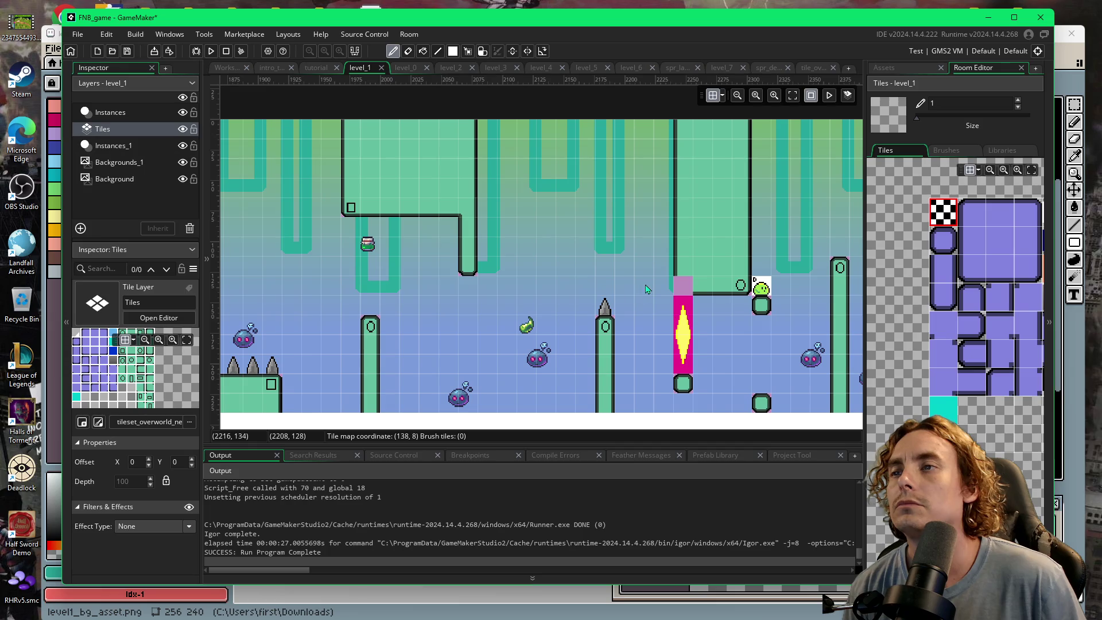
click(691, 277)
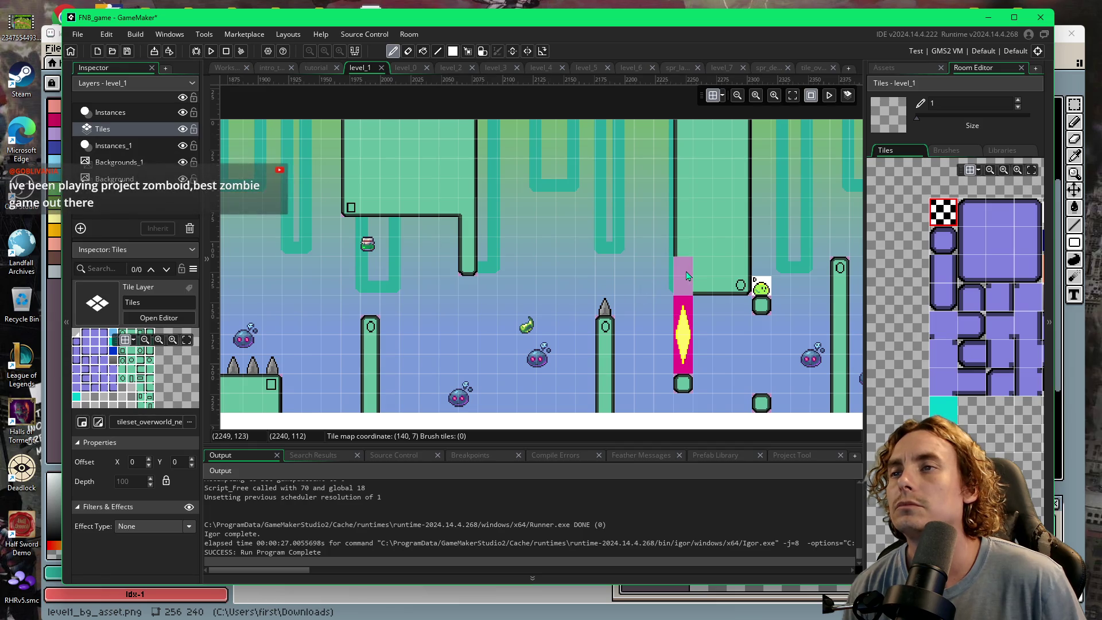
- Select the pink obj_solid block above the yellow barrier on Instances_1 and delete it
click(889, 68)
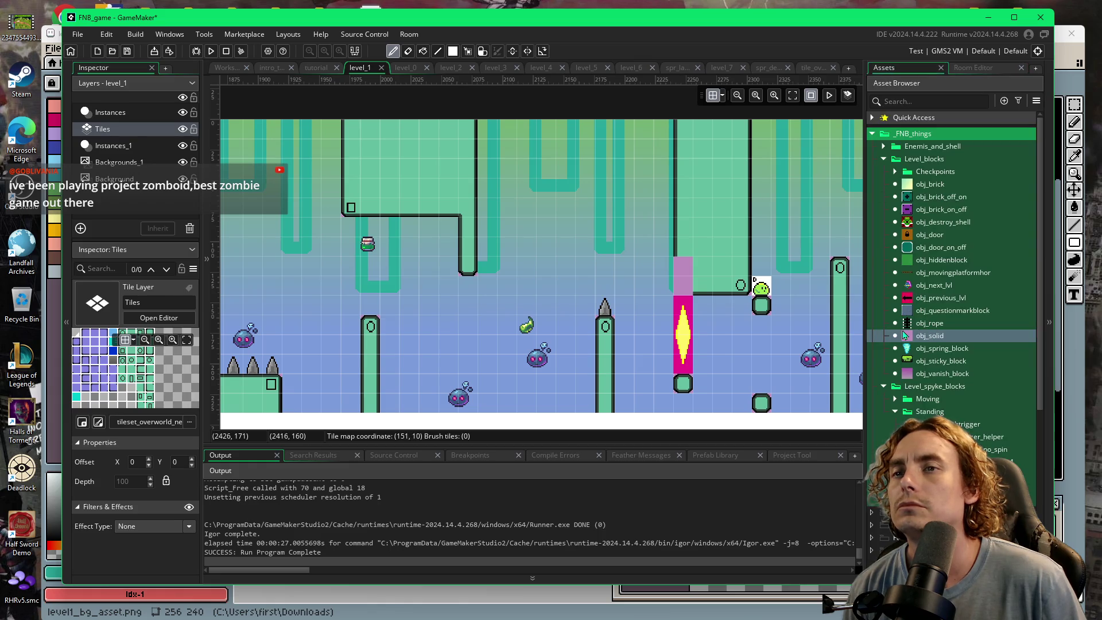
click(109, 146)
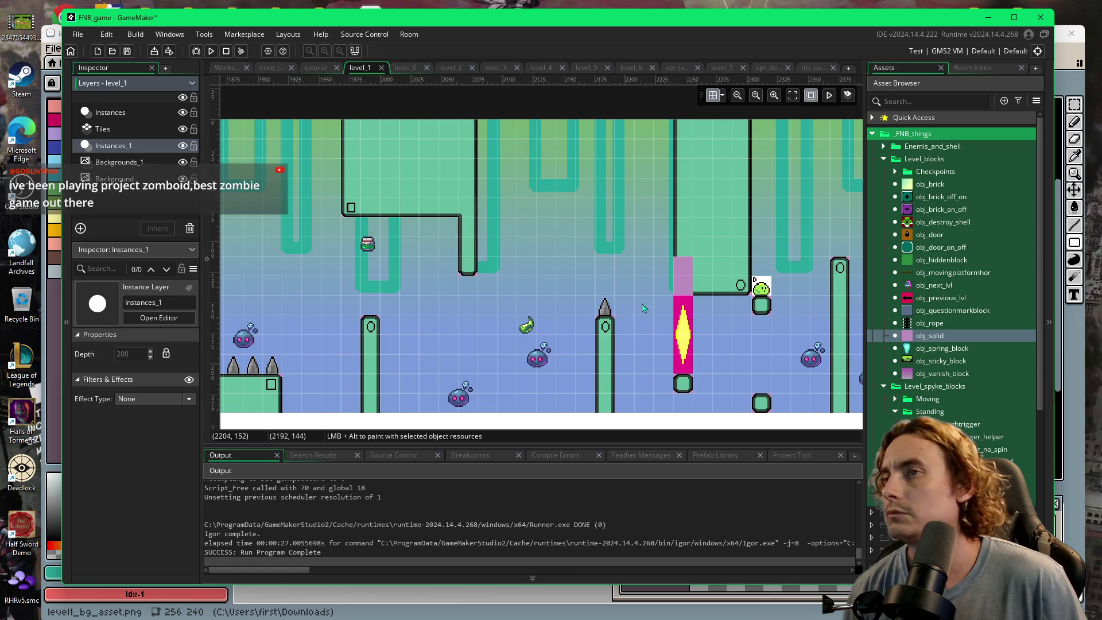
click(683, 292)
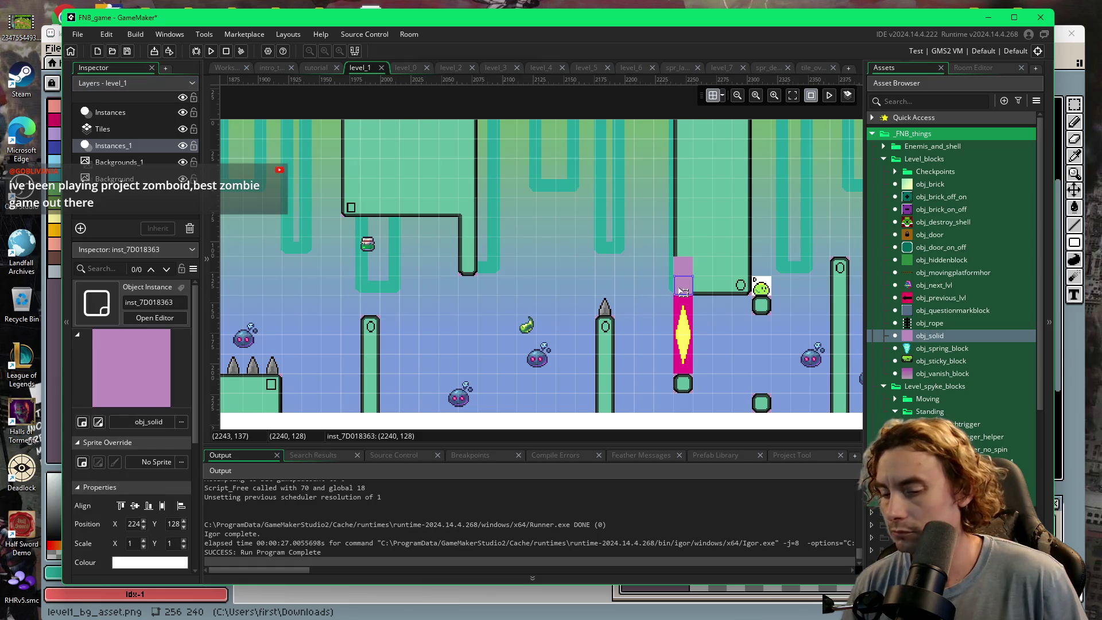
key(Delete)
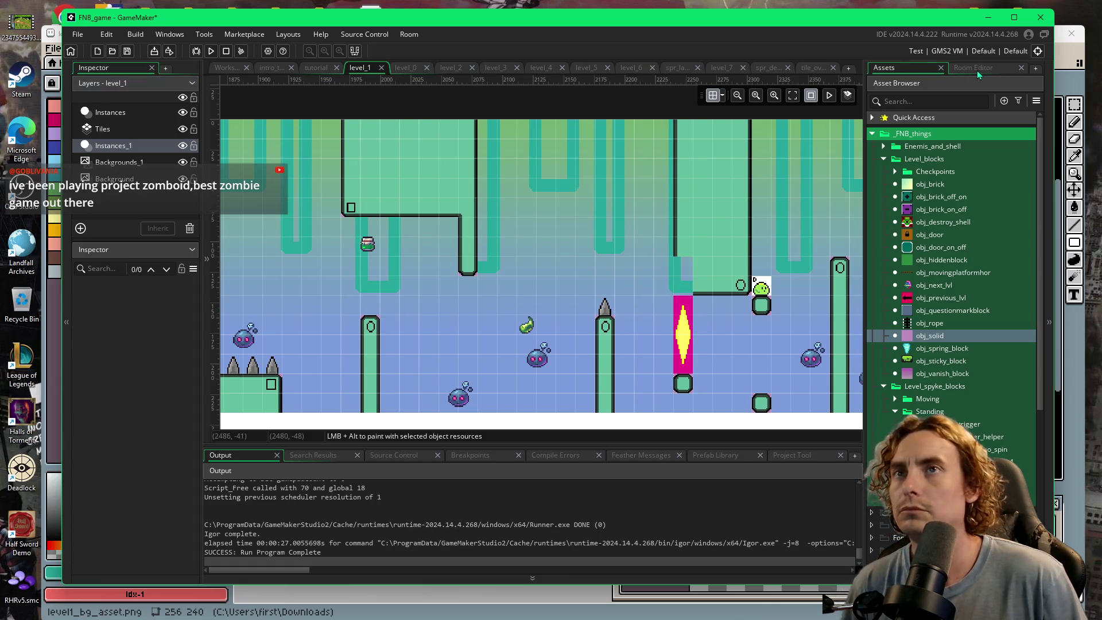
click(976, 70)
click(102, 129)
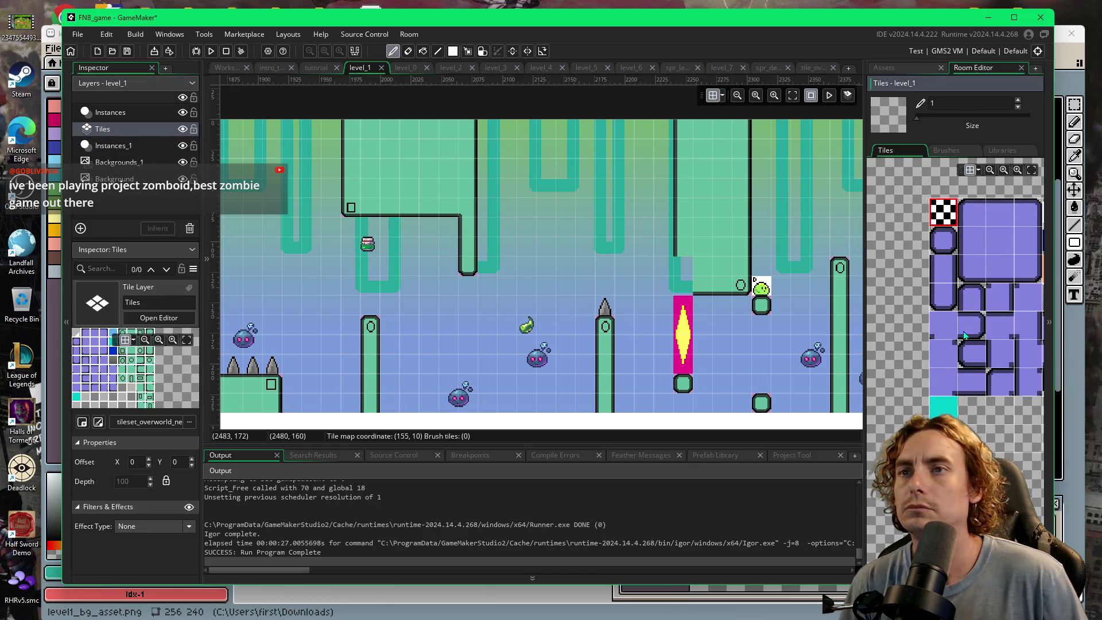
- Paint the square-marked corner tile into the overhang gap above the yellow barrier
scroll(971, 336, right, 3)
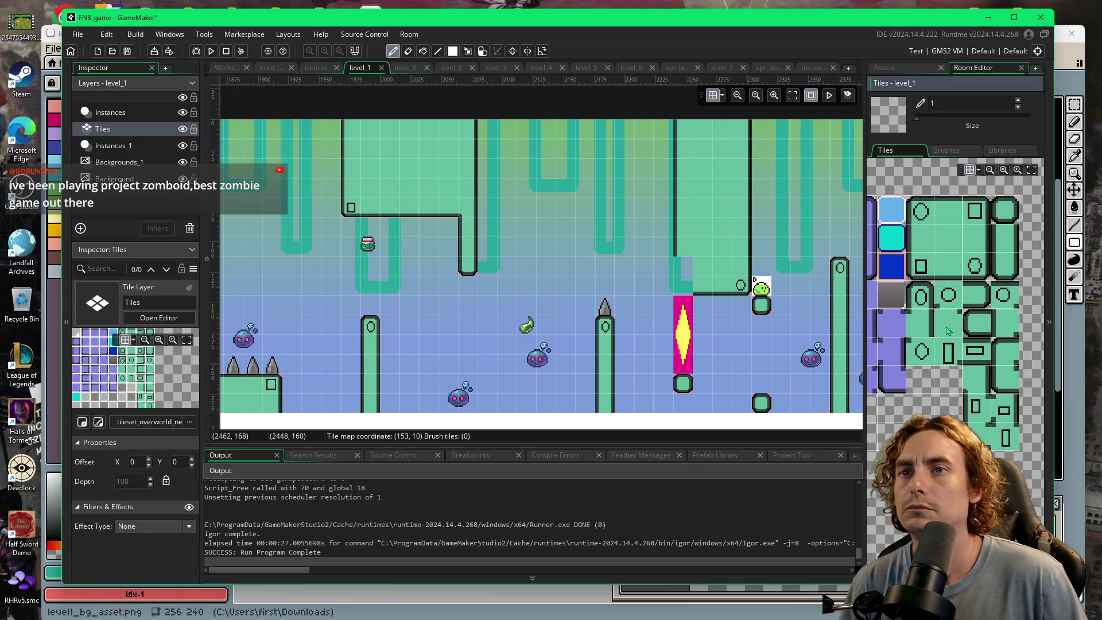
click(921, 267)
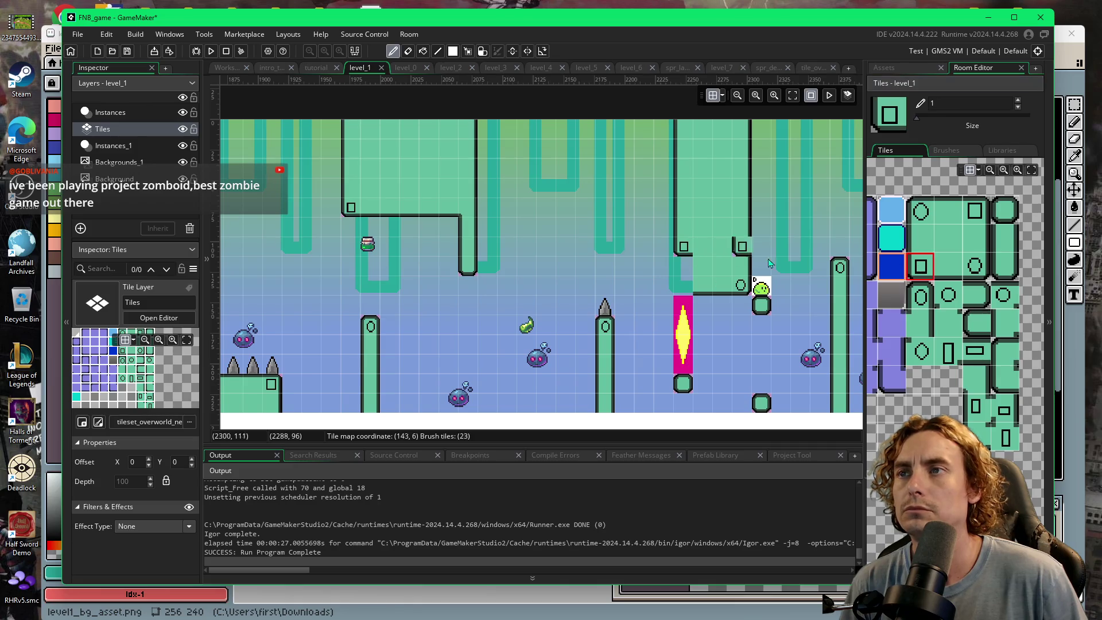
click(704, 286)
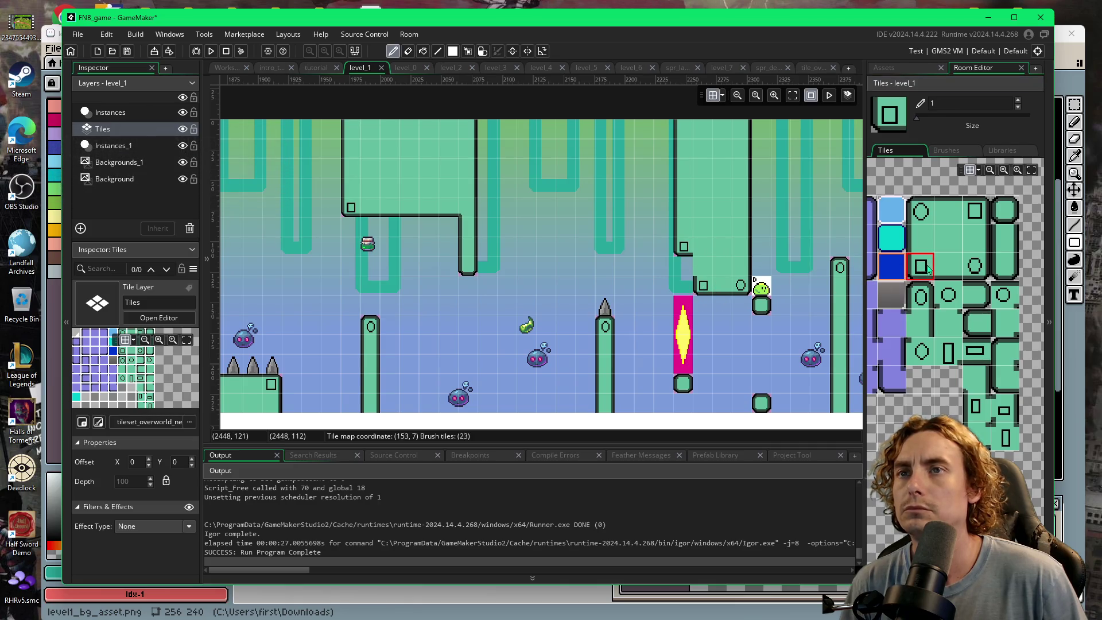
click(921, 238)
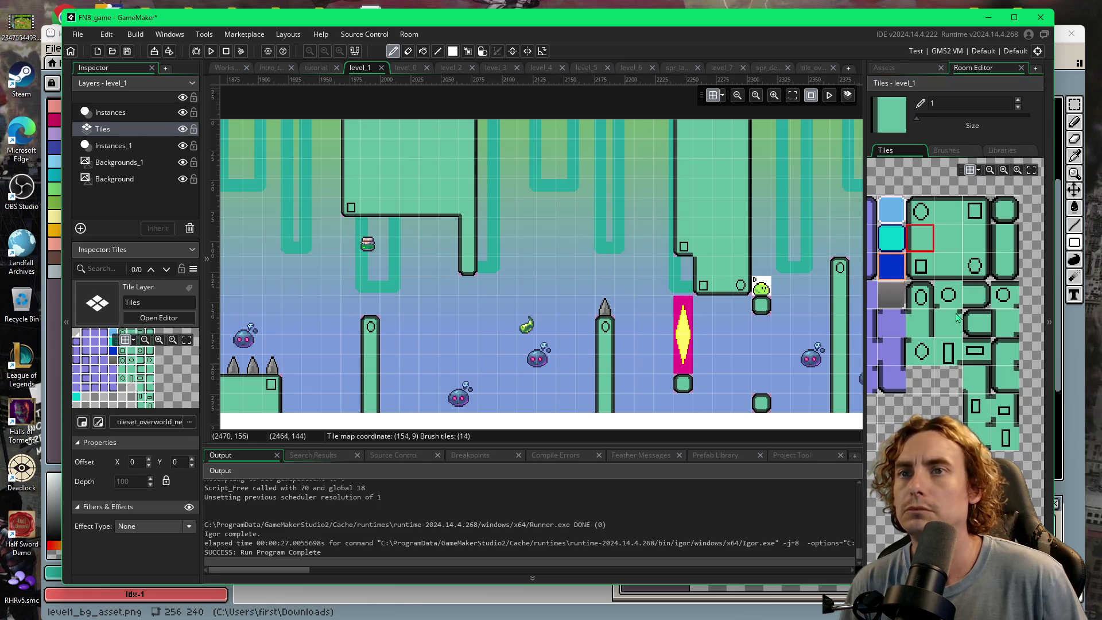
- Add the circle-marked tile beside the square tile to finish closing the gap
click(948, 295)
click(702, 247)
drag(623, 309, 505, 274)
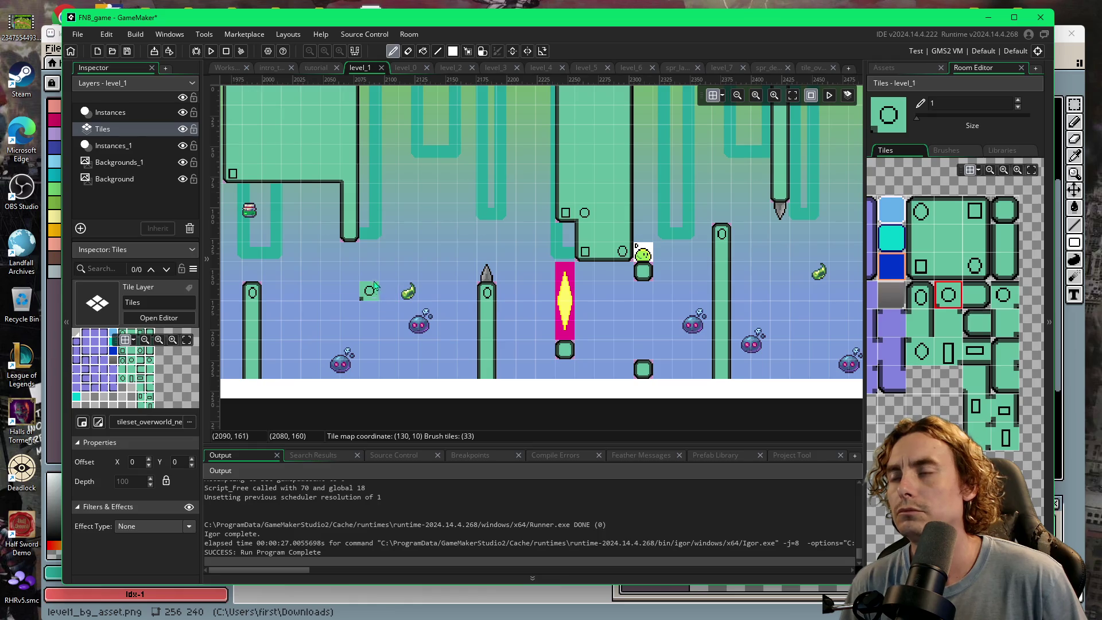
mouse_move(373, 286)
mouse_down()
mouse_move(374, 303)
mouse_move(533, 304)
mouse_up()
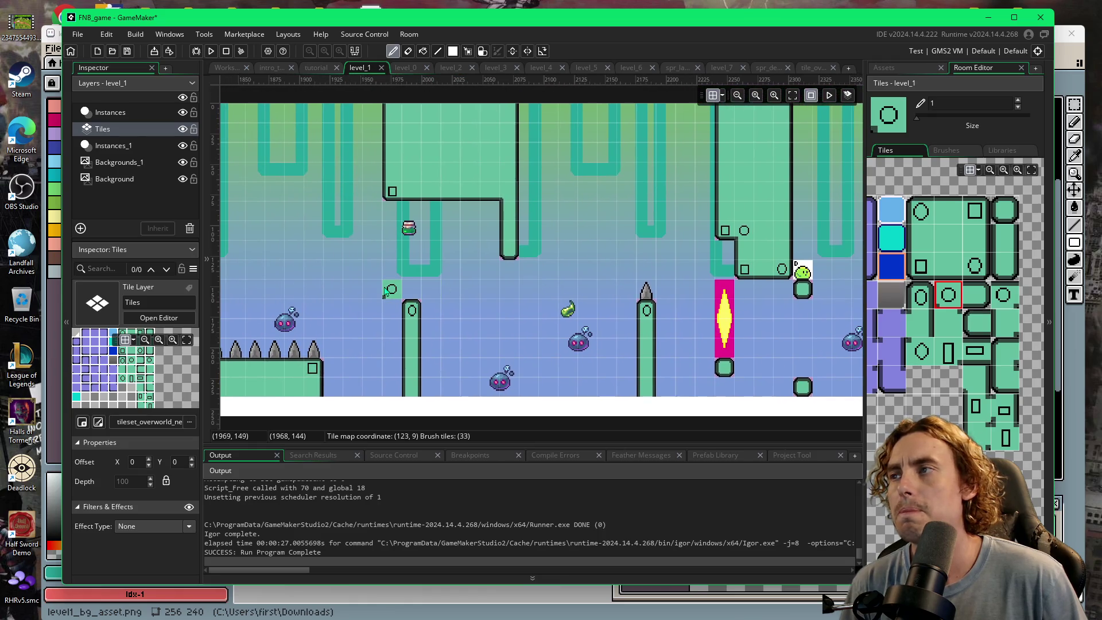
scroll(629, 289, right, 2)
scroll(655, 295, right, 2)
scroll(650, 304, right, 1)
scroll(654, 310, right, 3)
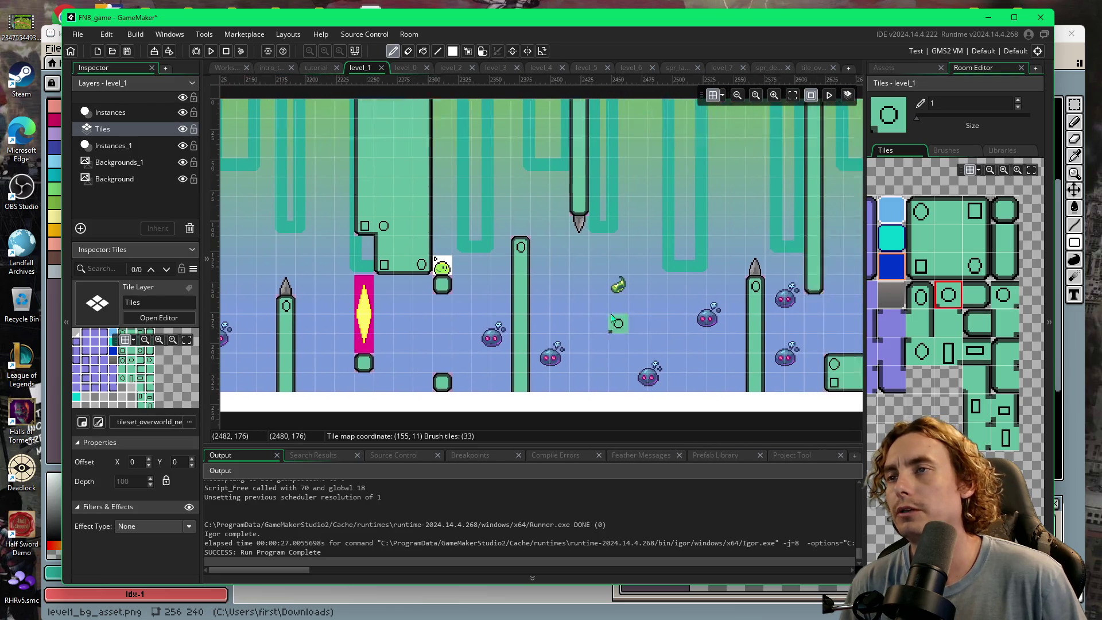
scroll(666, 322, left, 5)
scroll(666, 321, up, 1)
scroll(510, 341, right, 4)
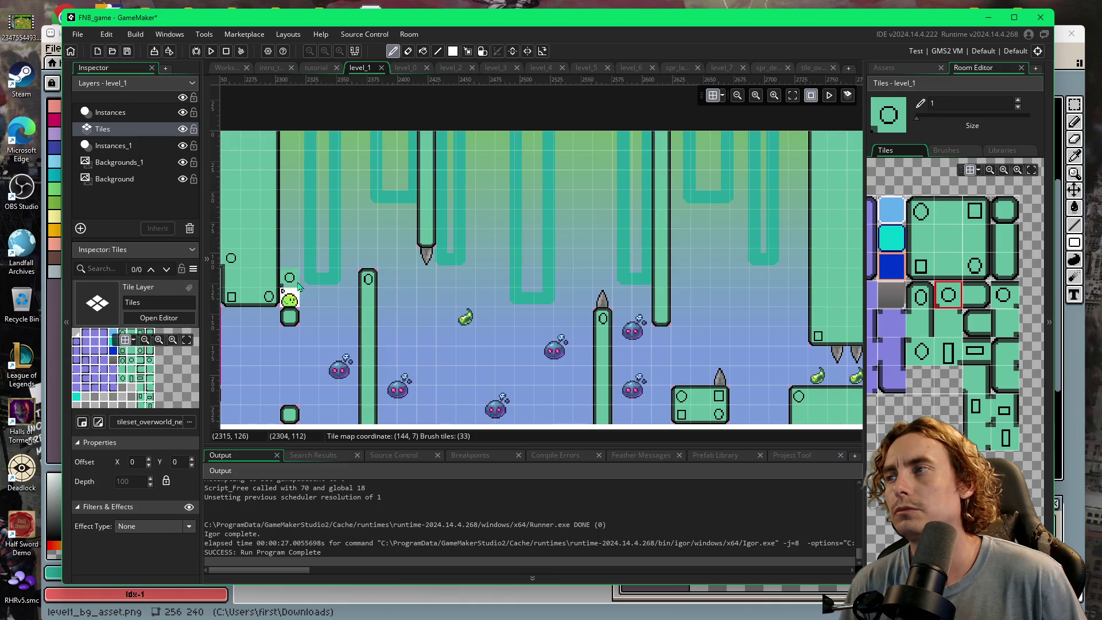
click(888, 67)
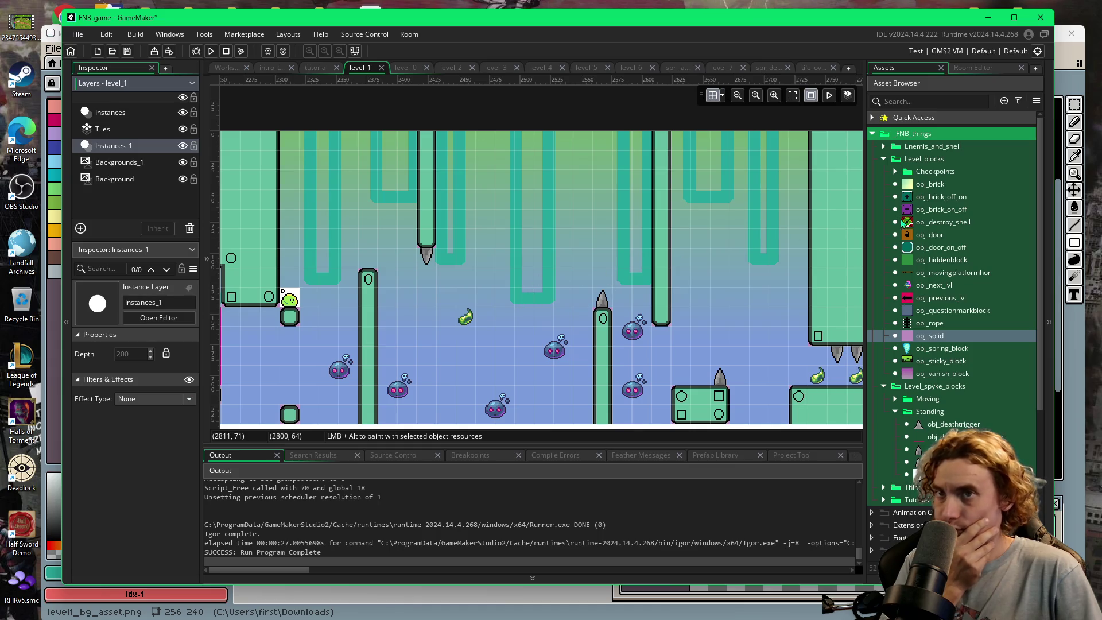
- Place a new obj_solid at the room's top edge and stretch it to Scale X 7, Y 4
alt+click(529, 161)
mouse_move(529, 161)
mouse_down()
mouse_move(529, 140)
mouse_move(523, 243)
mouse_move(584, 208)
mouse_up()
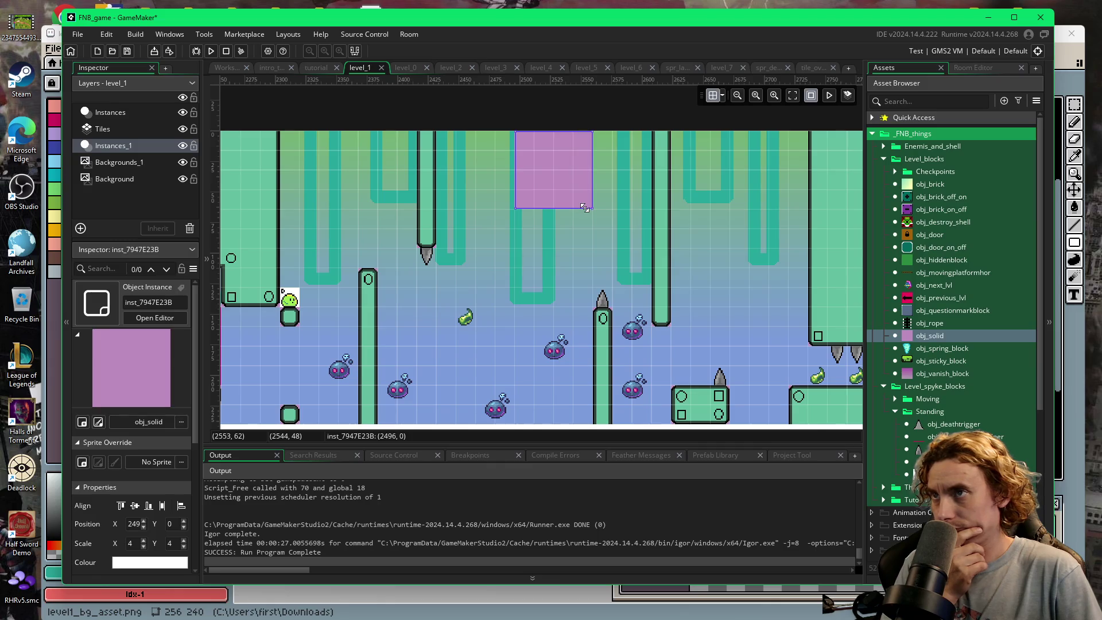
drag(585, 208, 654, 199)
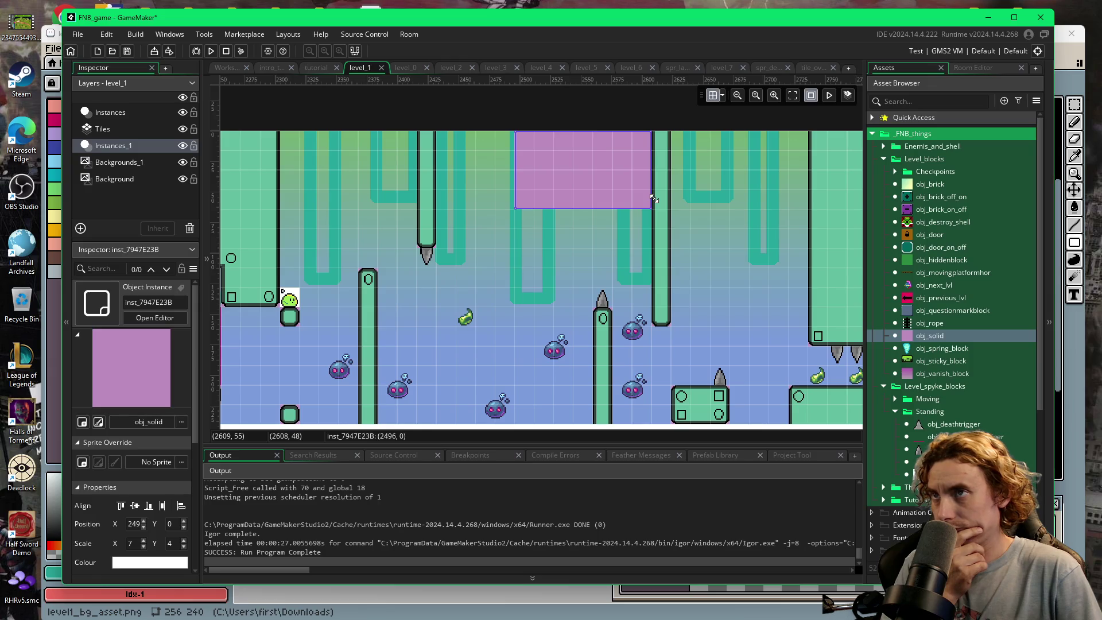
click(990, 76)
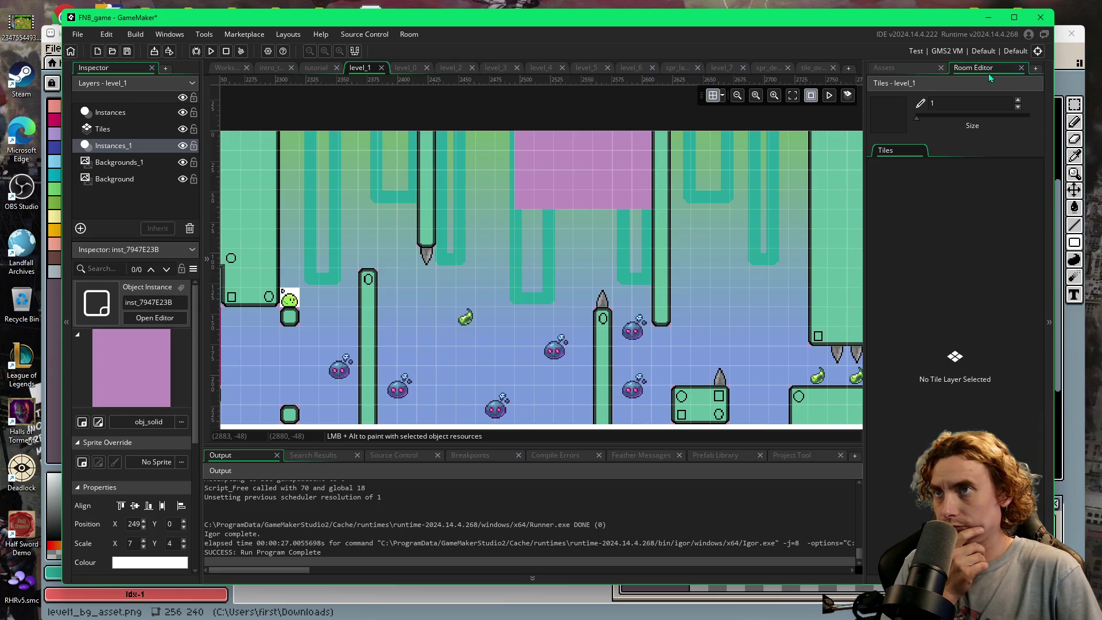
click(103, 129)
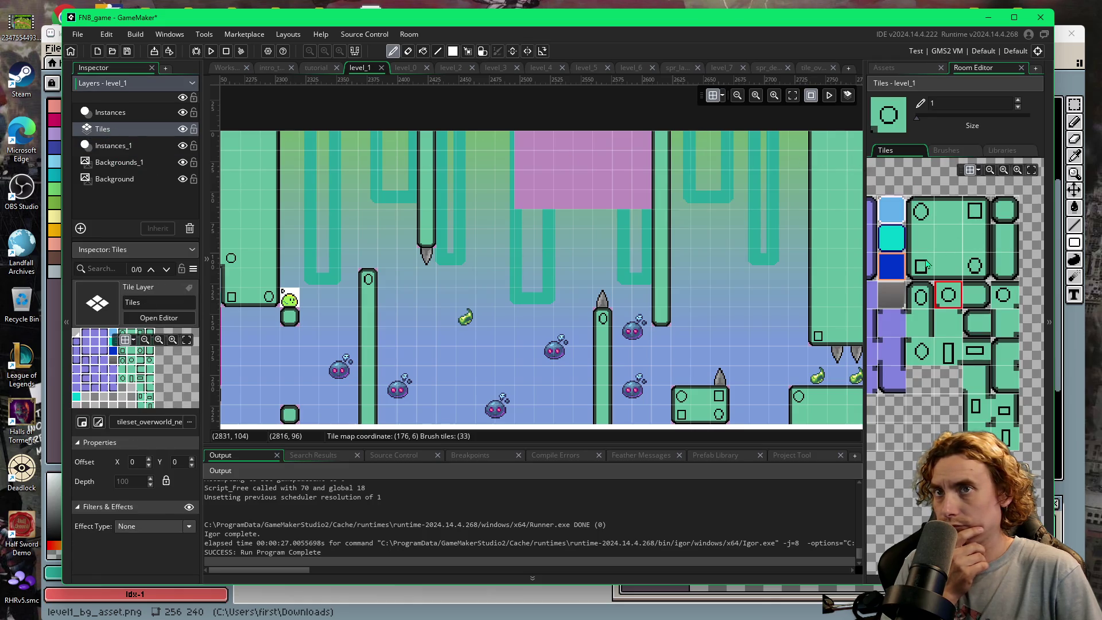
- Paint a green wall column down the block's left side and a bottom edge beneath it
click(923, 265)
click(920, 238)
drag(523, 200, 524, 138)
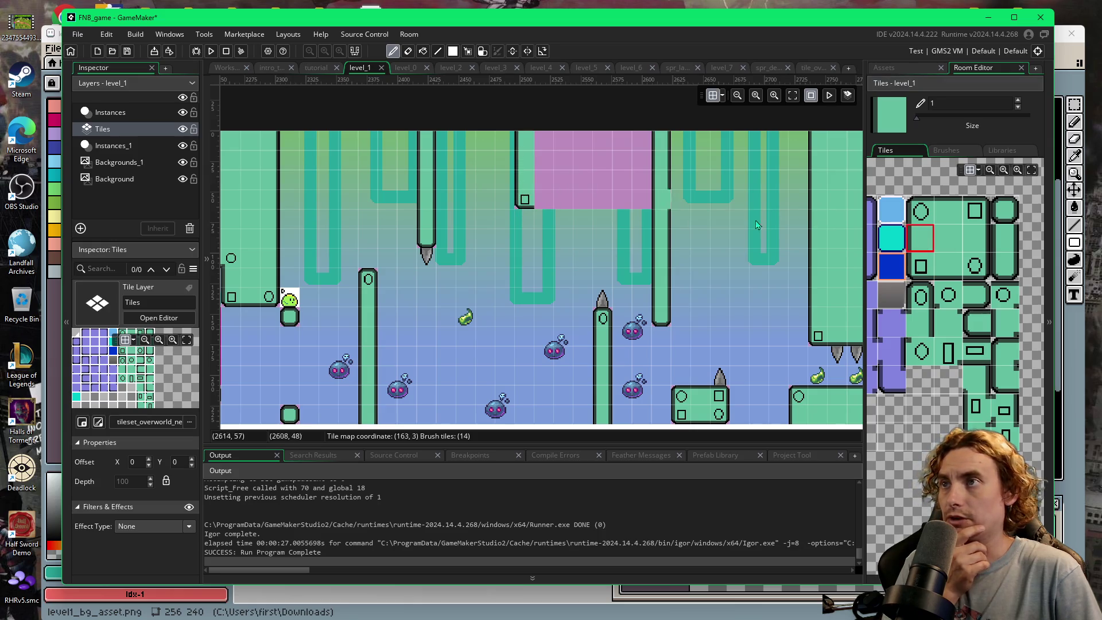
click(949, 265)
drag(544, 200, 662, 208)
- Fill the pink block with green centre tiles and join the overhang to the pillar top
click(942, 243)
mouse_move(544, 179)
mouse_down()
mouse_move(561, 143)
mouse_move(580, 183)
mouse_move(584, 153)
mouse_move(616, 182)
mouse_move(620, 152)
mouse_move(668, 183)
mouse_move(668, 197)
mouse_up()
click(976, 240)
click(666, 150)
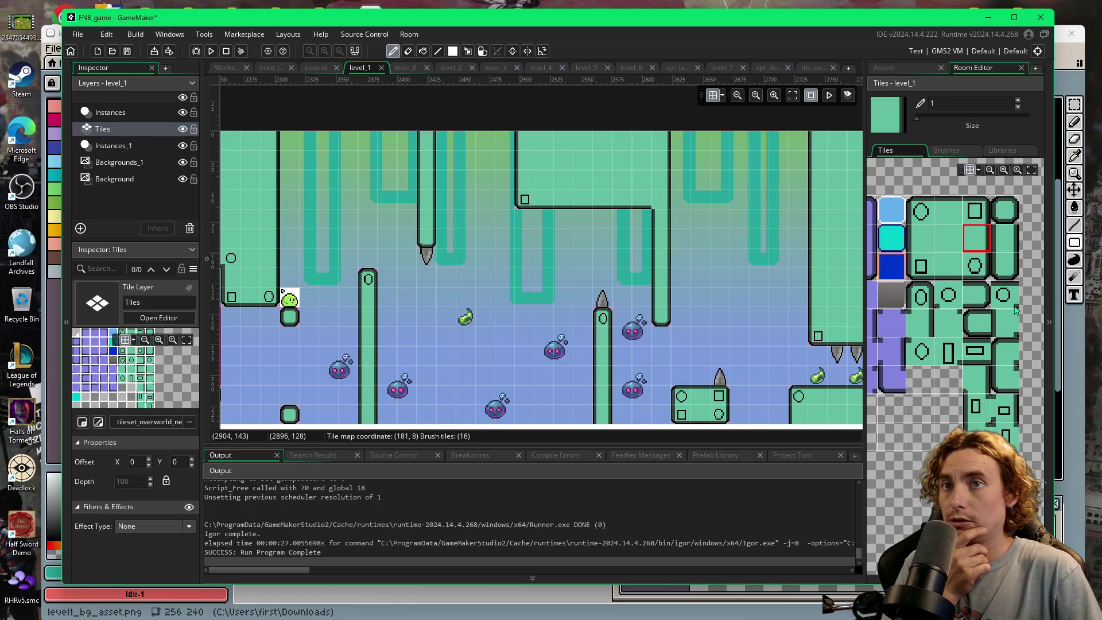
click(985, 389)
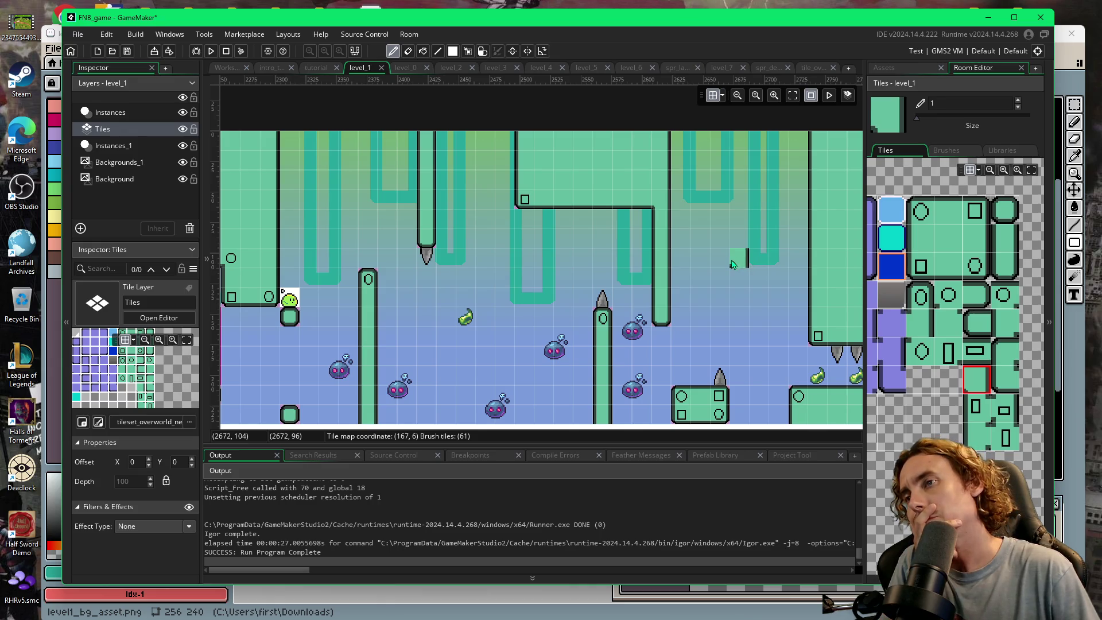
scroll(689, 281, right, 3)
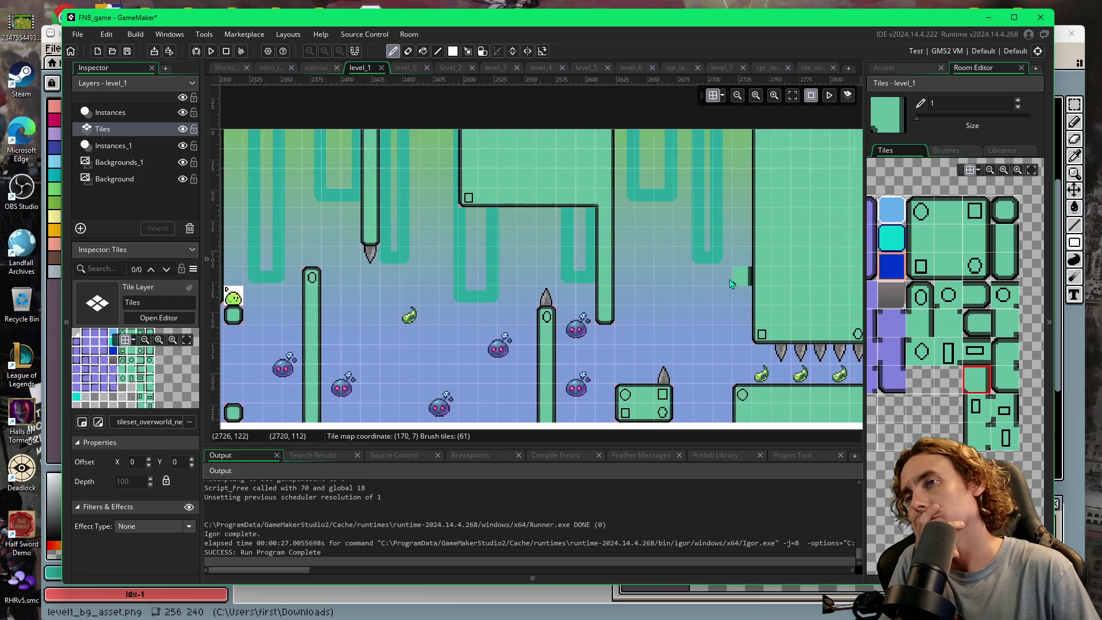
scroll(550, 312, right, 5)
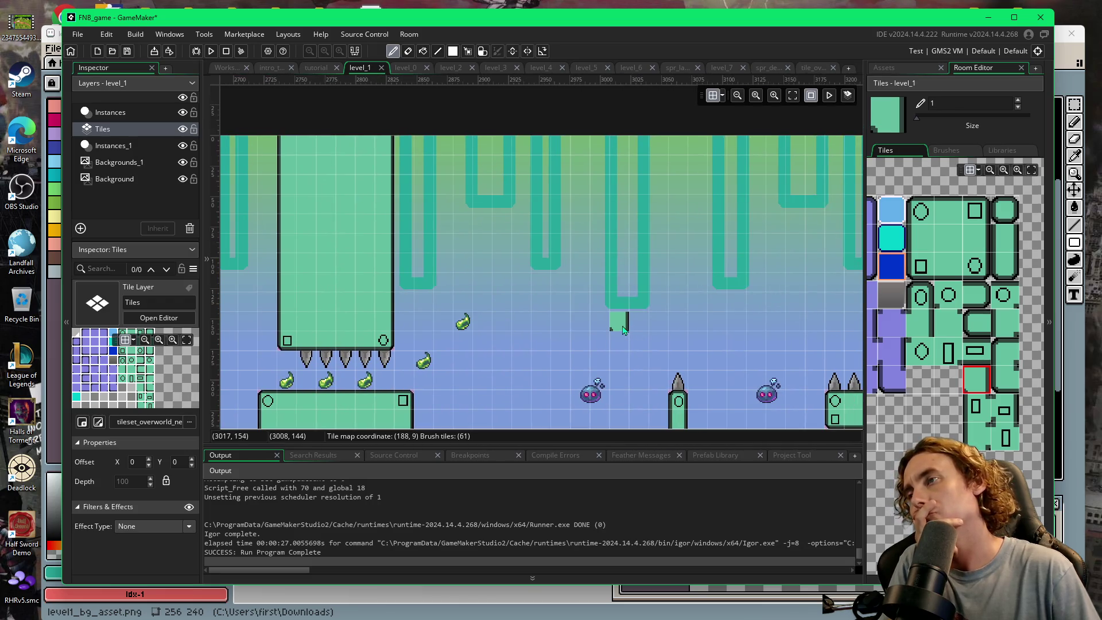
- Place a three-cell pink obj_solid block near the floor with a spike on top
click(911, 68)
click(905, 338)
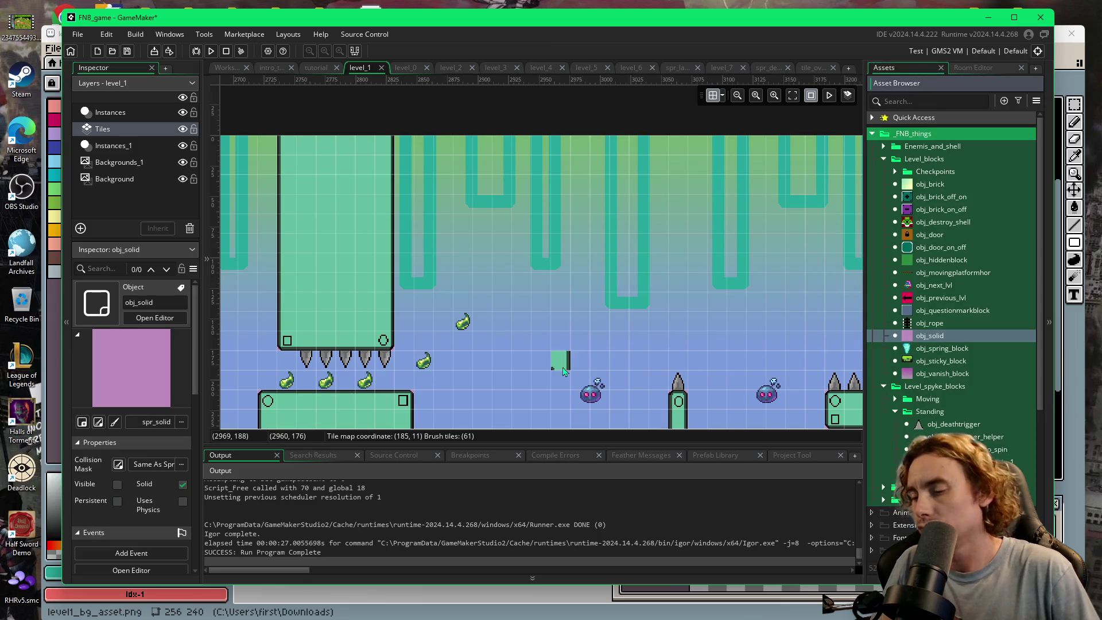
click(114, 148)
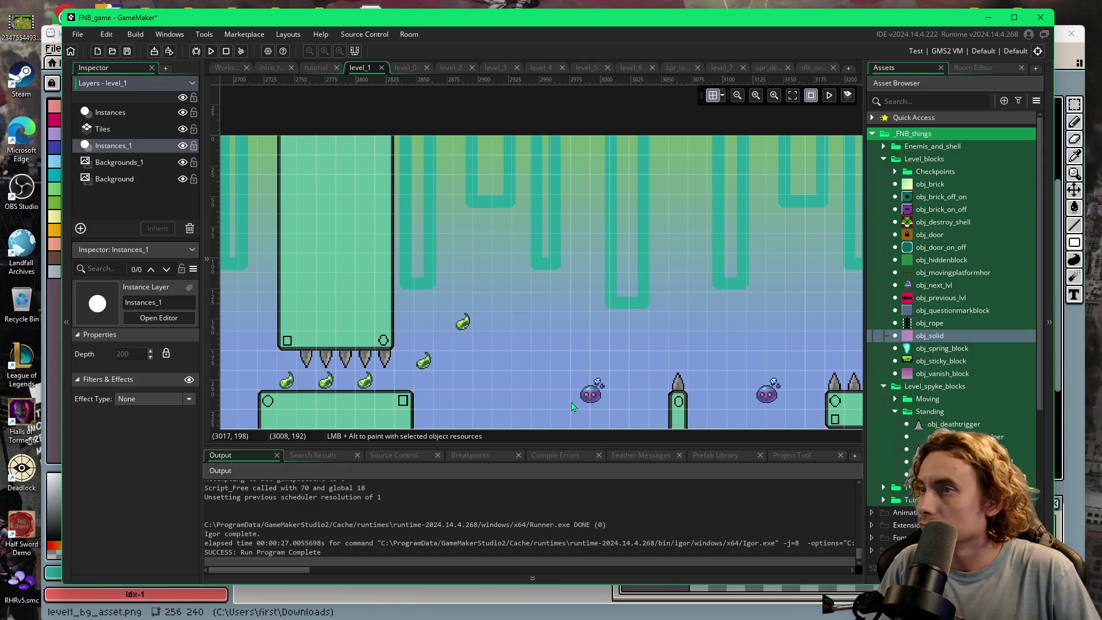
click(503, 422)
drag(502, 410, 503, 372)
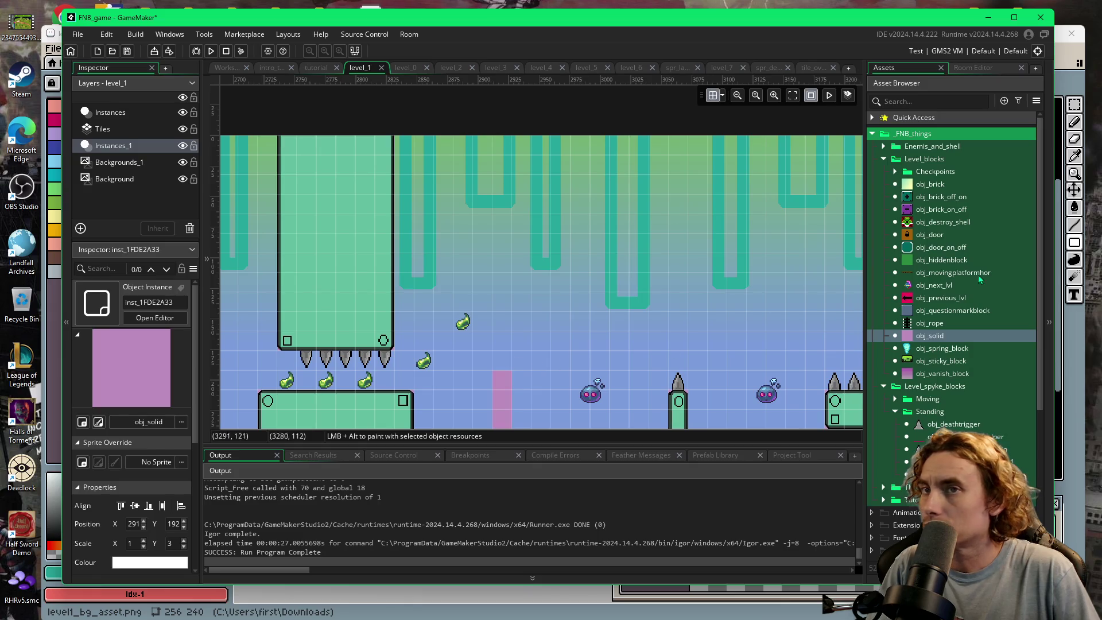
mouse_move(953, 449)
mouse_down()
mouse_move(874, 455)
mouse_move(524, 395)
mouse_move(505, 370)
mouse_up()
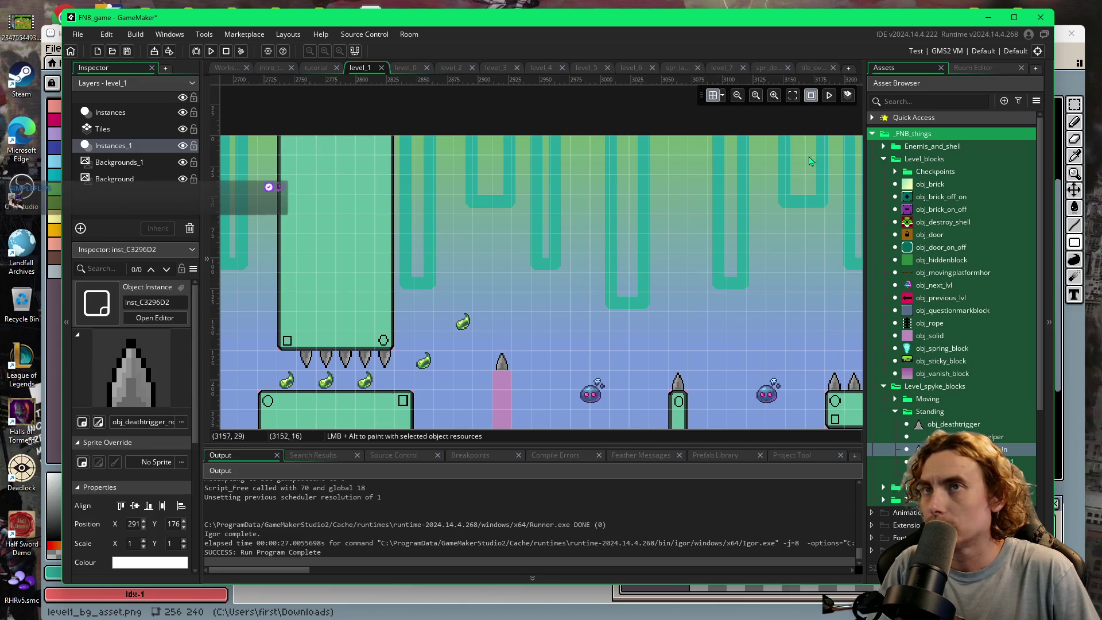
- Paint capsule pillar tiles beneath the spike on the Tiles layer
click(954, 70)
click(103, 128)
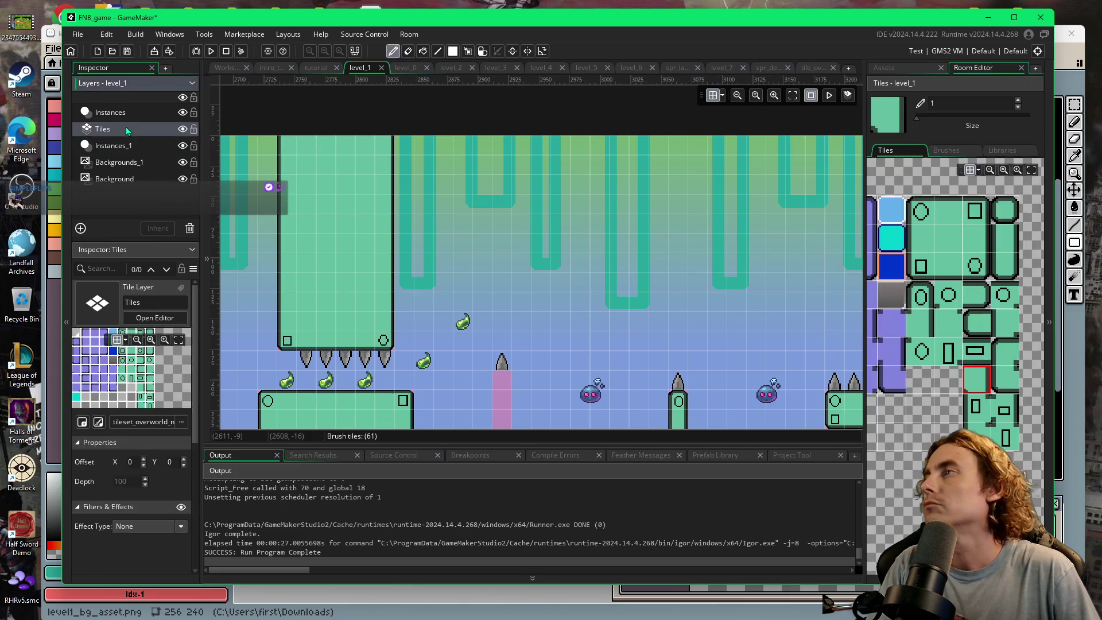
click(921, 296)
click(462, 381)
click(503, 381)
click(1005, 239)
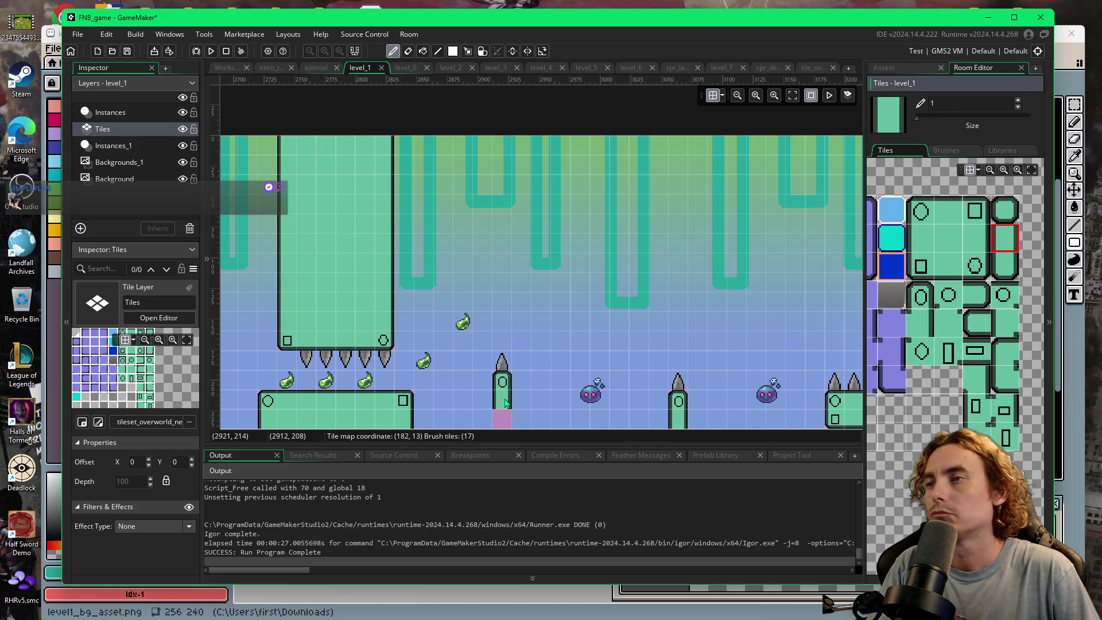
scroll(584, 397, right, 5)
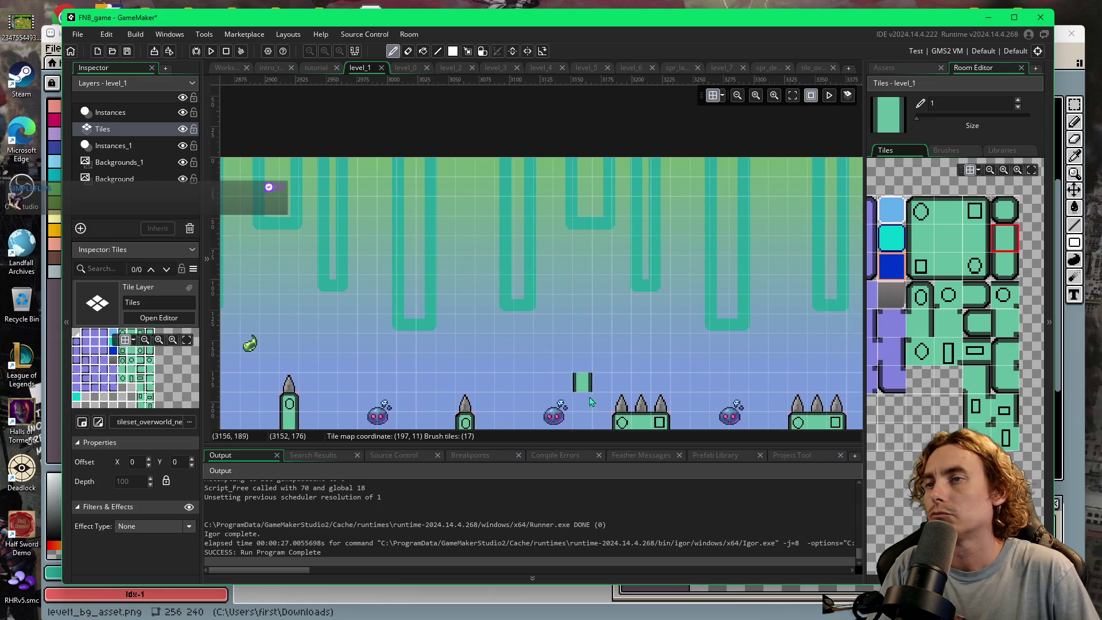
scroll(584, 396, down, 2)
scroll(584, 396, right, 1)
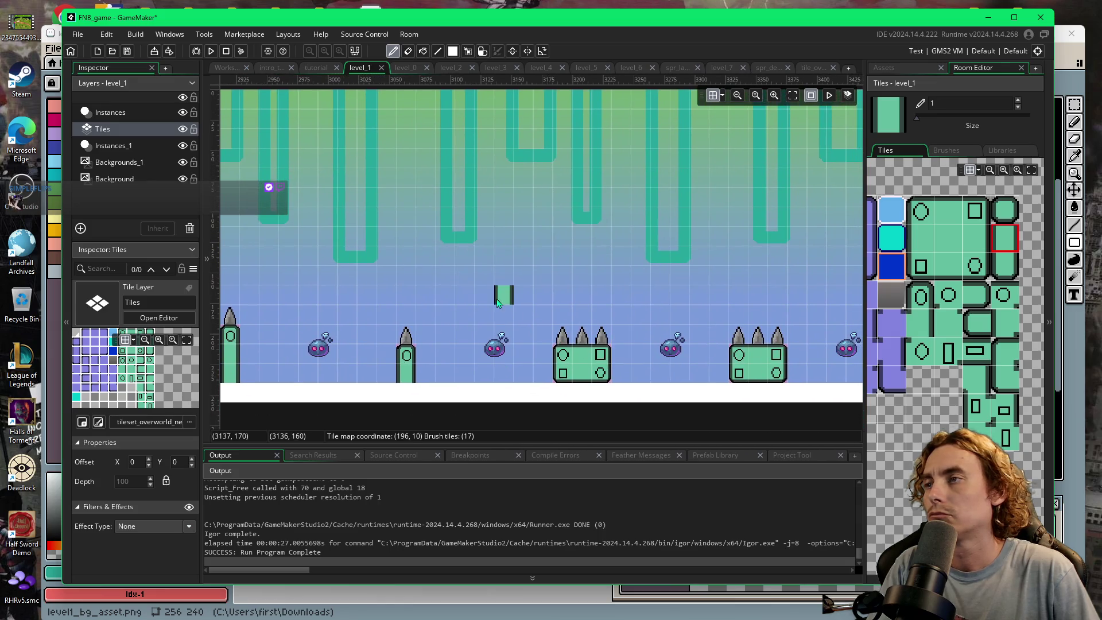
scroll(498, 303, left, 3)
scroll(498, 303, up, 1)
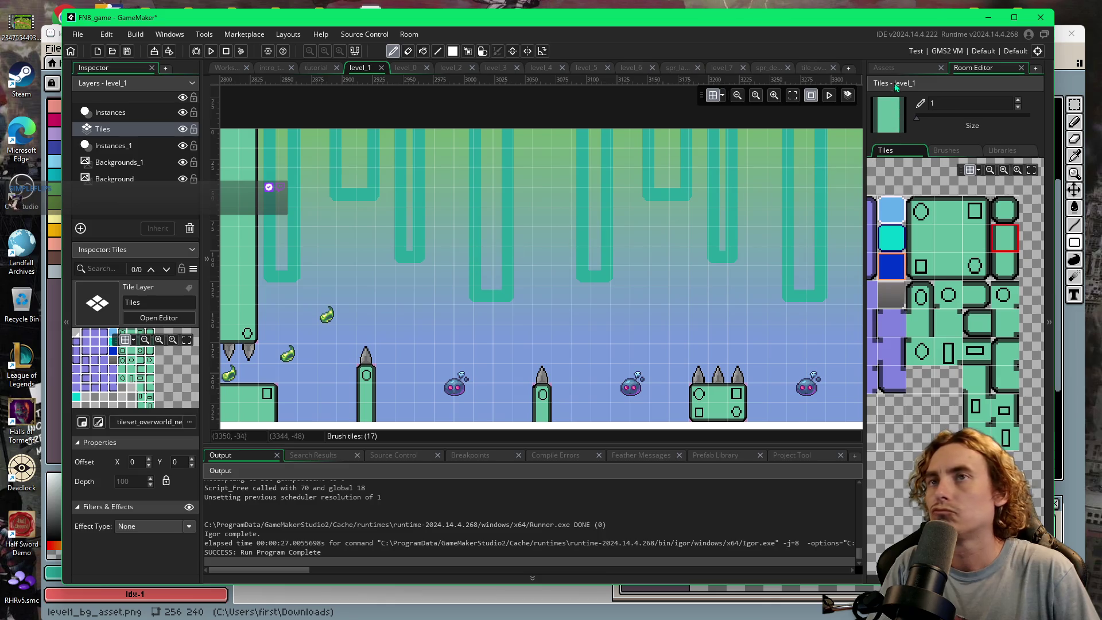
- Place a wide obj_solid bar at the room's top with two three-cell columns hanging beneath
click(887, 68)
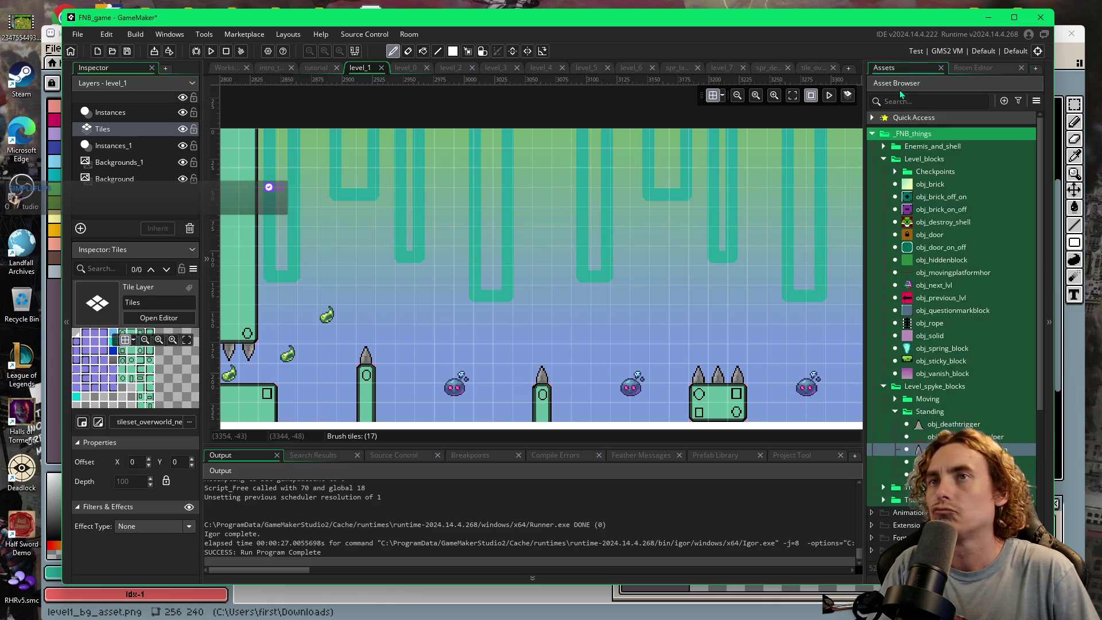
click(112, 150)
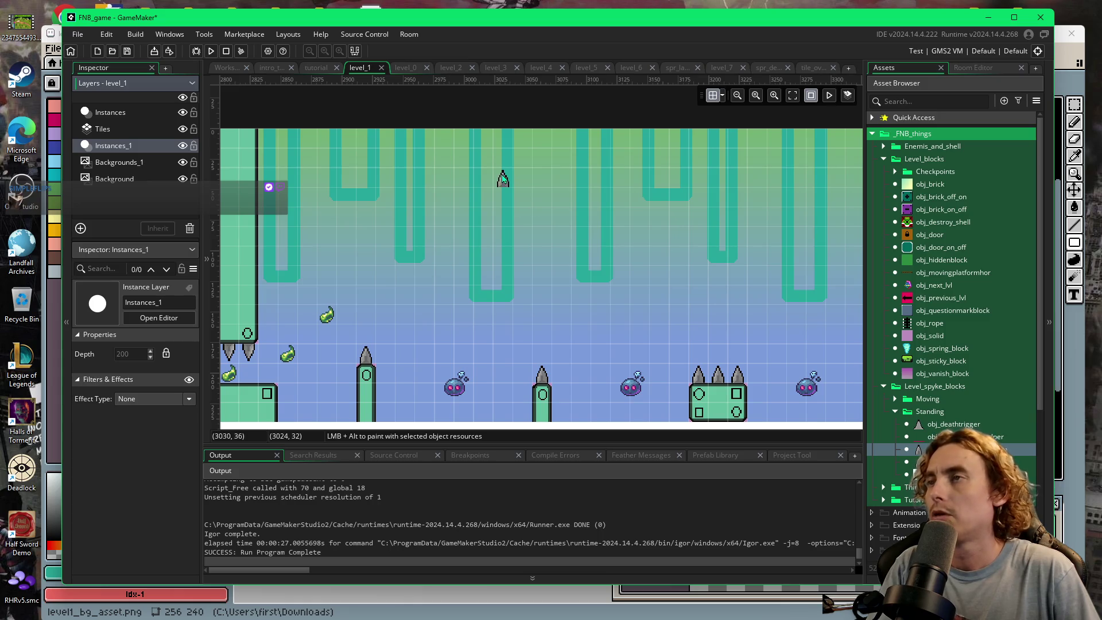
mouse_move(909, 344)
mouse_down()
mouse_move(468, 190)
mouse_move(463, 170)
mouse_move(470, 150)
mouse_move(648, 149)
mouse_move(651, 171)
mouse_up()
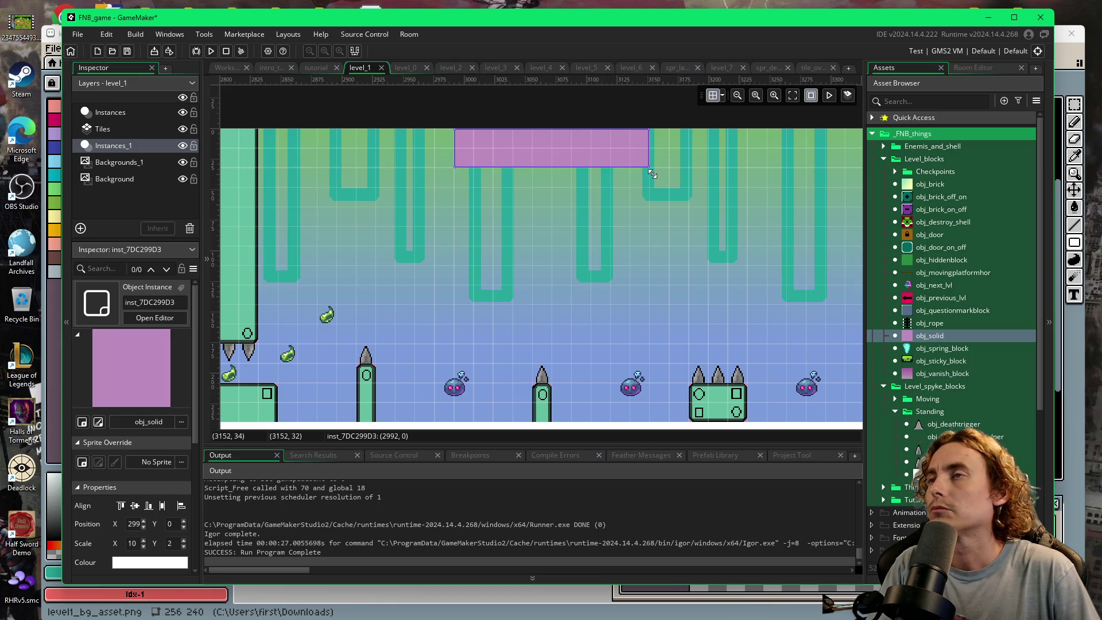
alt+click(464, 178)
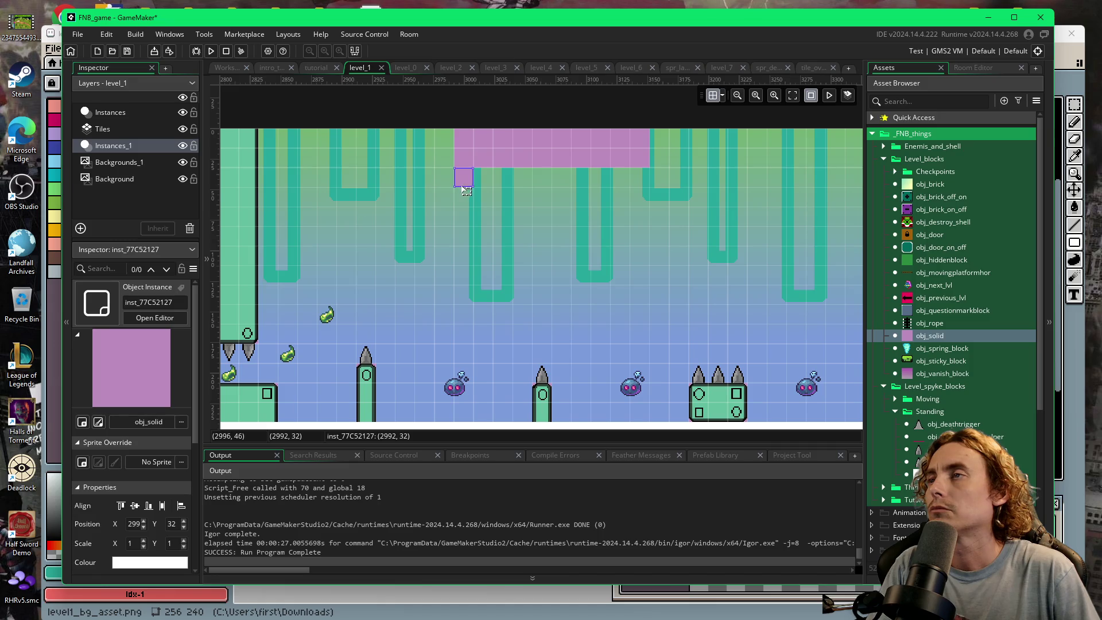
drag(473, 187, 474, 226)
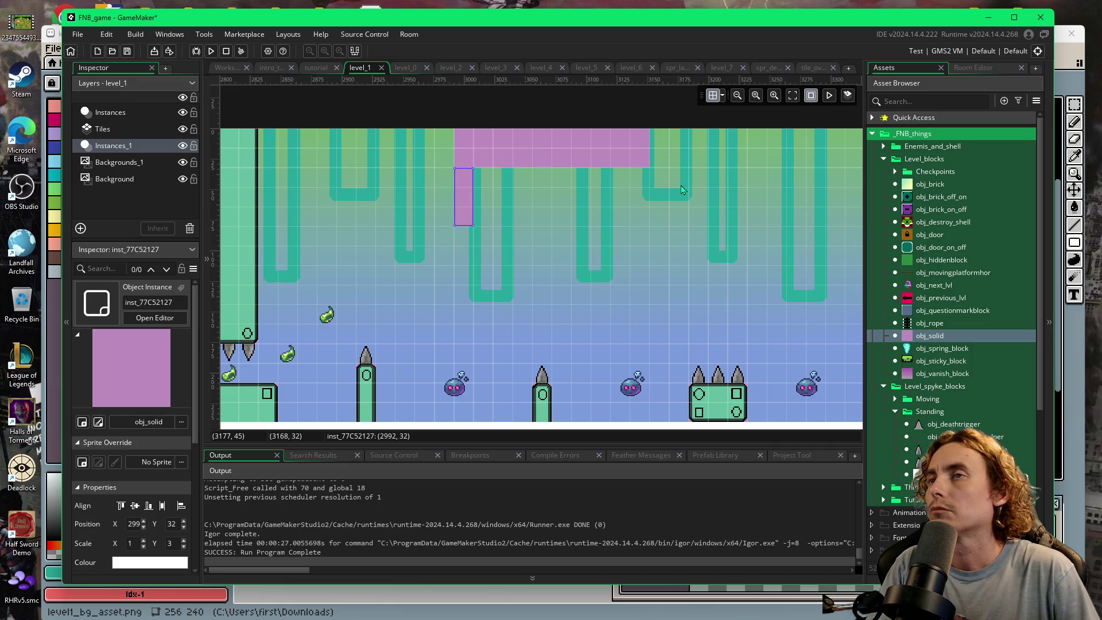
alt+click(640, 177)
drag(649, 187, 650, 225)
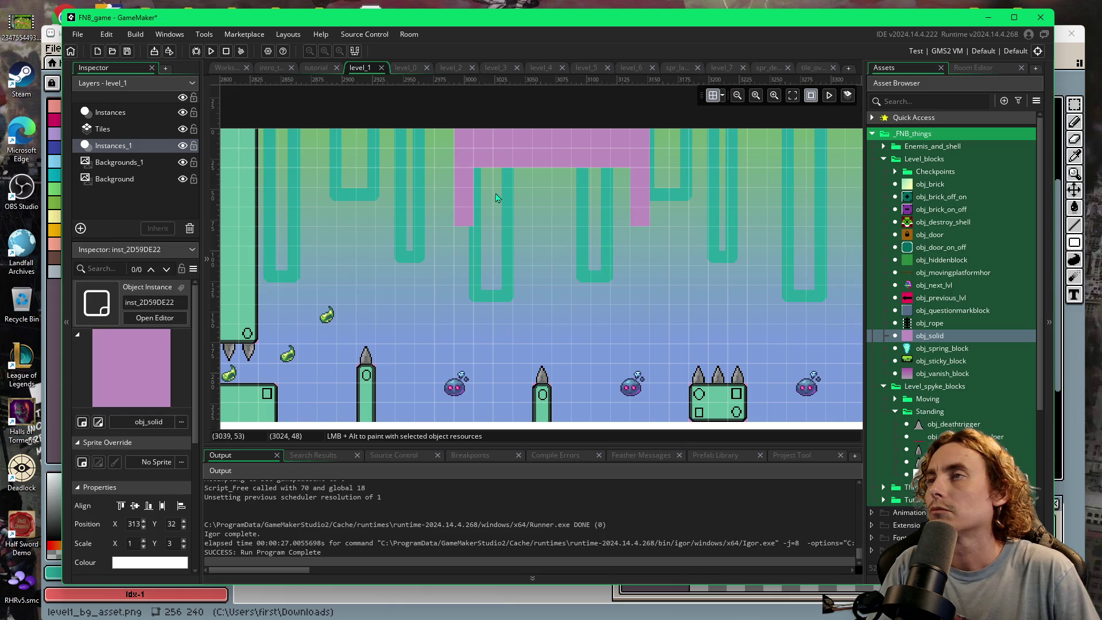
- Extend the ceiling bar left and add a two-cell solid block under its left end
click(457, 163)
drag(454, 162, 378, 163)
alt+click(370, 179)
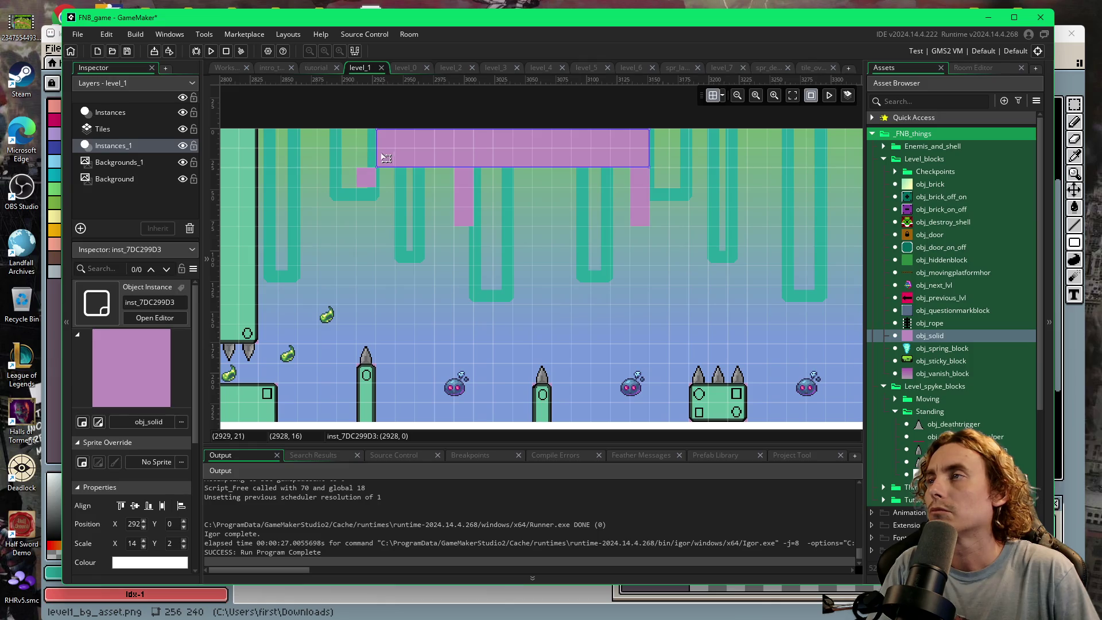
drag(376, 152, 357, 152)
click(367, 178)
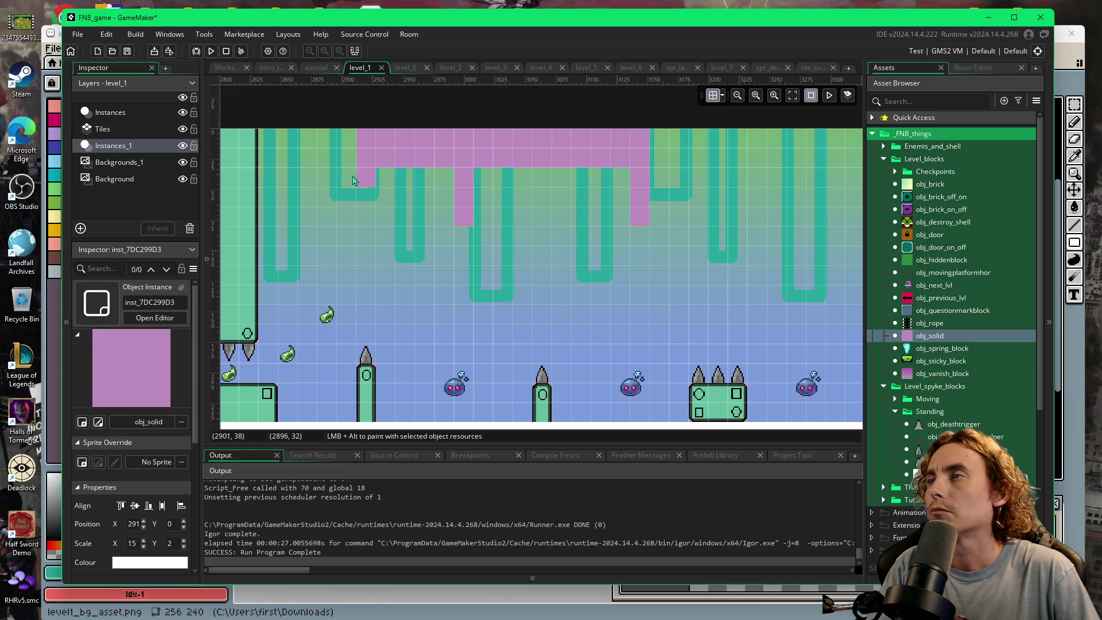
drag(365, 189, 366, 206)
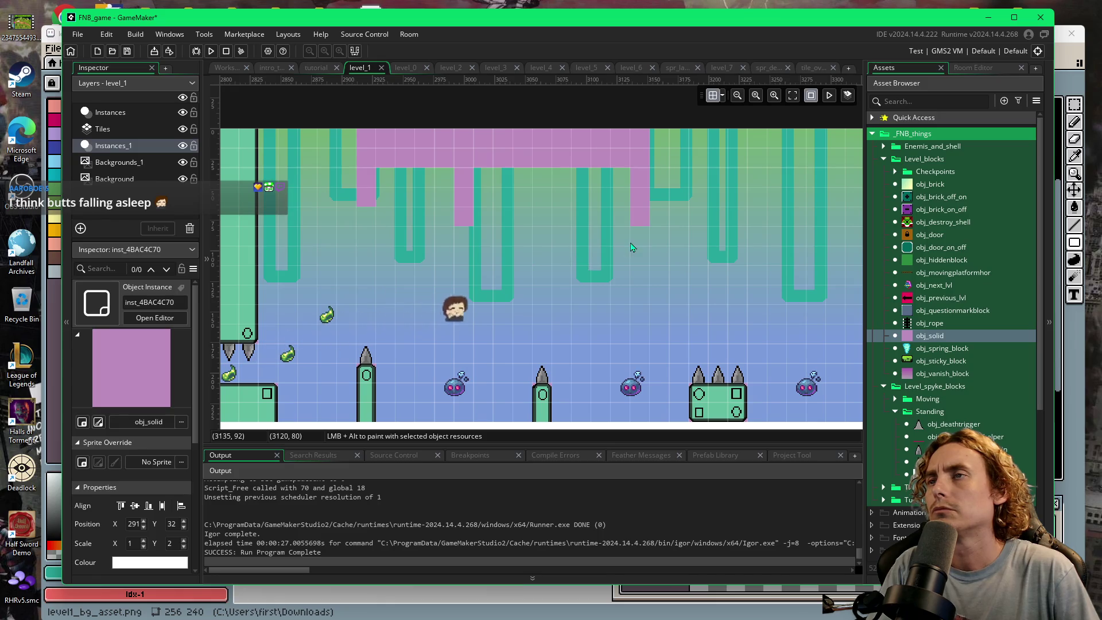
- Undo stray solid cells, extend the bar one more cell left, and widen the right column
mouse_move(635, 246)
mouse_down()
mouse_move(624, 245)
mouse_move(620, 191)
mouse_up()
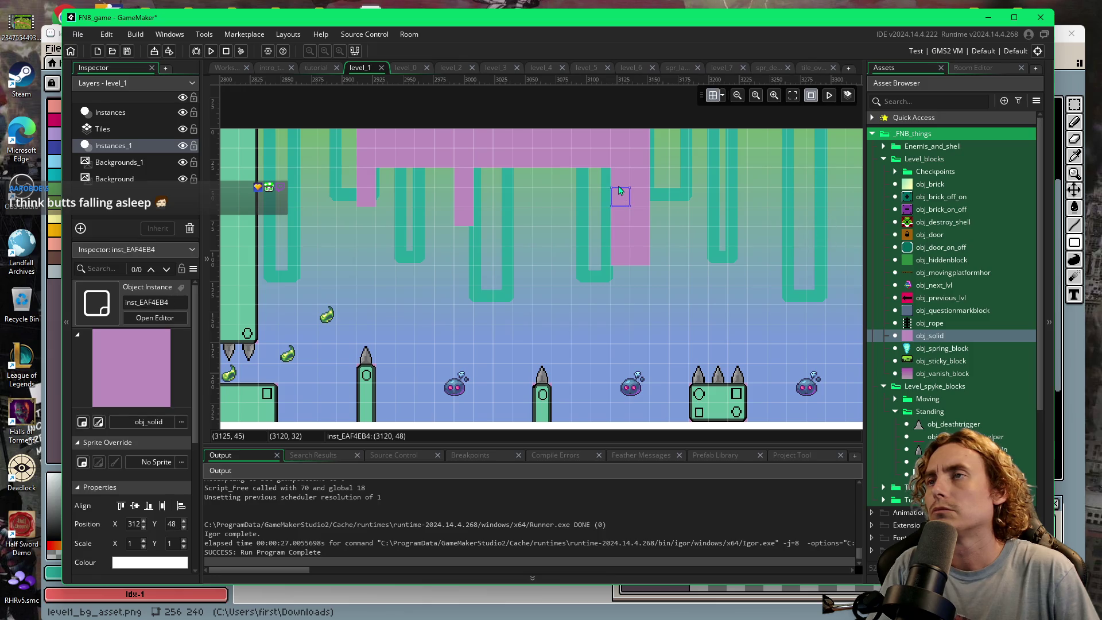
key(ctrl+z)
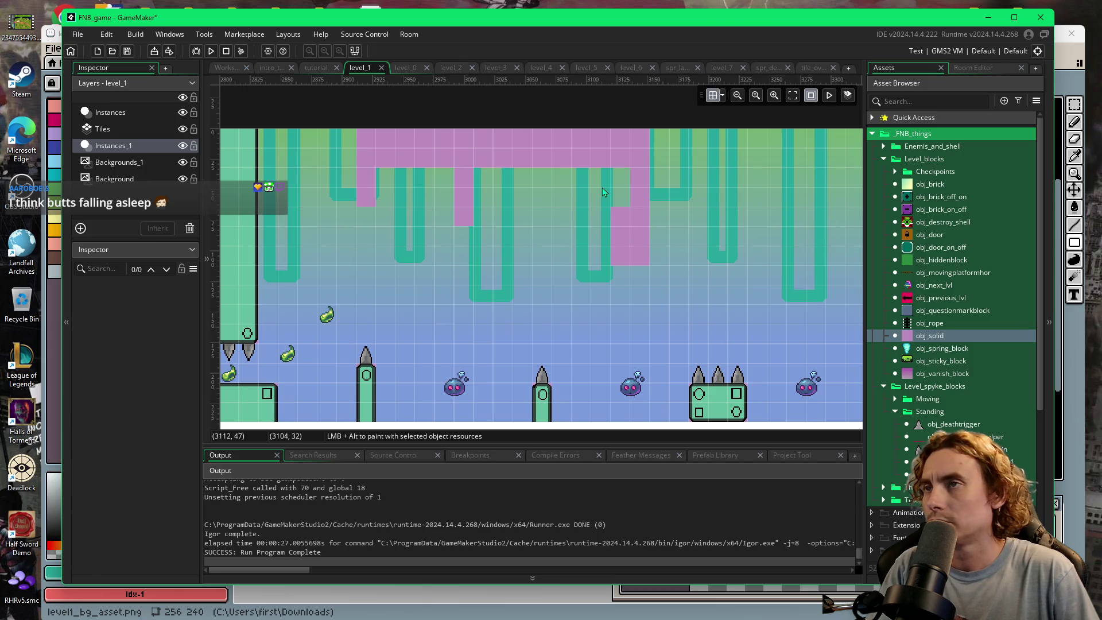
key(ctrl+z)
key(ctrl+z)
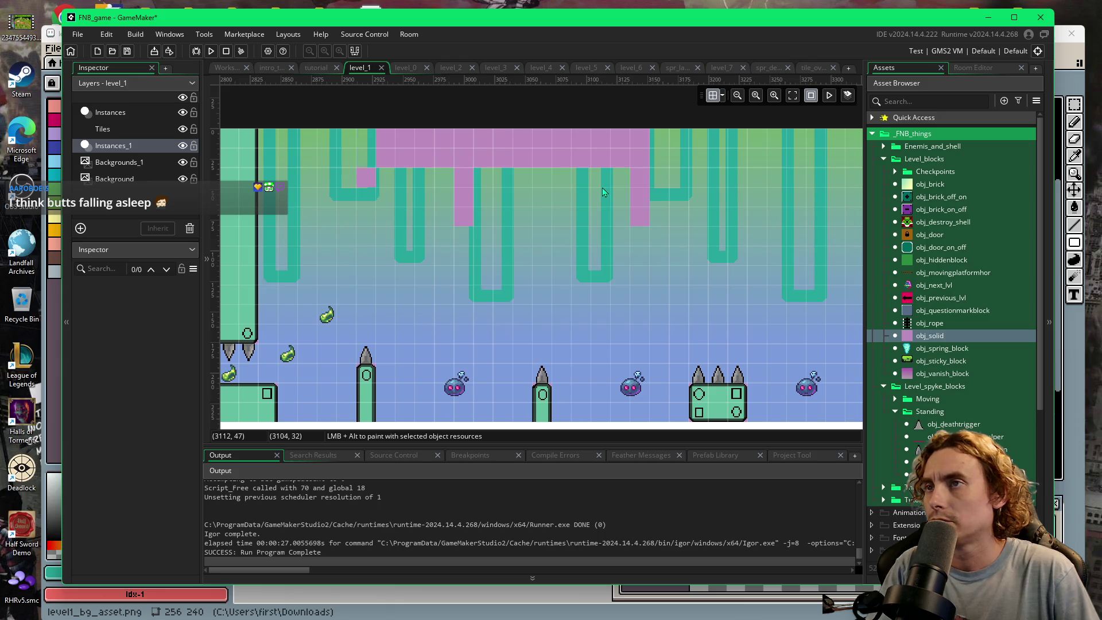
click(393, 165)
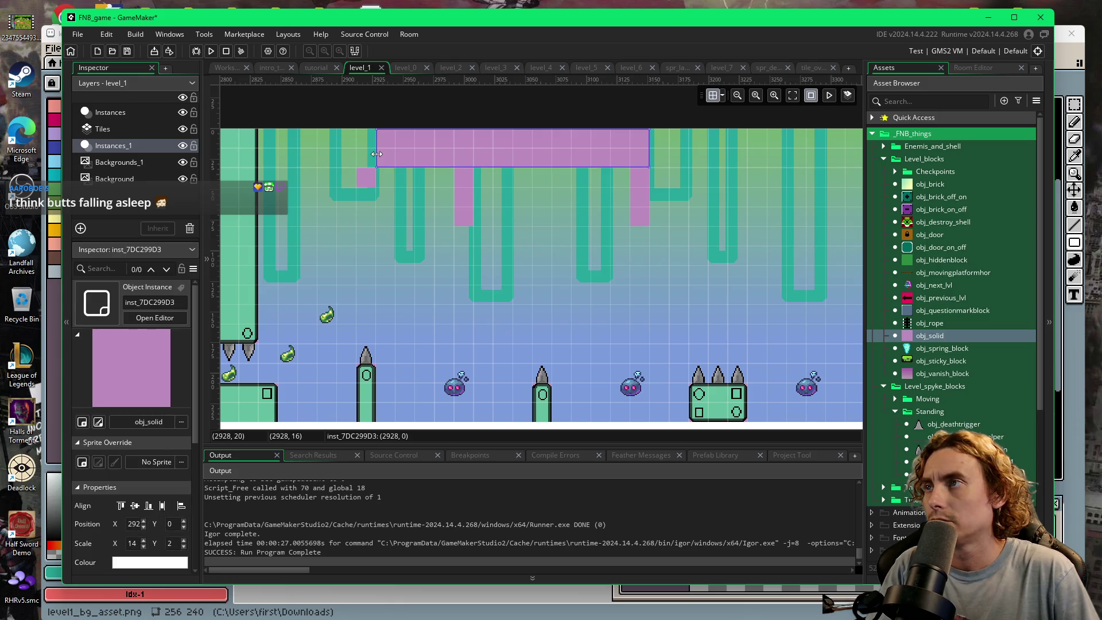
drag(356, 153, 354, 153)
click(642, 214)
mouse_move(627, 216)
mouse_down()
mouse_move(613, 215)
mouse_move(632, 262)
mouse_up()
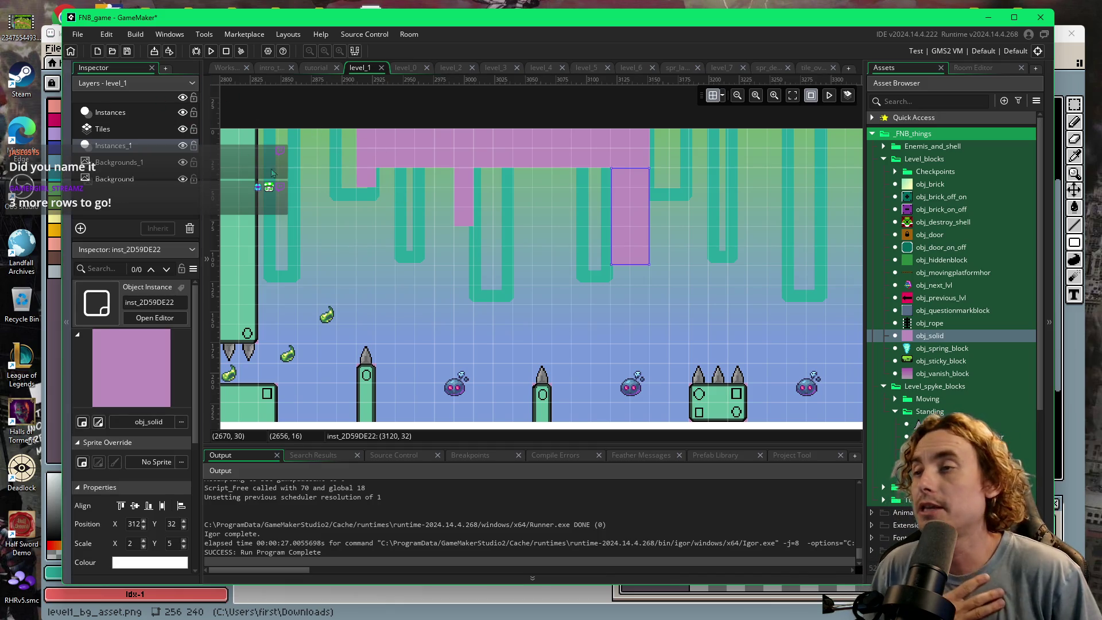
- Tile the right hanging column with octagon-marked end tiles and green wall tiles
click(975, 68)
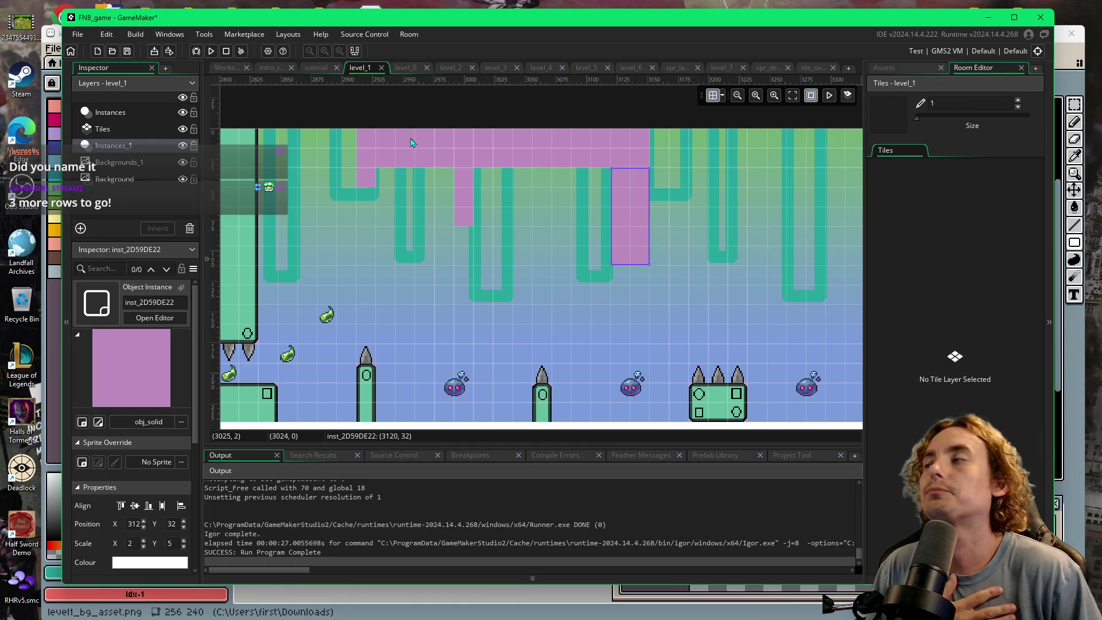
click(101, 129)
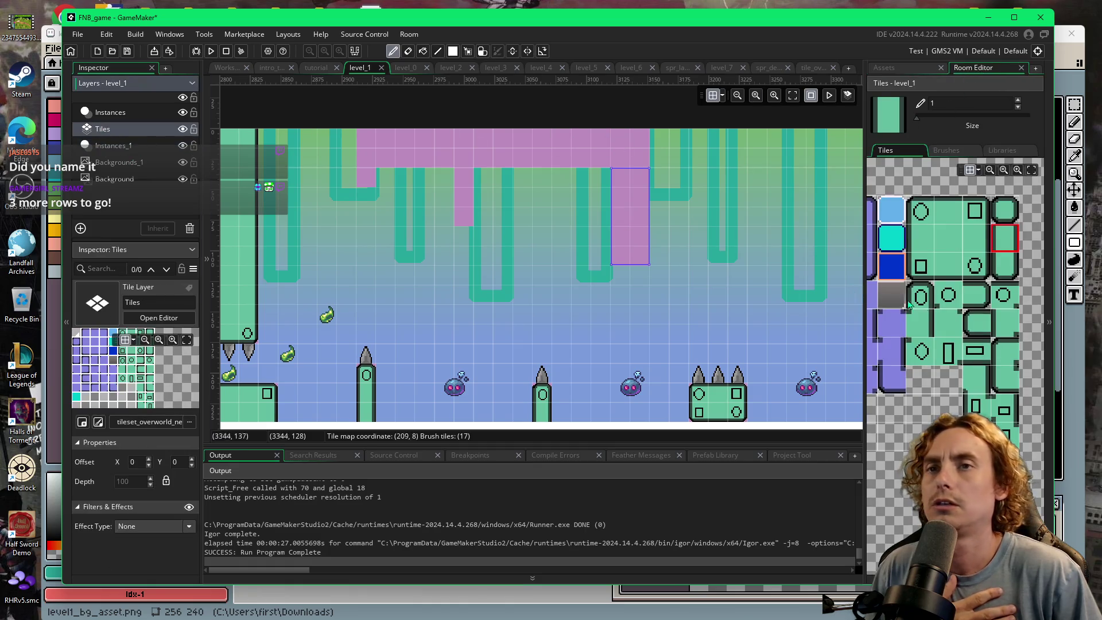
click(976, 268)
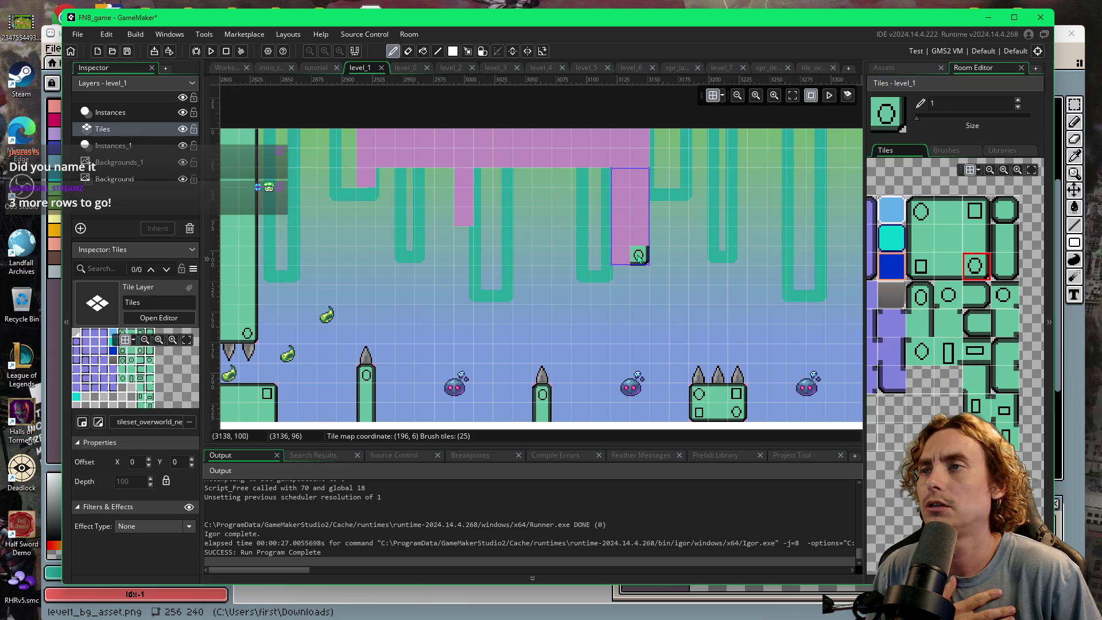
click(921, 269)
click(621, 256)
click(921, 238)
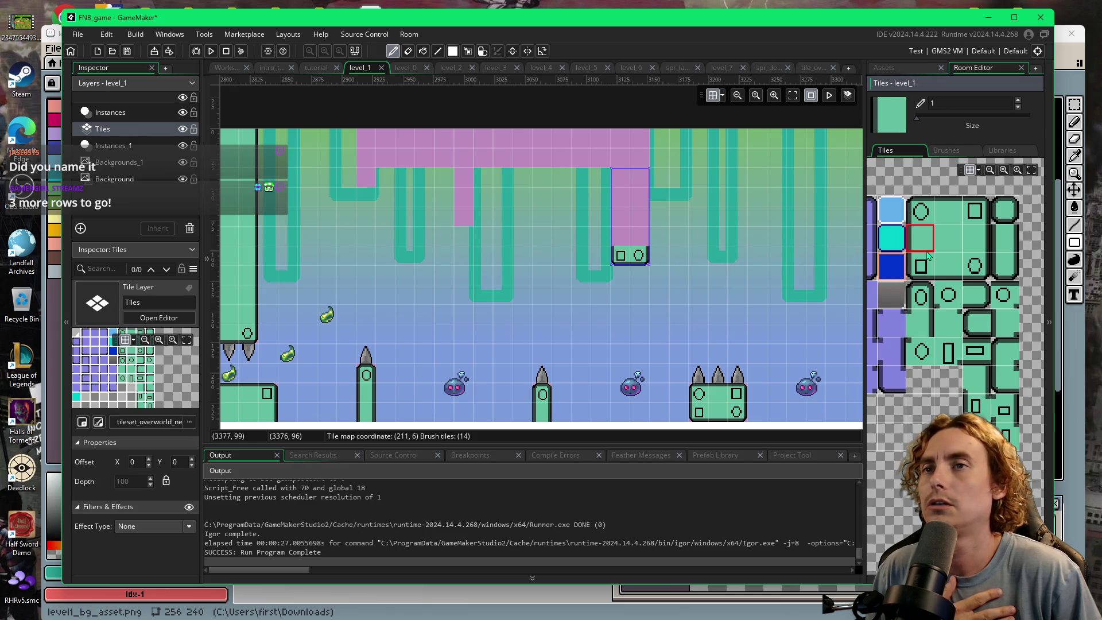
drag(621, 218, 621, 179)
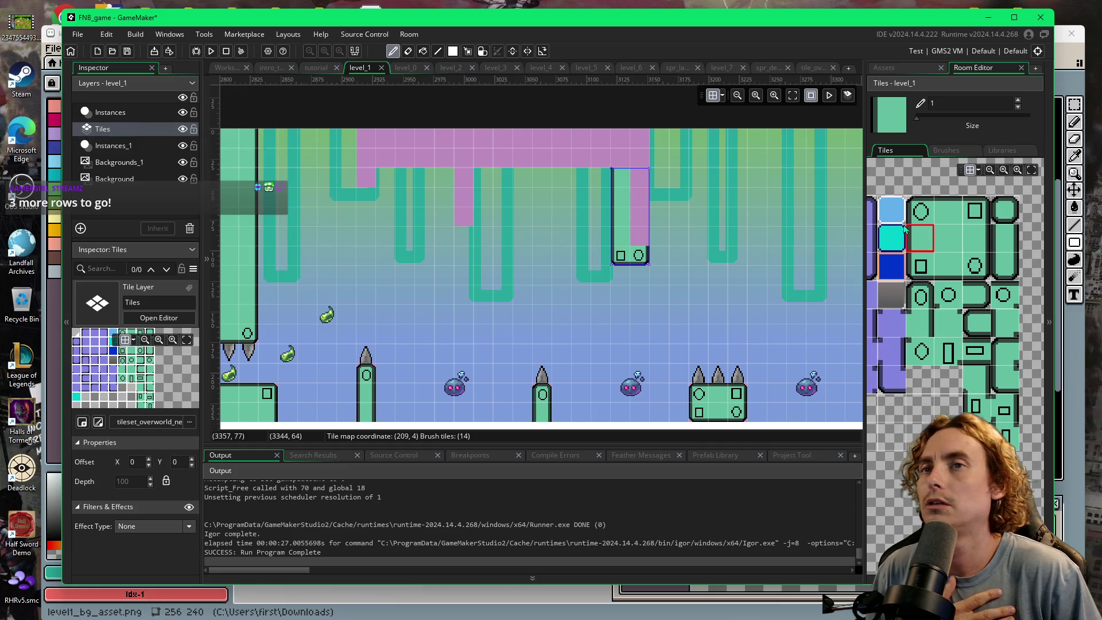
click(970, 242)
drag(641, 238, 641, 178)
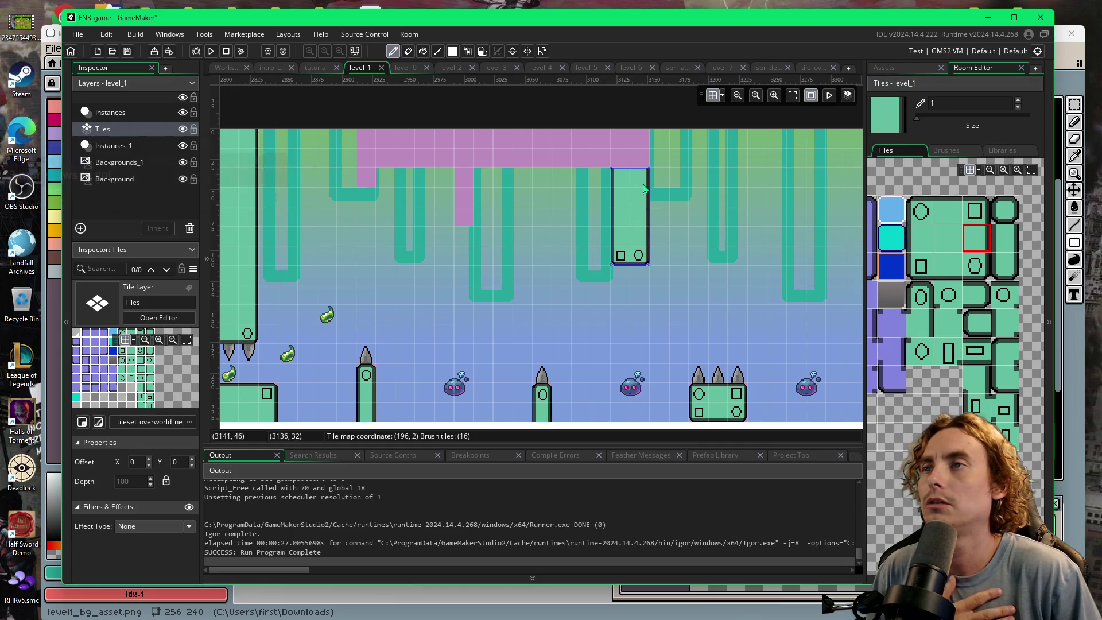
click(642, 139)
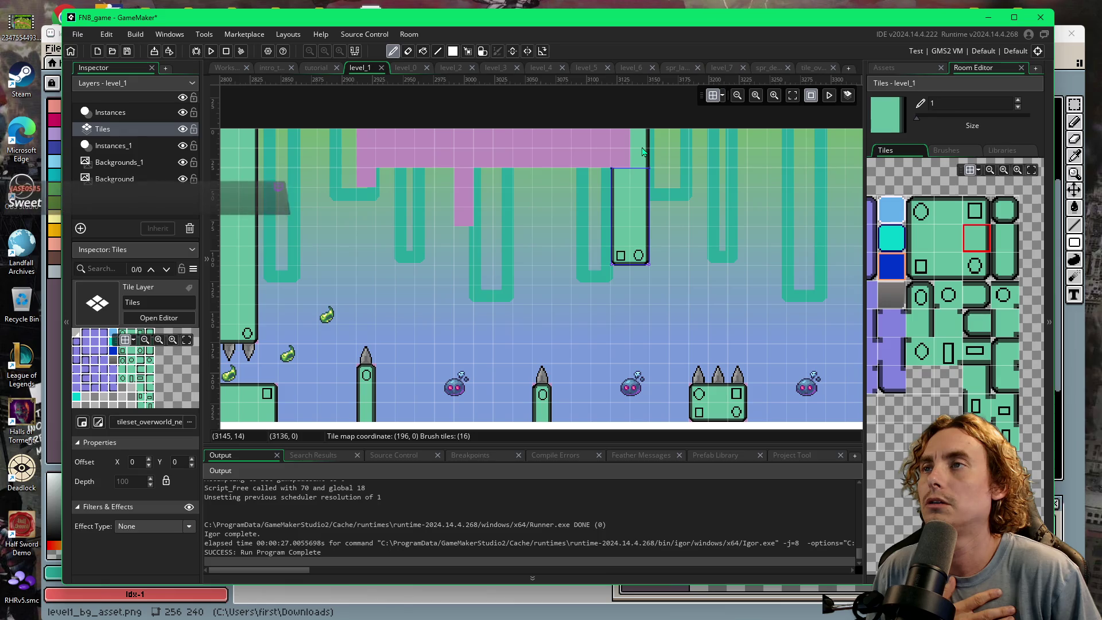
- Paint the overhang's top row green and its lower edge with dark-edged border tiles
click(949, 238)
drag(620, 142, 379, 139)
click(956, 269)
drag(609, 161, 382, 161)
click(922, 237)
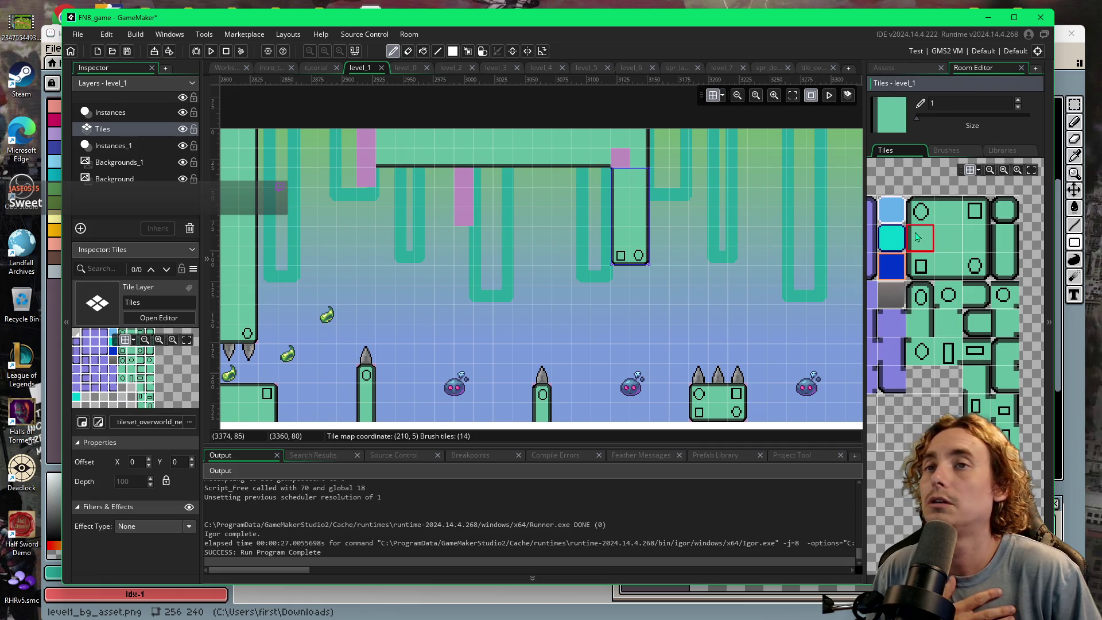
click(362, 149)
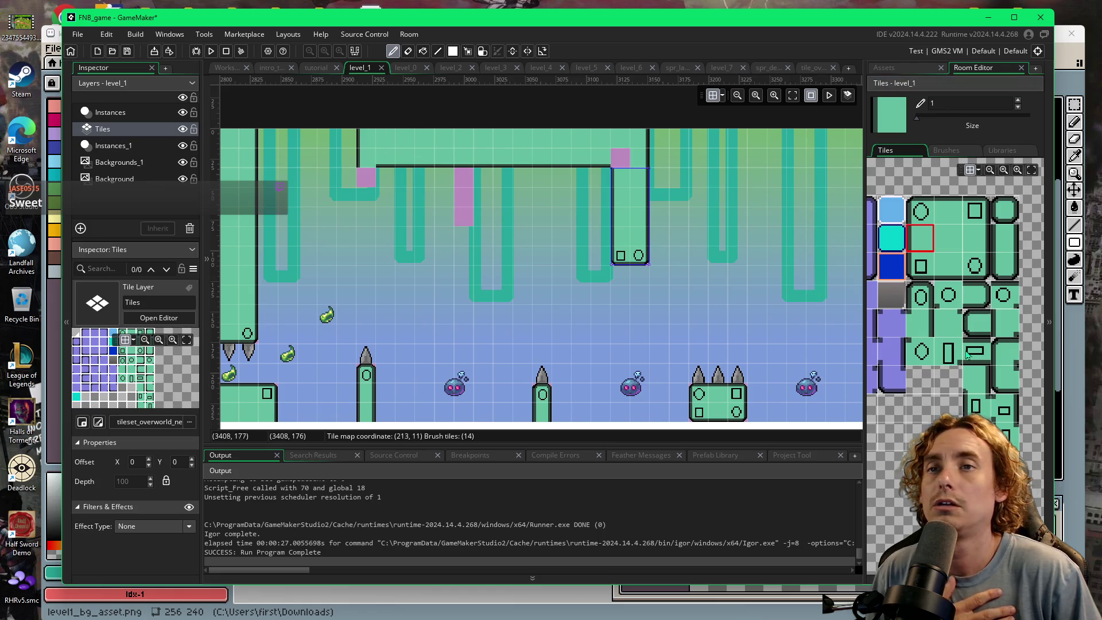
- Cap the left column with a U-shaped pillar end and cover the pink column with shaft tiles
click(976, 408)
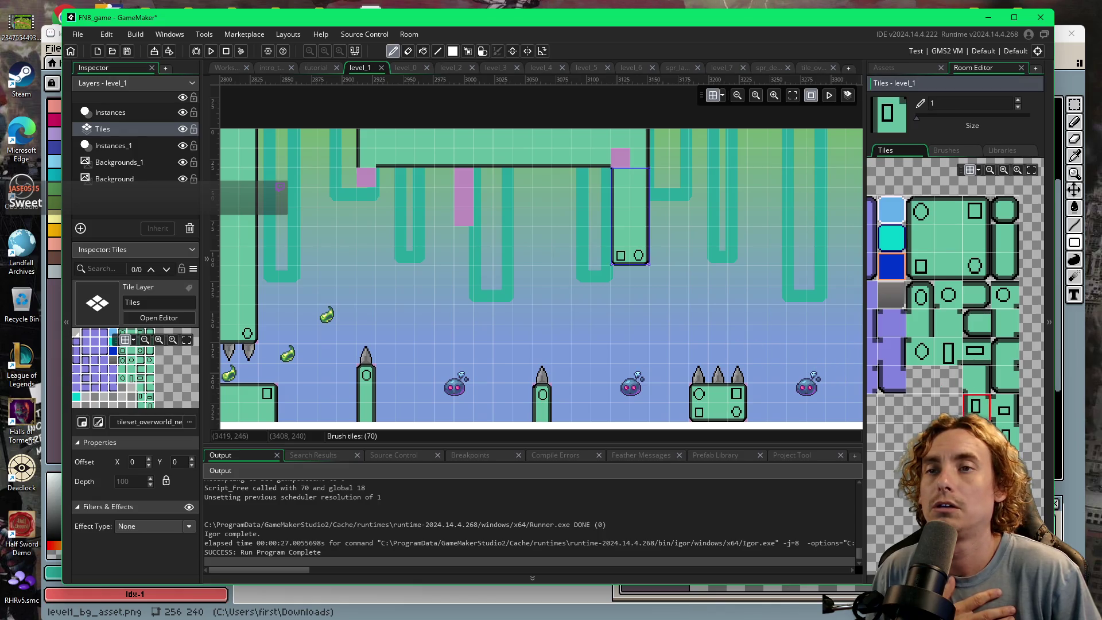
ctrl+click(368, 180)
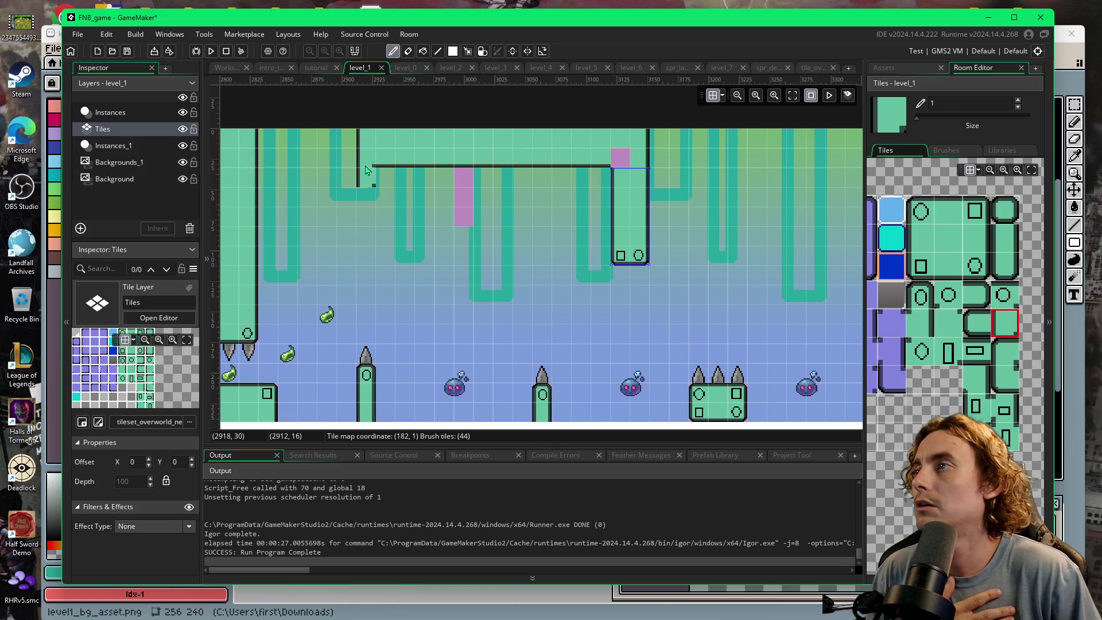
click(1004, 270)
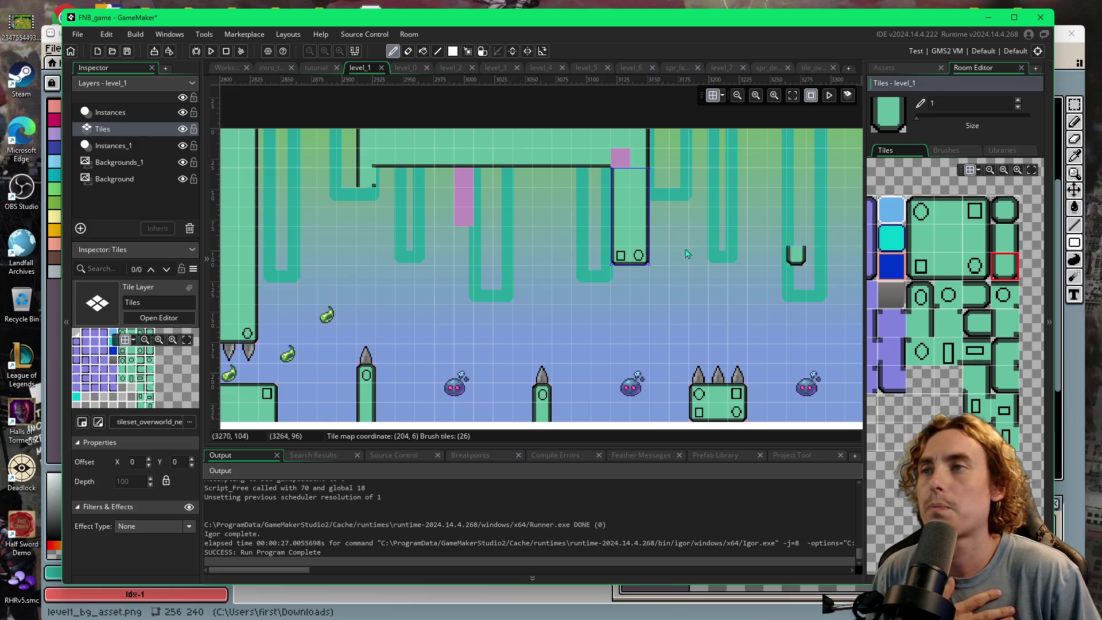
click(367, 177)
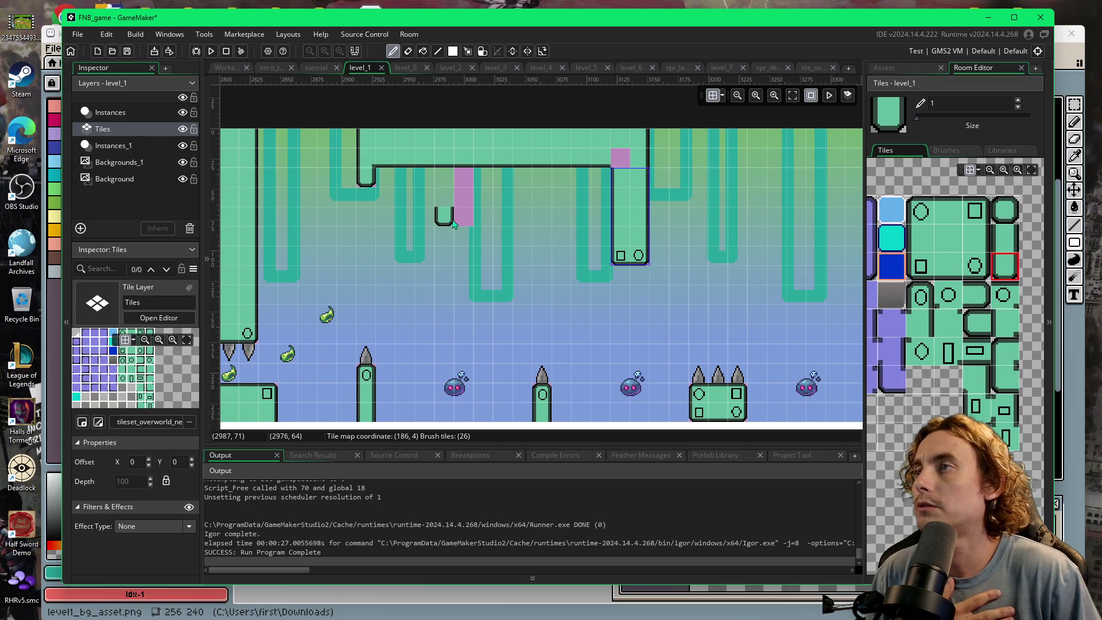
click(997, 246)
click(464, 196)
click(464, 177)
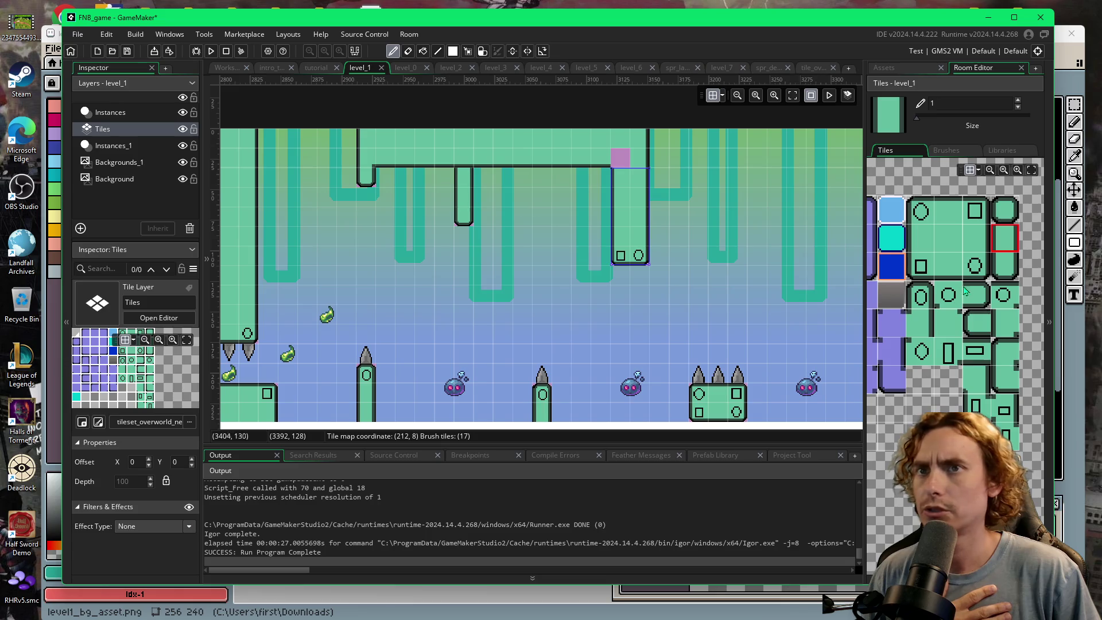
- Paint a circle tile into the ceiling edge
click(956, 305)
click(620, 158)
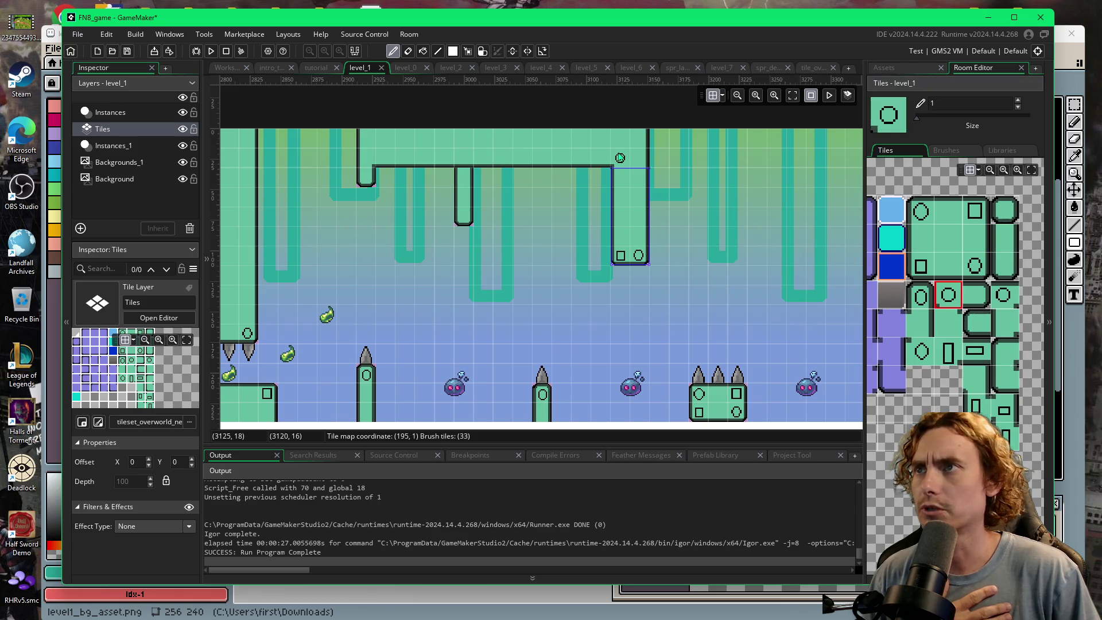
click(471, 162)
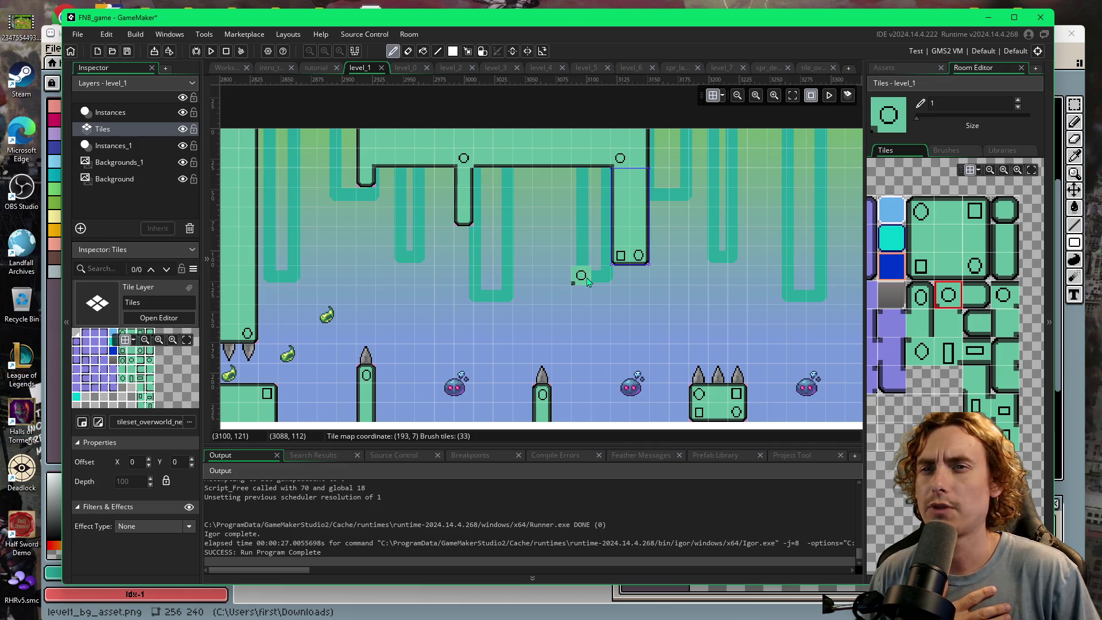
- Close the obj_solid window in the workspace and open the tileset_overworld_new tile set
click(230, 68)
click(666, 99)
scroll(447, 287, up, 5)
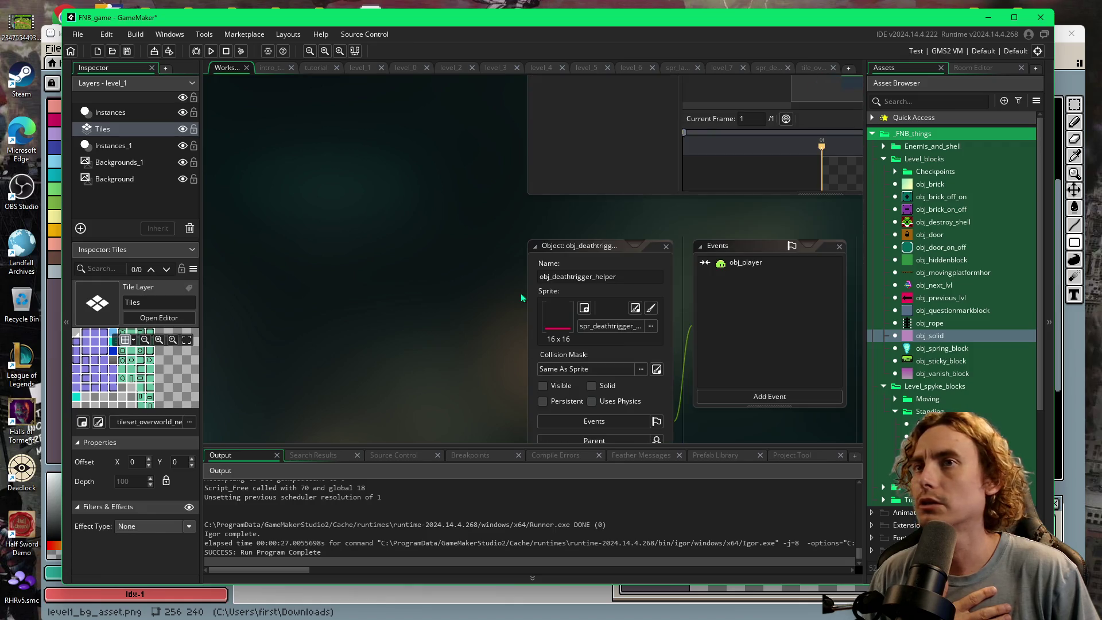
scroll(941, 345, down, 5)
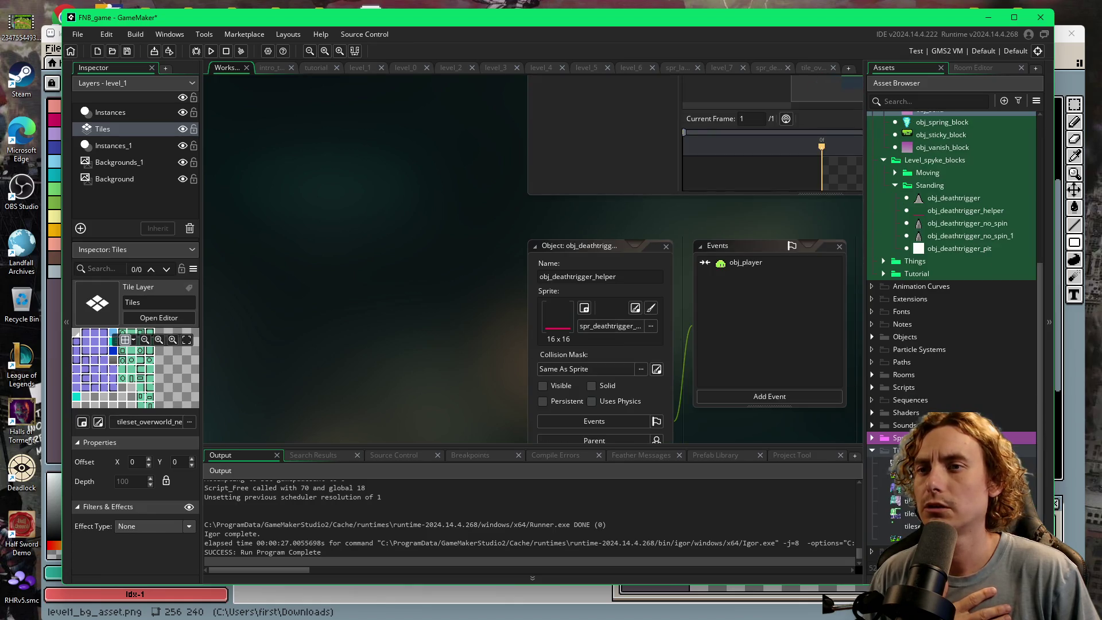
double_click(896, 489)
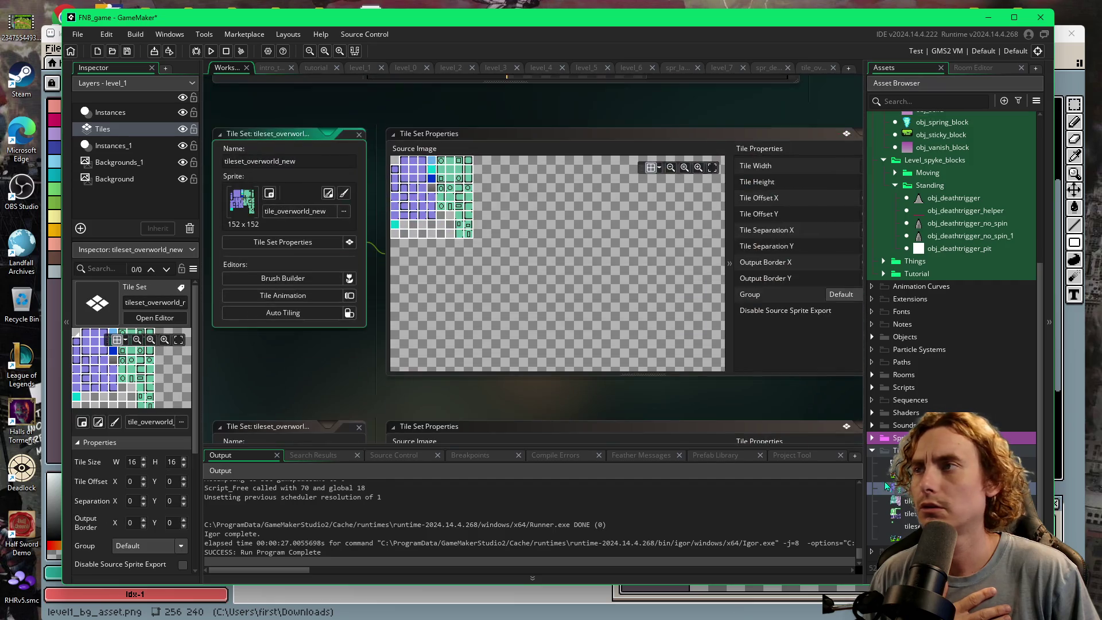
- Open the tileset's source image with the grid shown and select the tile containing a circle
click(346, 196)
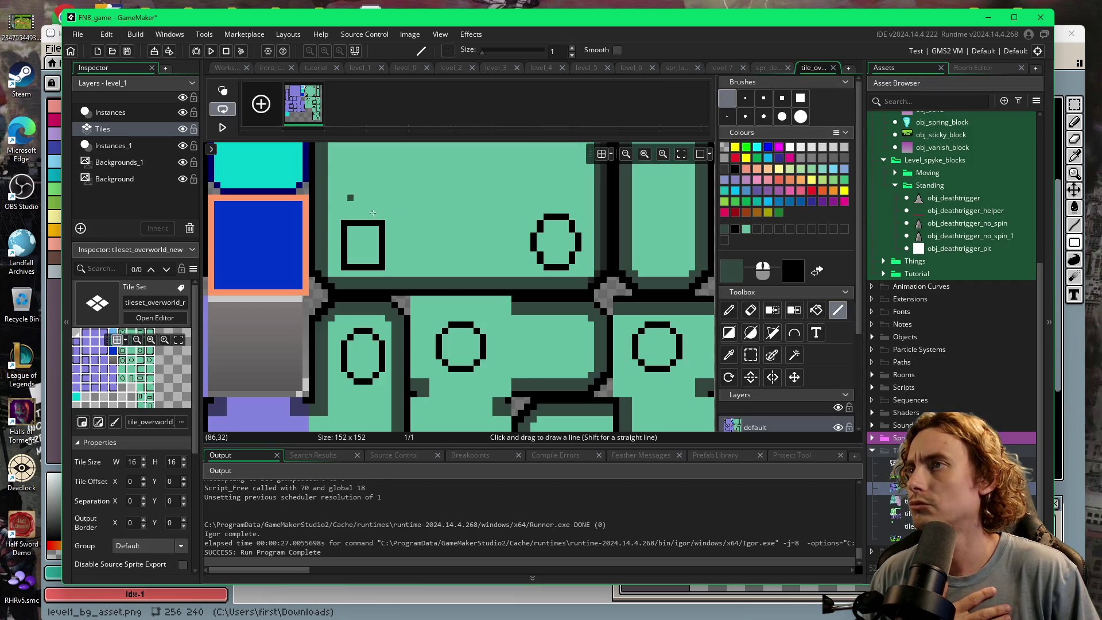
scroll(637, 238, down, 5)
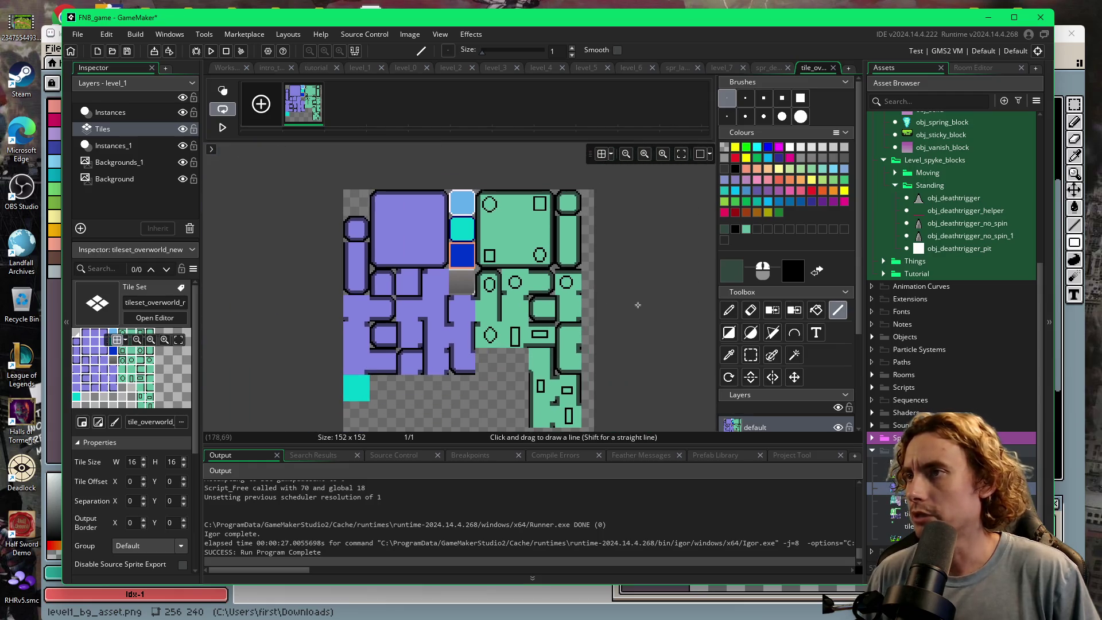
scroll(636, 238, down, 2)
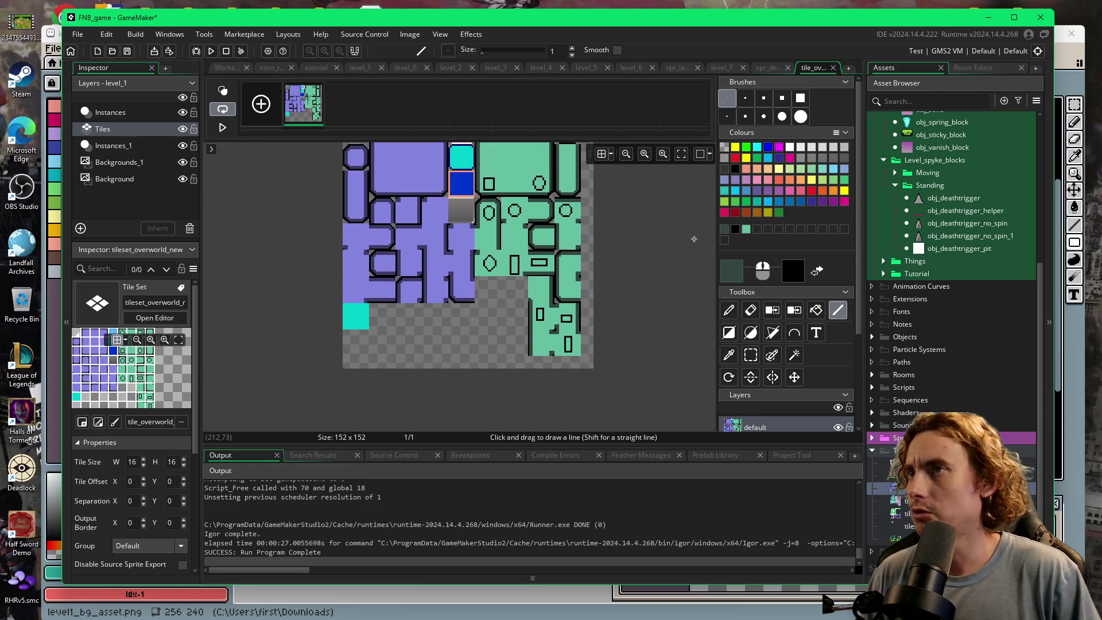
click(603, 162)
scroll(623, 292, down, 1)
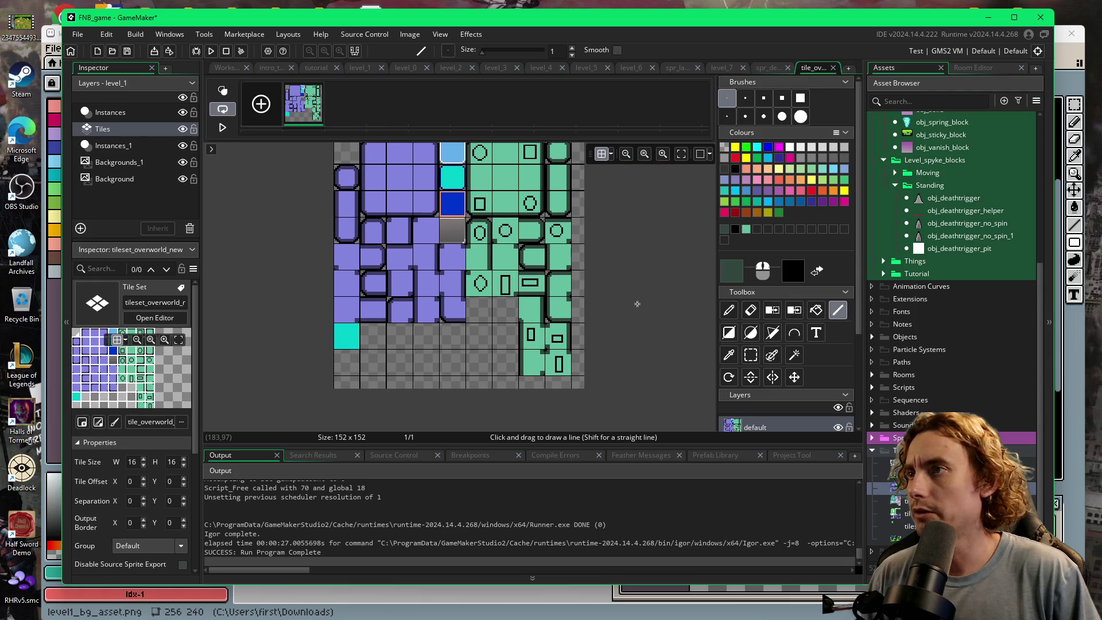
scroll(654, 281, up, 2)
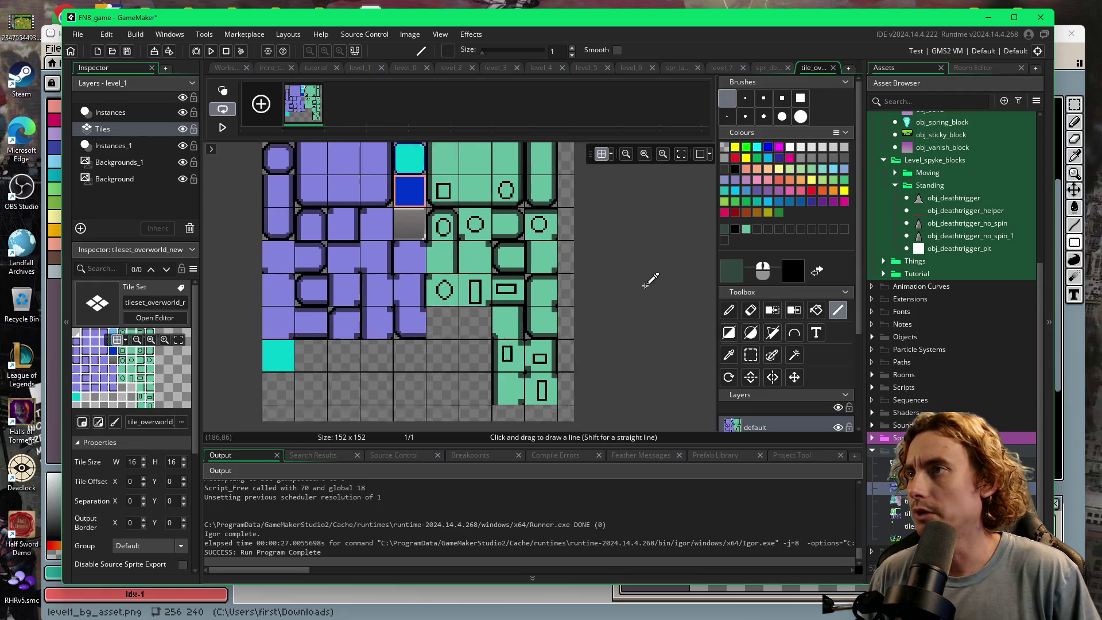
click(751, 354)
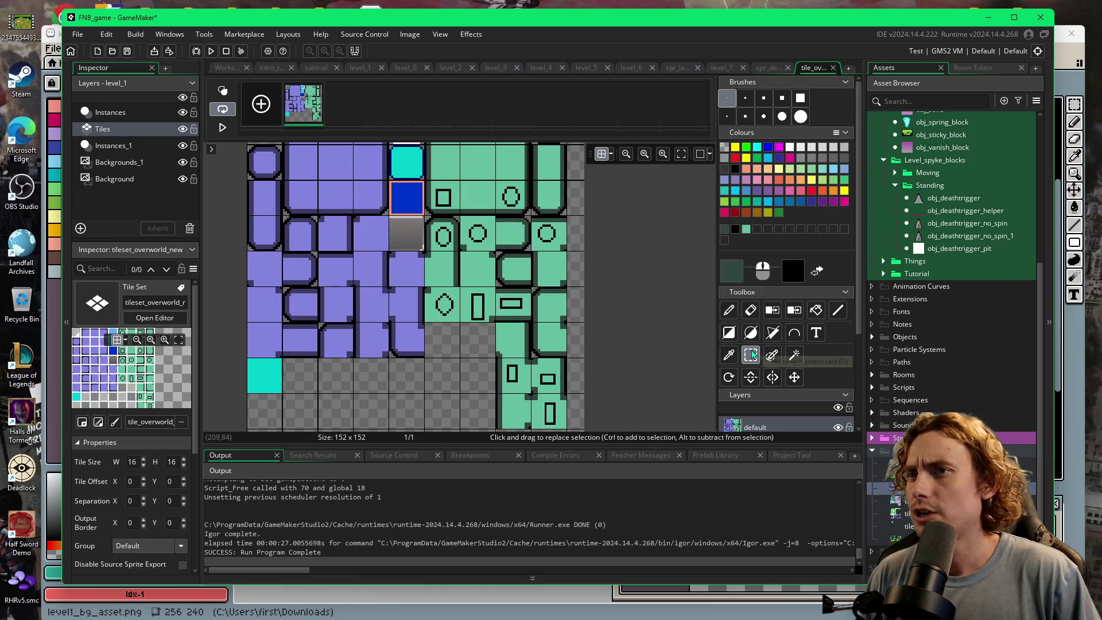
click(465, 219)
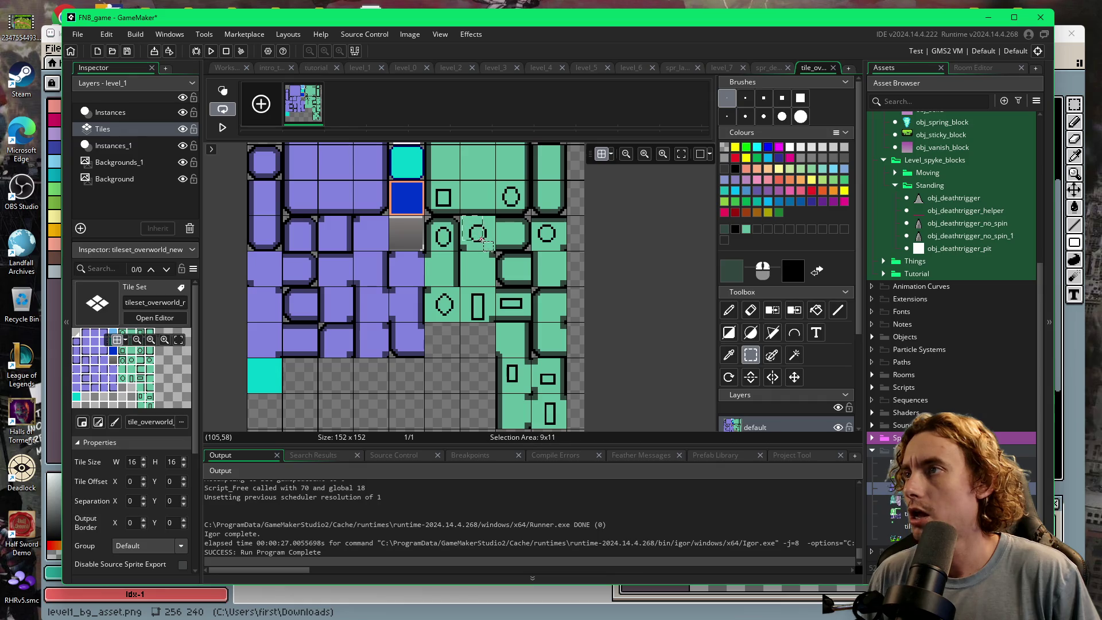
scroll(433, 198, up, 3)
mouse_move(433, 198)
mouse_down()
mouse_move(465, 270)
mouse_move(523, 287)
mouse_up()
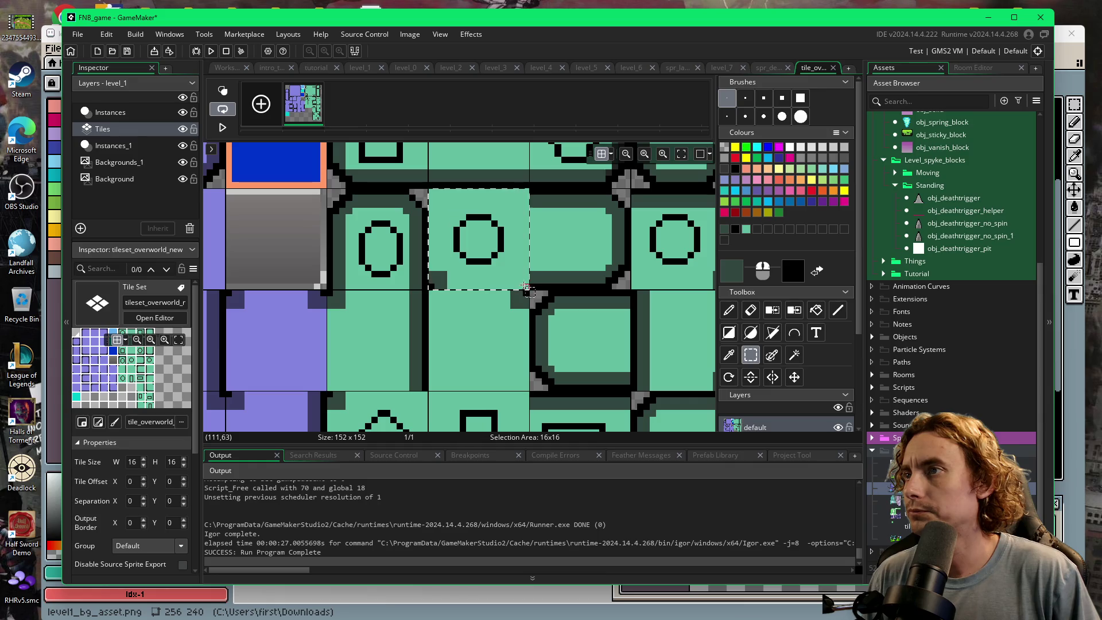
- Paste the circle as a brush and stamp it into an empty tile slot
drag(561, 352, 588, 202)
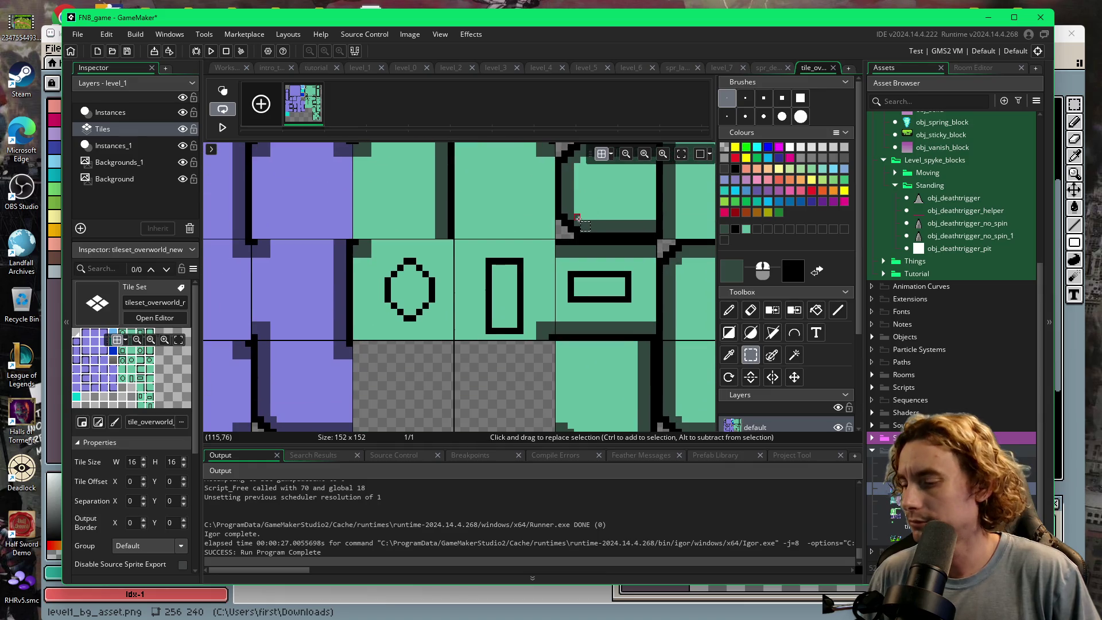
key(ctrl+v)
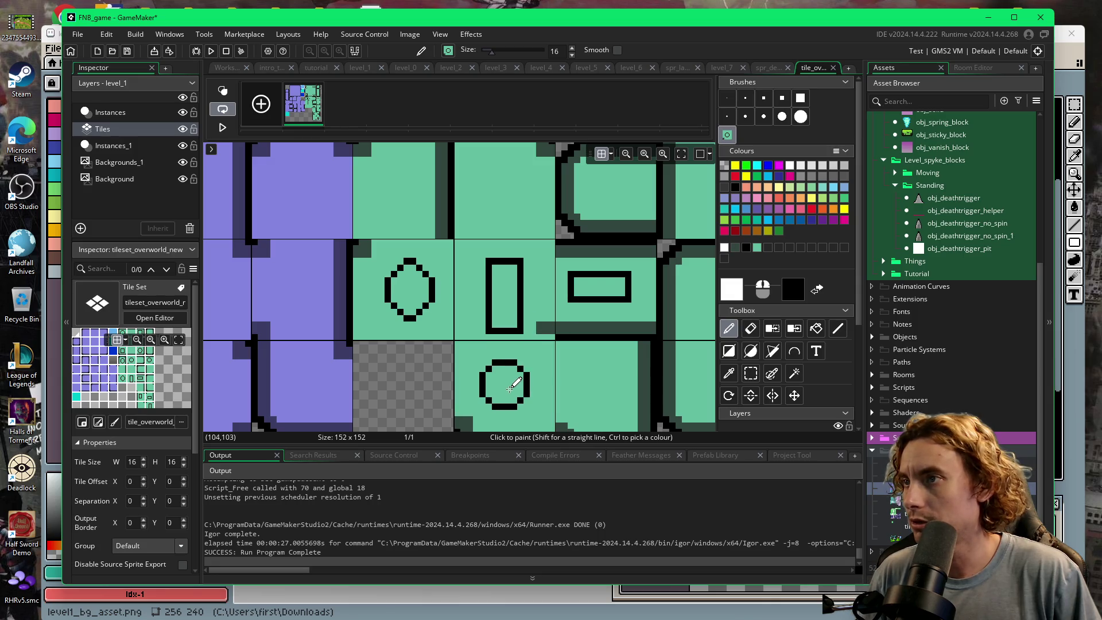
drag(513, 367, 520, 345)
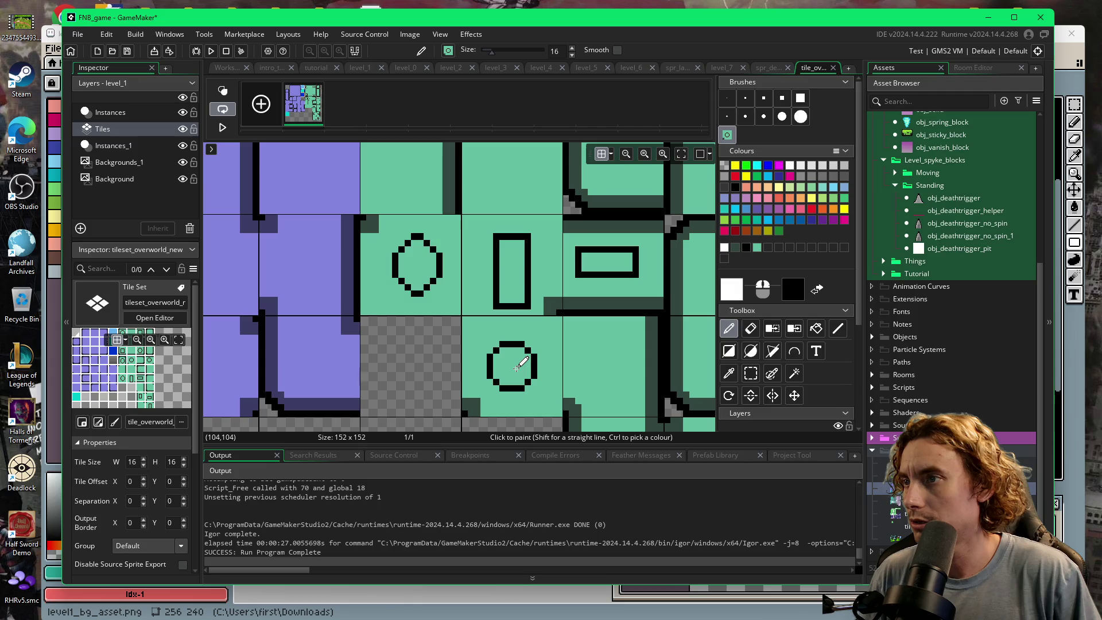
click(520, 366)
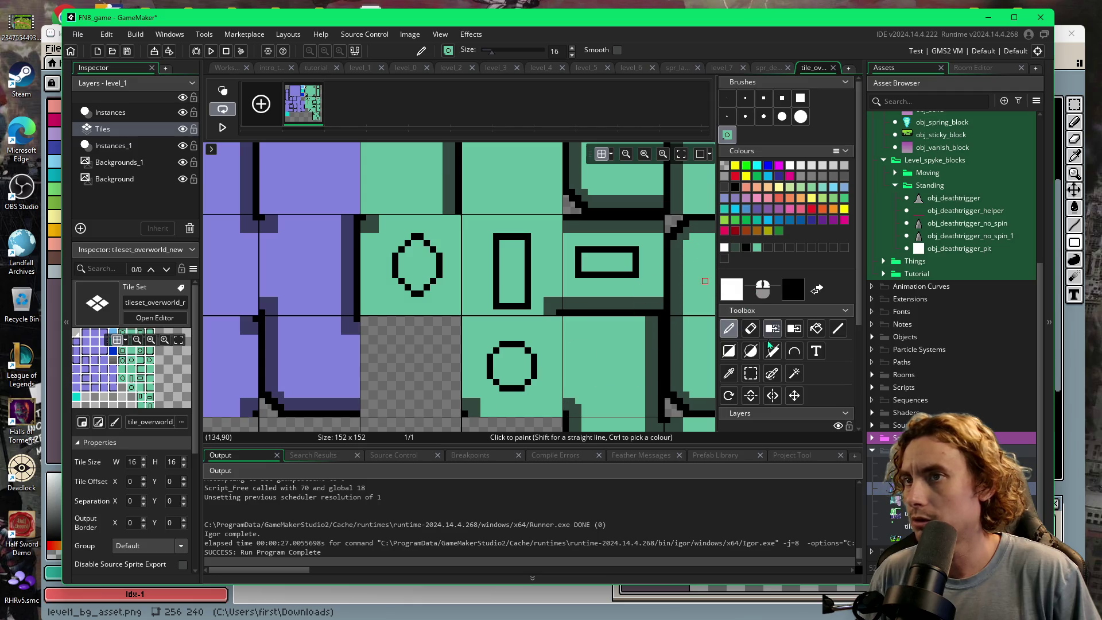
- Check the new circle tile in the tileset and go back to the level_1 room editor
click(751, 374)
mouse_move(678, 178)
mouse_down()
mouse_move(576, 300)
mouse_move(592, 373)
mouse_move(584, 251)
mouse_move(621, 271)
mouse_up()
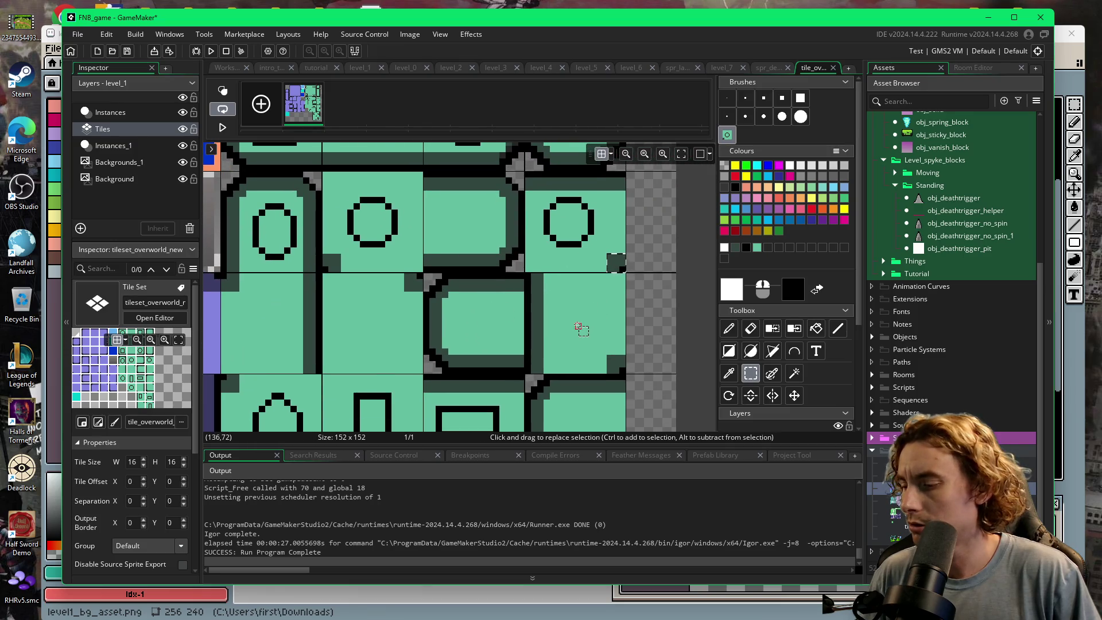
key(p)
mouse_move(475, 343)
mouse_down()
mouse_move(531, 313)
mouse_move(520, 244)
mouse_up()
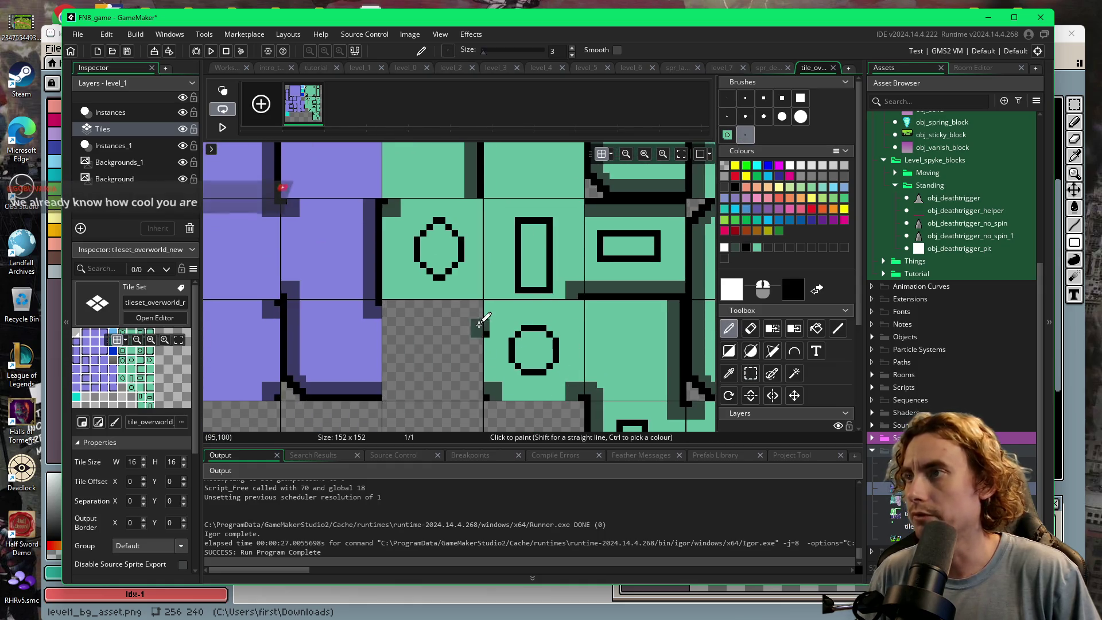
mouse_move(471, 332)
mouse_down()
mouse_move(359, 332)
mouse_move(353, 298)
mouse_up()
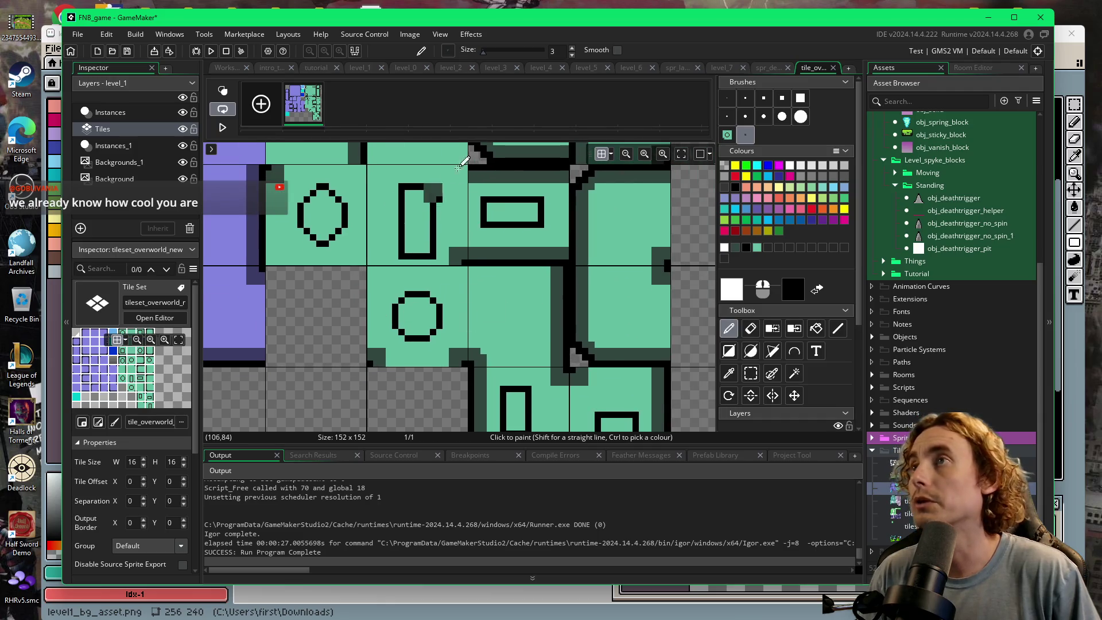
click(359, 68)
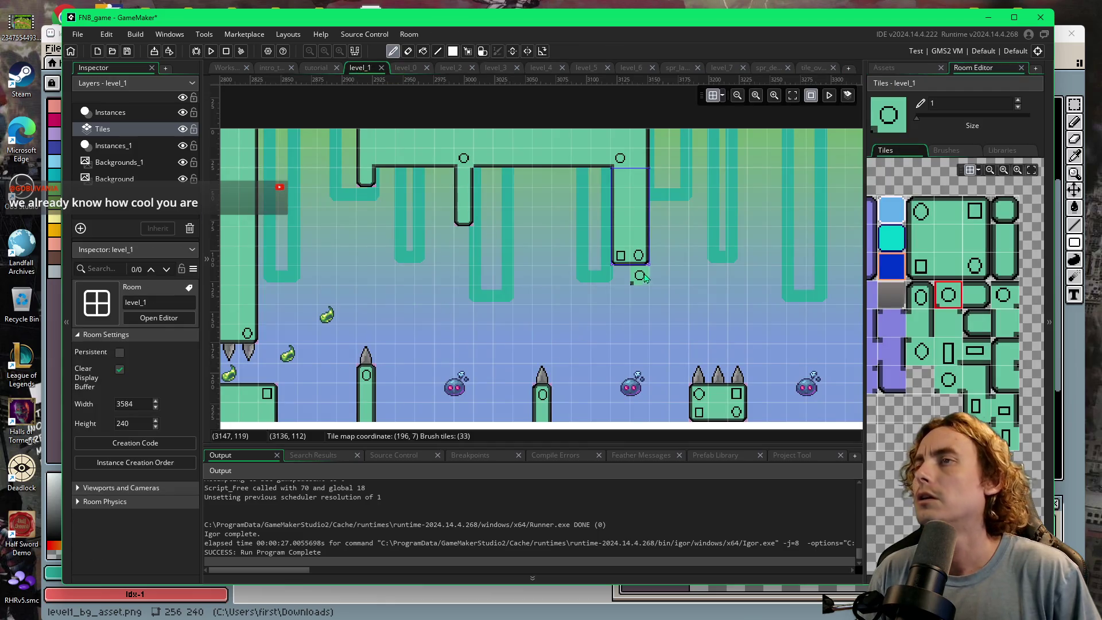
- Paint the new circle tile onto the ceiling, then switch to Instances_1 with the asset browser shown
click(951, 379)
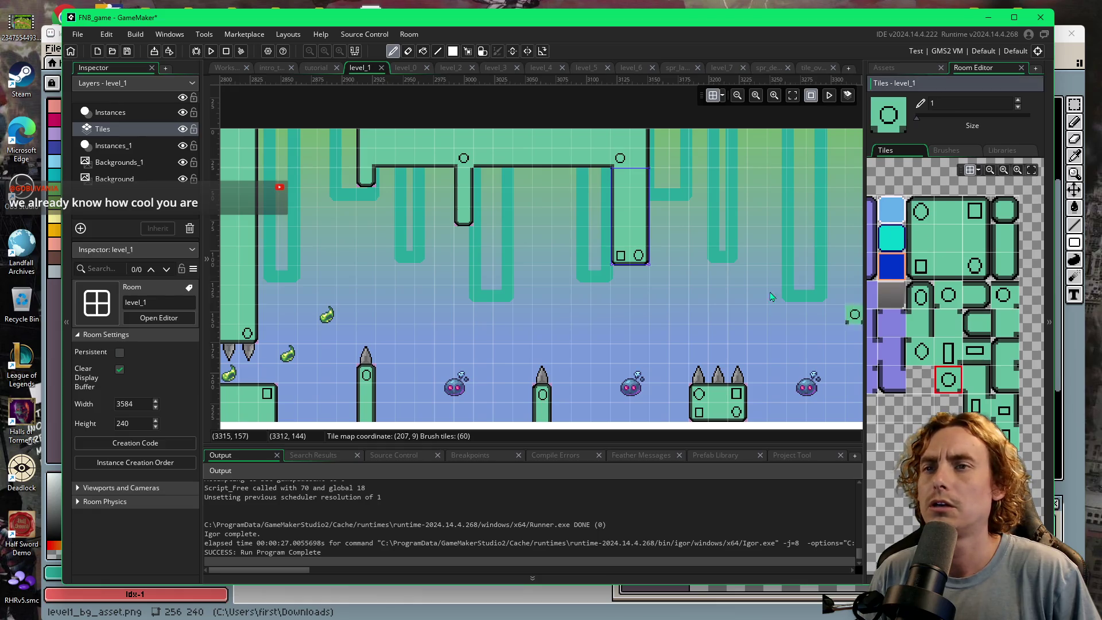
click(467, 164)
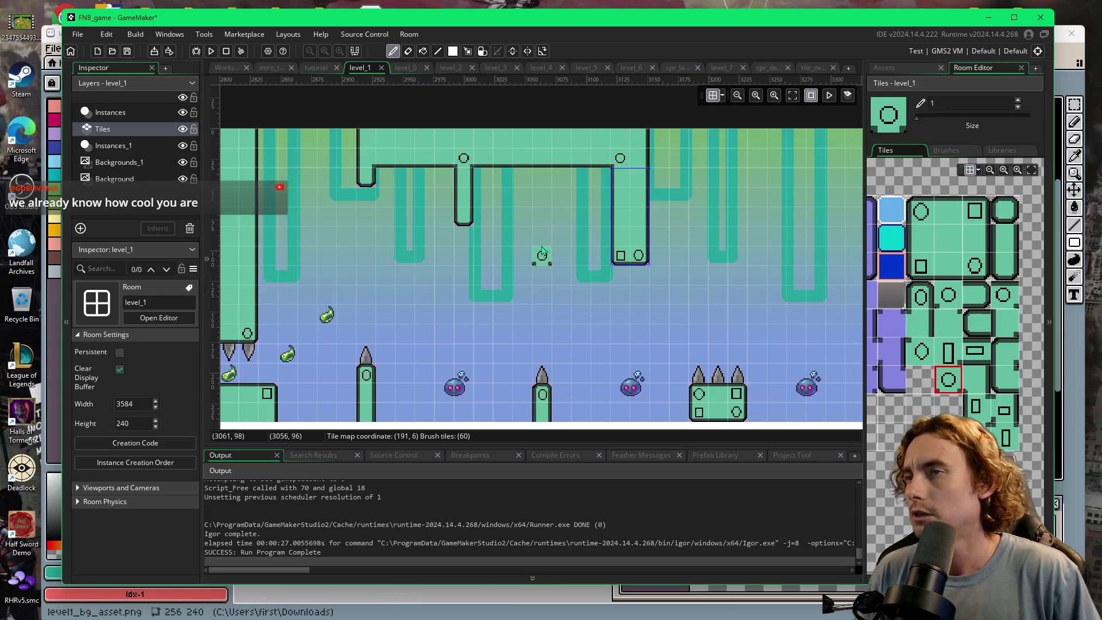
click(132, 145)
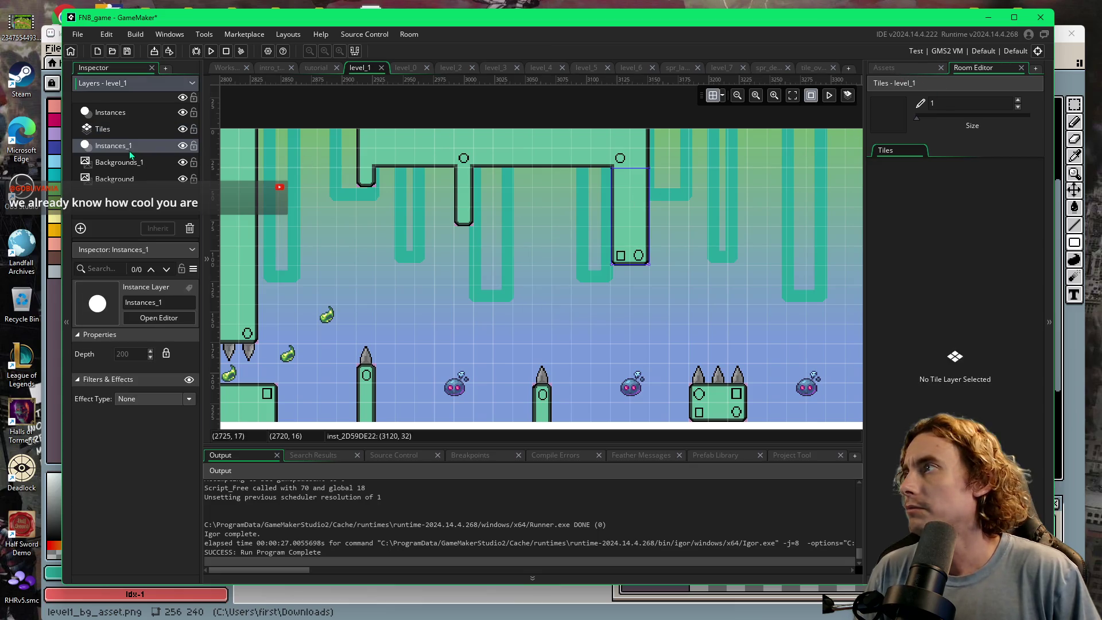
scroll(610, 275, right, 6)
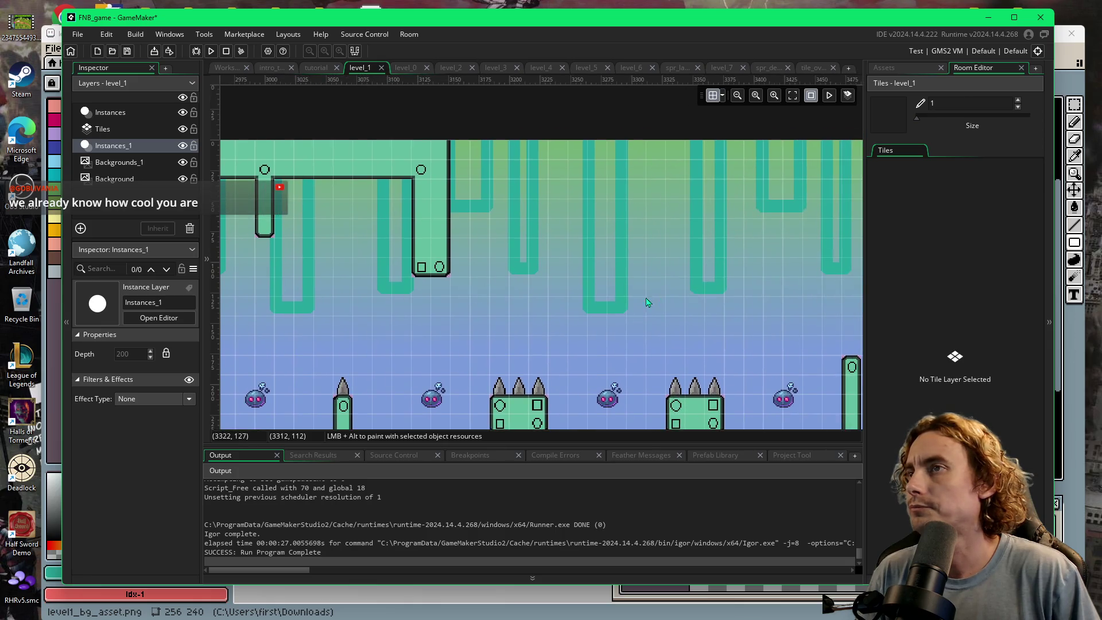
scroll(487, 320, left, 7)
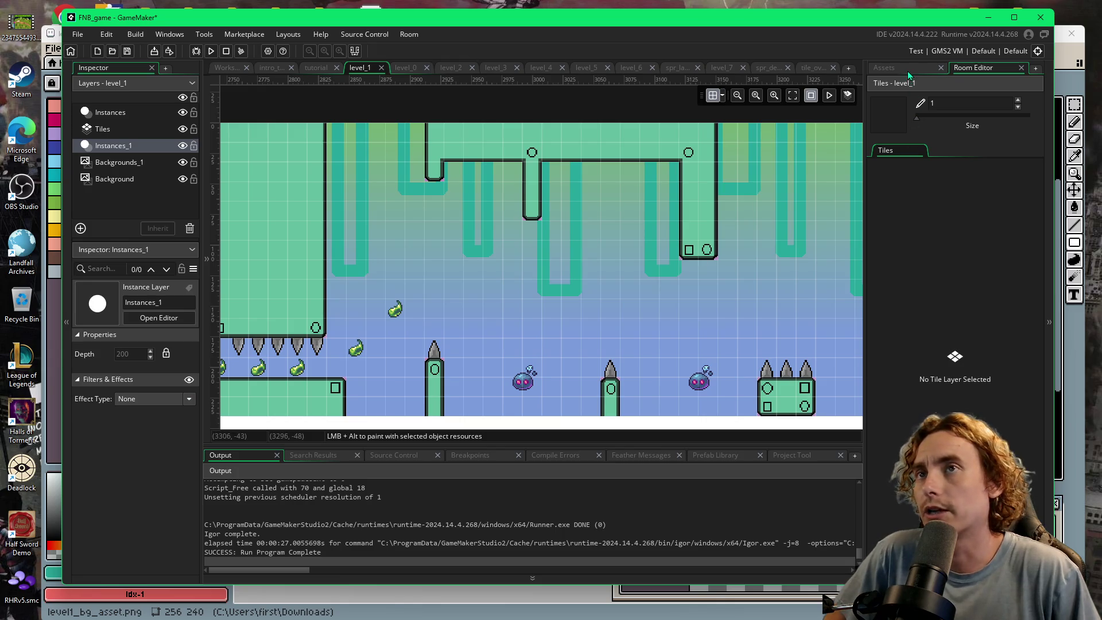
click(884, 67)
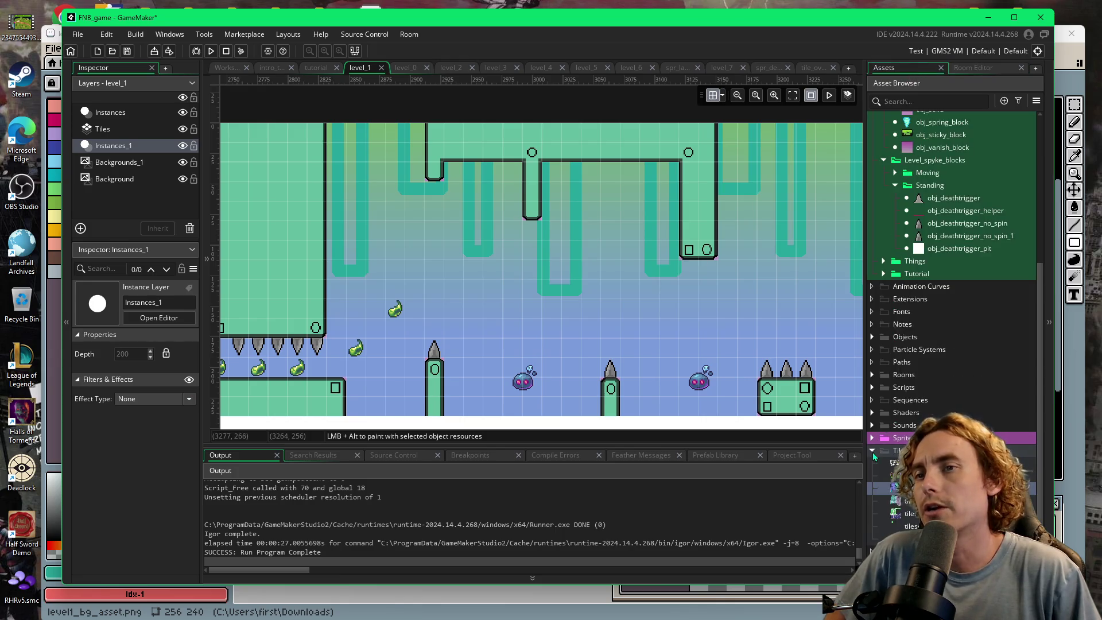
- Hang two obj_deathtrigger_no_spin_1 spikes under the overhang and middle pillar, rotated 180
scroll(917, 311, up, 2)
click(953, 324)
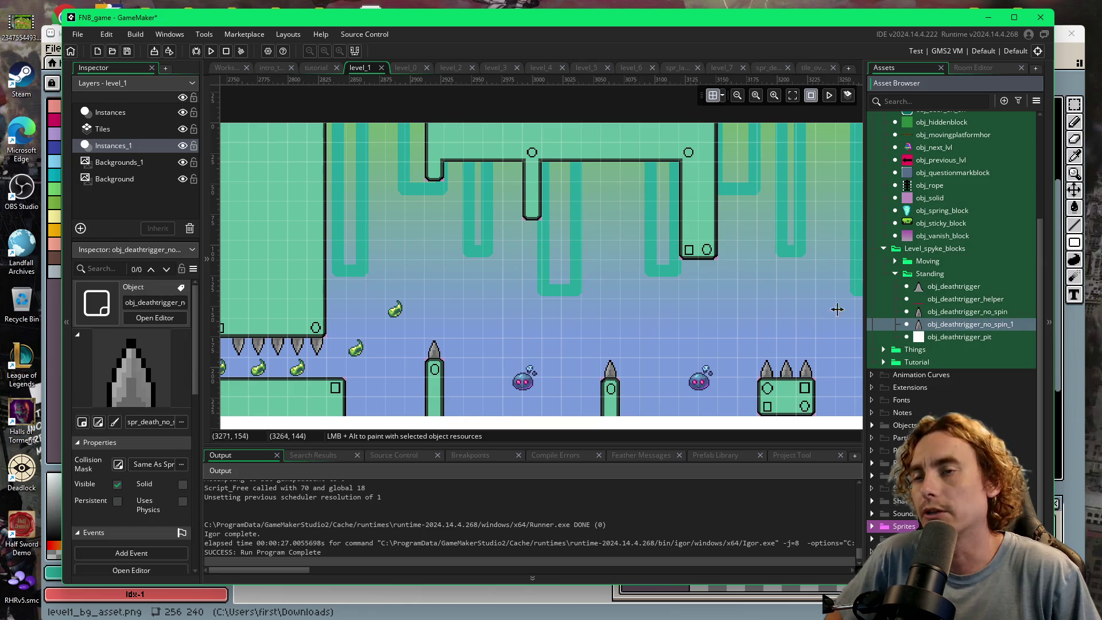
alt+click(453, 215)
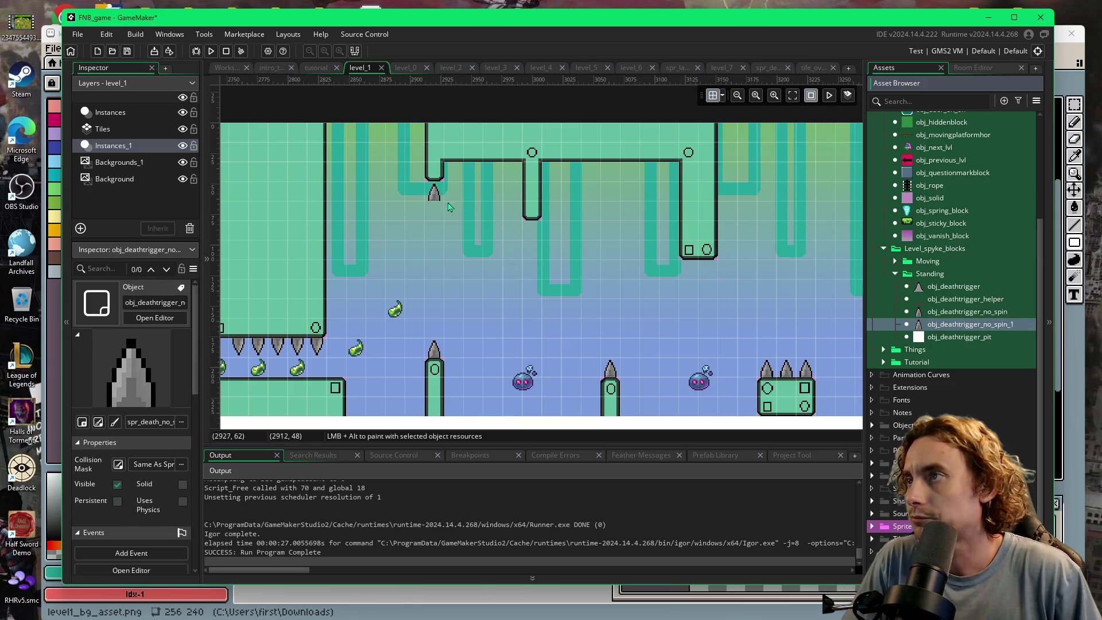
scroll(163, 551, down, 2)
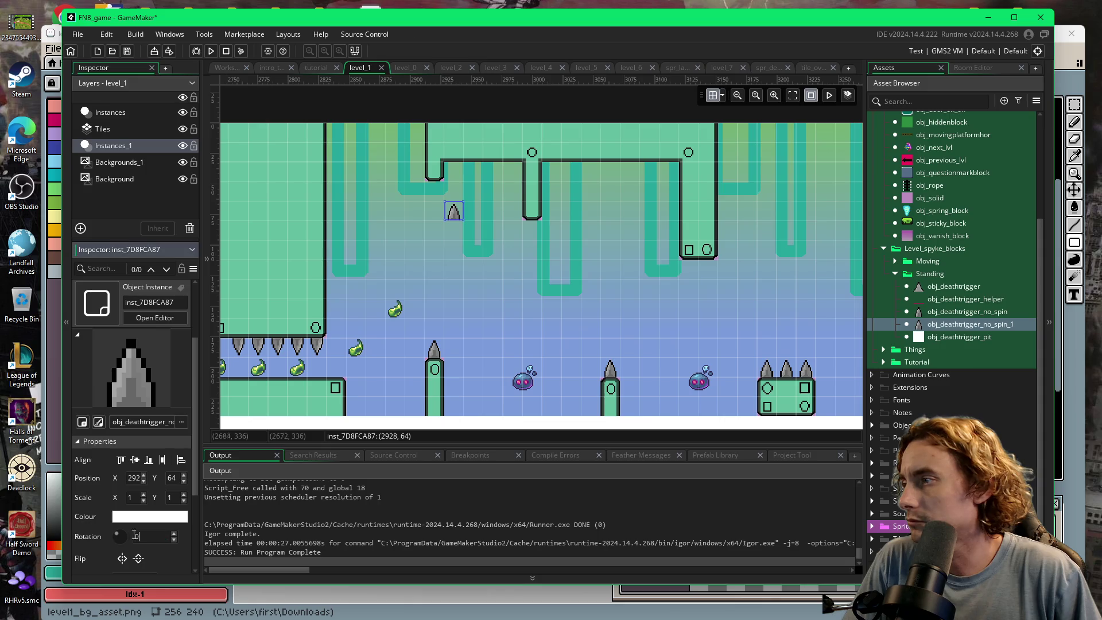
text(180)
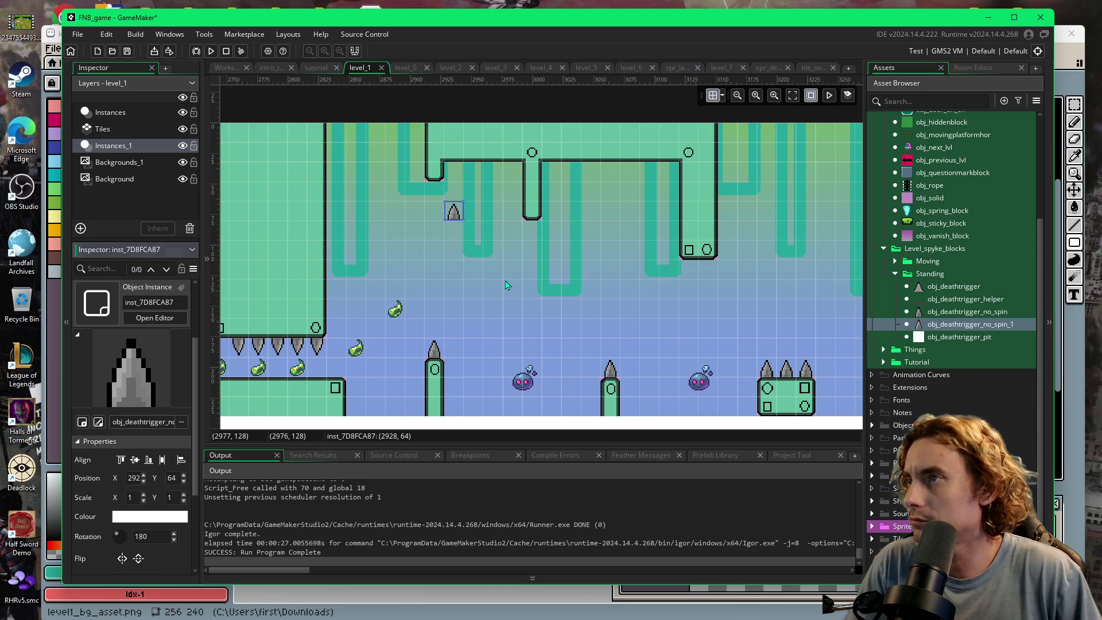
key(Return)
alt+click(552, 256)
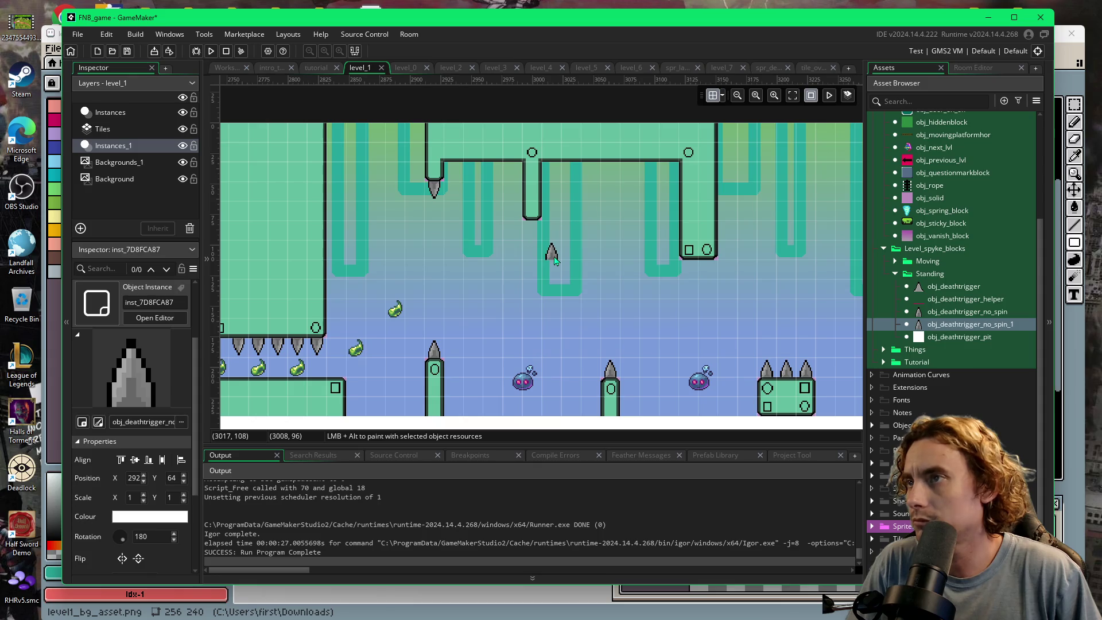
double_click(143, 536)
text(180)
key(Return)
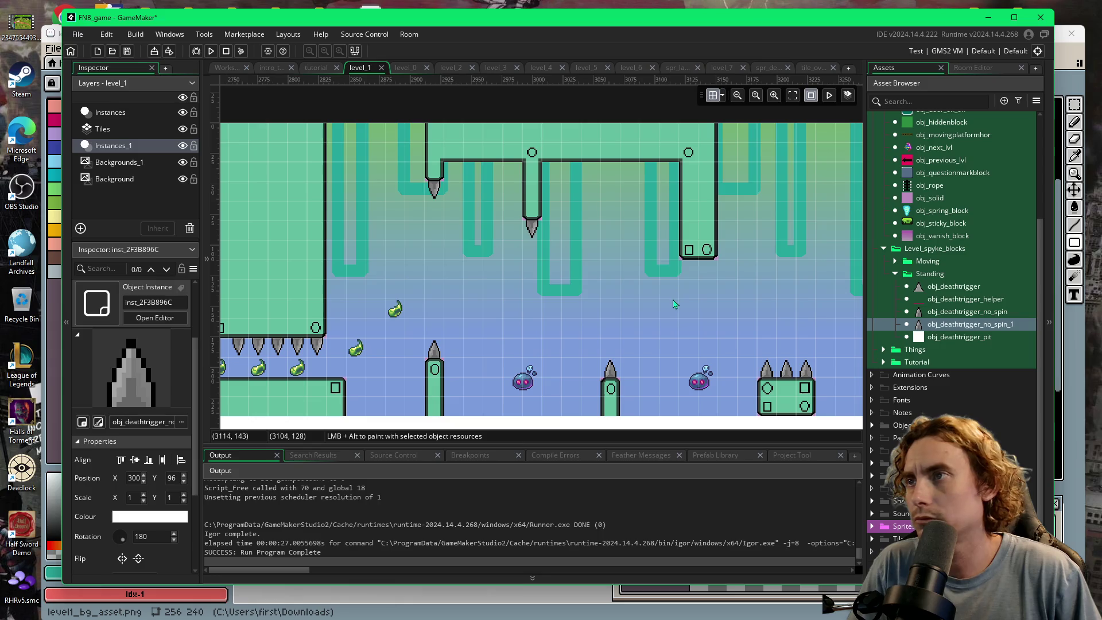
- Add two more spikes on the right, rotate both 180, and pair them under the block
alt+click(729, 293)
alt+click(750, 293)
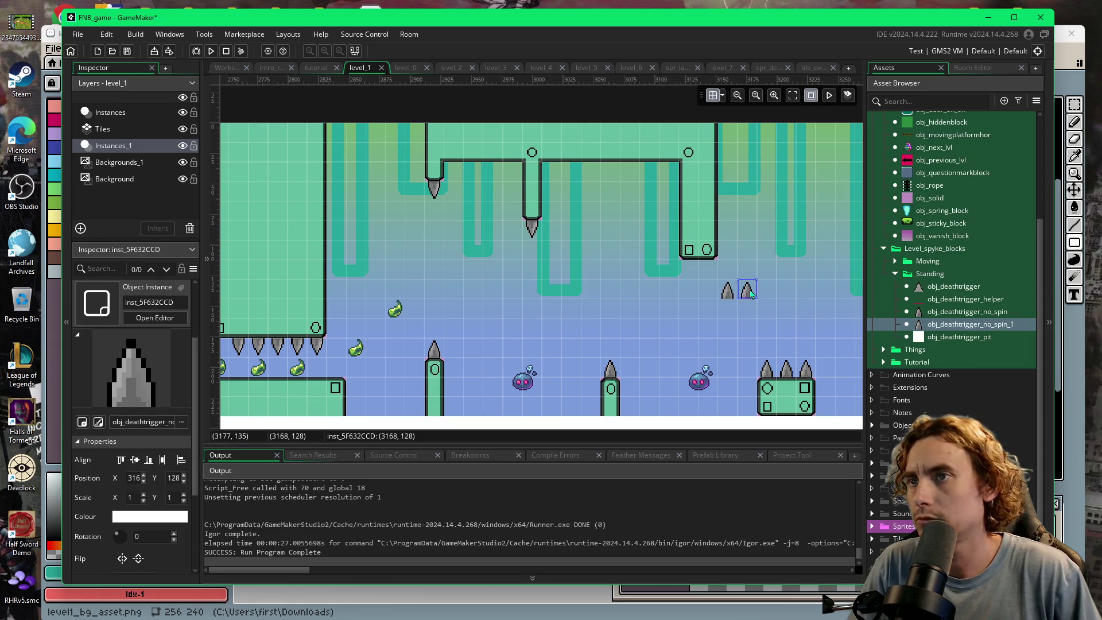
drag(712, 294, 752, 300)
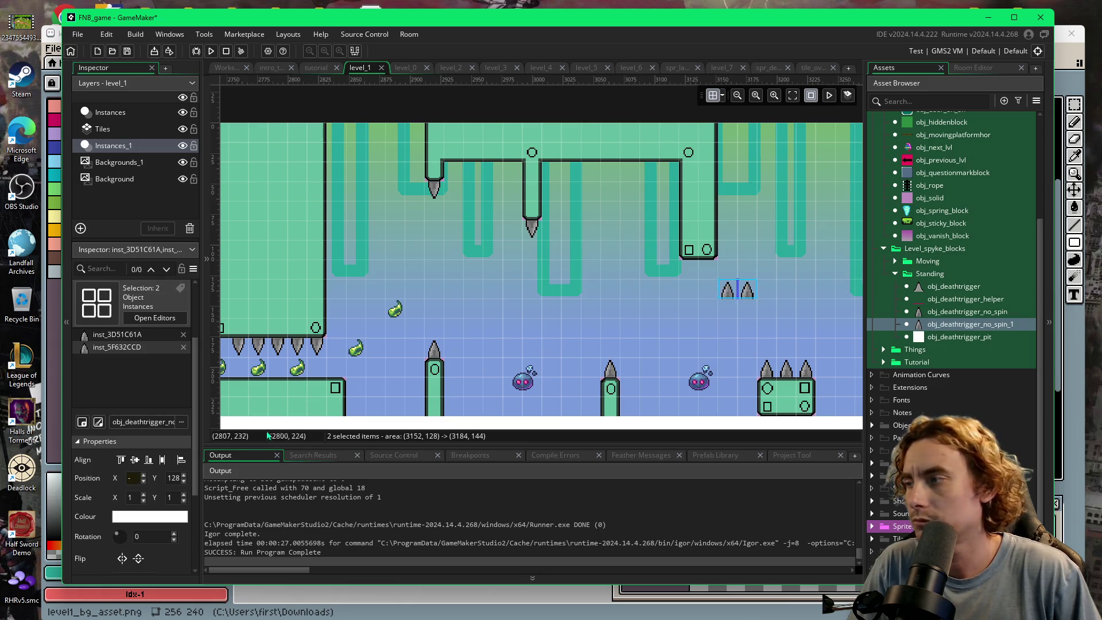
click(137, 537)
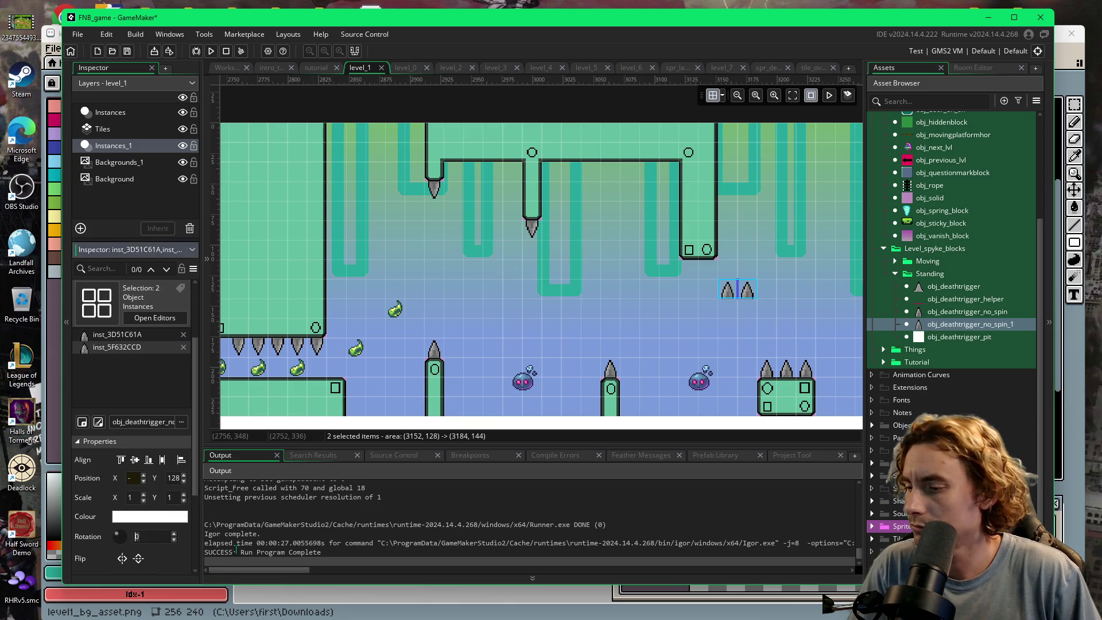
text(180)
key(Return)
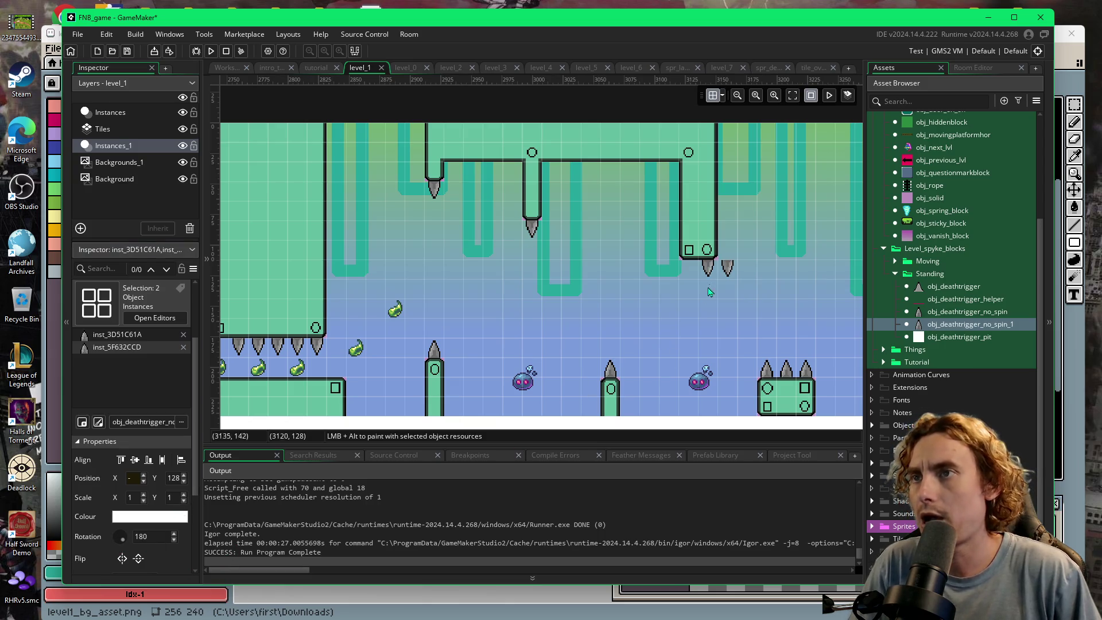
click(733, 272)
drag(733, 272, 693, 272)
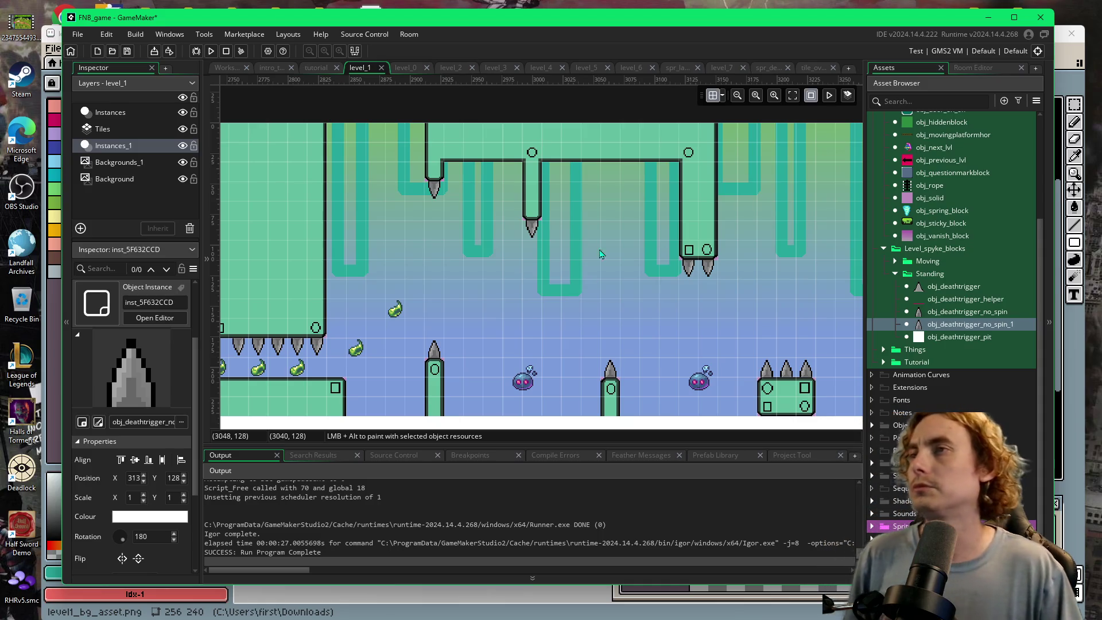
- Turn on Play Animation so the player and enemy sprites animate in the level_1 editor
scroll(574, 295, right, 6)
scroll(630, 296, right, 1)
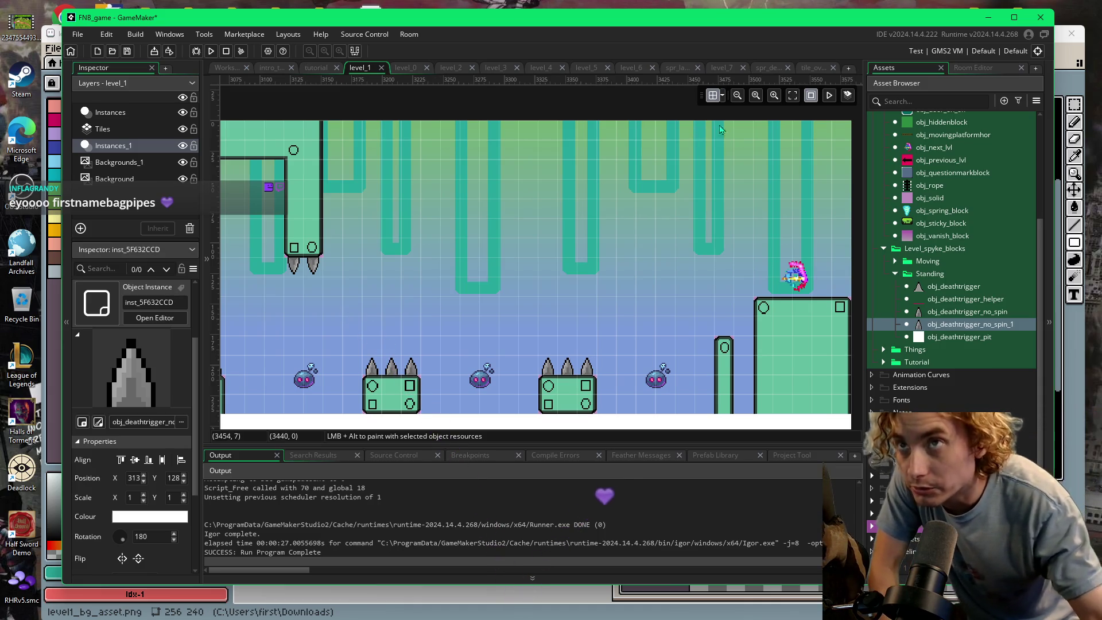
click(833, 96)
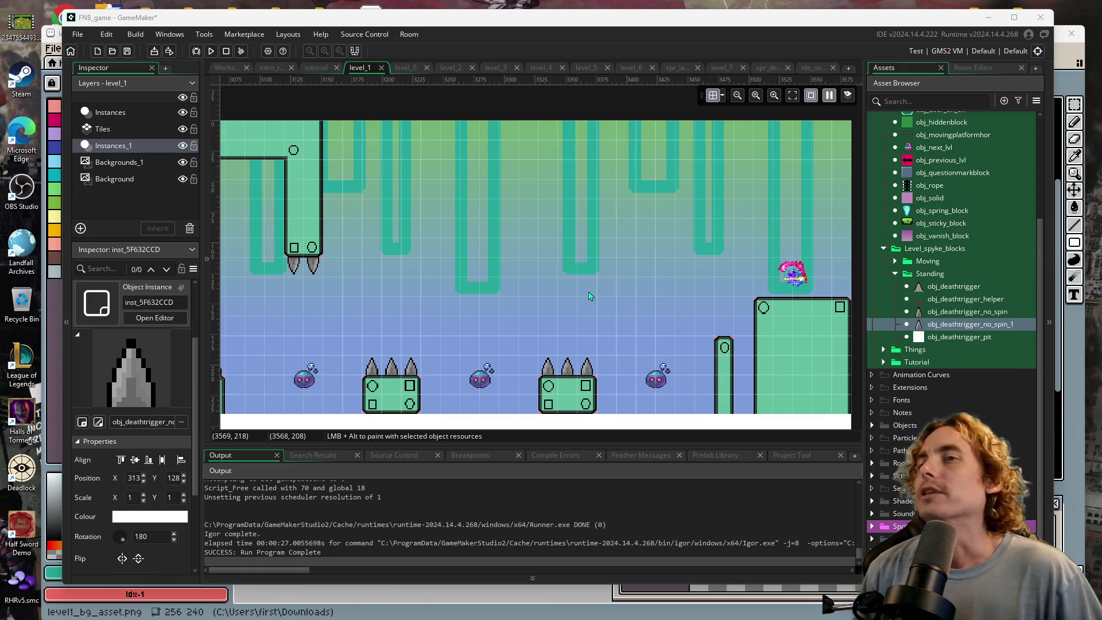
drag(588, 296, 652, 295)
- Stretch an obj_solid instance into a wide ceiling slab at the room's top right
drag(769, 285, 723, 287)
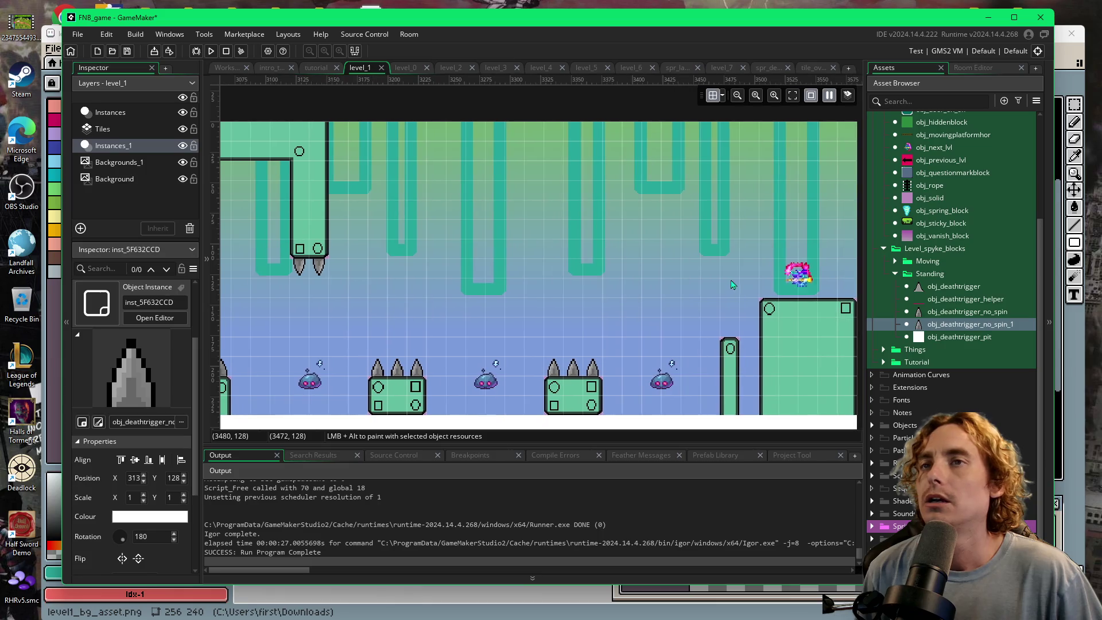
click(928, 198)
drag(755, 218, 724, 224)
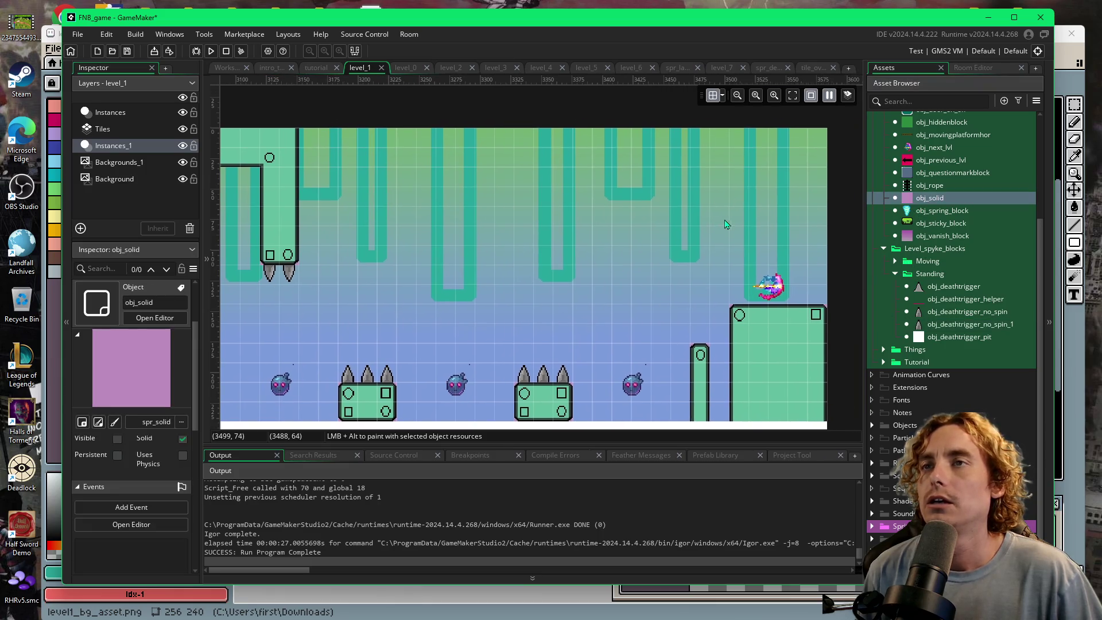
alt+click(818, 141)
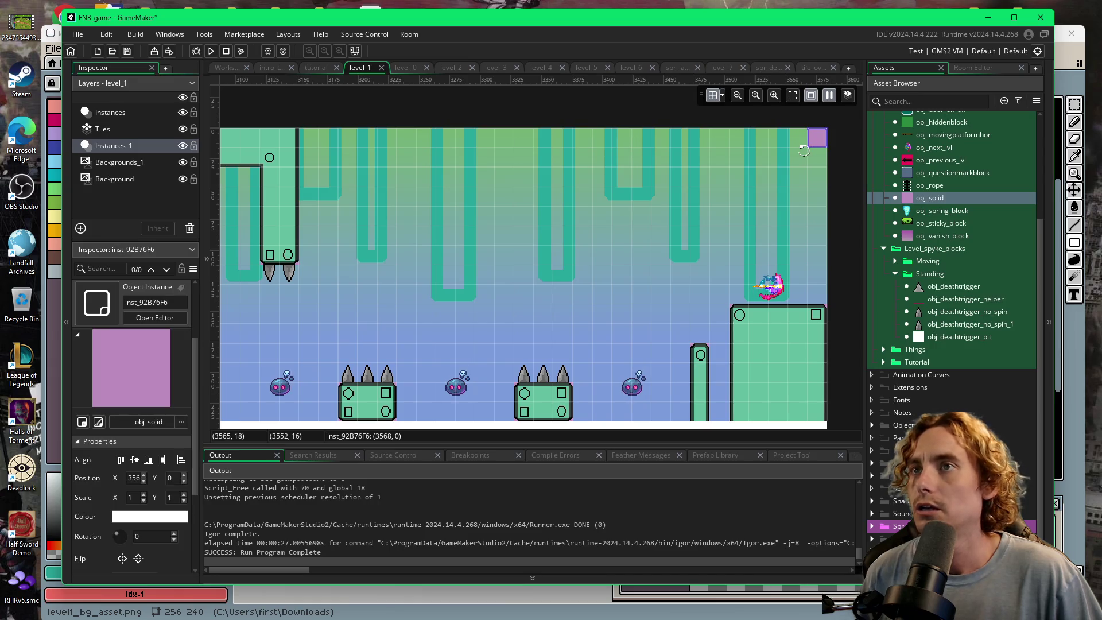
mouse_move(807, 150)
mouse_down()
mouse_move(727, 207)
mouse_move(542, 208)
mouse_up()
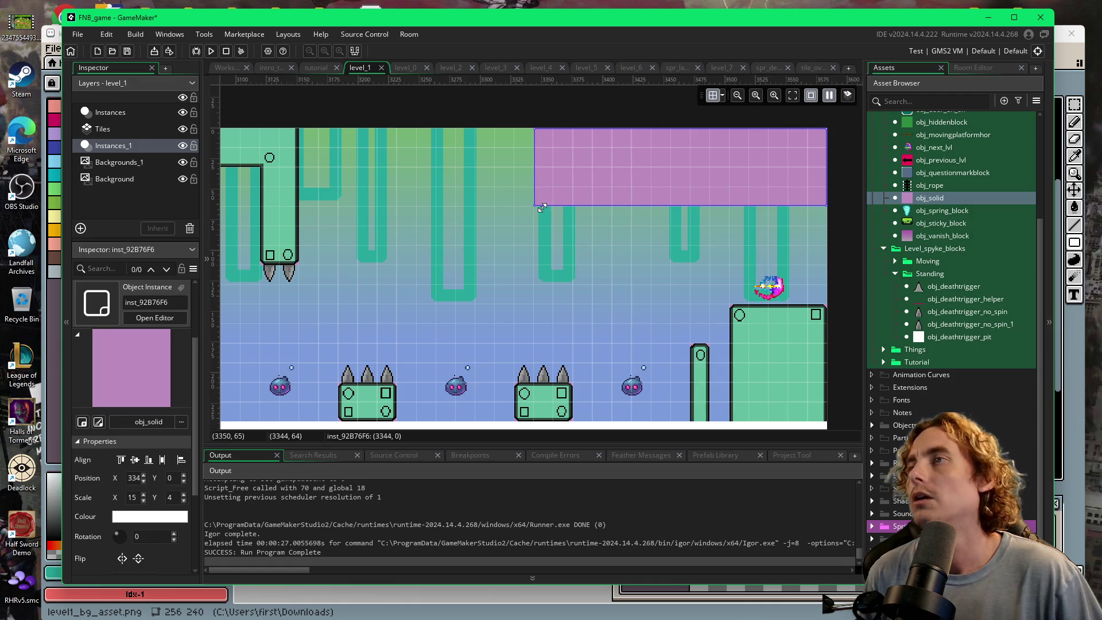
drag(538, 208, 496, 204)
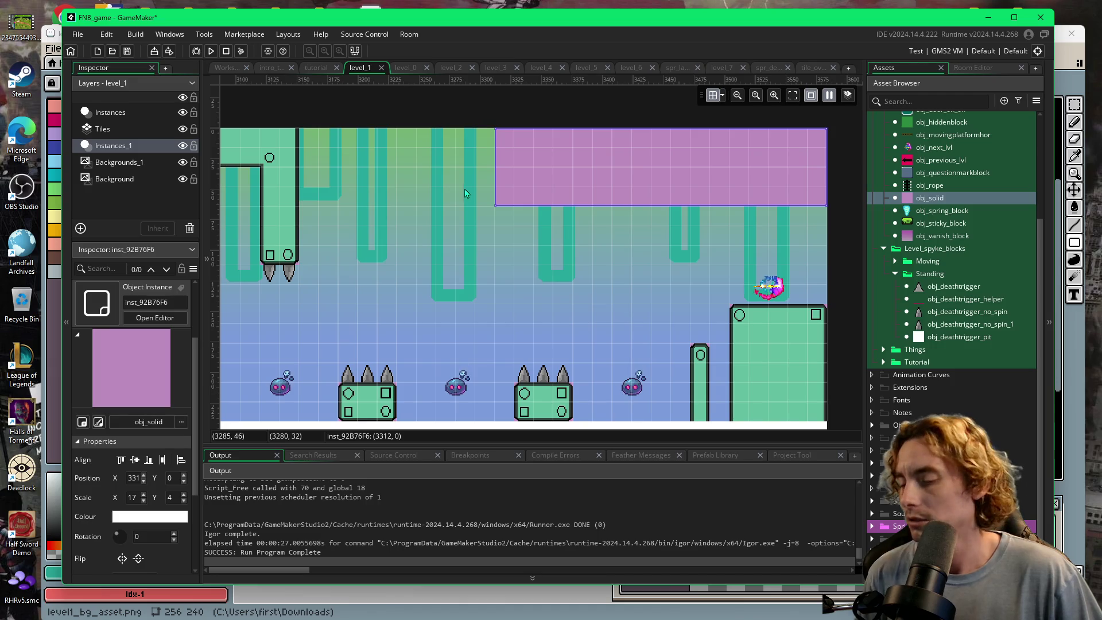
- Hang a three-cell obj_solid column beneath the slab's left end
alt+click(503, 223)
drag(504, 227, 505, 267)
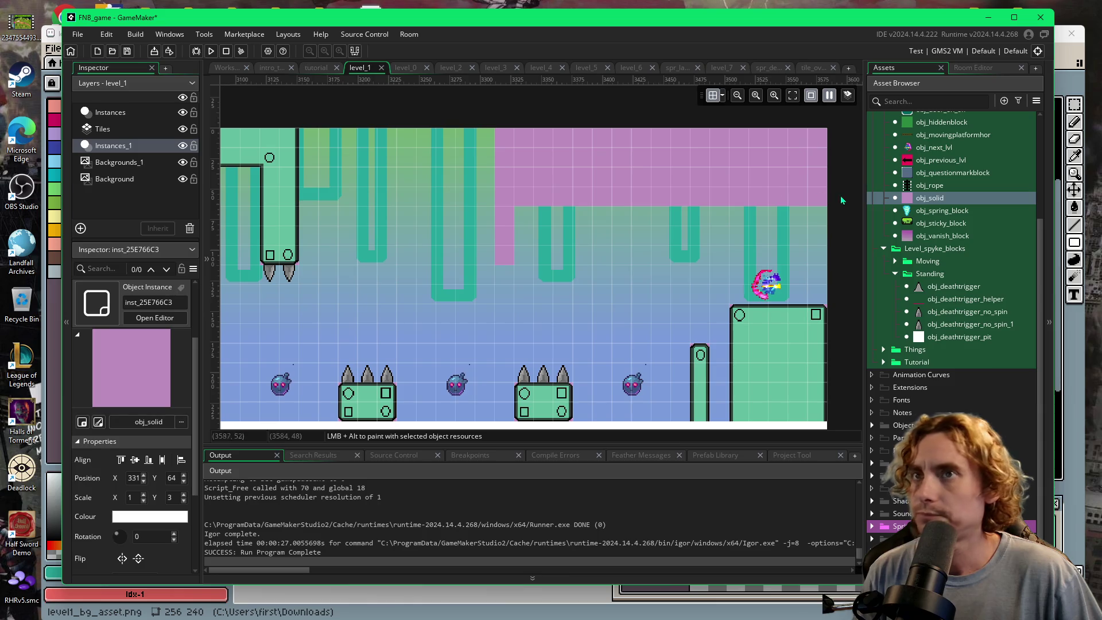
click(956, 72)
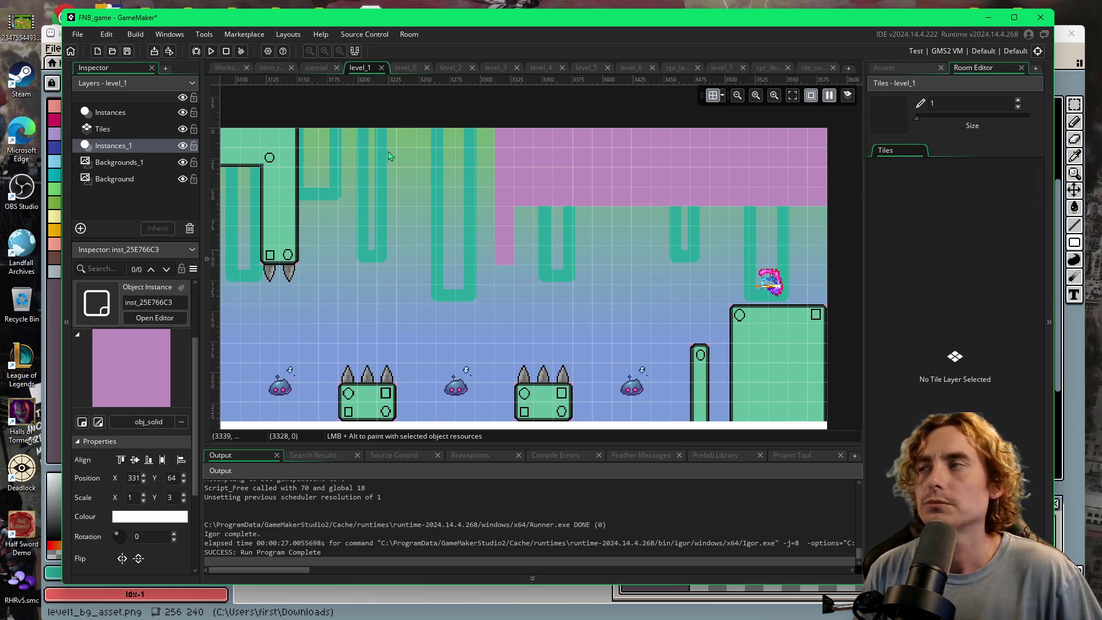
- On the Tiles layer, paint a plain green tile row along the ceiling underside with a left end cap
click(103, 130)
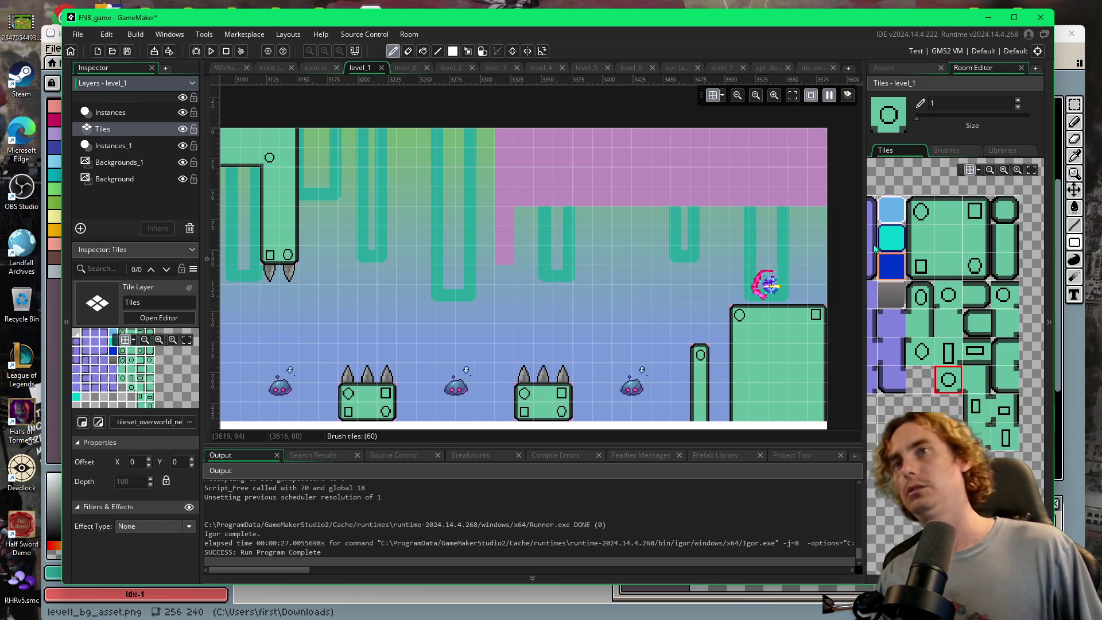
click(937, 266)
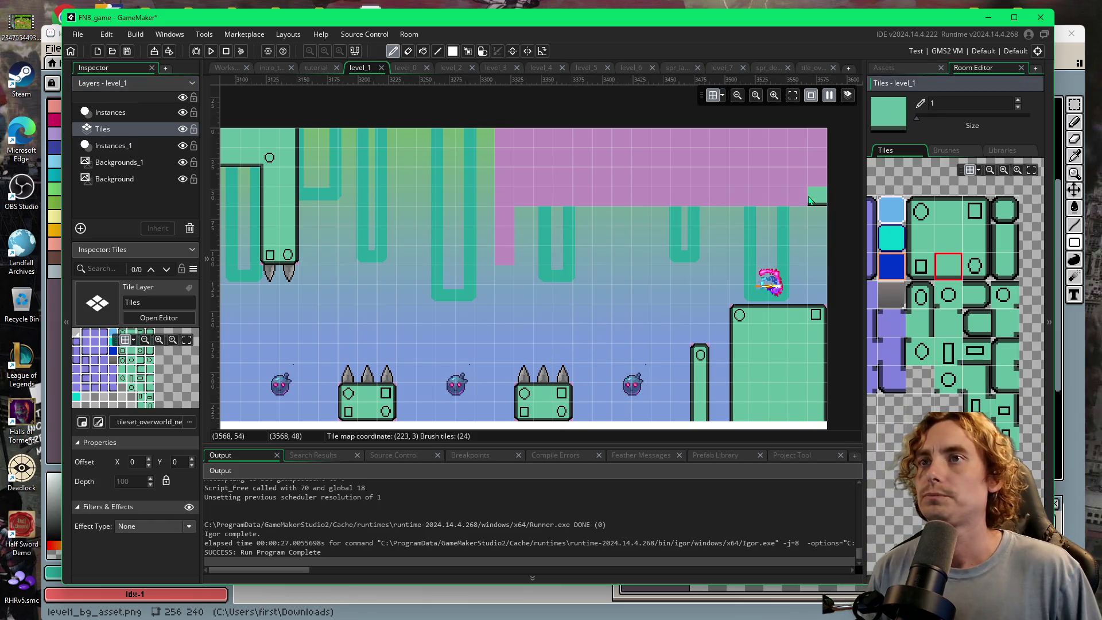
drag(803, 200, 533, 200)
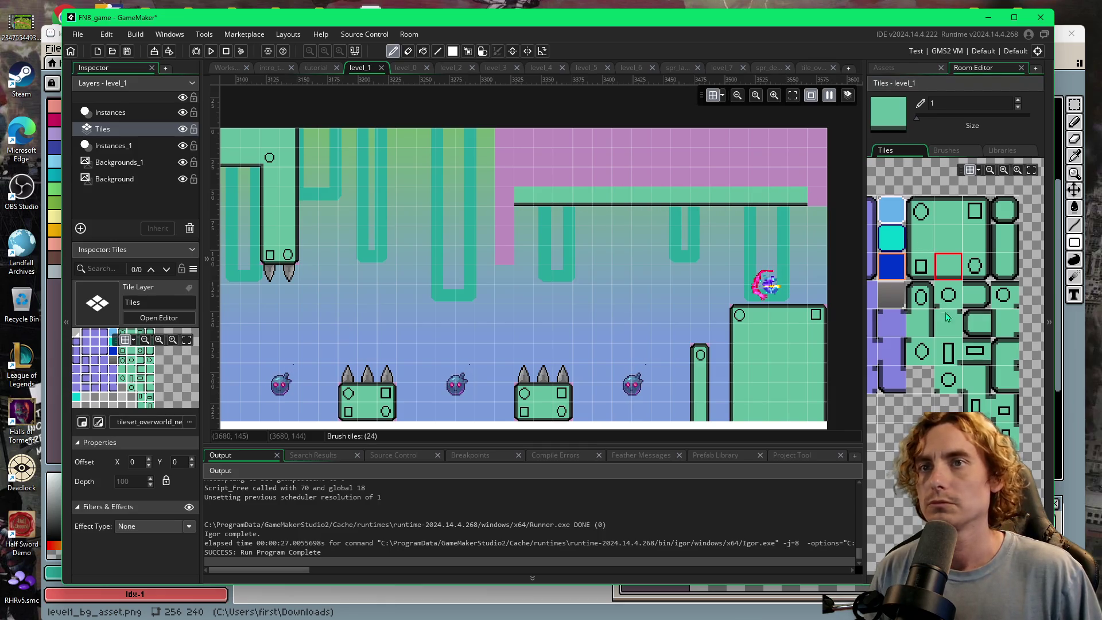
click(998, 335)
click(505, 197)
- Build the overhang's left edge column from green edge tiles, finishing it with a bottom cap
click(923, 246)
mouse_move(505, 178)
mouse_down()
mouse_move(508, 154)
mouse_move(523, 157)
mouse_up()
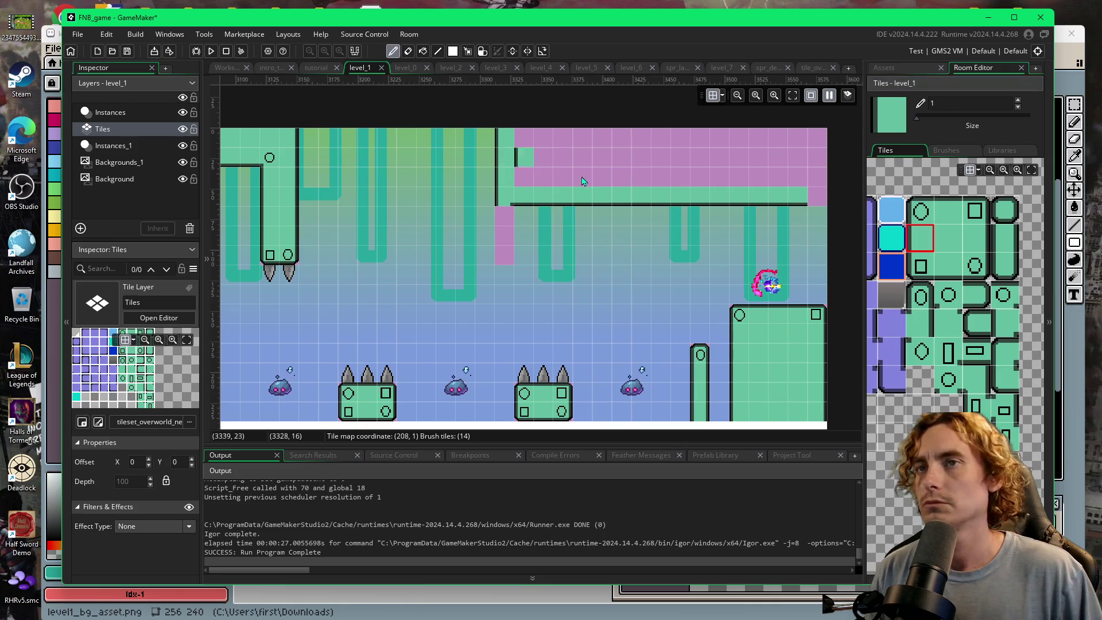
key(ctrl+z)
click(998, 248)
click(504, 217)
click(503, 233)
click(1005, 266)
click(503, 253)
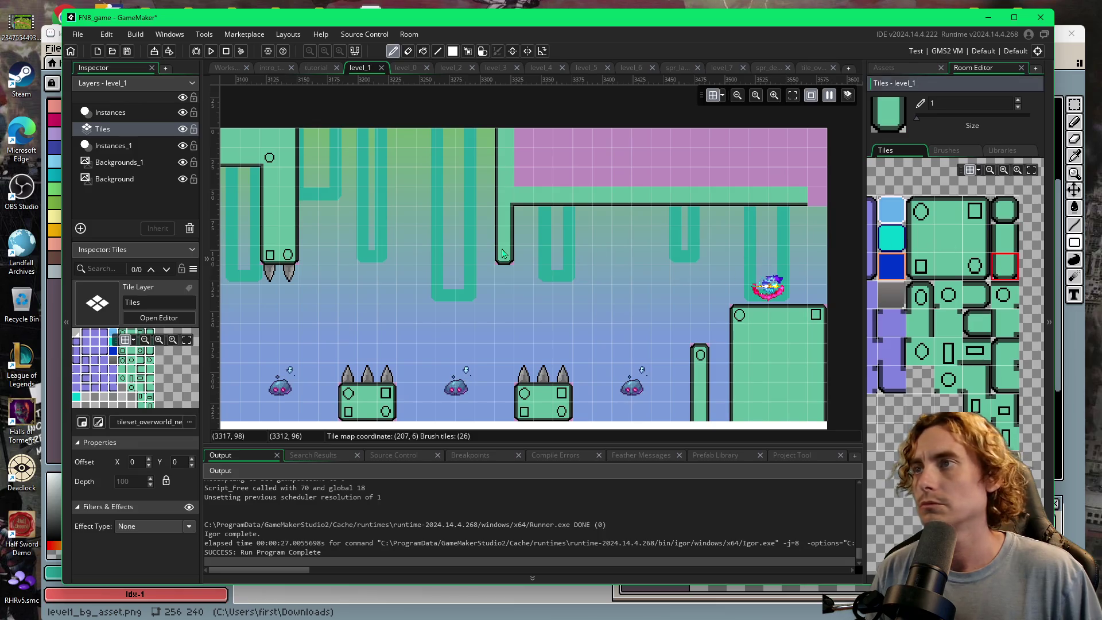
- Fill the pink column with green centre tiles, adding a circle detail and right-edge tiles
click(948, 237)
mouse_move(524, 157)
mouse_down()
mouse_move(523, 168)
mouse_move(651, 138)
mouse_move(770, 137)
mouse_move(803, 144)
mouse_move(778, 178)
mouse_move(586, 177)
mouse_move(623, 163)
mouse_move(794, 158)
mouse_up()
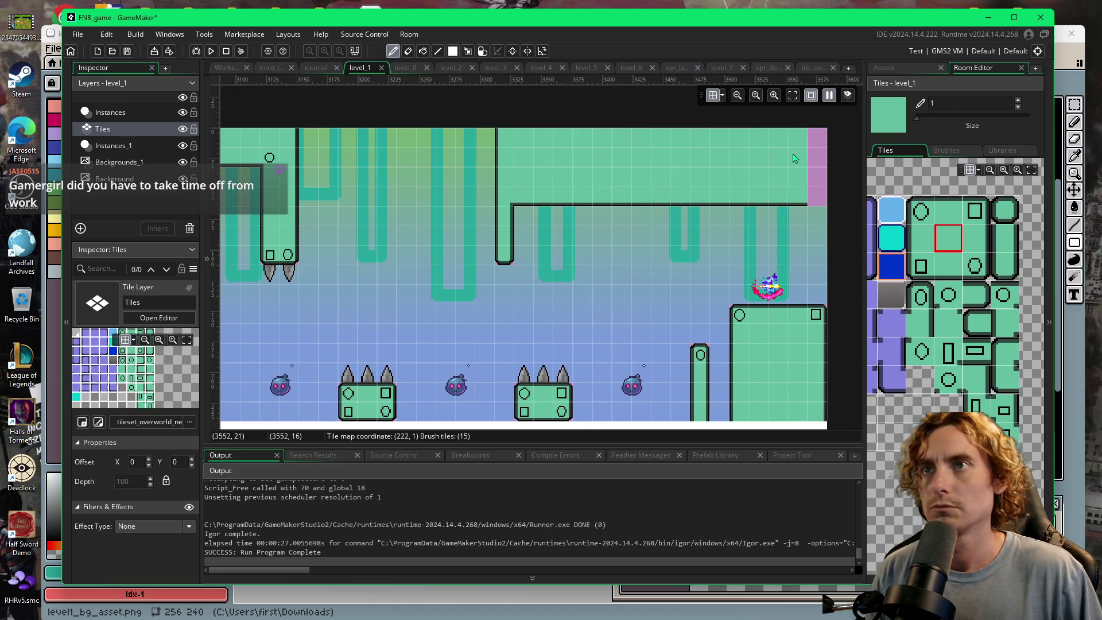
click(976, 266)
click(816, 196)
click(974, 234)
drag(818, 178, 807, 146)
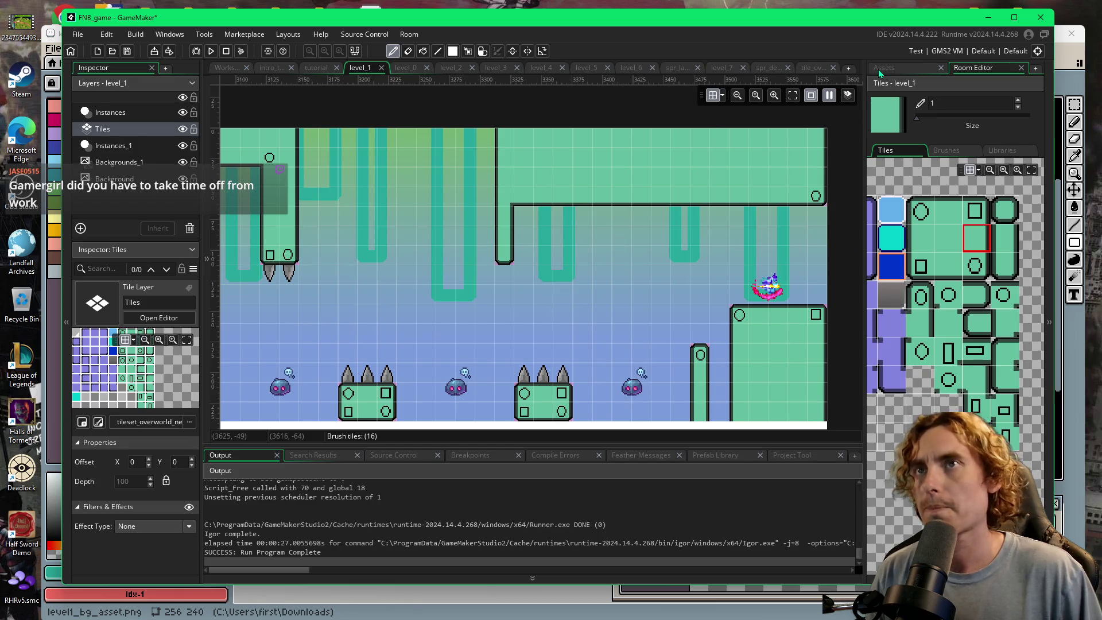
click(132, 149)
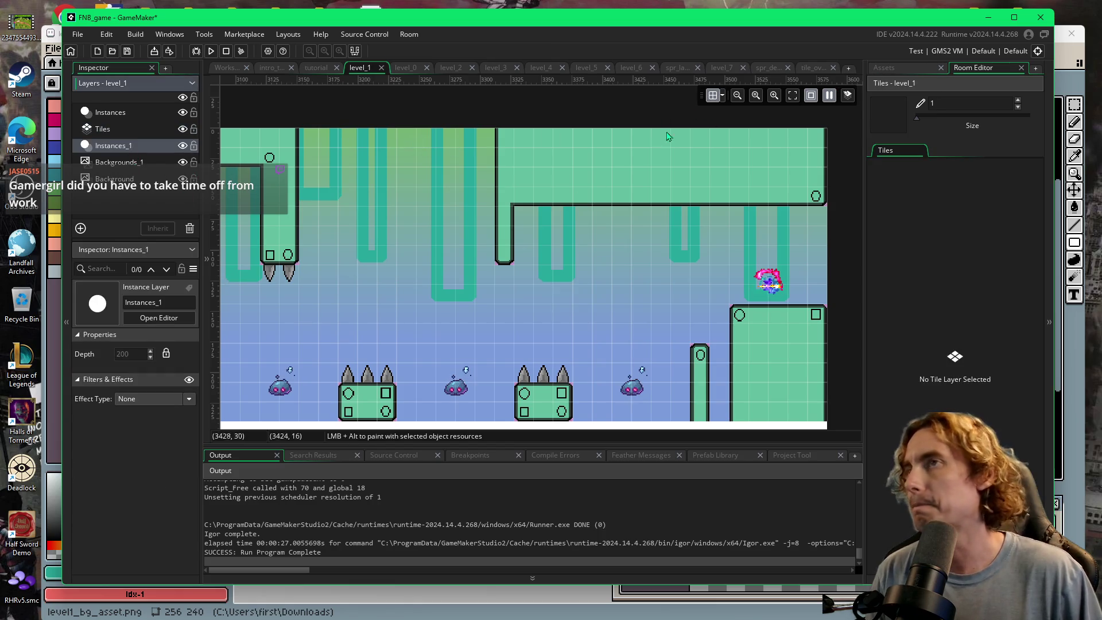
click(895, 82)
- Bring the Asset Browser back into view beside the level_1 room editor
click(887, 68)
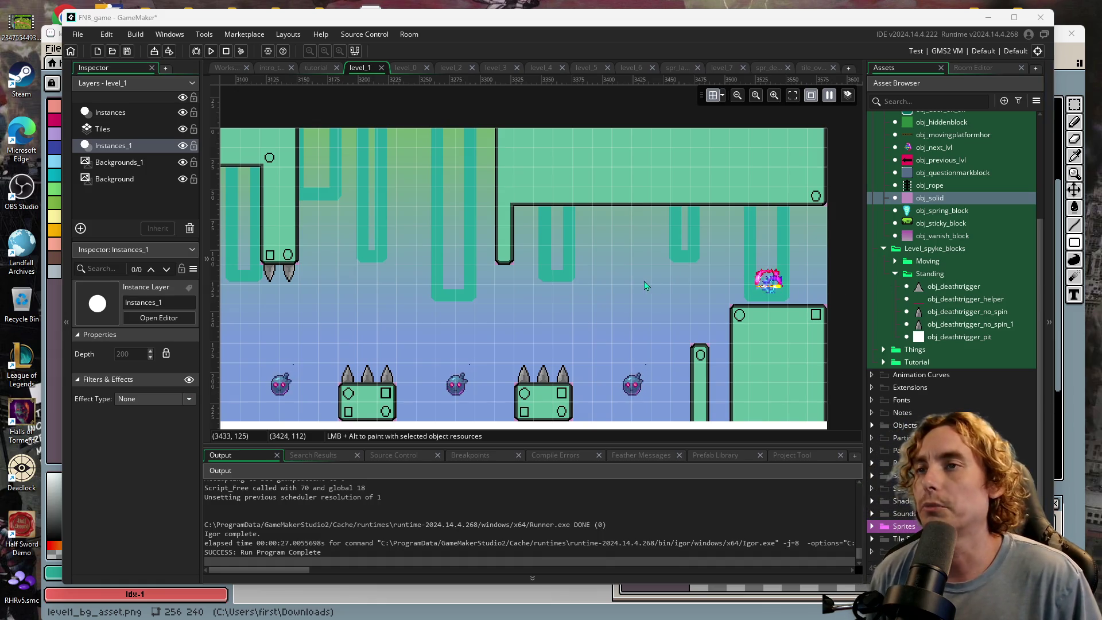
- Launch a test run with F5 and keep the blob jumping through the early level
key(F5)
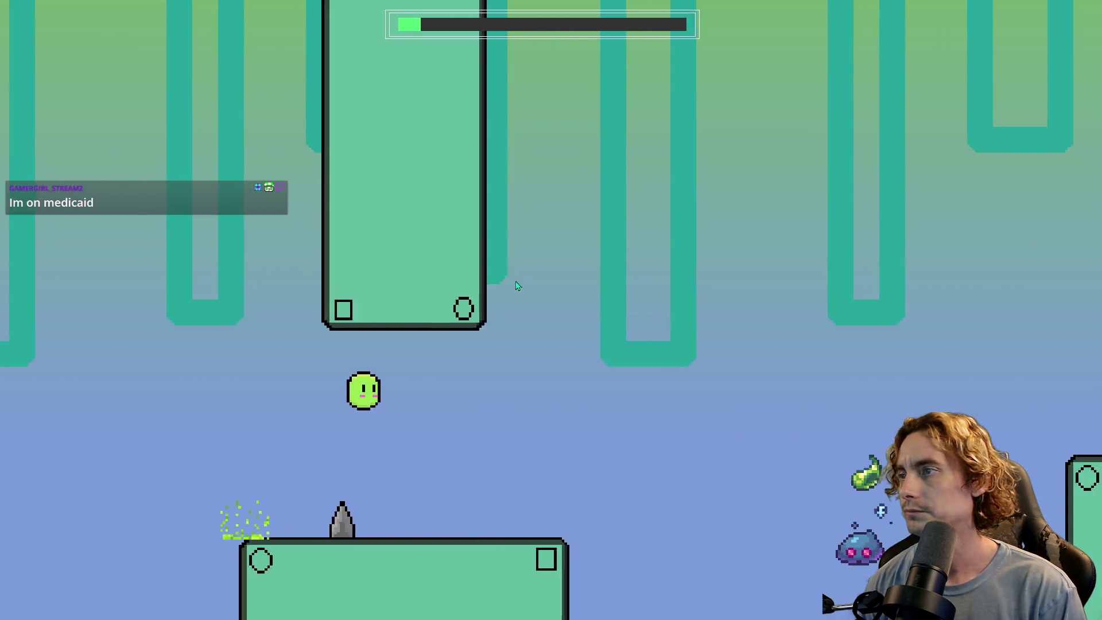
key(space)
key(space)
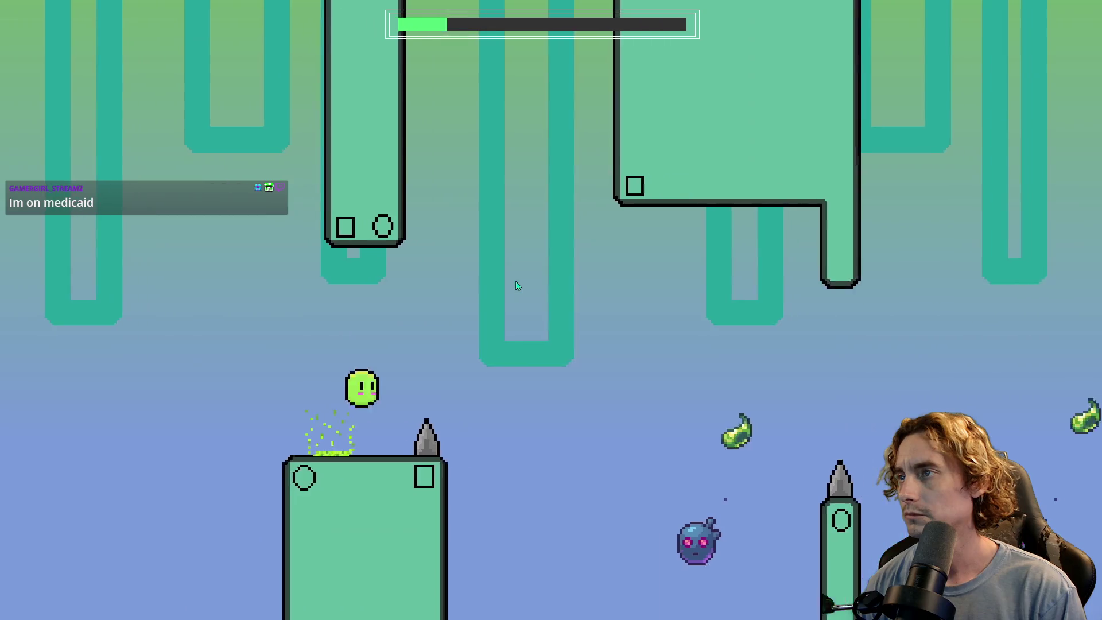
key(space)
key(space)
key(space)
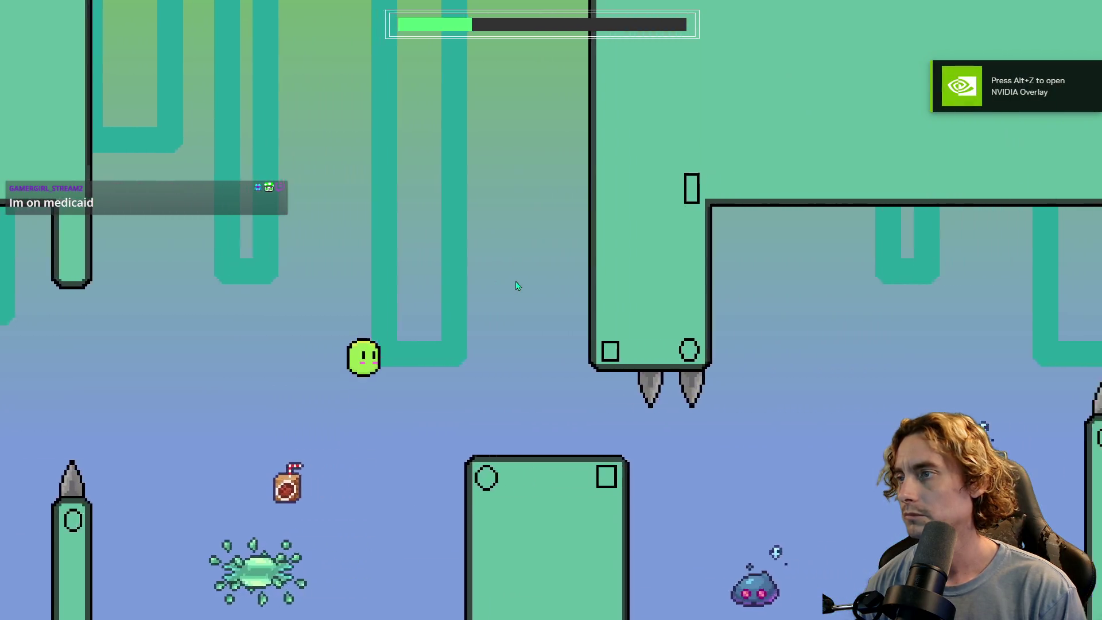
key(space)
key(space)
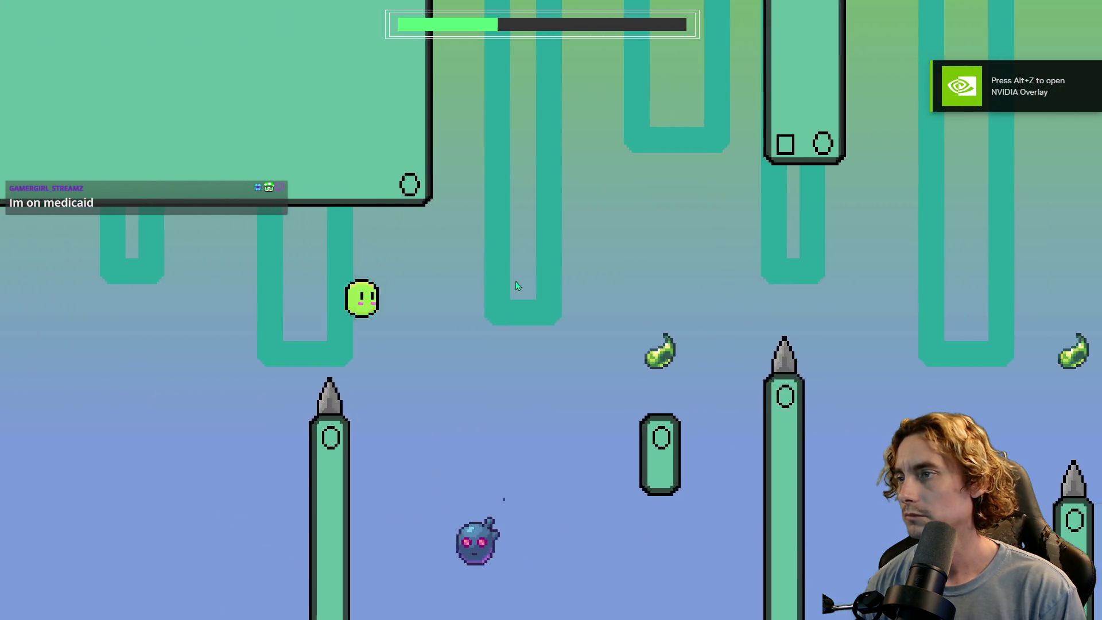
key(space)
key(space)
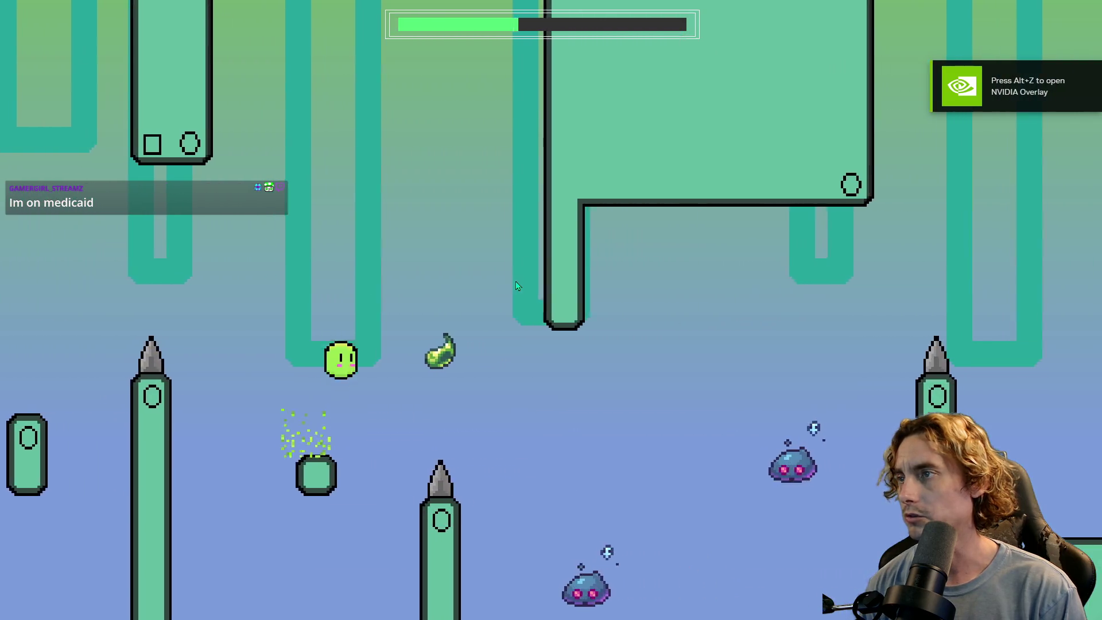
key(space)
key(space)
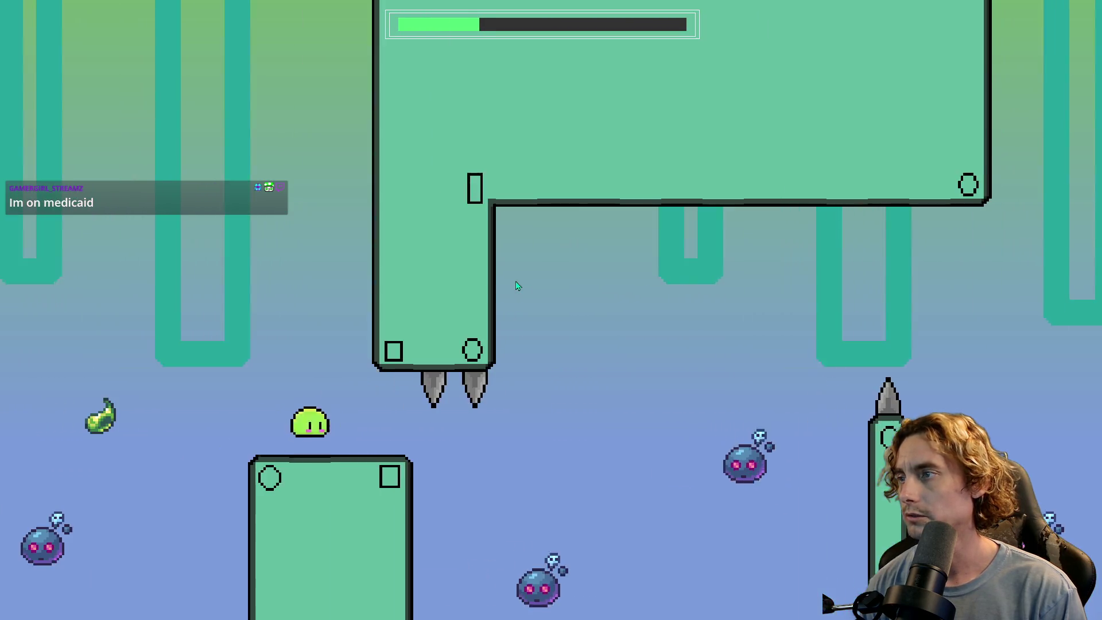
key(space)
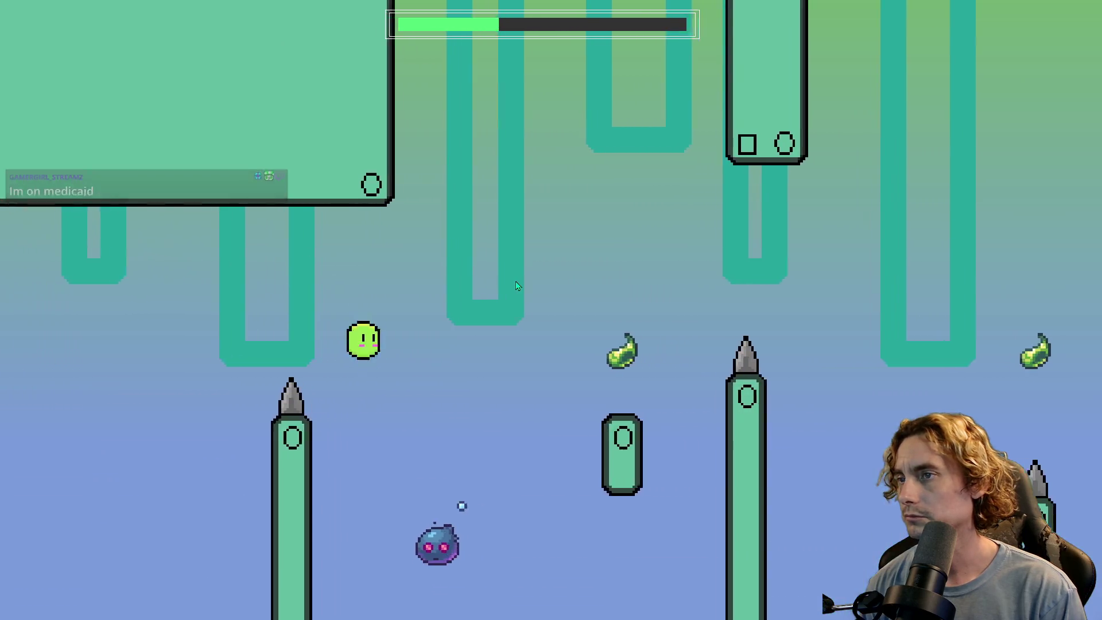
key(space)
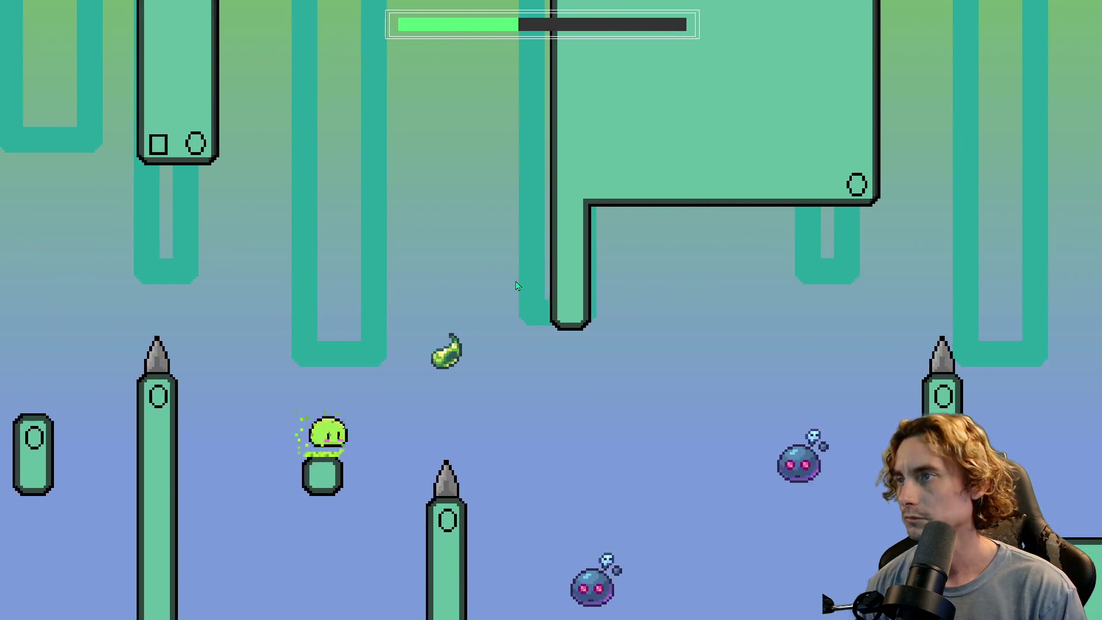
- Jump the blob off blocks and pillars and across the gap
key(space)
key(space)
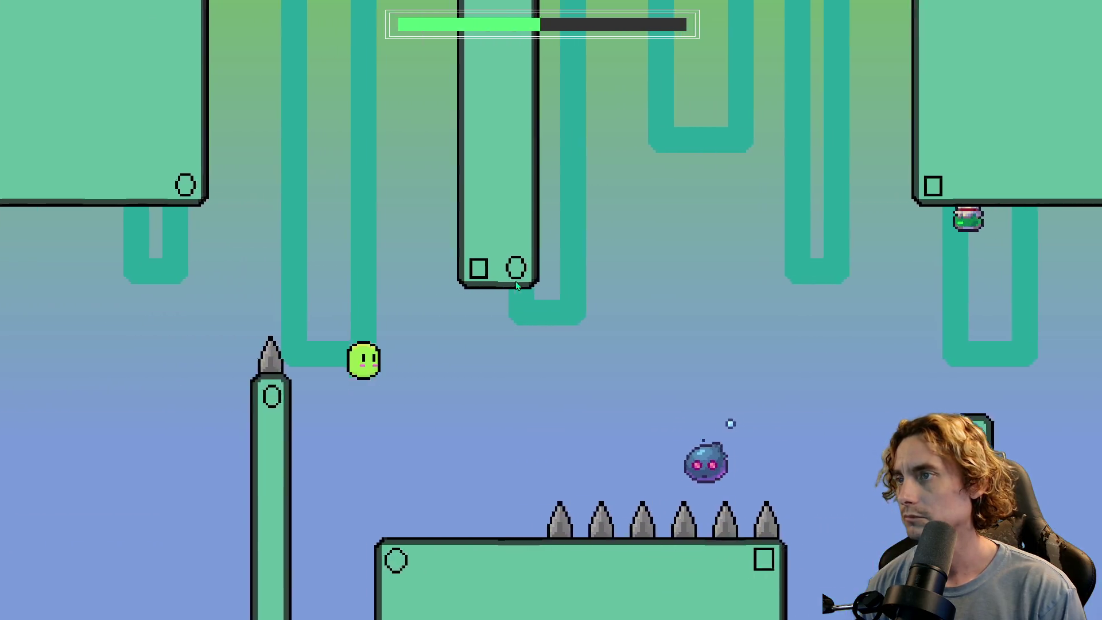
key(space)
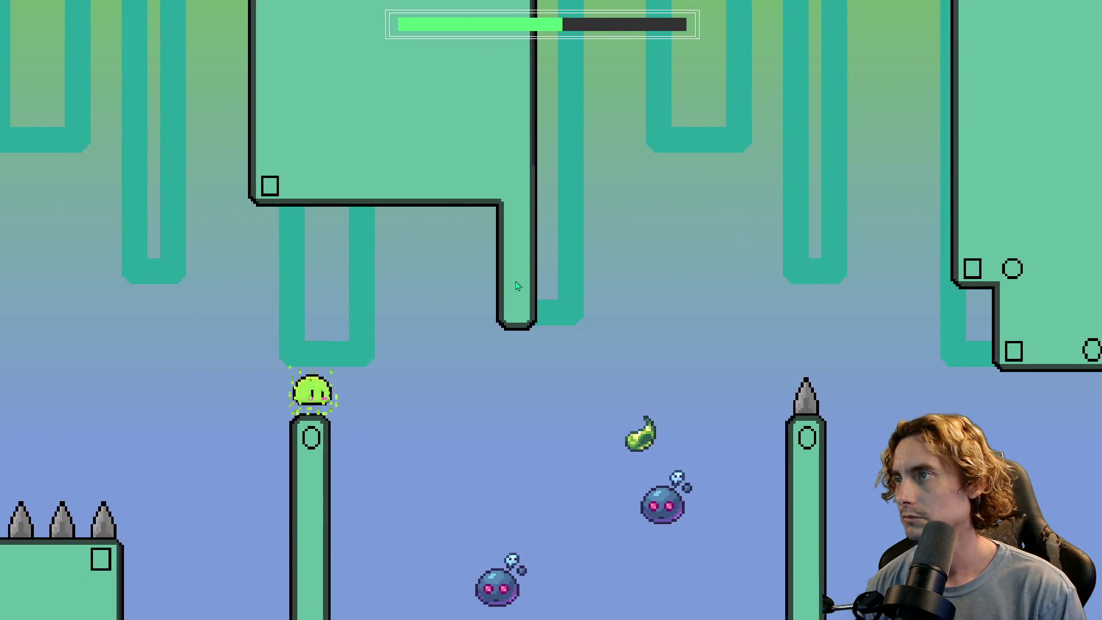
key(space)
key(space)
key(space)
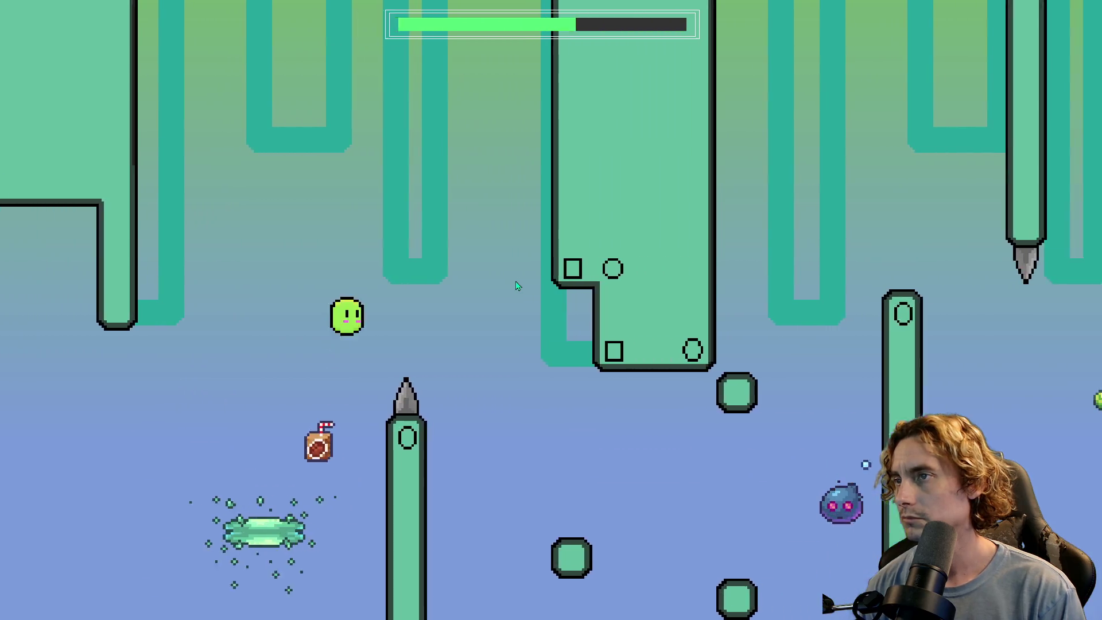
key(space)
key(space)
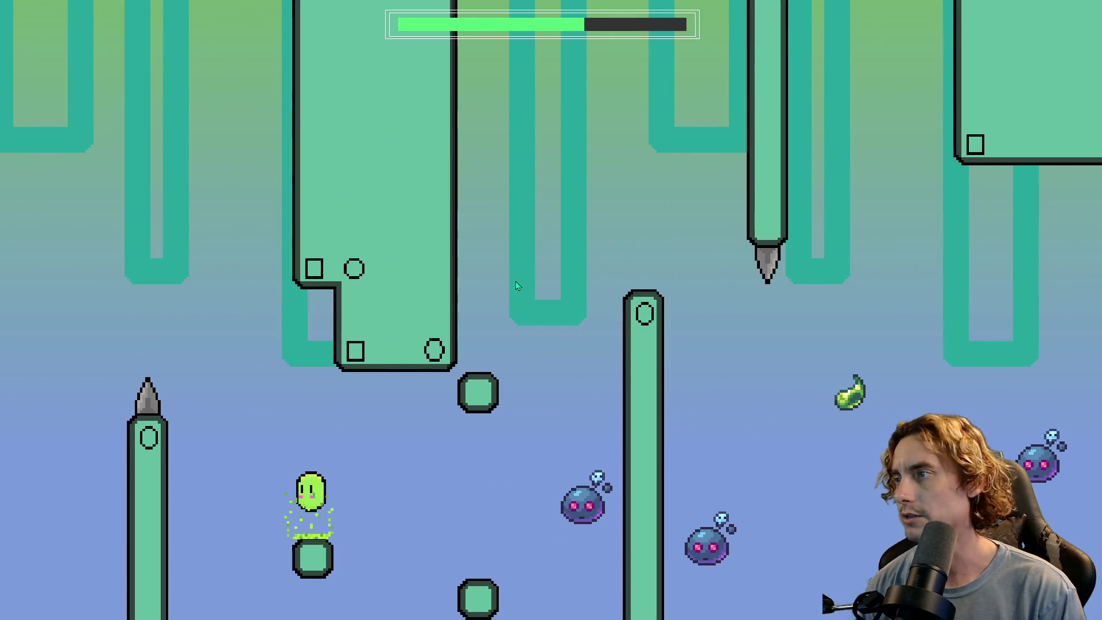
key(space)
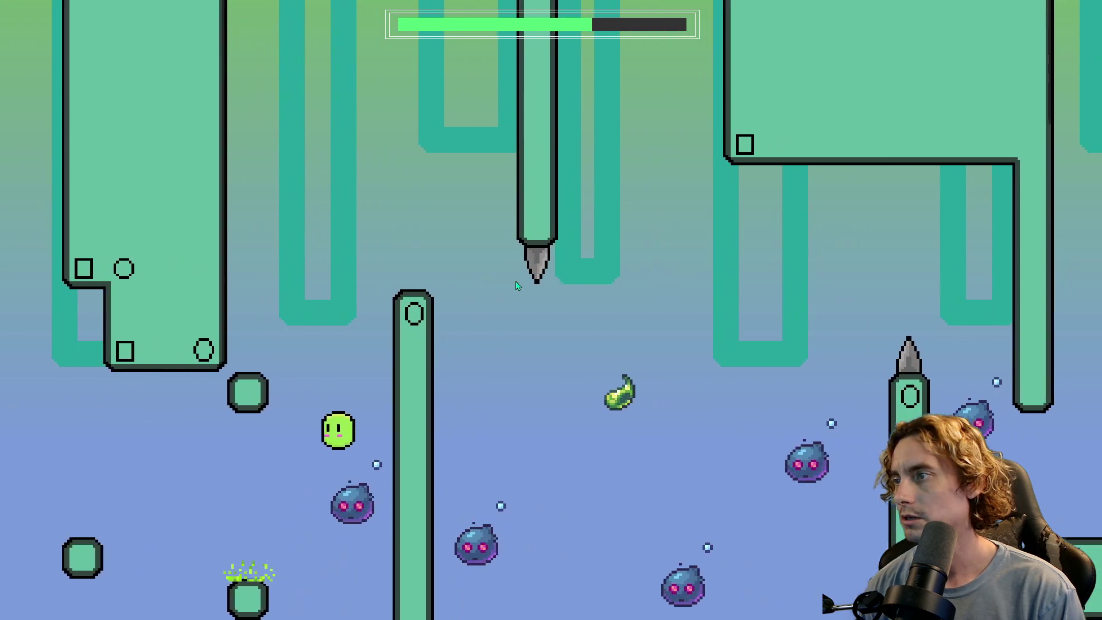
key(space)
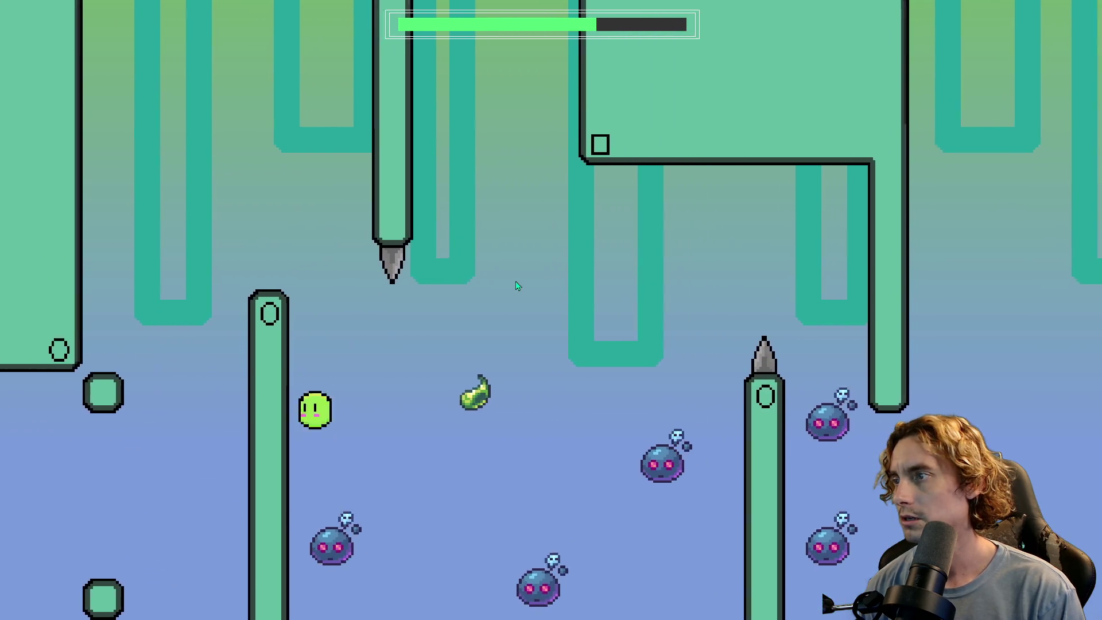
key(space)
key(space)
key(space)
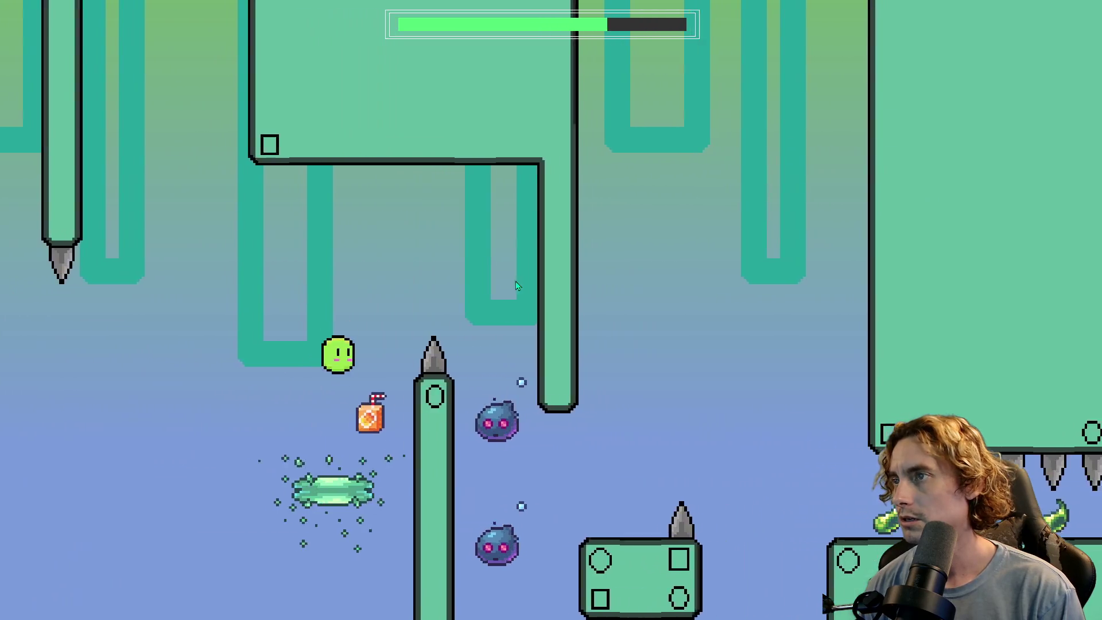
- Run right collecting pickups, jump the spikes to the end, then select a spike in the room
key(Right)
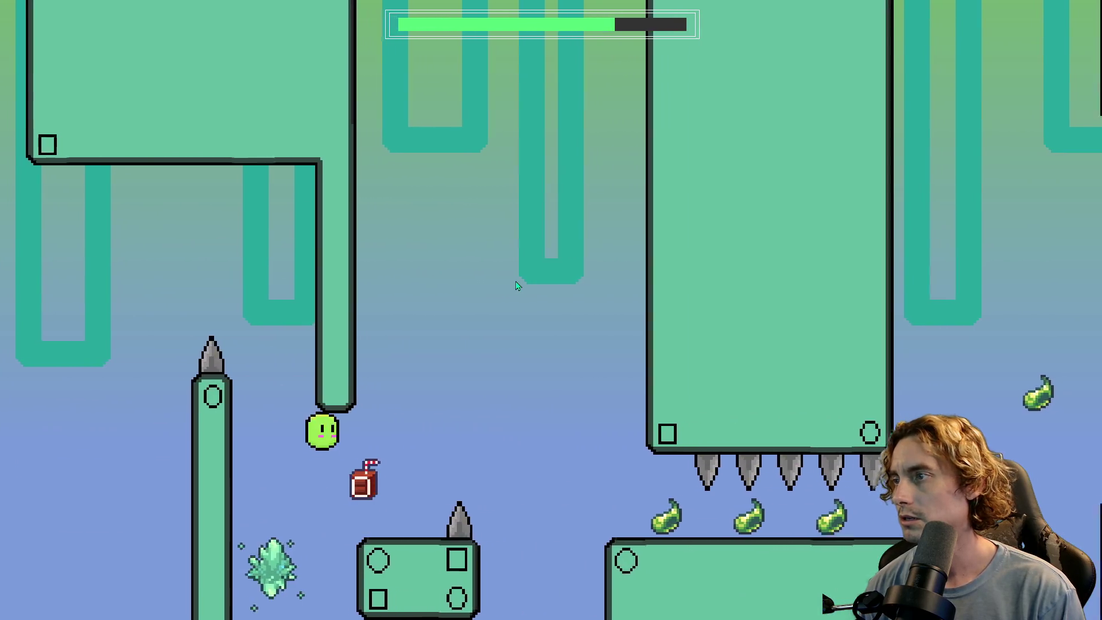
key(space)
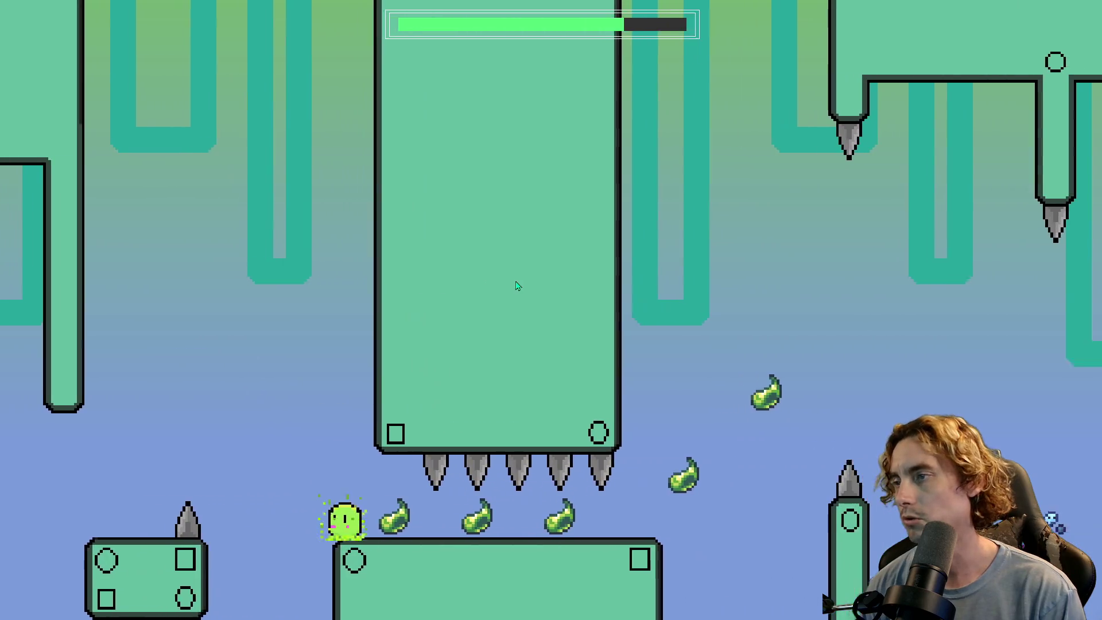
key(Right)
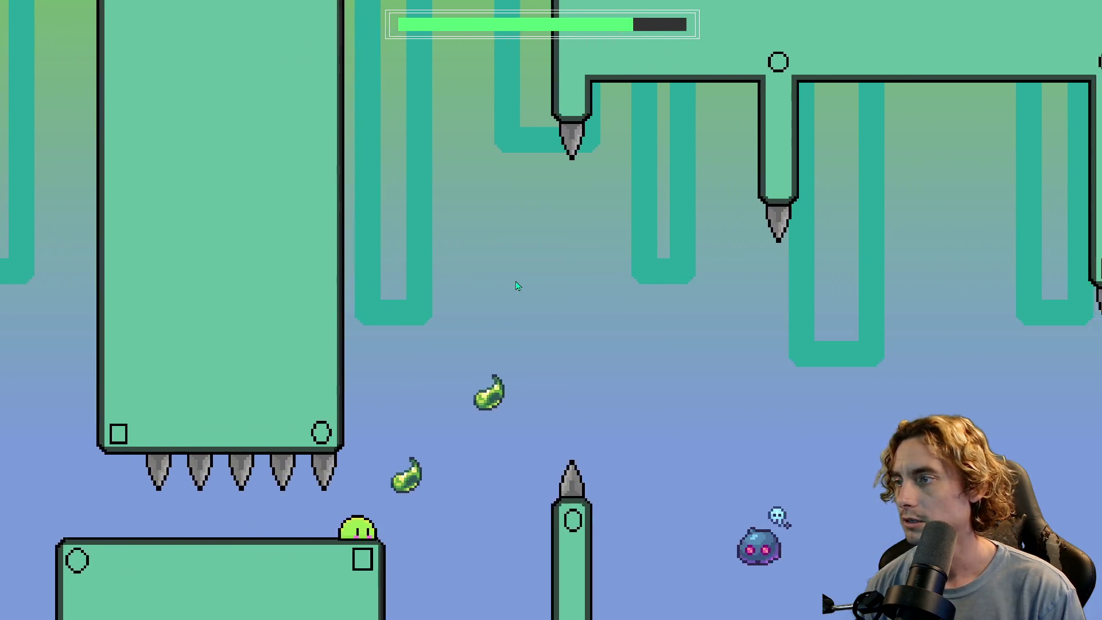
key(space)
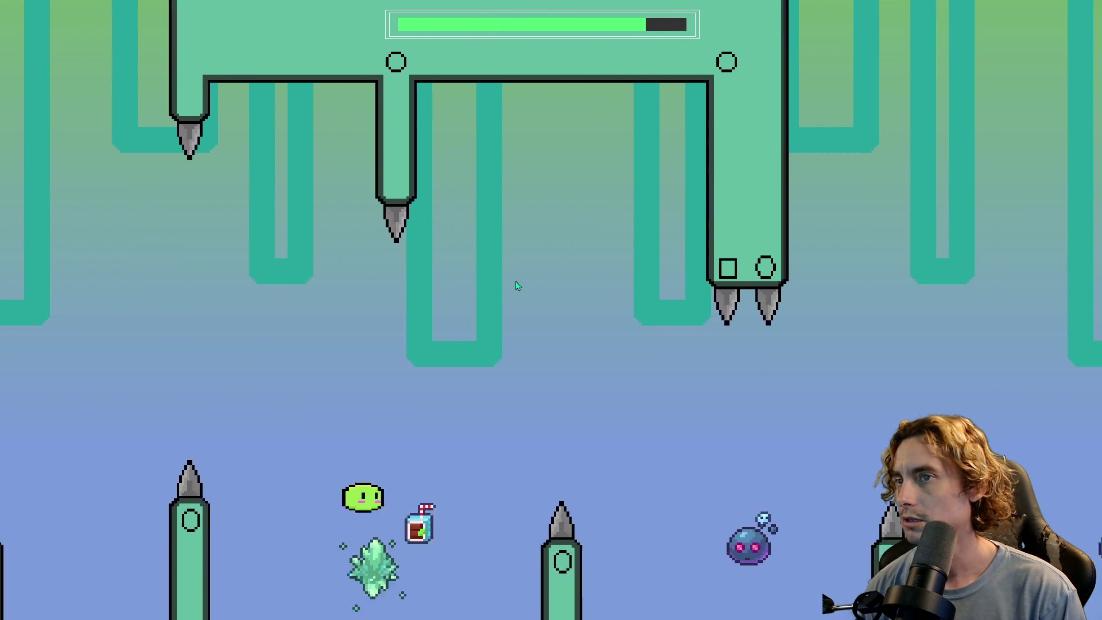
key(space)
key(space)
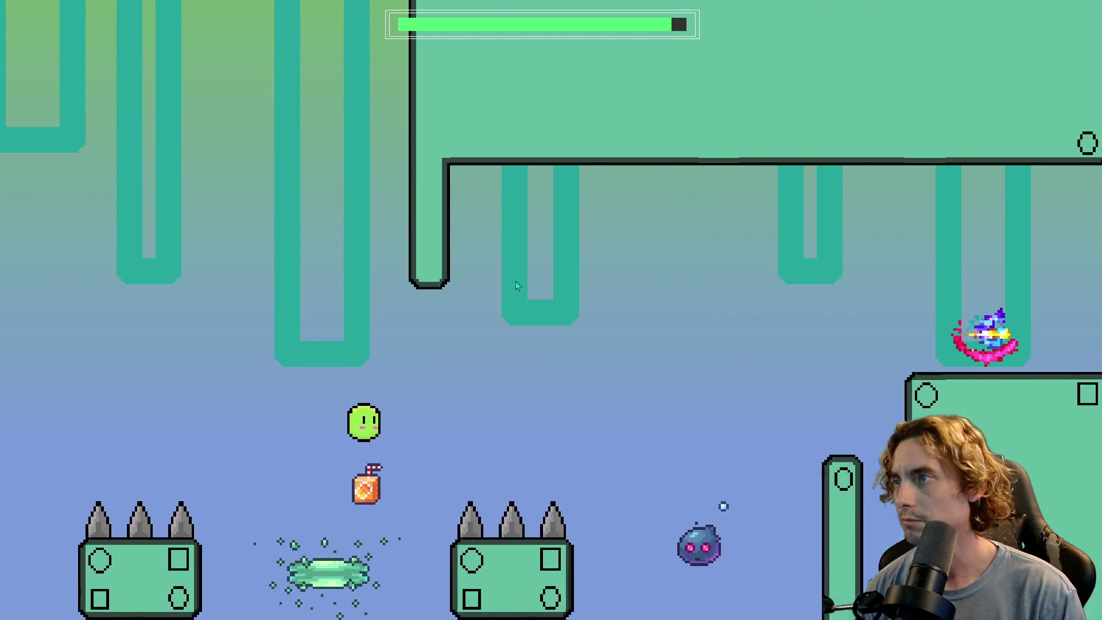
key(space)
key(space)
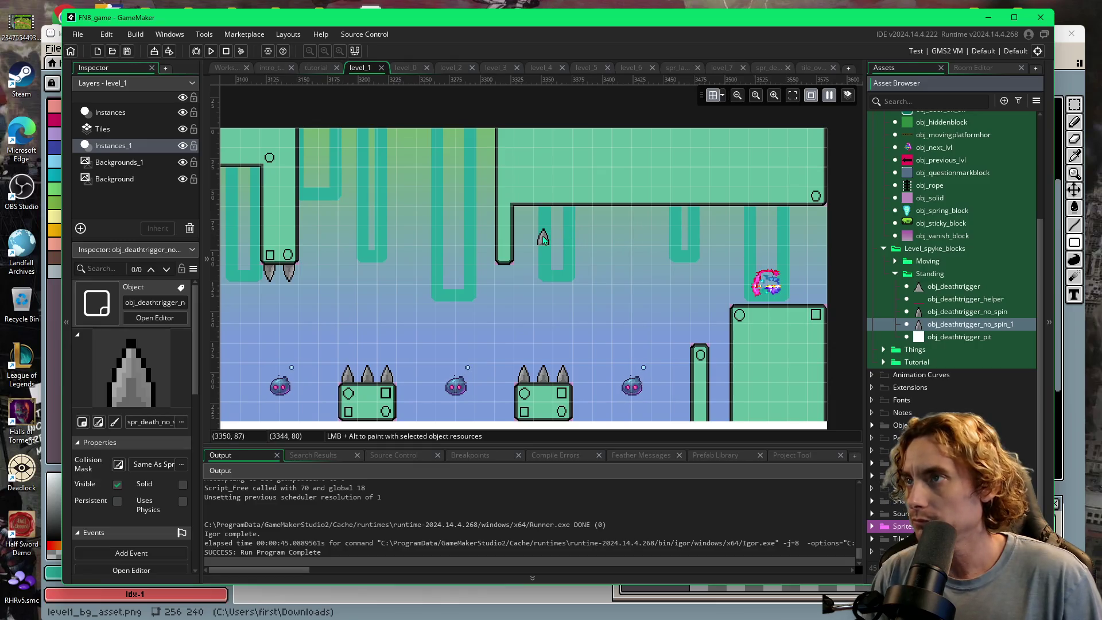
click(543, 240)
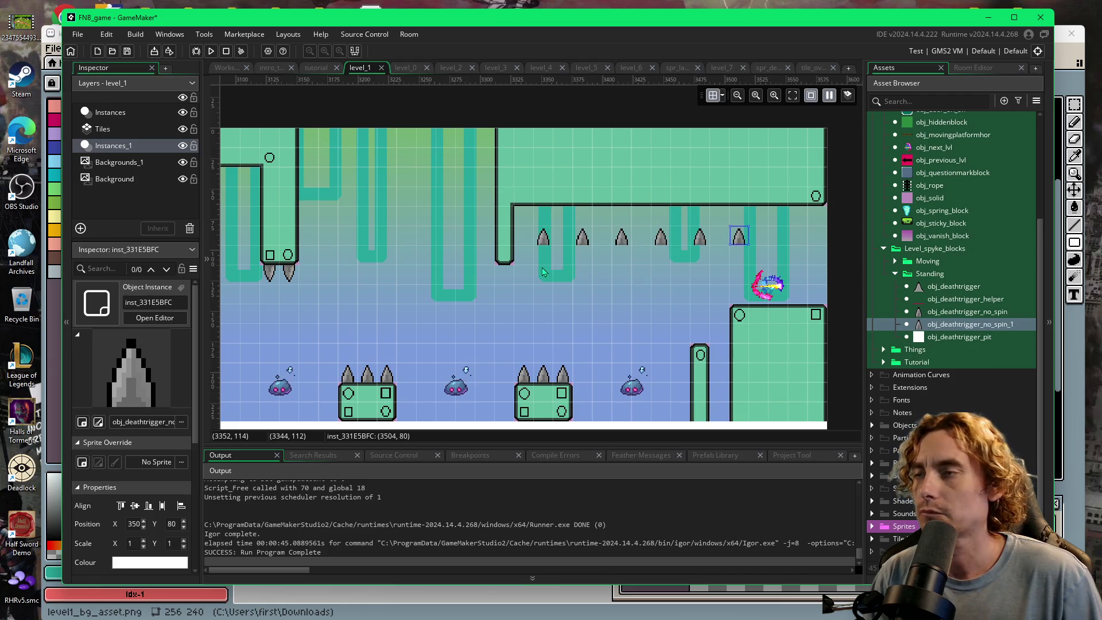
- Rotate the six selected spikes 180° and move them under the green ceiling overhang, then check placement
drag(521, 243, 740, 250)
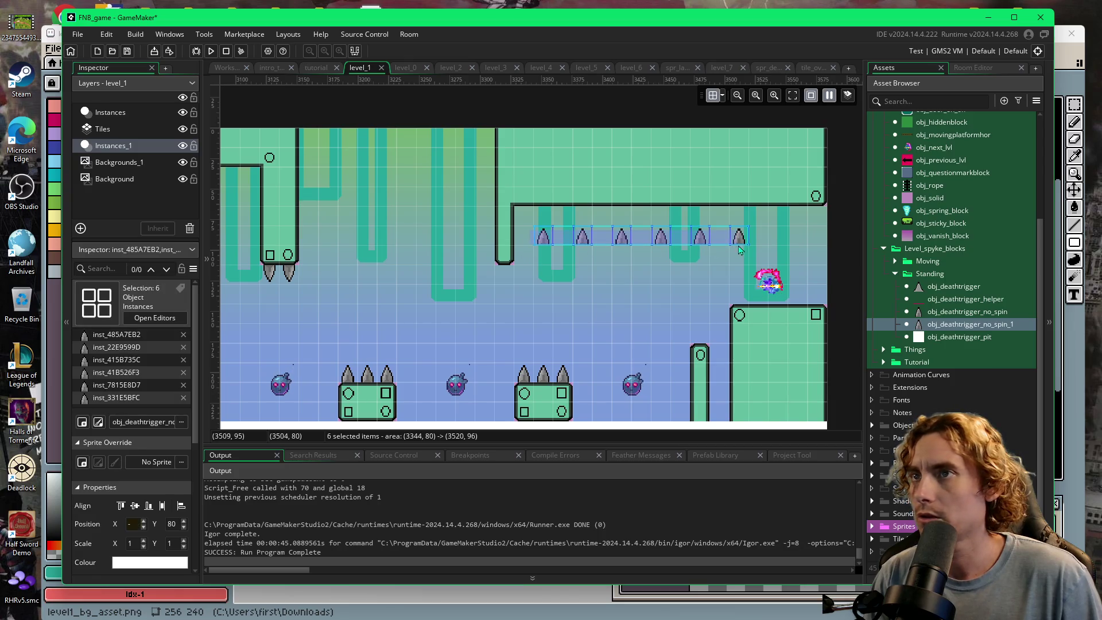
scroll(164, 557, down, 2)
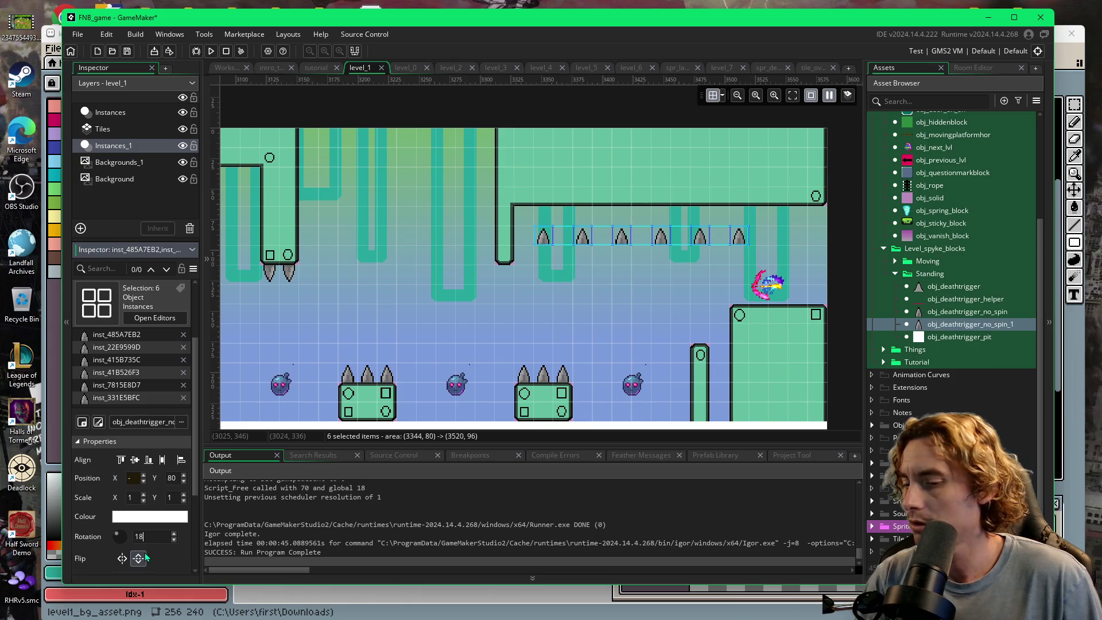
drag(592, 248, 688, 252)
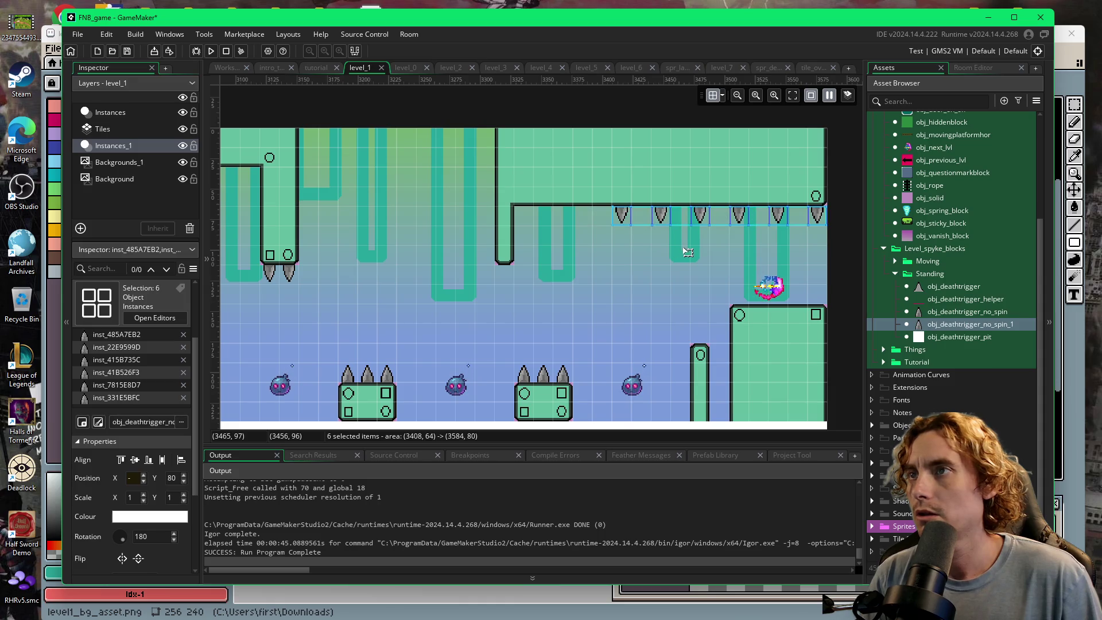
click(571, 294)
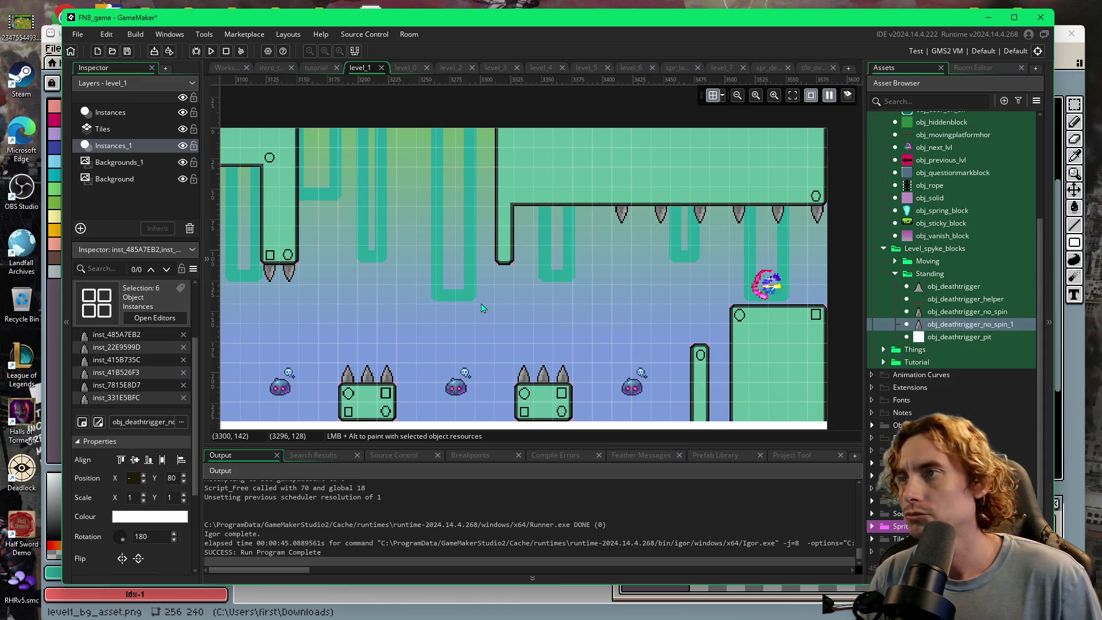
drag(492, 329, 465, 320)
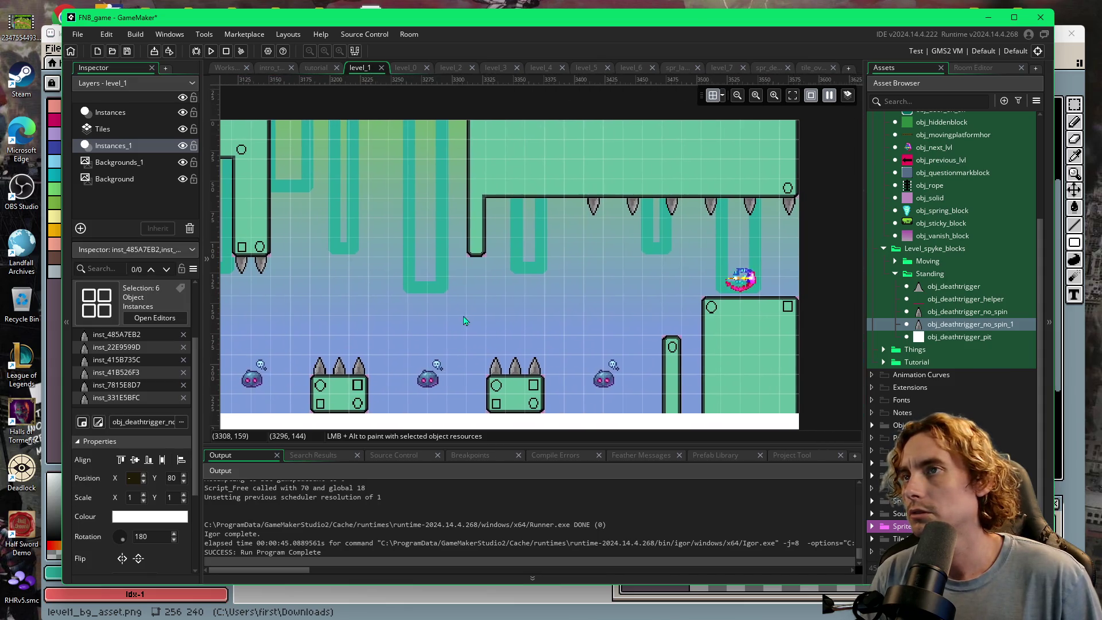
drag(627, 329, 549, 334)
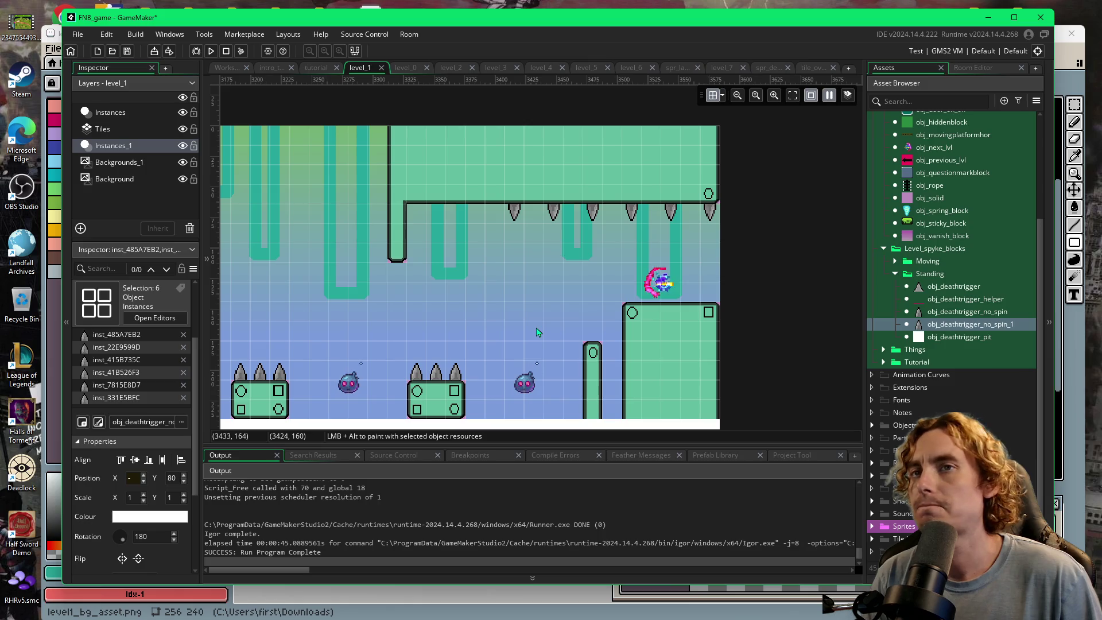
- Rename obj_deathtrigger_no_spin_1 to obj_deathtrigger_nohelp and start a new test run with F5
right_click(992, 325)
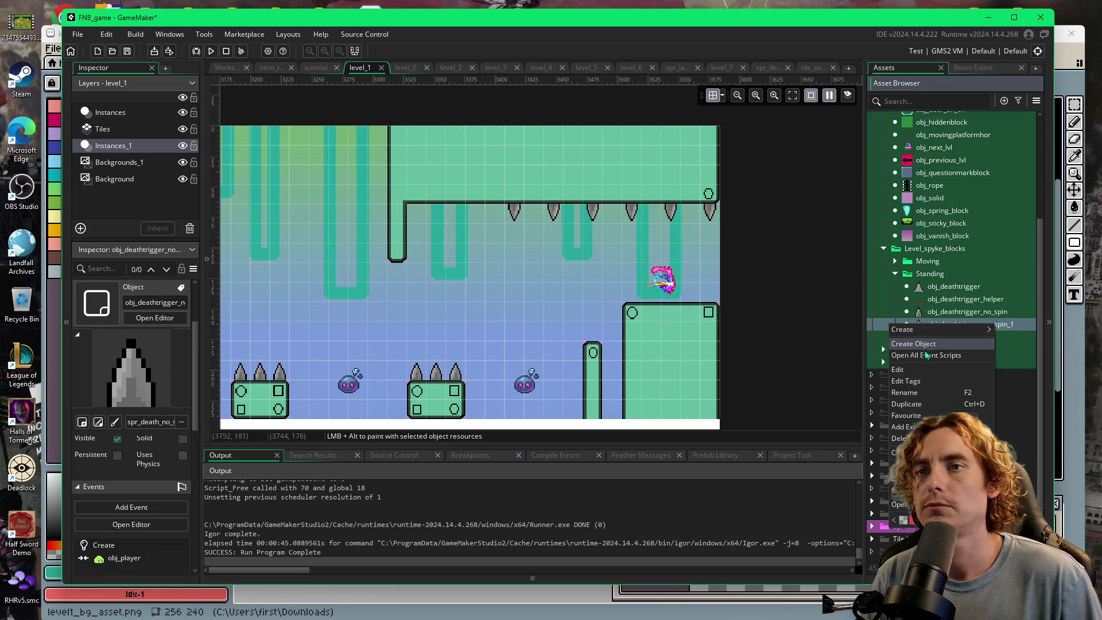
click(905, 399)
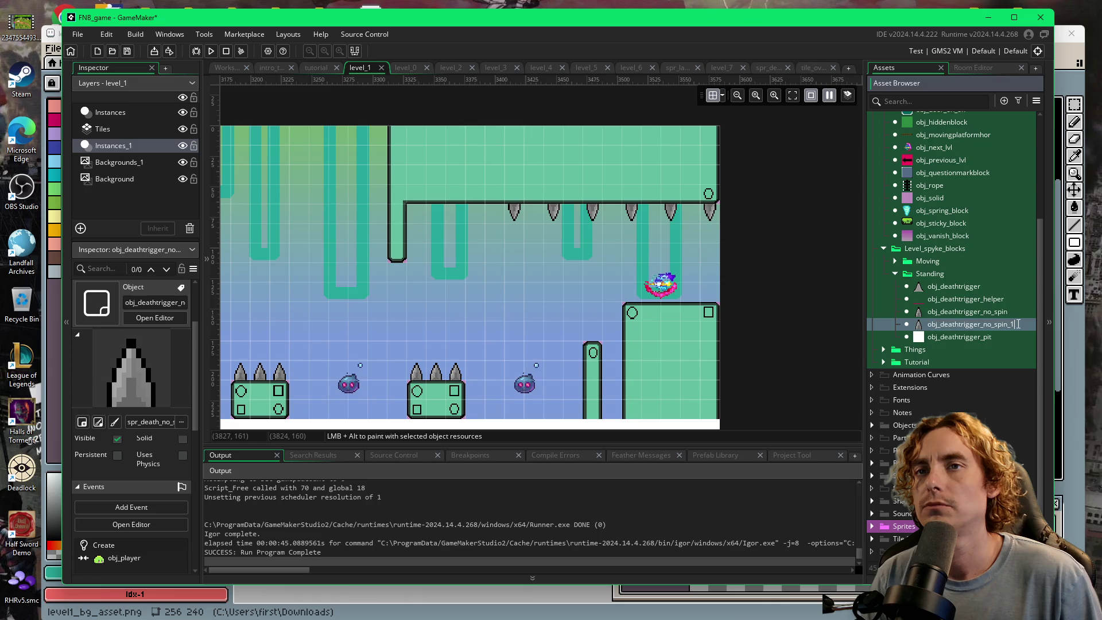
text(_)
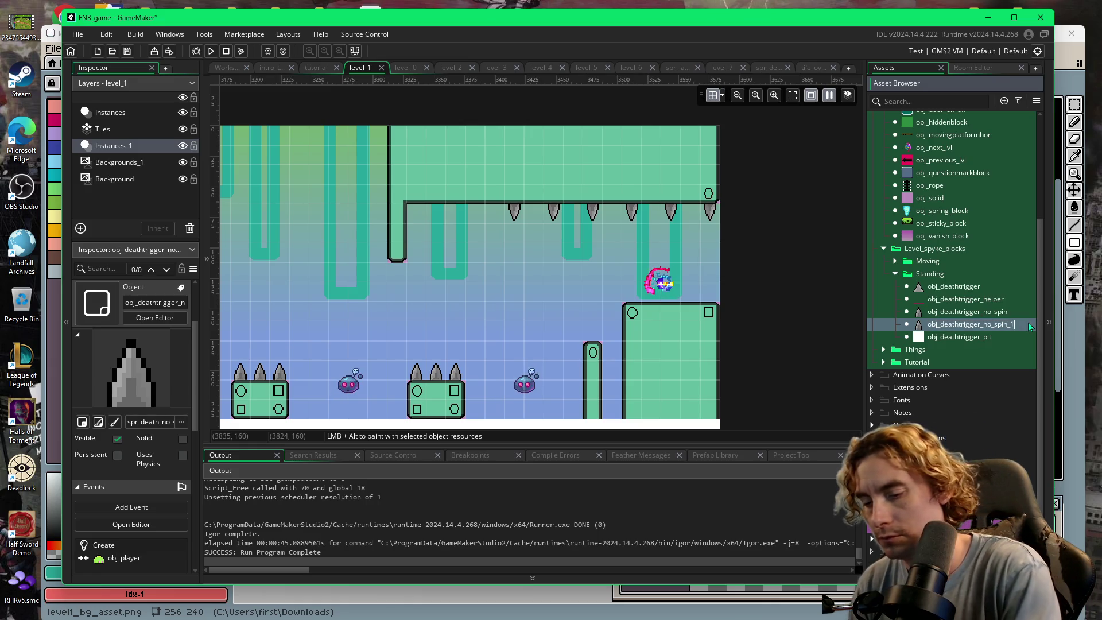
text(n)
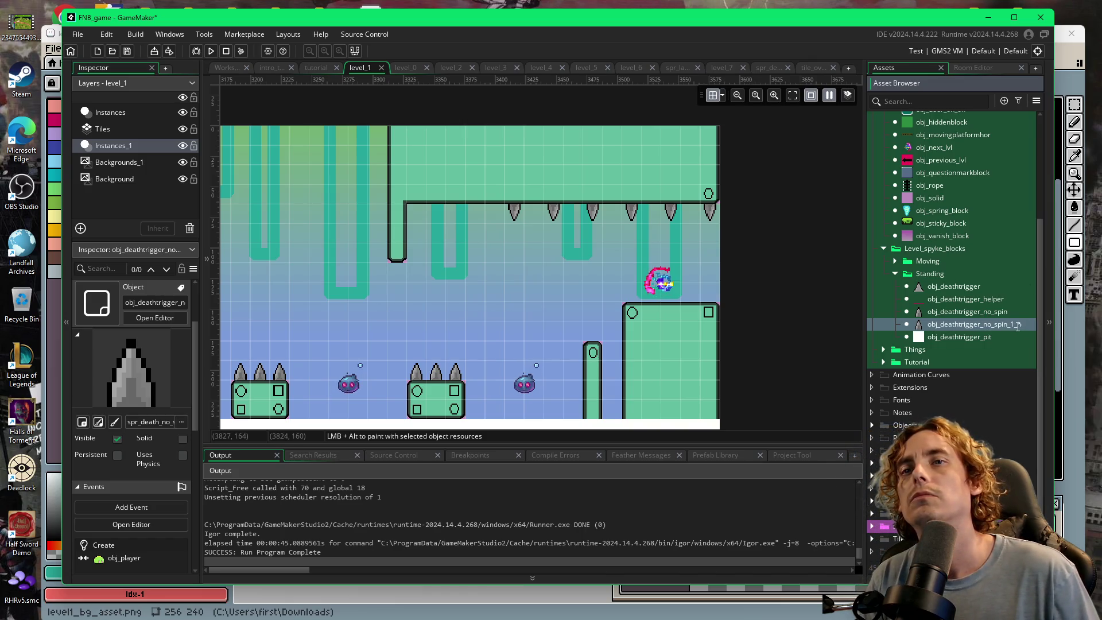
click(1014, 324)
key(BackSpace)
key(BackSpace)
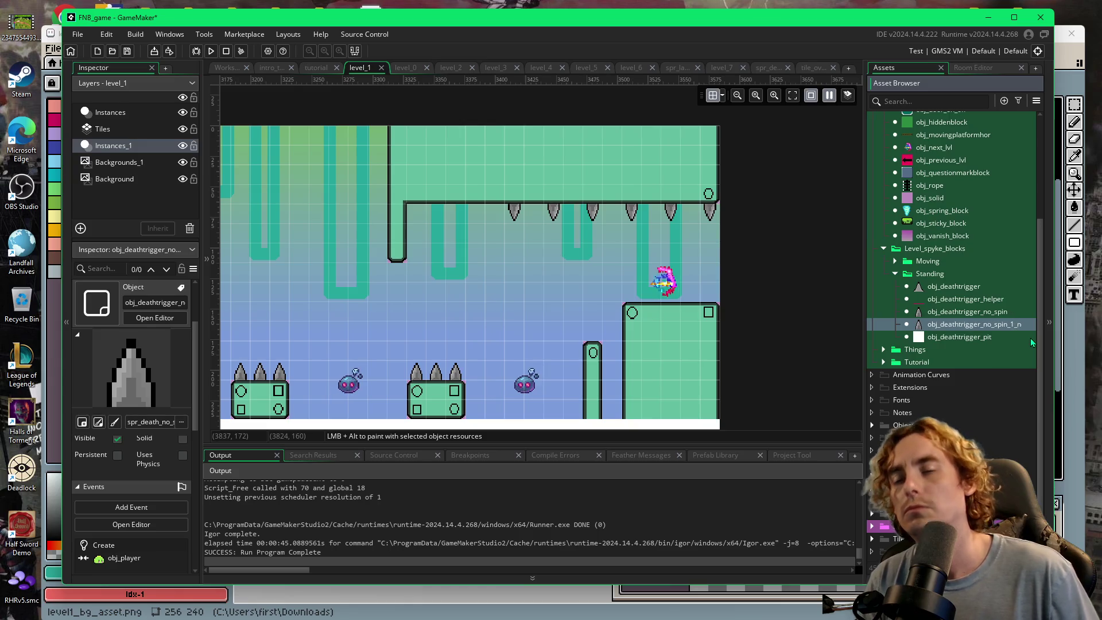
key(BackSpace)
key(BackSpace)
key(BackSpace)
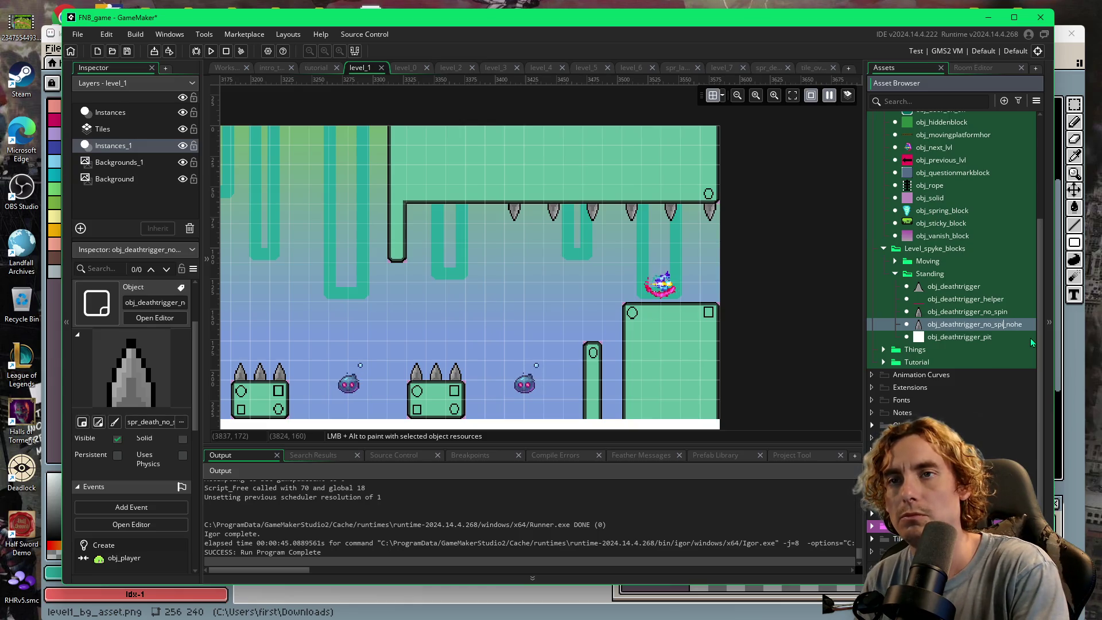
key(BackSpace)
key(BackSpace)
key(BackSpace)
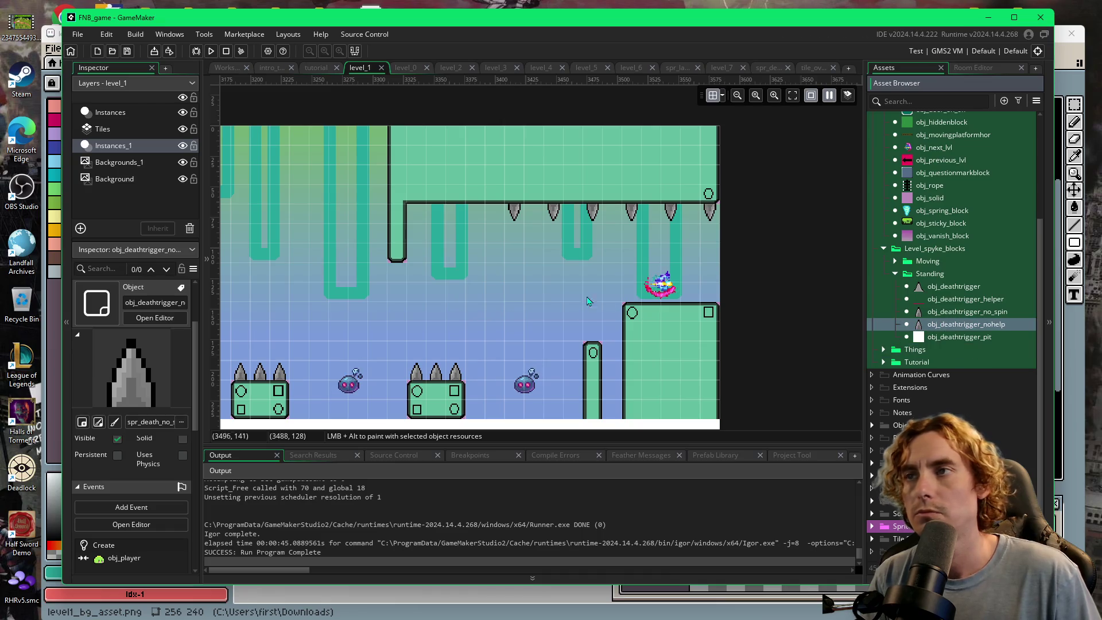
click(530, 289)
key(F5)
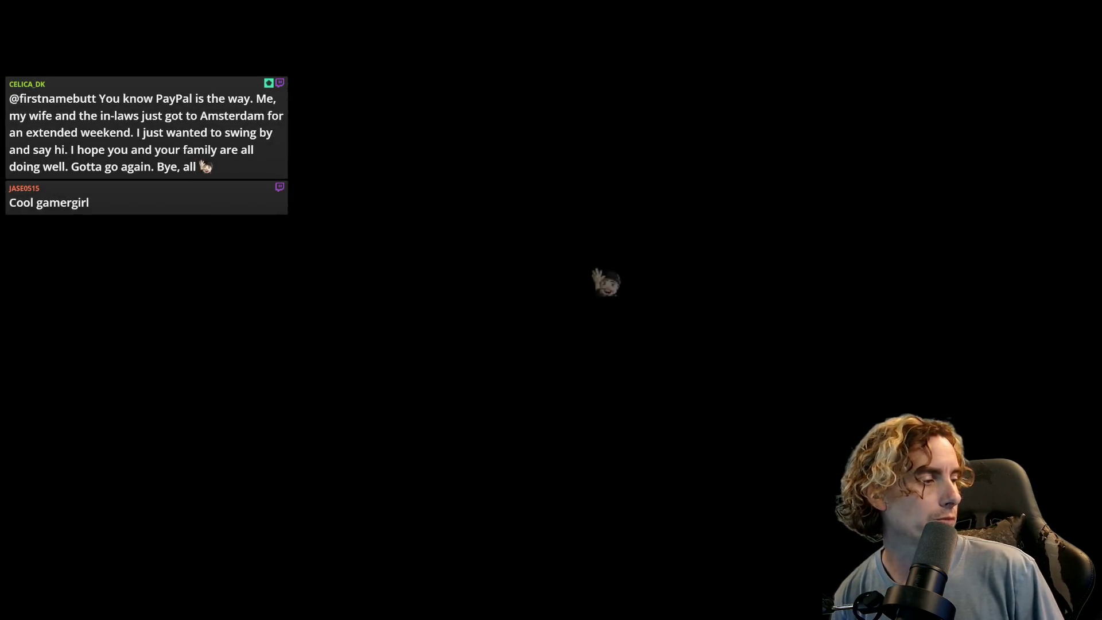
- Start the slime moving right and lift it through the first gaps past the spiked pillar
key(Right)
key(Up)
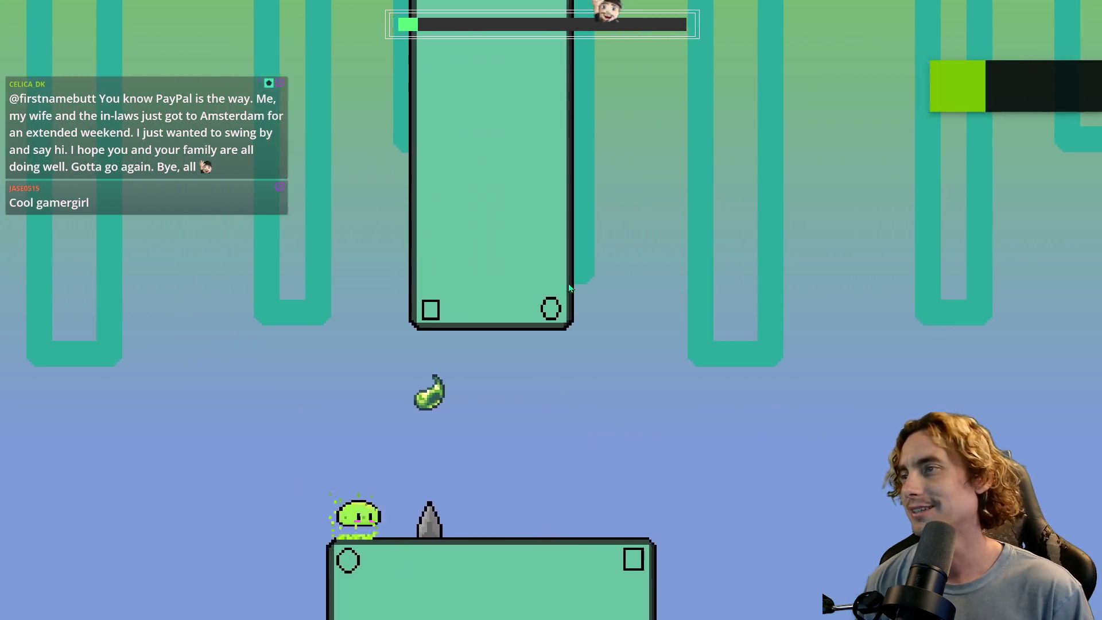
key(Up)
key(Up)
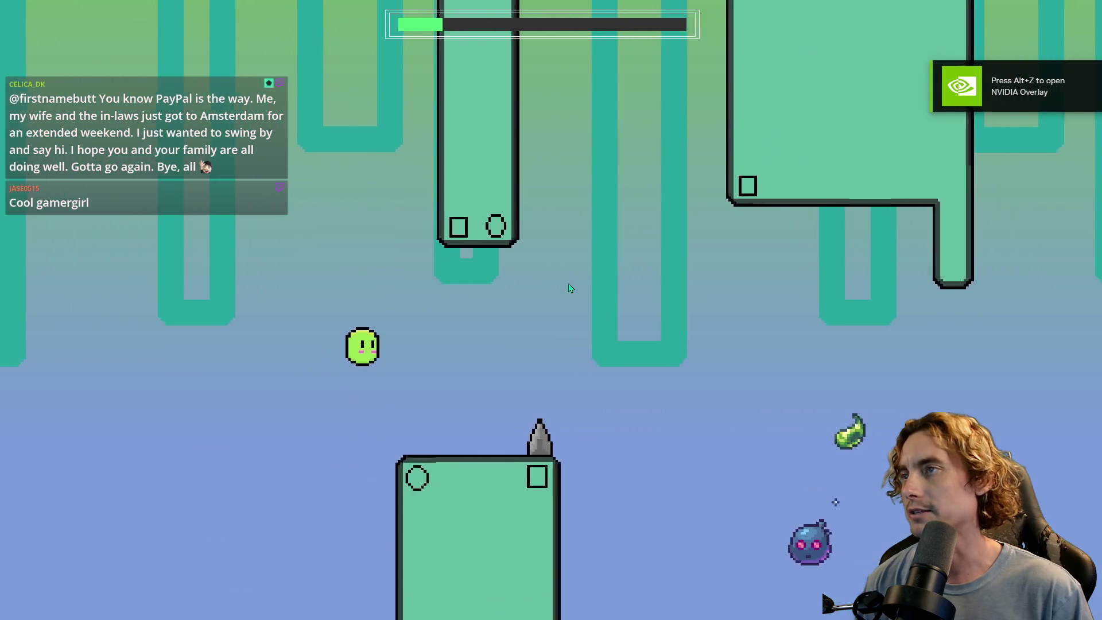
key(Up)
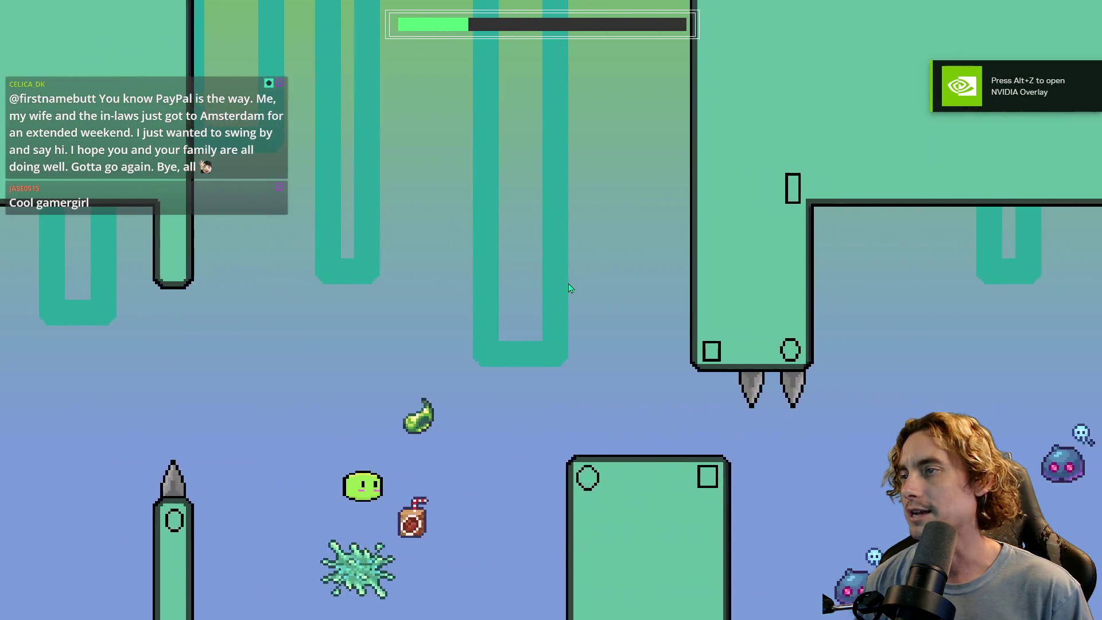
key(Up)
key(Up)
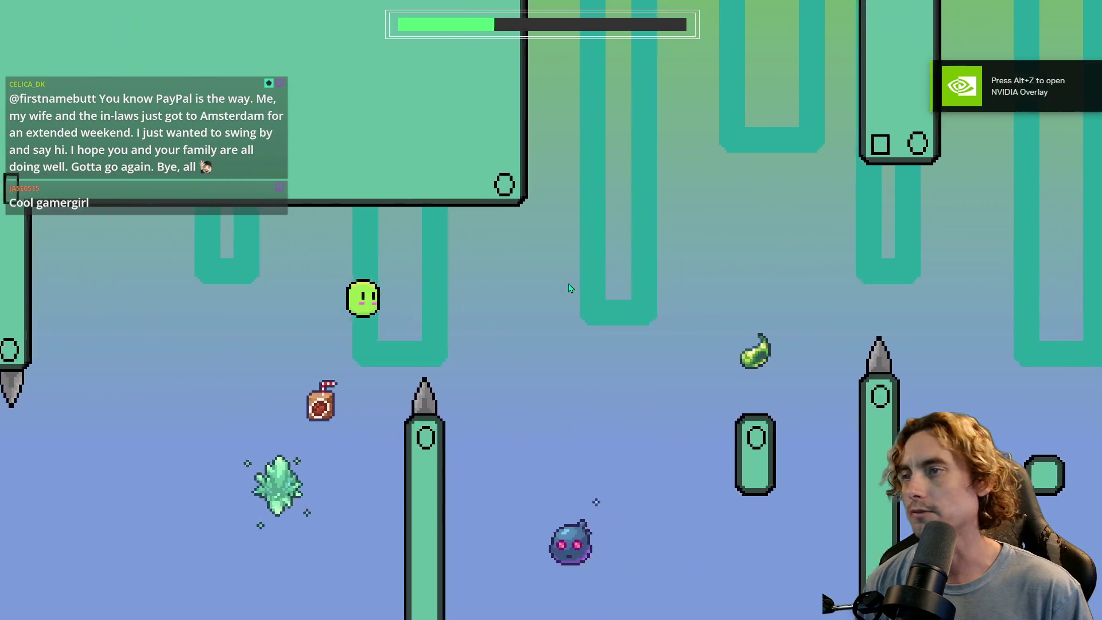
key(Up)
key(Up)
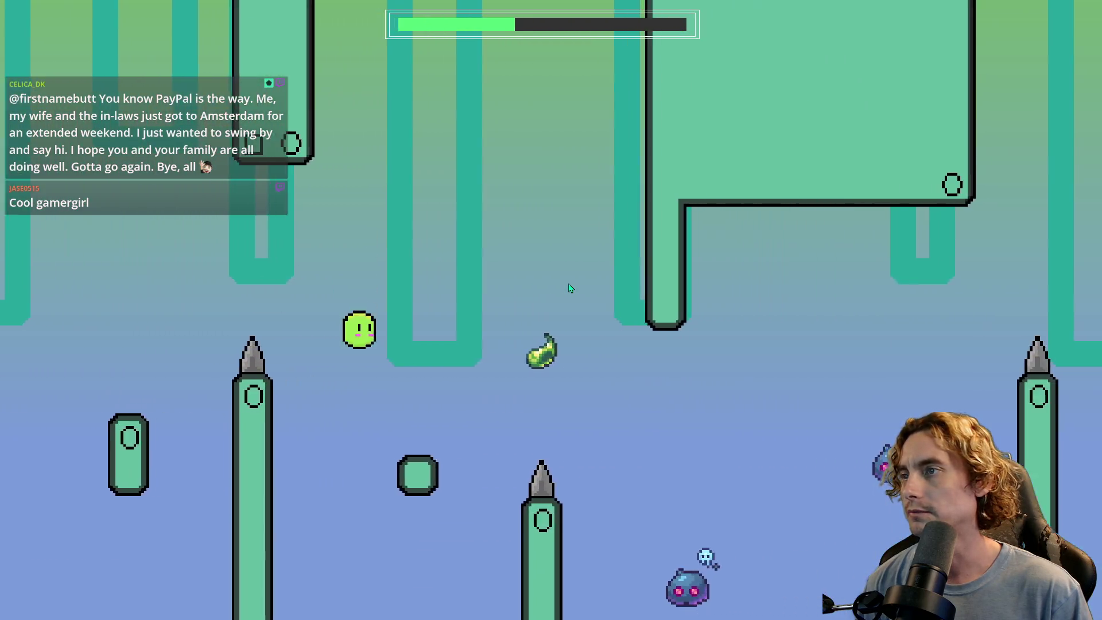
key(Up)
- Keep the slime airborne clear of the spike rows and under the spiked ceiling toward the end
key(Up)
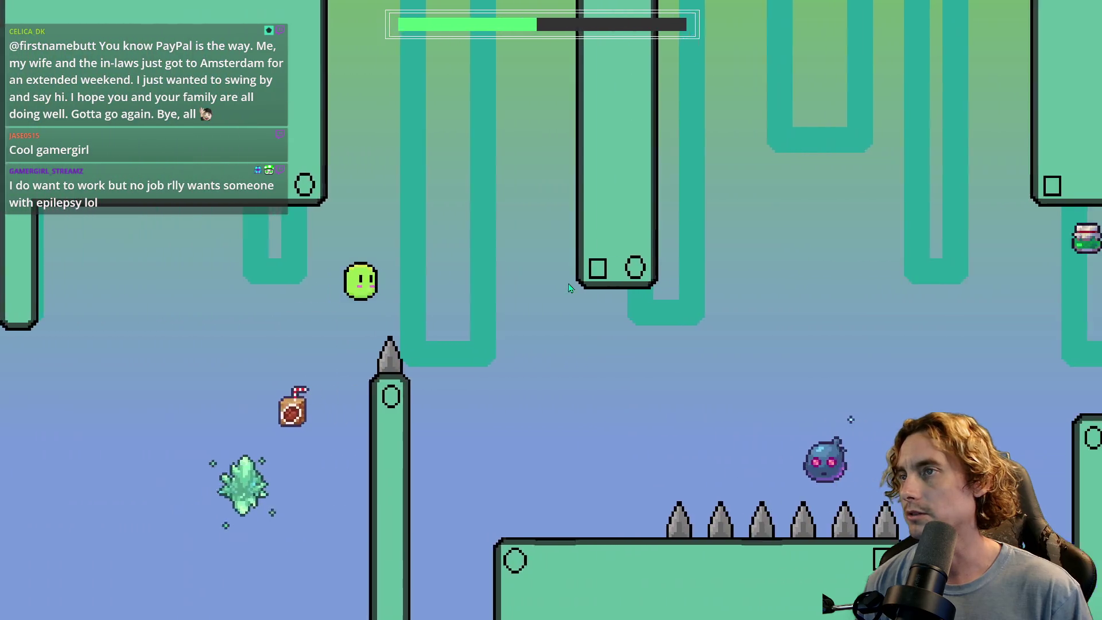
key(Up)
key(Up)
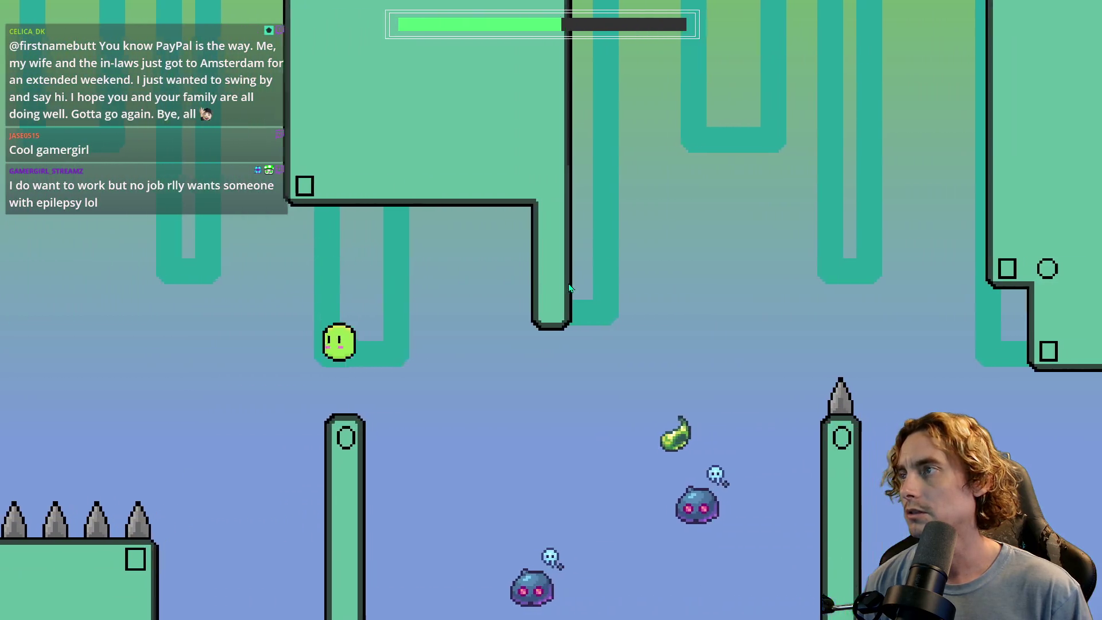
key(Up)
key(Up)
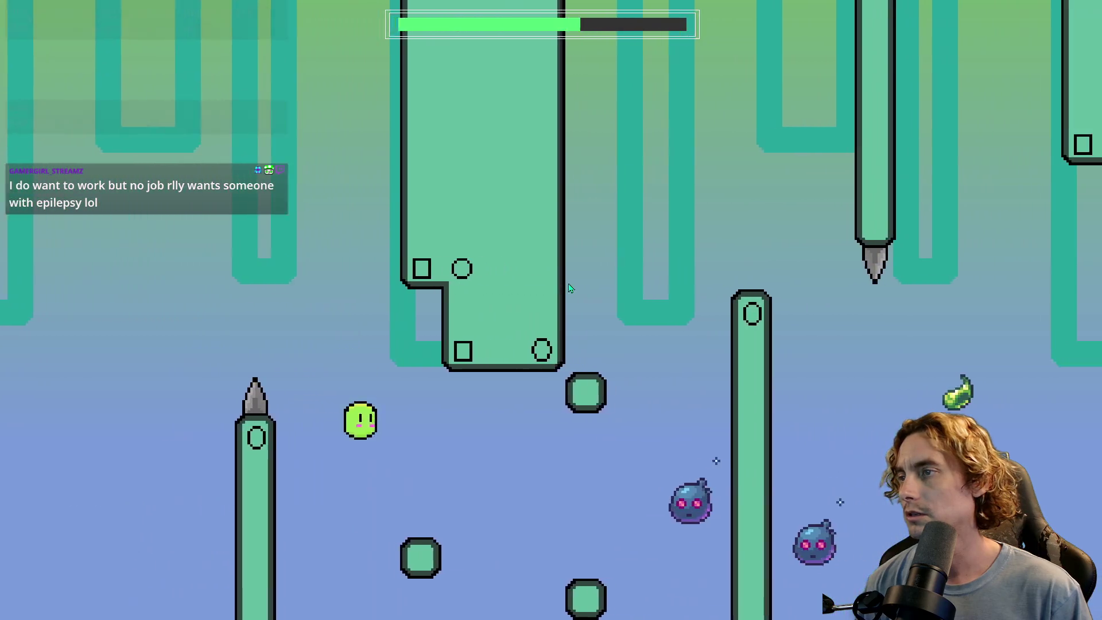
key(Up)
key(Up)
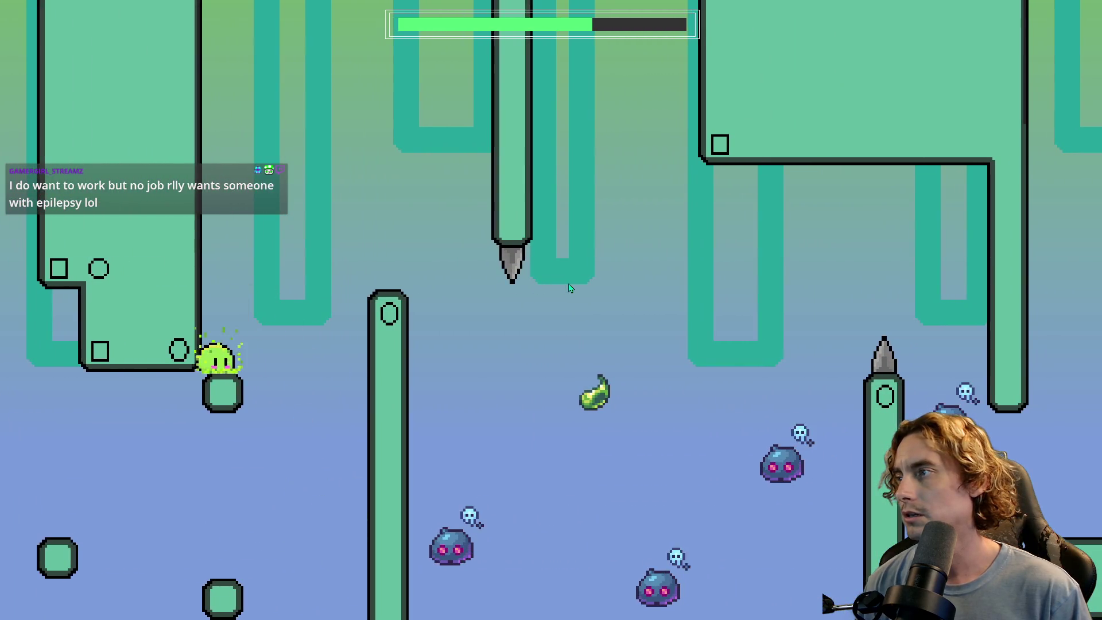
key(Up)
key(Up)
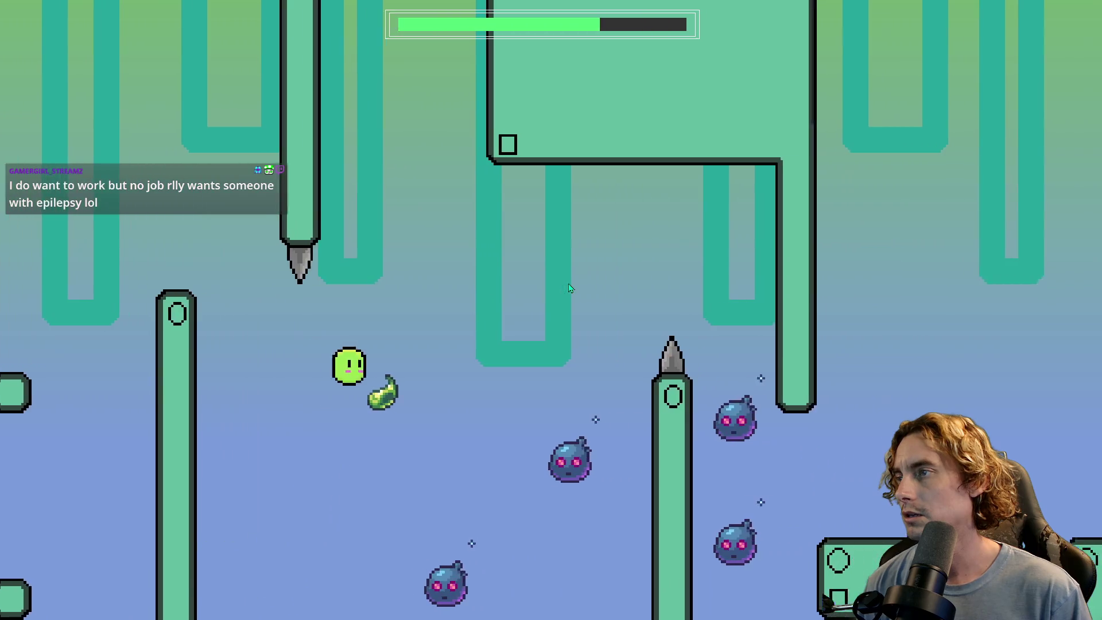
key(Up)
key(Up)
key(Up)
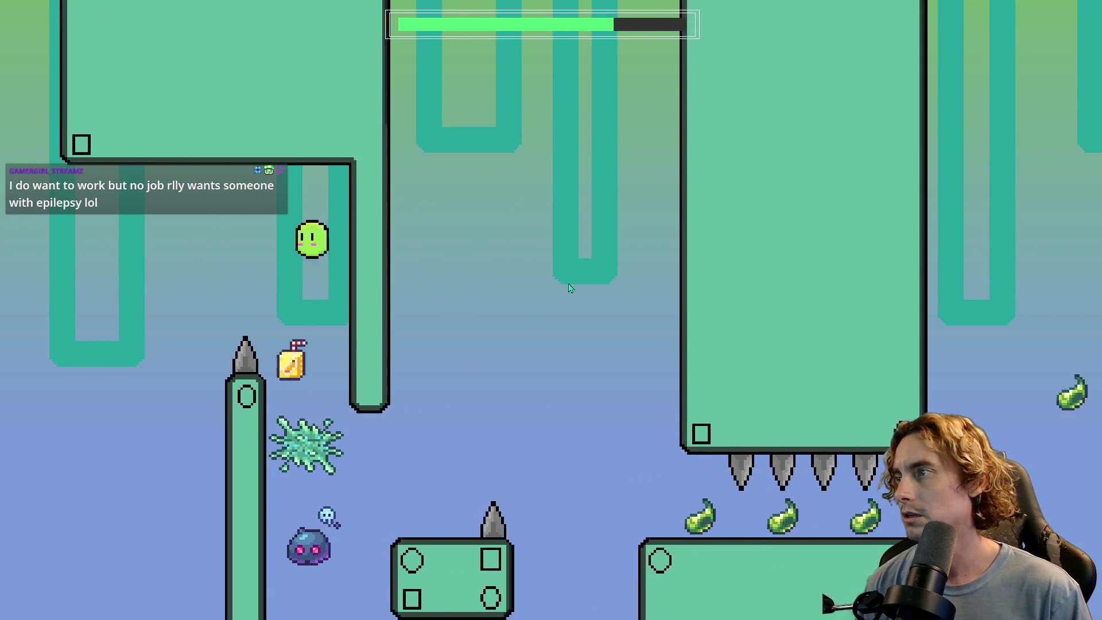
key(Up)
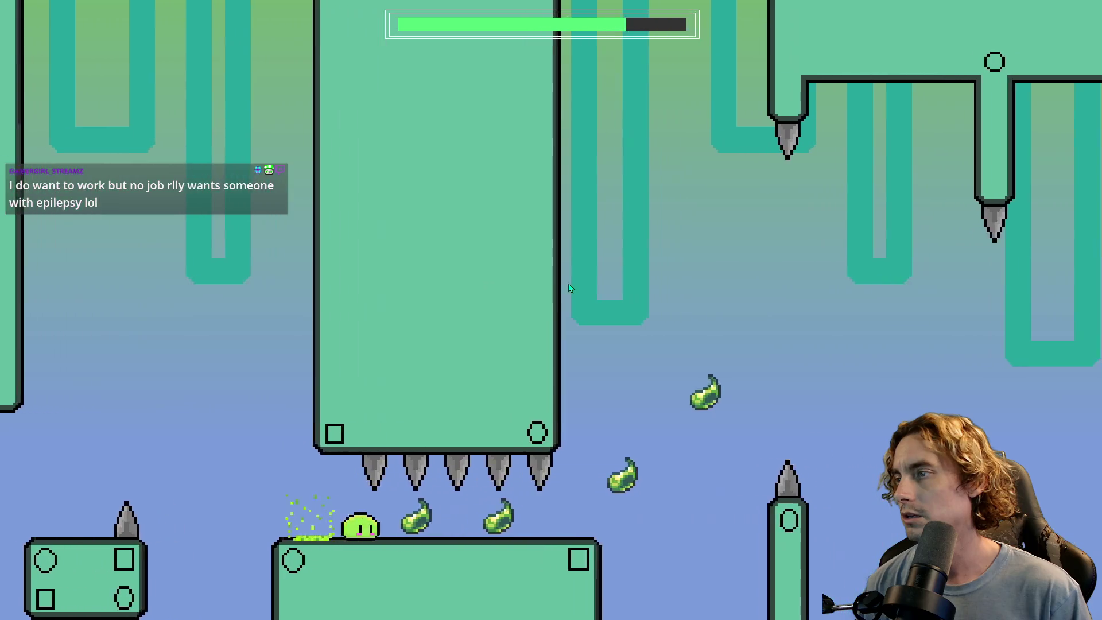
key(Up)
key(Up)
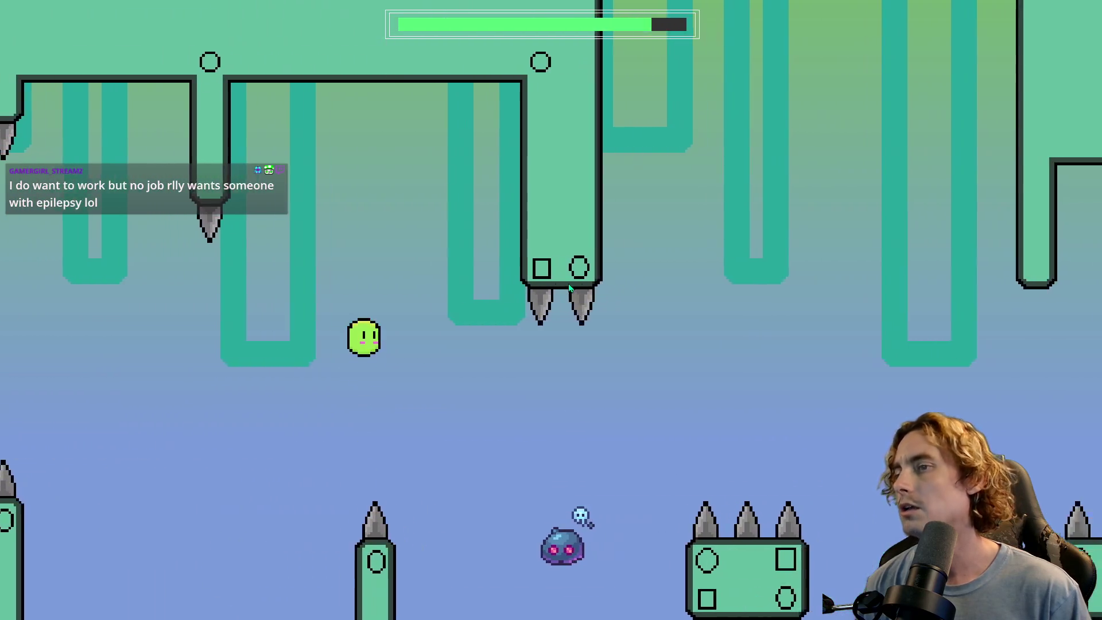
key(Up)
key(Up)
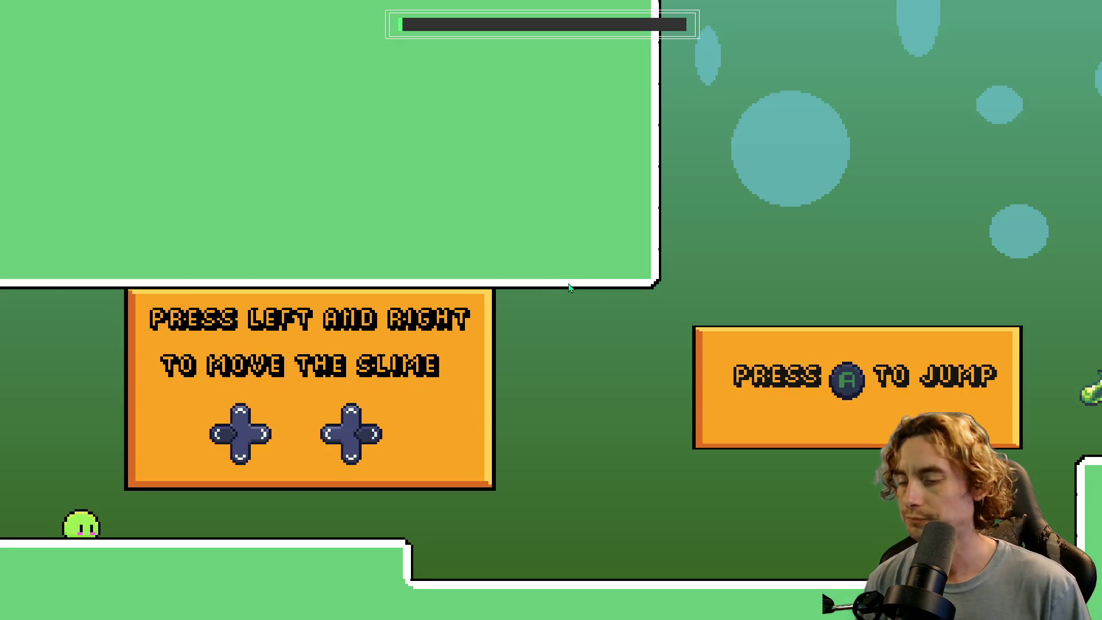
- Test the slime's jump with repeated Up presses, steering it right in mid-air
key(Up)
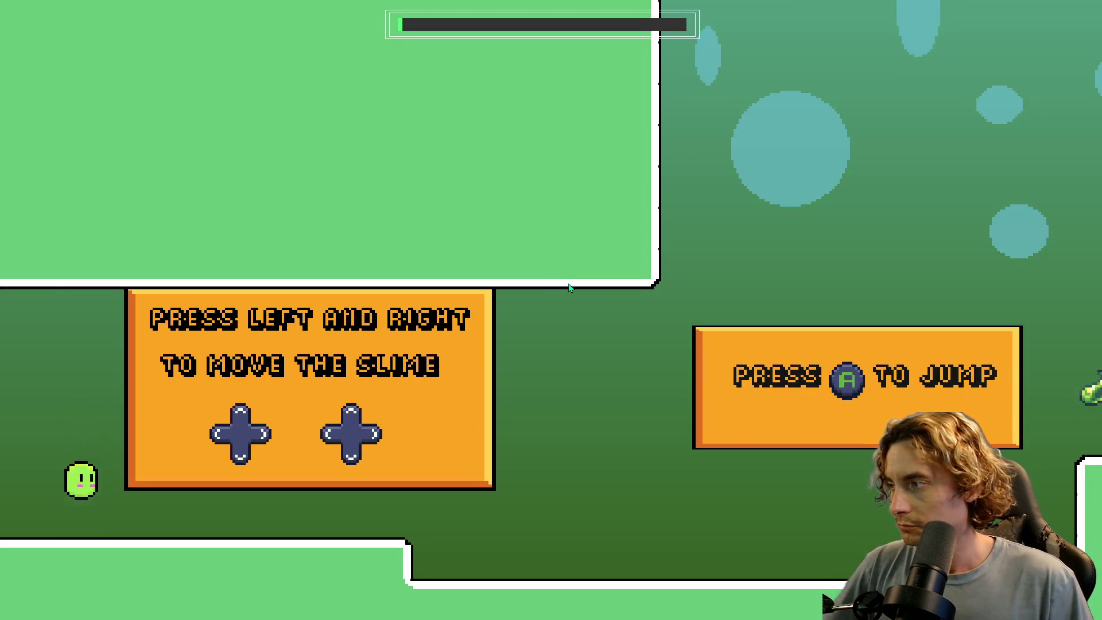
key(Up)
key(Up)
key(Up)
key(Up)
key(Up)
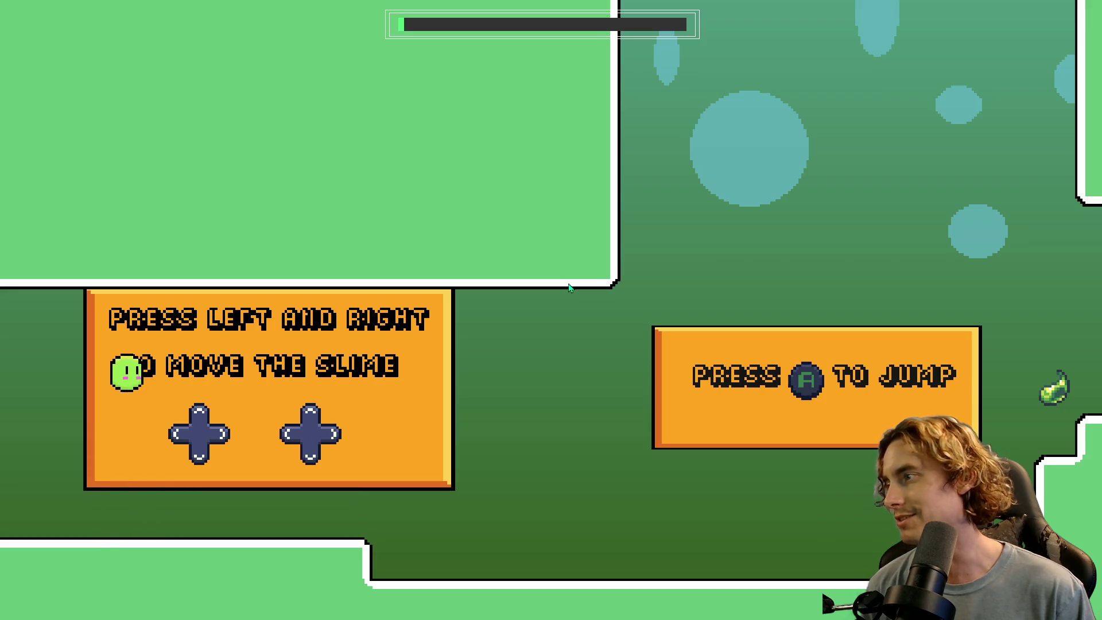
key(Up)
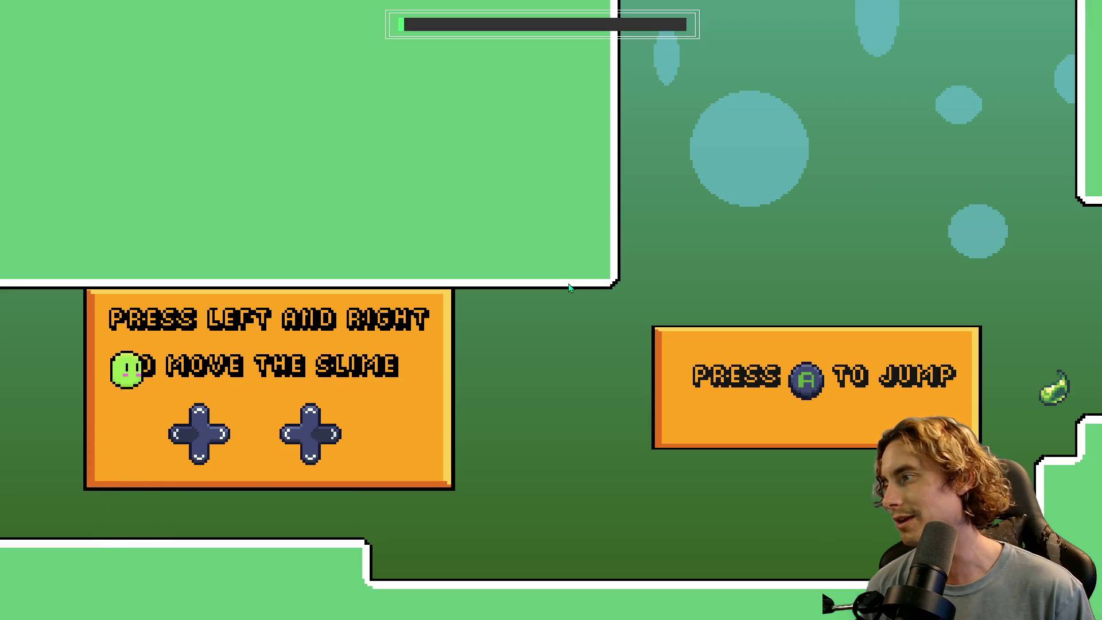
key(Up)
key(Right)
key(Right)
key(Up)
key(Up)
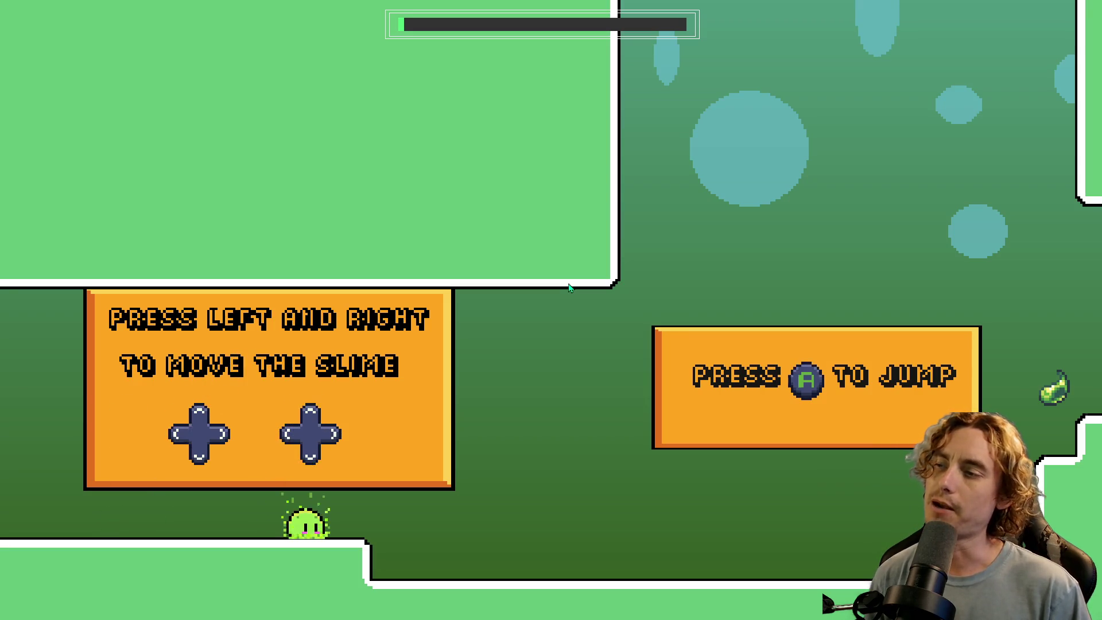
key(Up)
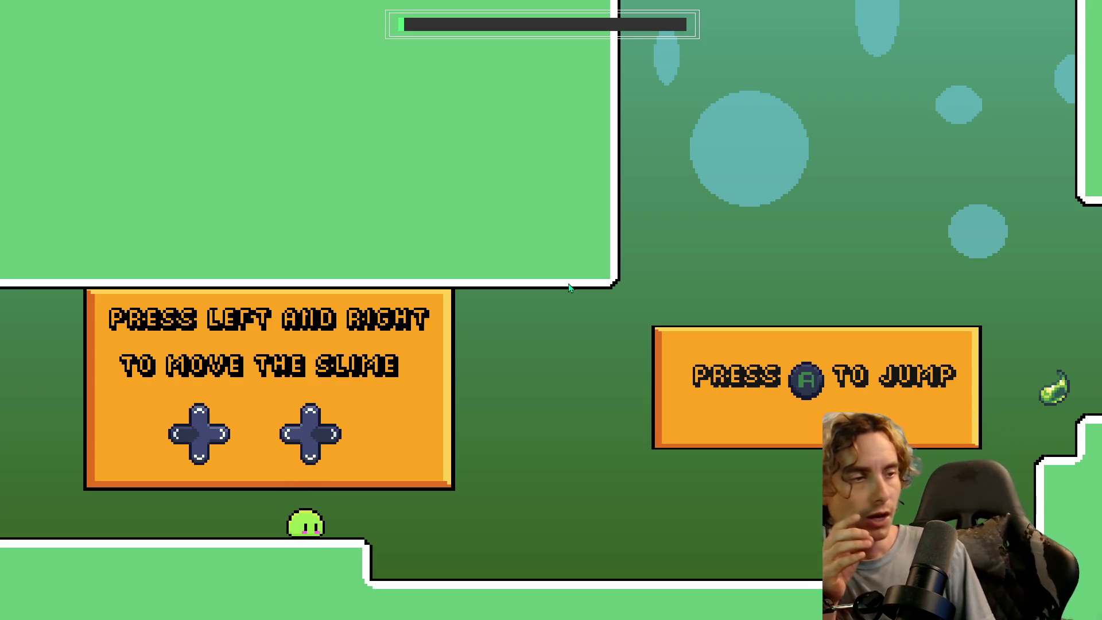
key(Up)
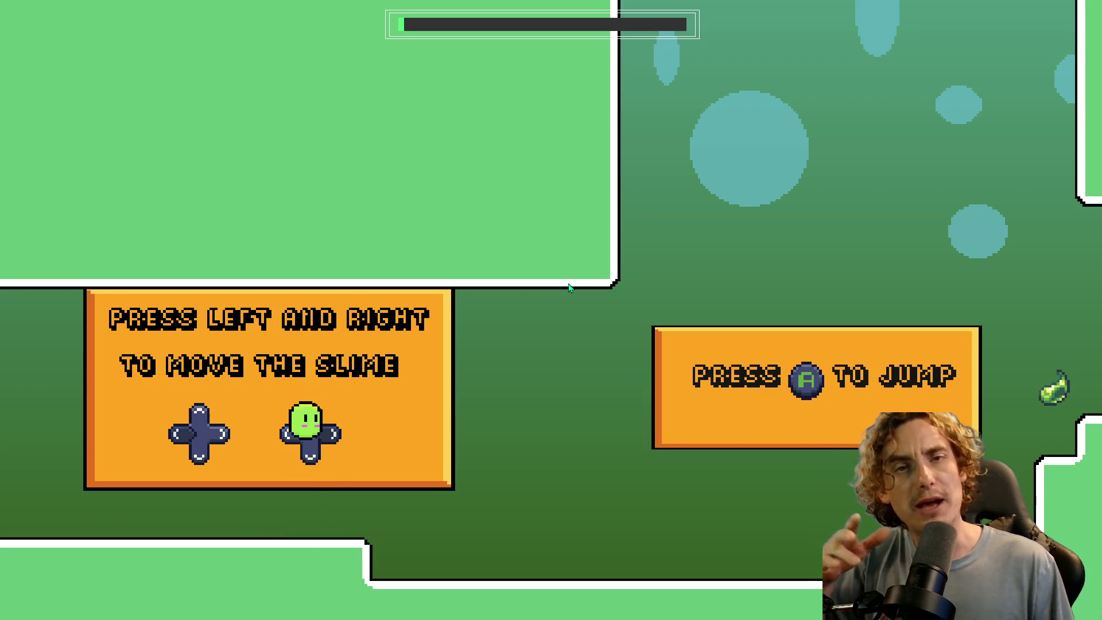
key(Up)
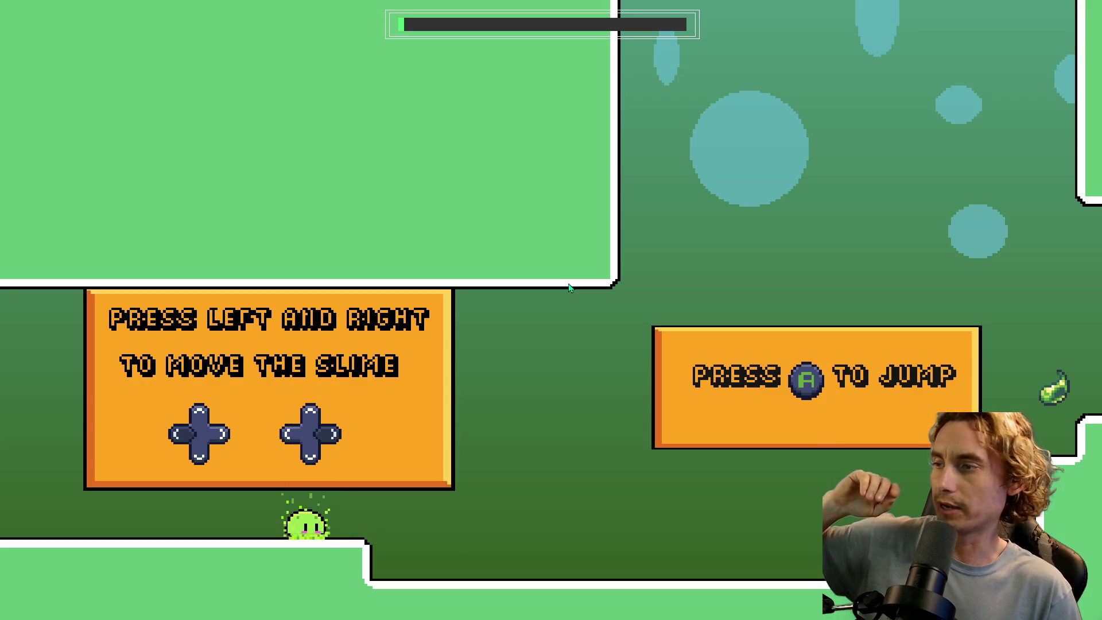
- Run the slime right, jumping and switching between left and right along the floor
key(Right)
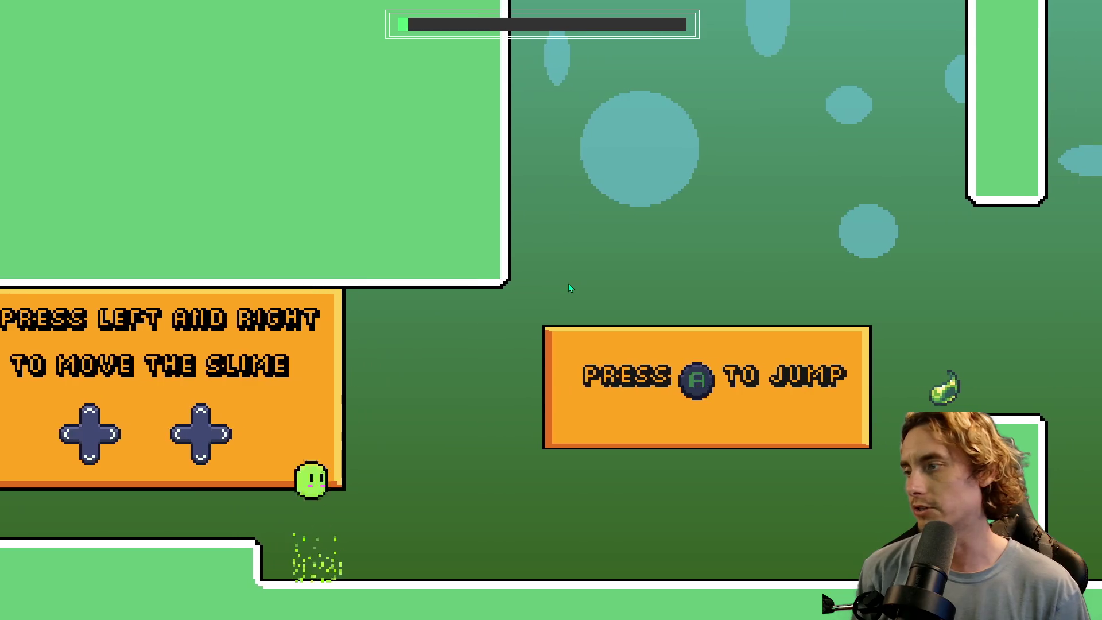
key(space)
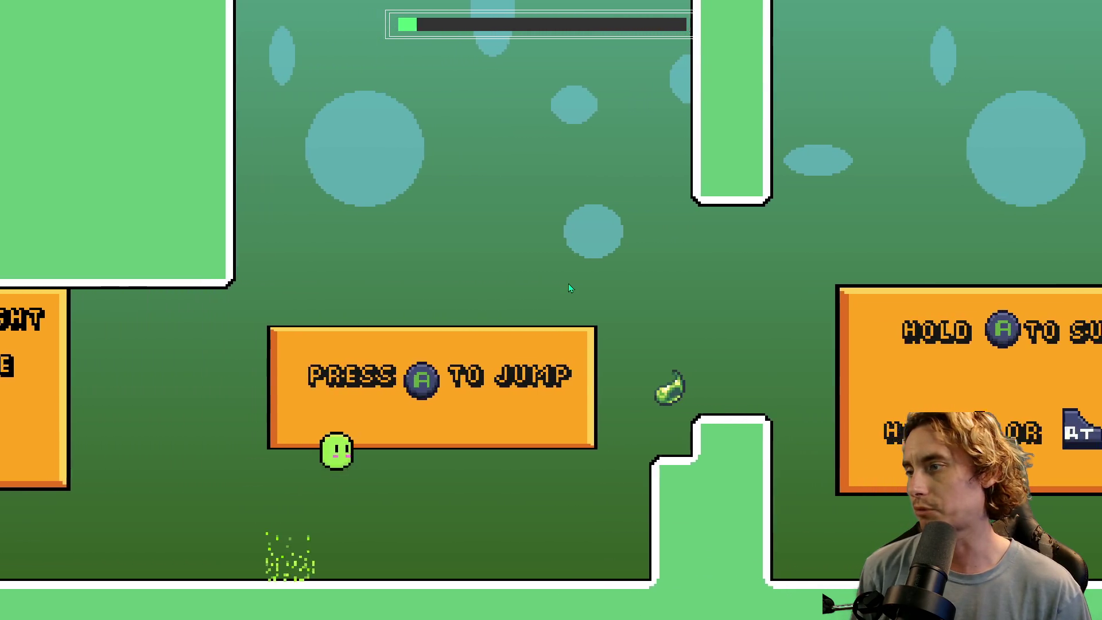
key(Left)
key(space)
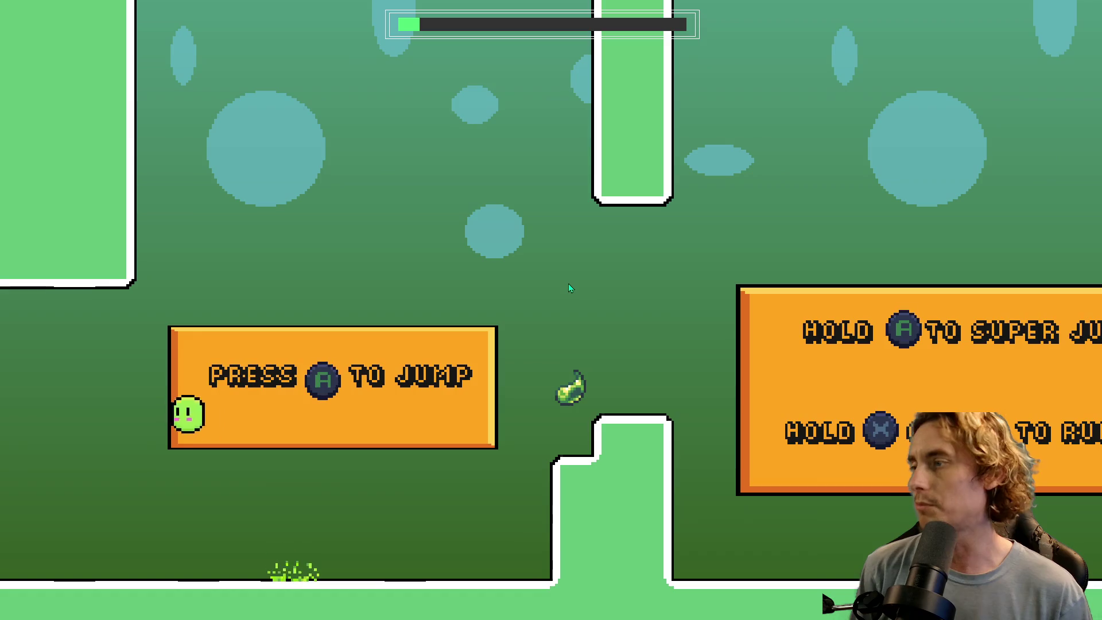
key(space)
key(Right)
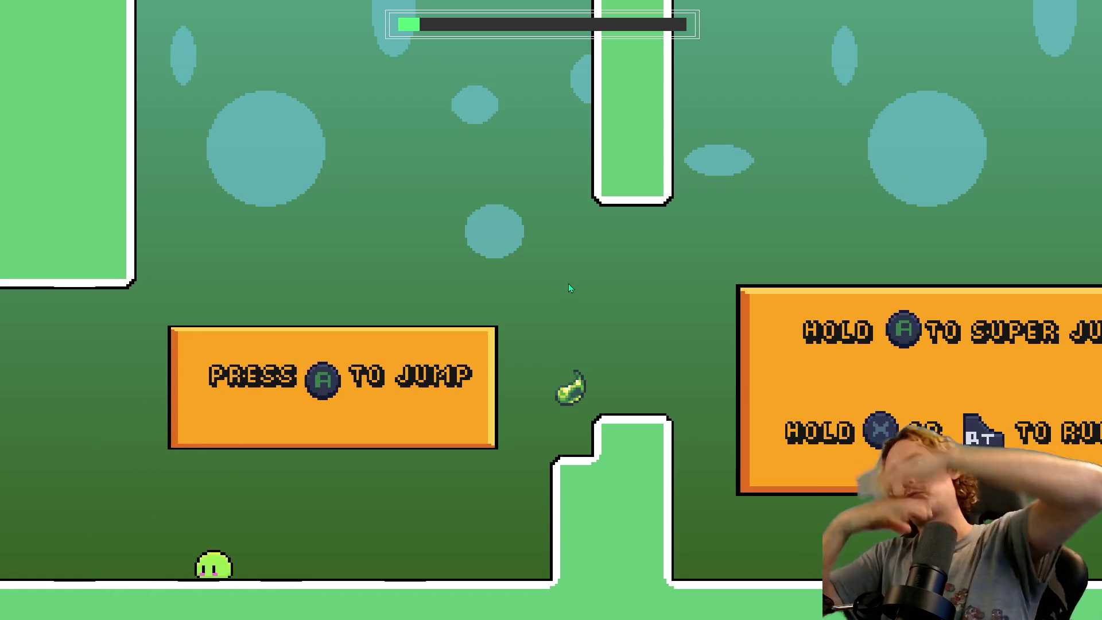
key(space)
key(Left)
key(Right)
key(space)
key(Left)
key(space)
key(Left)
key(Right)
key(space)
- Hop the slime left and right beside the jump sign, then run it right past the signs
key(Left)
key(space)
key(Left)
key(Right)
key(space)
key(Left)
key(space)
key(Right)
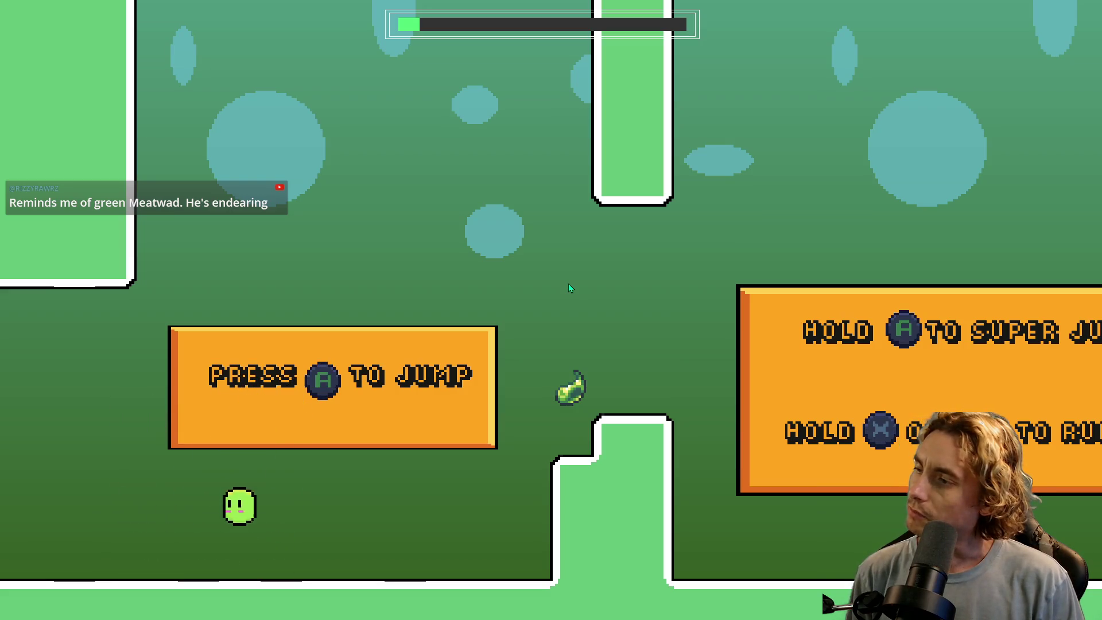
key(space)
key(Left)
key(Right)
key(space)
key(Right)
key(Left)
key(space)
key(Right)
key(Right)
key(space)
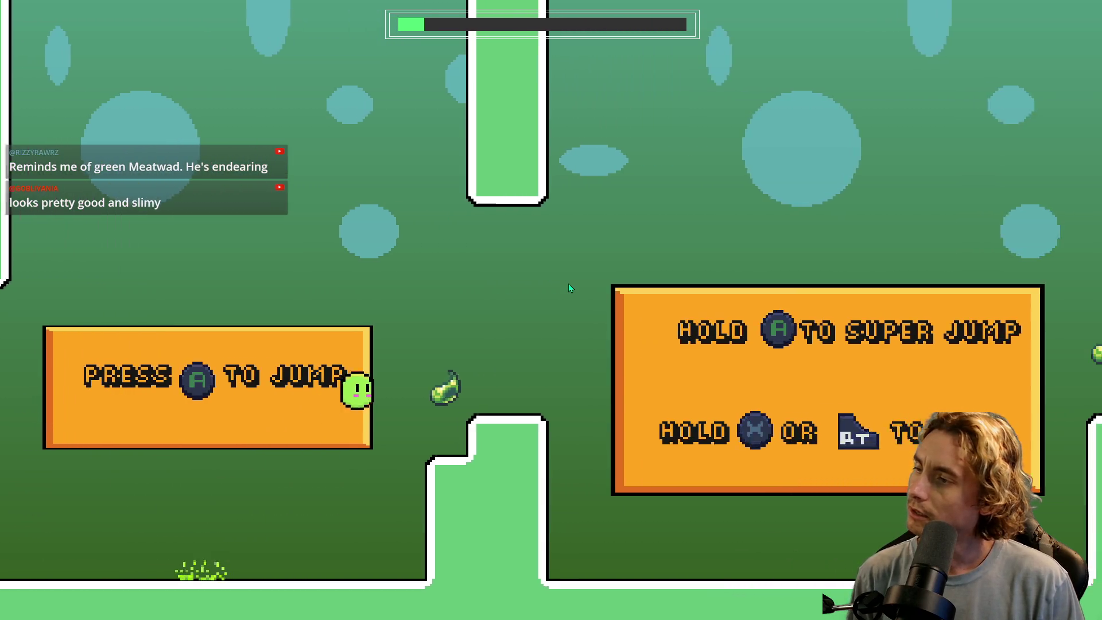
key(space)
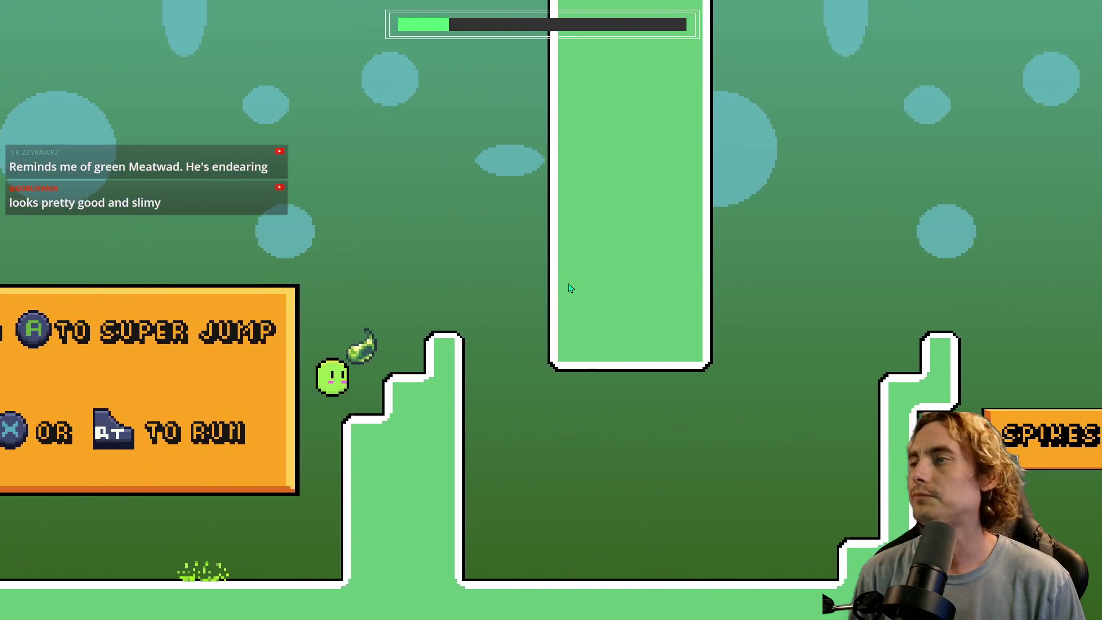
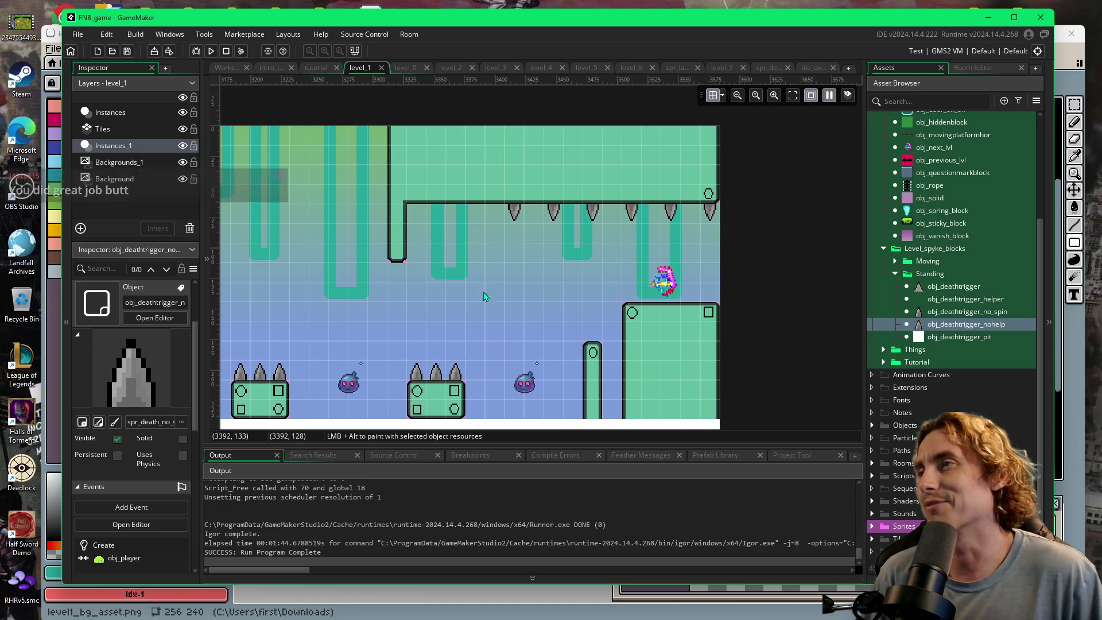
- Expand the Sprites folder in the Asset Browser and select spr_land_dust
scroll(436, 310, left, 5)
scroll(386, 329, left, 3)
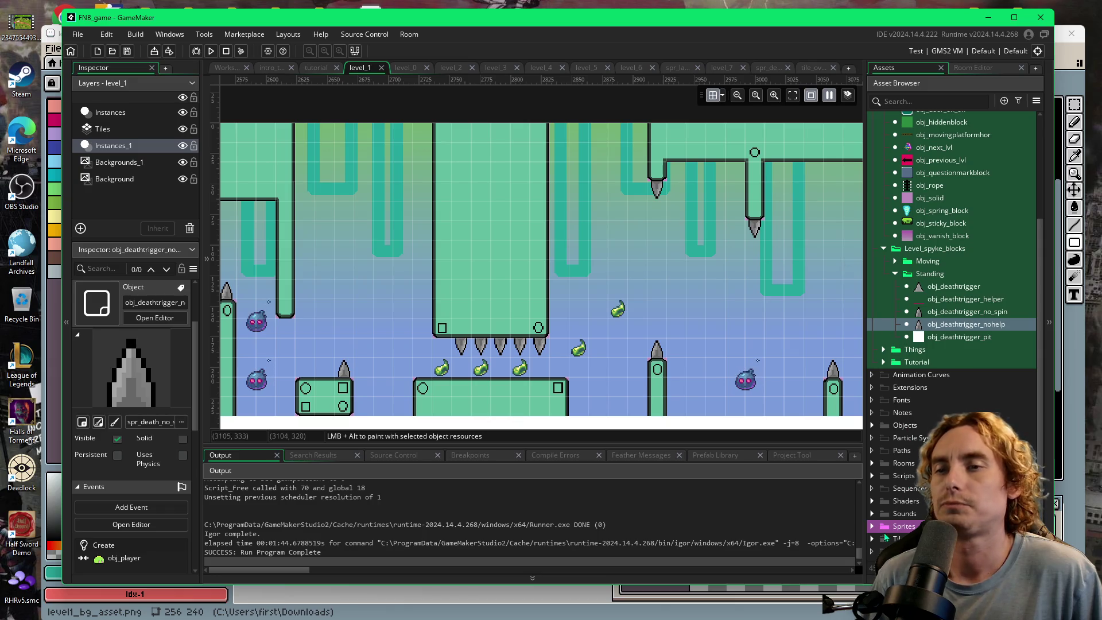
click(871, 527)
scroll(891, 521, down, 3)
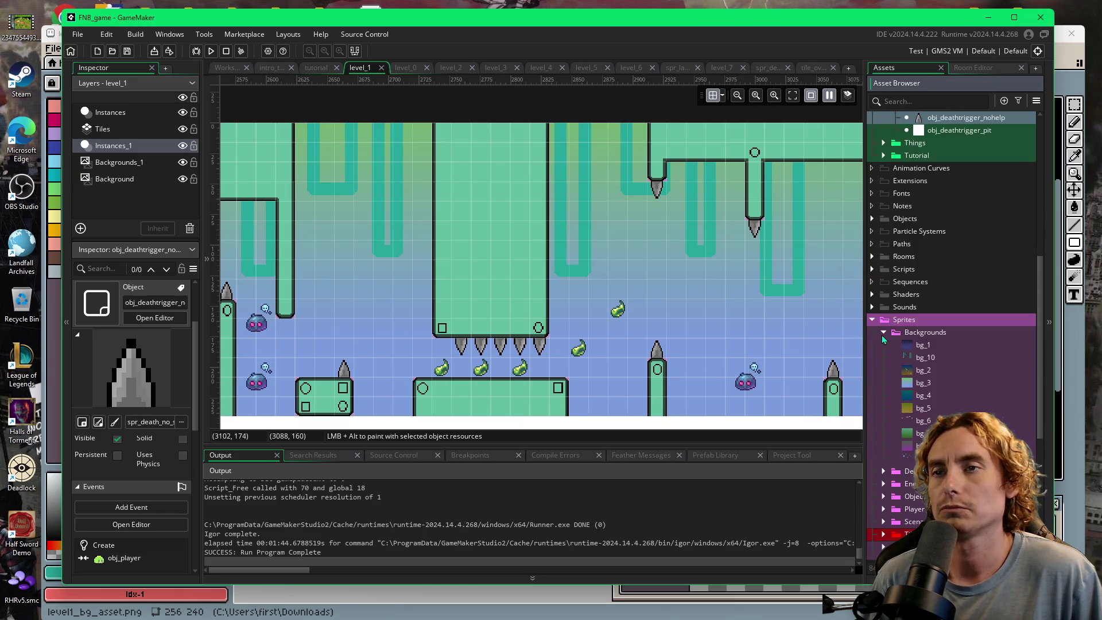
scroll(896, 390, down, 2)
scroll(900, 416, down, 3)
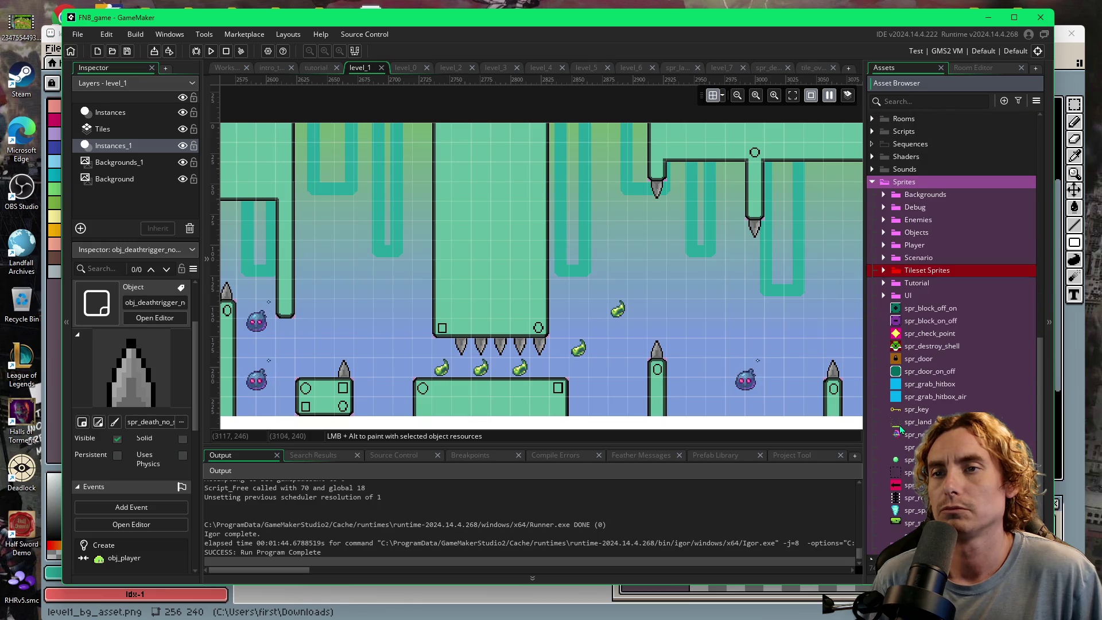
click(899, 425)
- Open spr_land_dust in the image editor showing frame 1
double_click(896, 426)
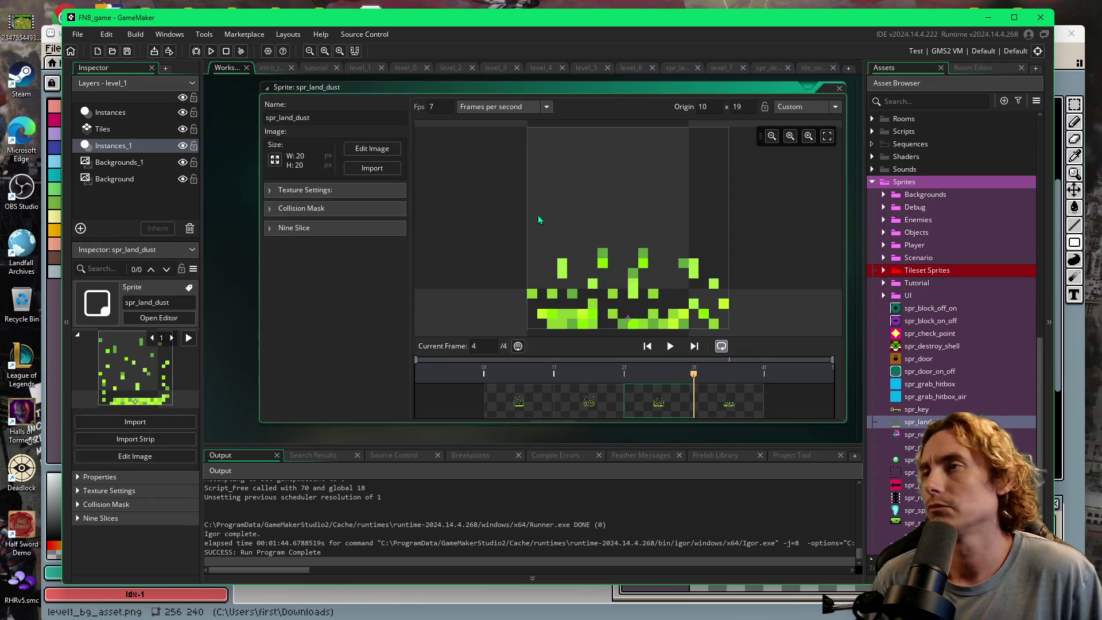
click(356, 152)
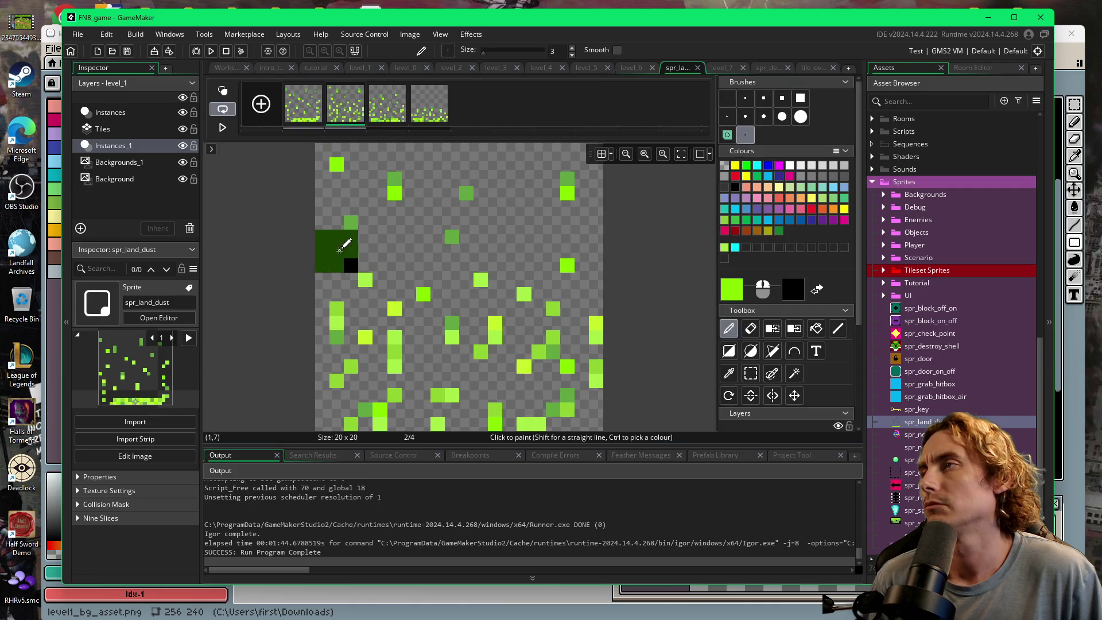
click(303, 109)
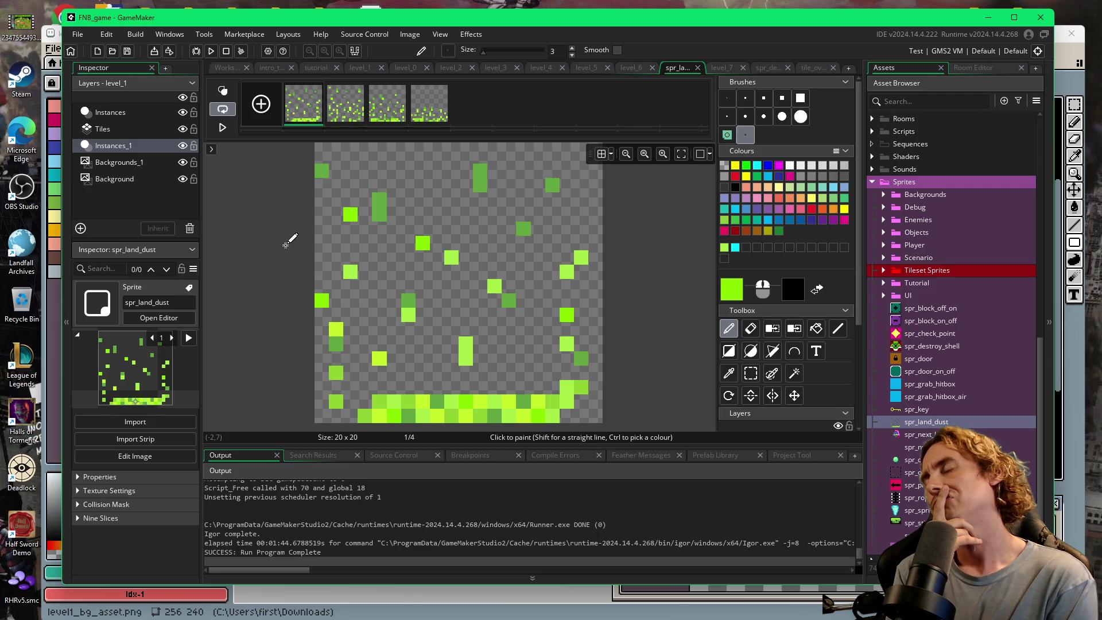
- Rectangle-select frame 1's dust pixels, shift them down and right, and run the game
click(751, 373)
mouse_move(316, 150)
mouse_down()
mouse_move(570, 279)
mouse_move(587, 323)
mouse_up()
drag(490, 246, 506, 316)
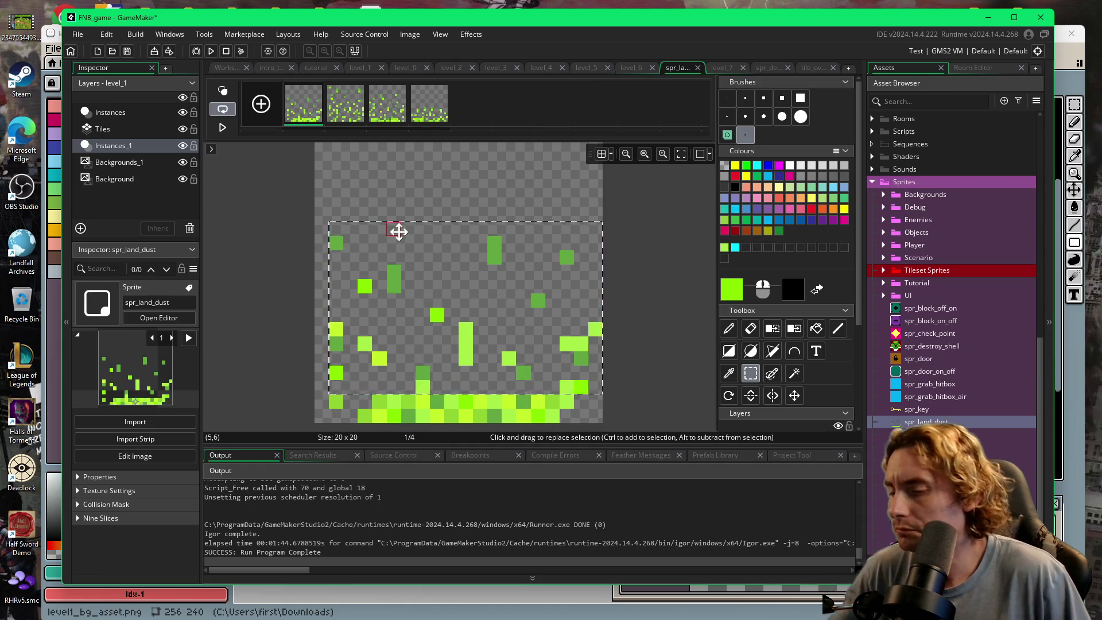
key(F5)
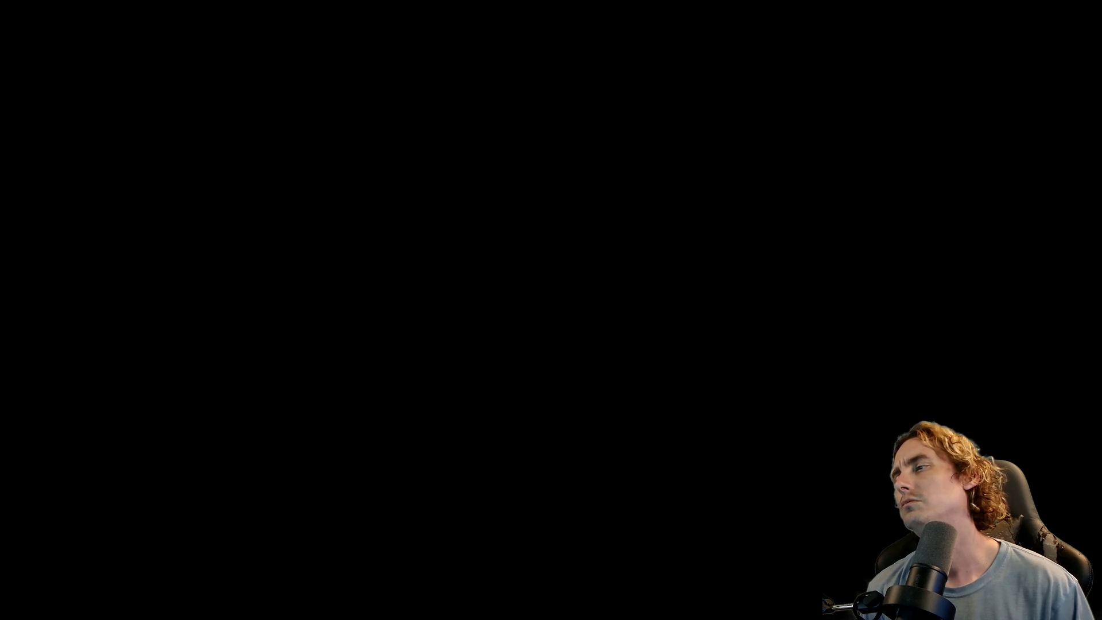
- Jump the slime three times to watch the revised green landing dust
key(space)
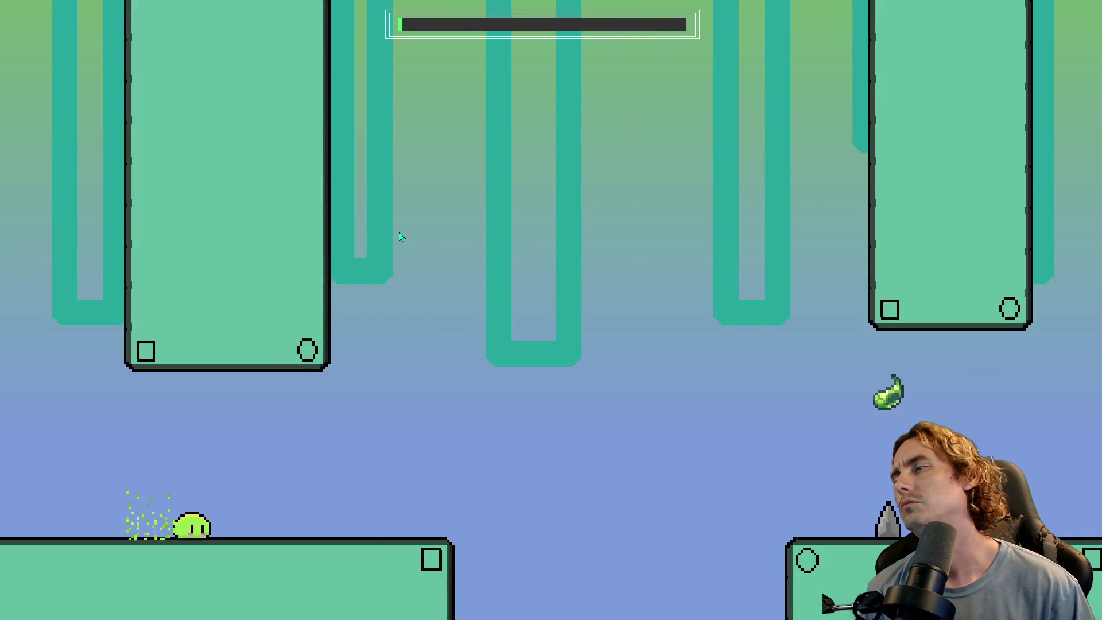
key(space)
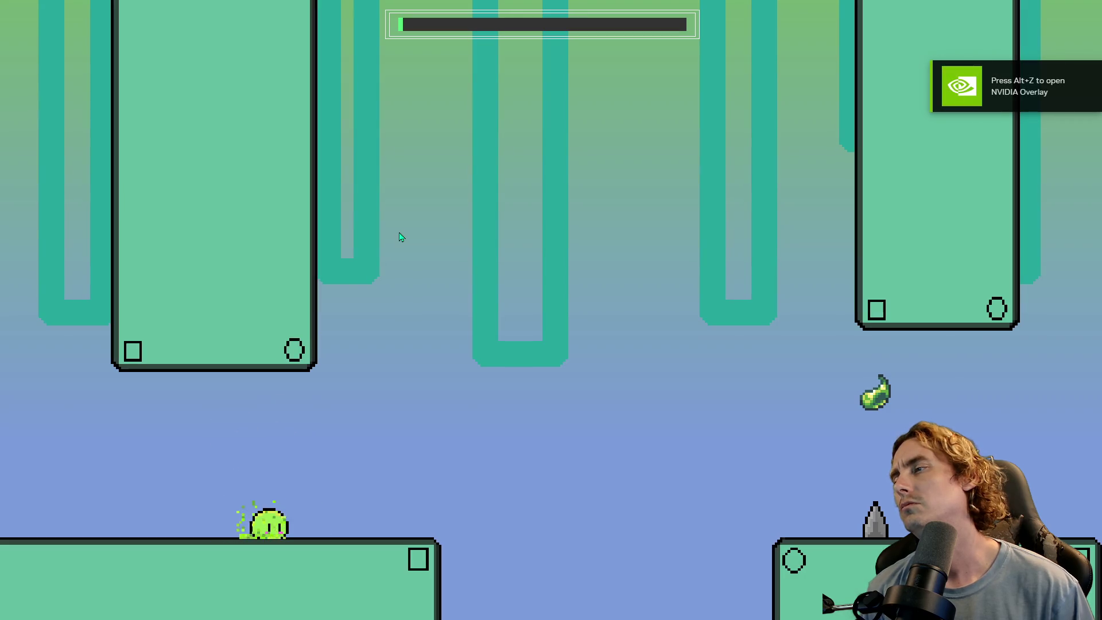
key(space)
key(space)
key(space)
key(space)
key(space)
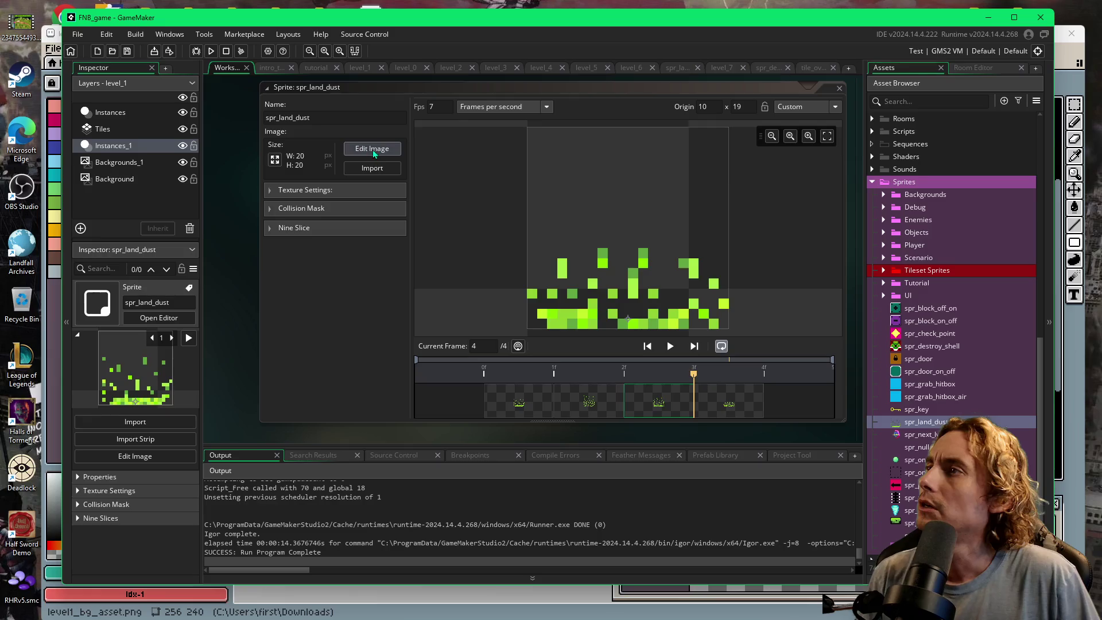
- Set spr_land_dust to 5 fps, preview the animation, and rerun the game
click(441, 107)
text(5)
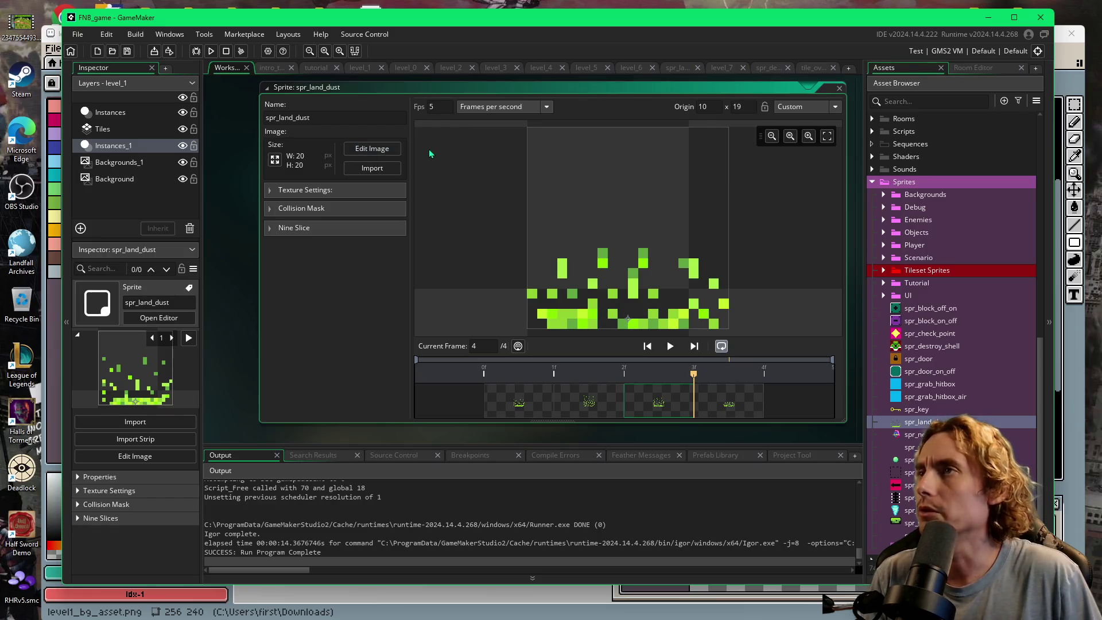
click(672, 347)
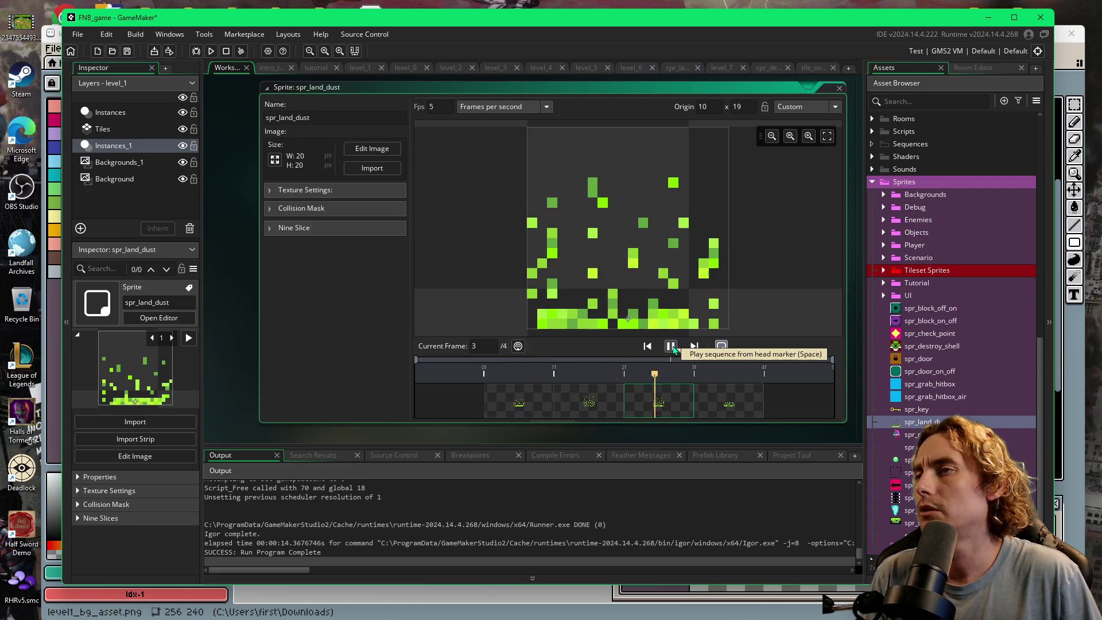
key(F5)
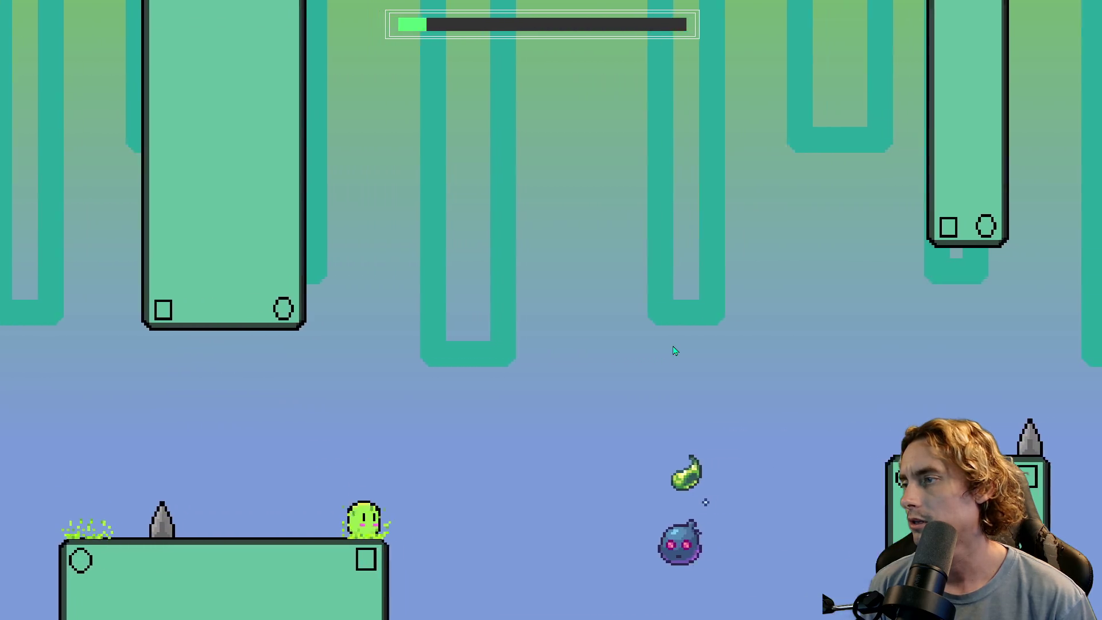
- Flap the slime upward and land on a pillar to see the dust puff
key(space)
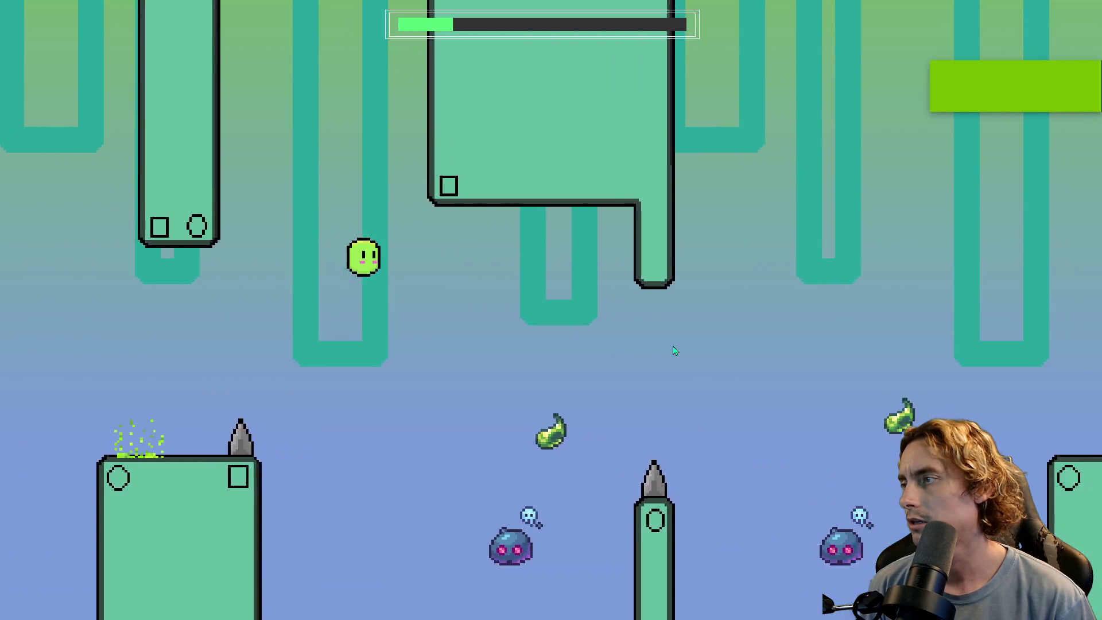
key(space)
key(space)
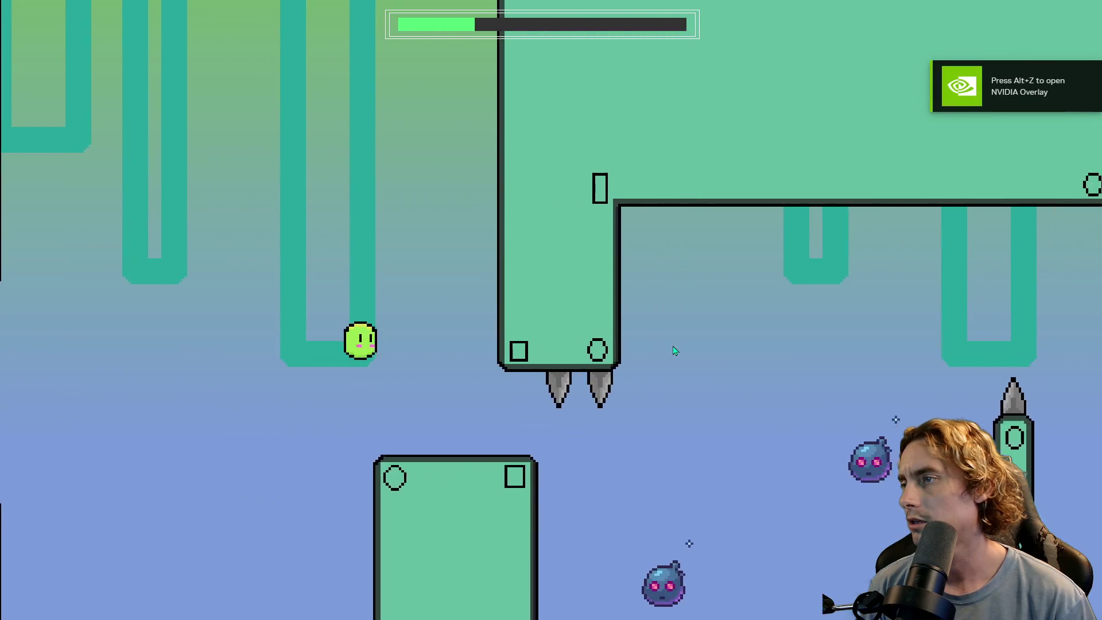
key(space)
key(space)
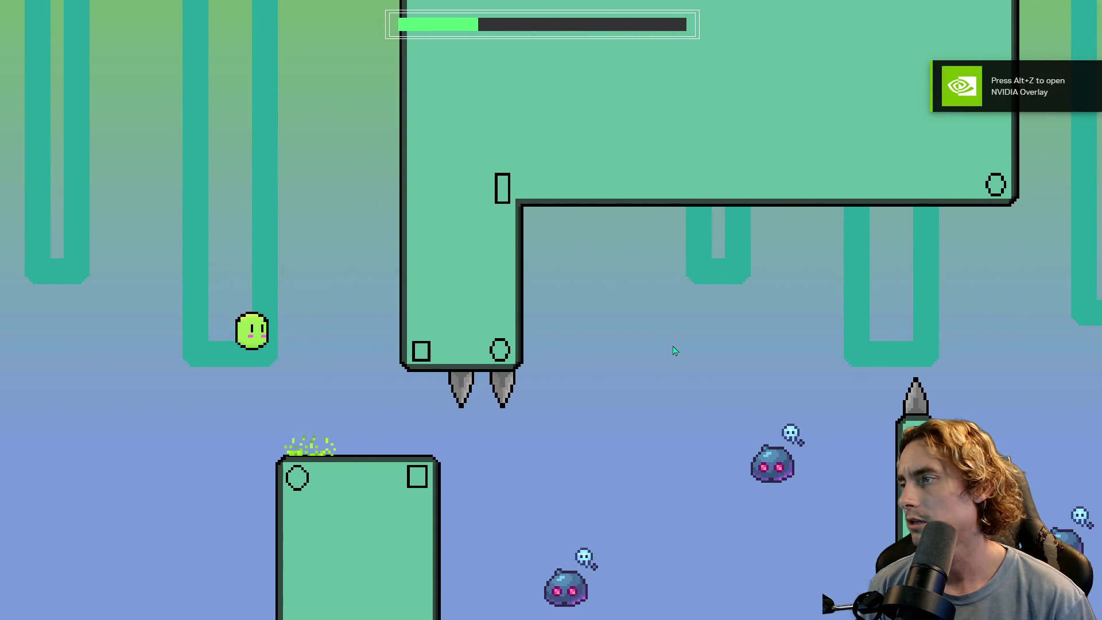
key(space)
key(space)
key(space)
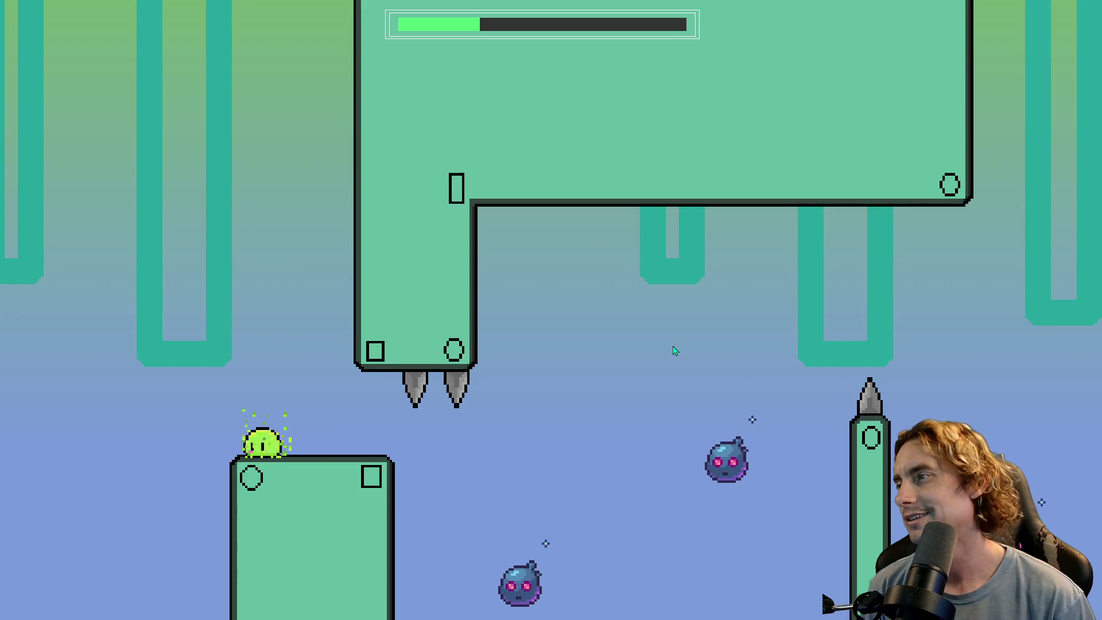
key(space)
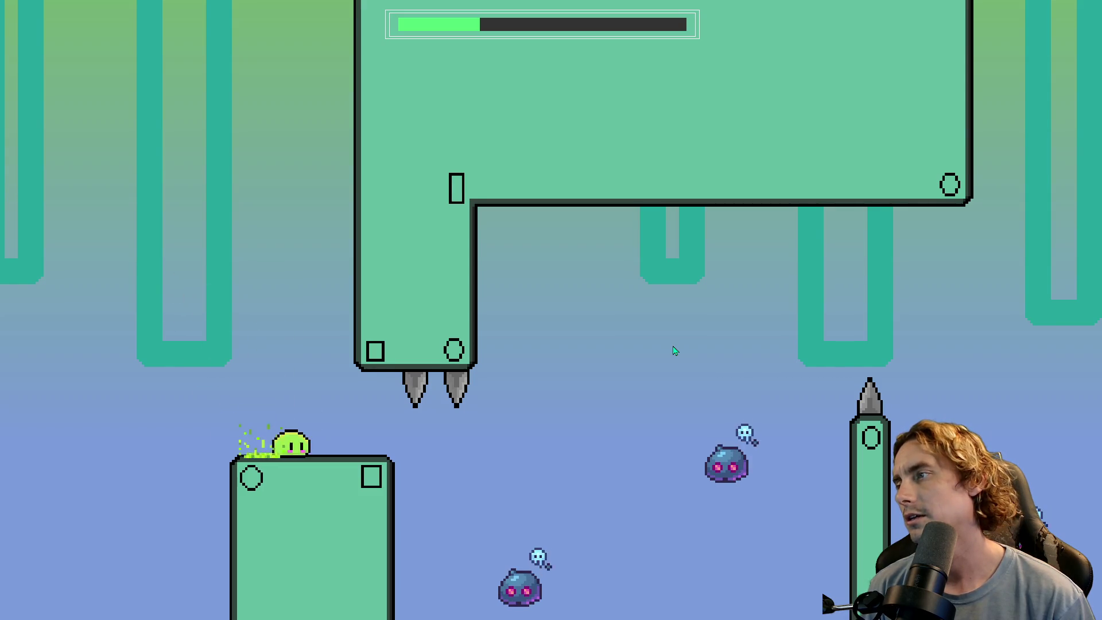
key(space)
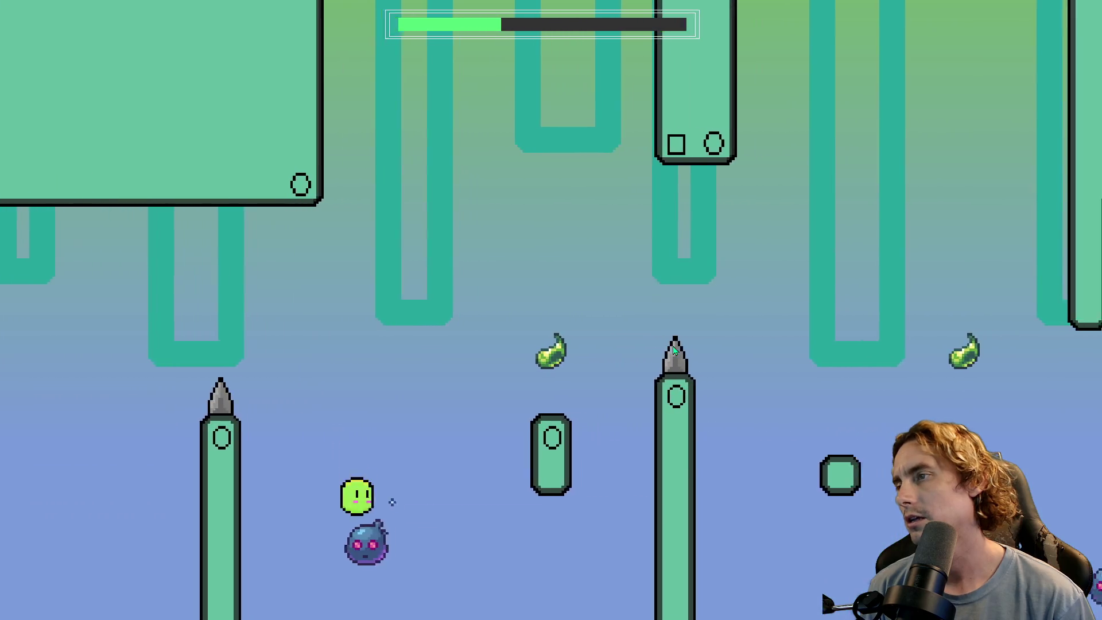
key(space)
key(space)
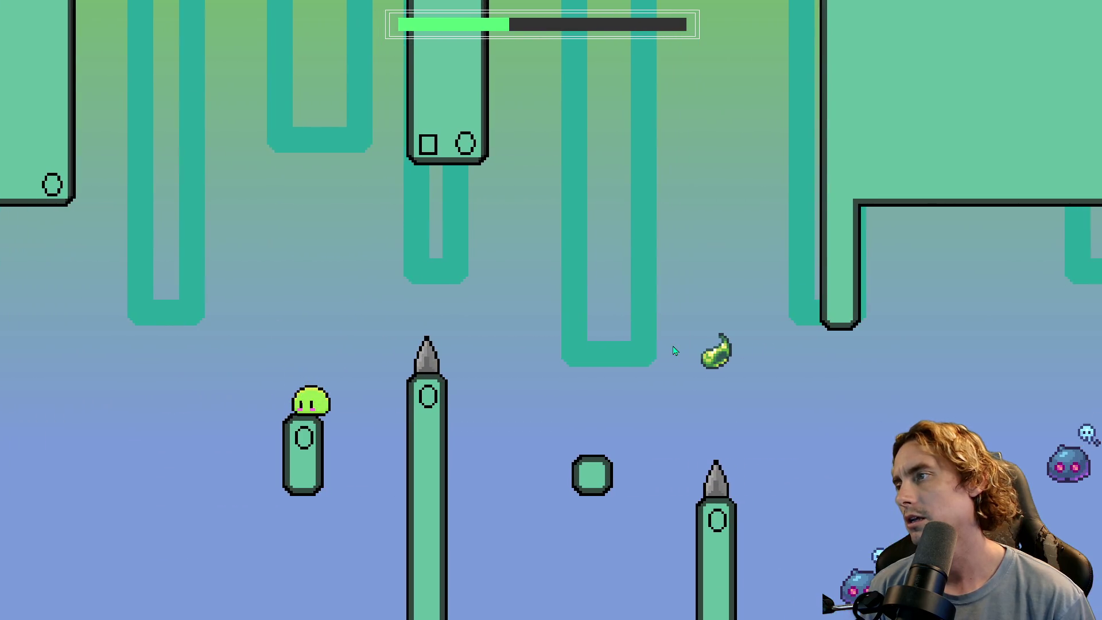
key(space)
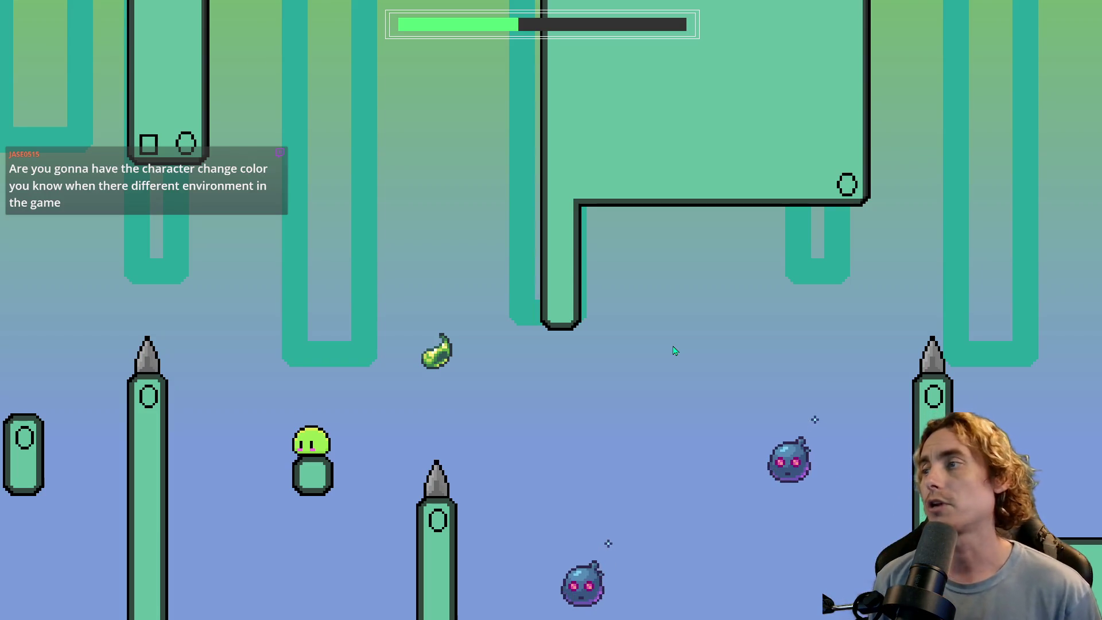
- Jump repeatedly off a block, landing back to trigger dust puffs
key(space)
key(space)
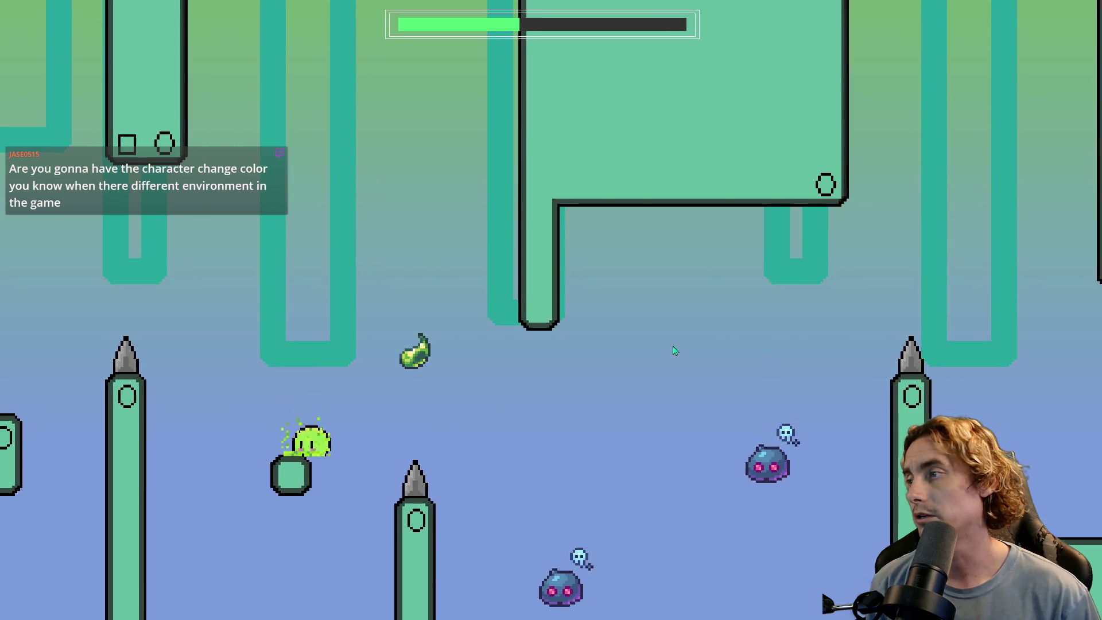
key(space)
key(space)
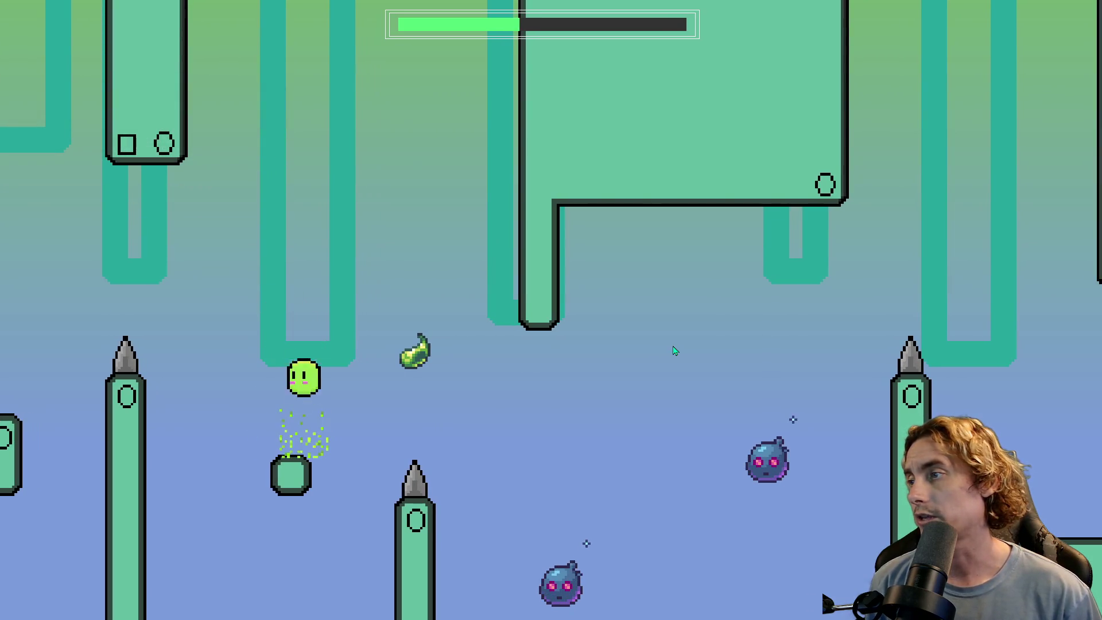
key(space)
key(space)
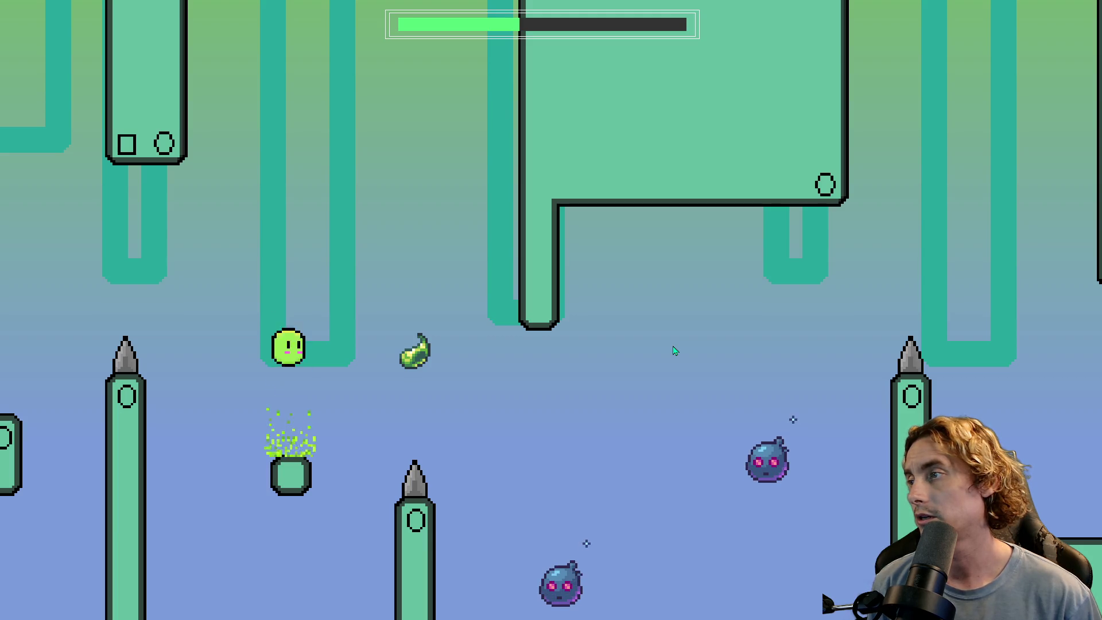
key(space)
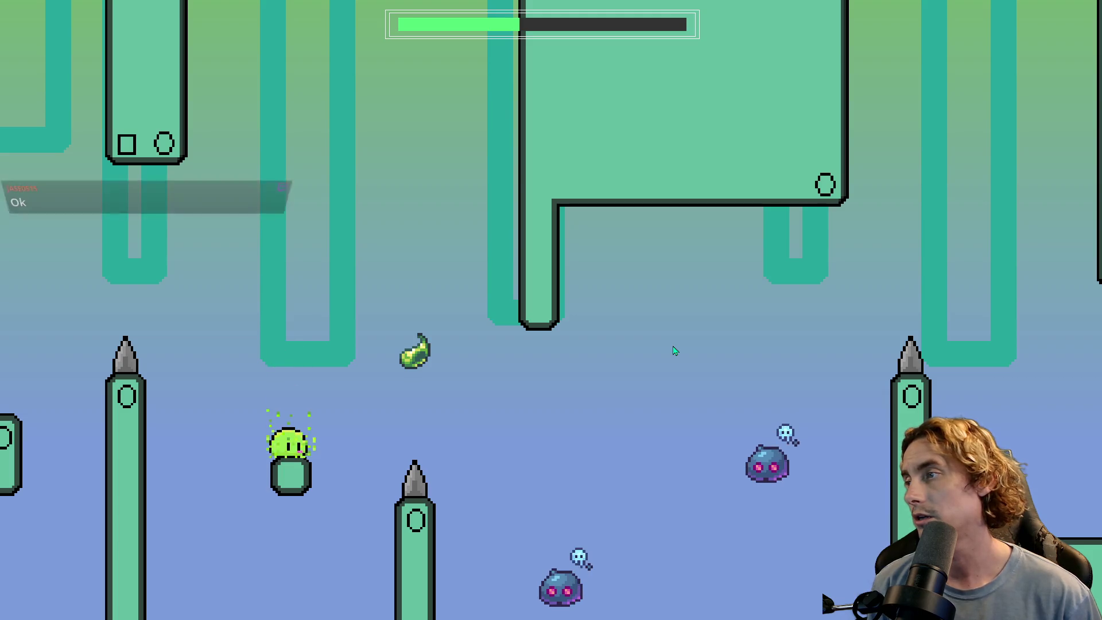
key(space)
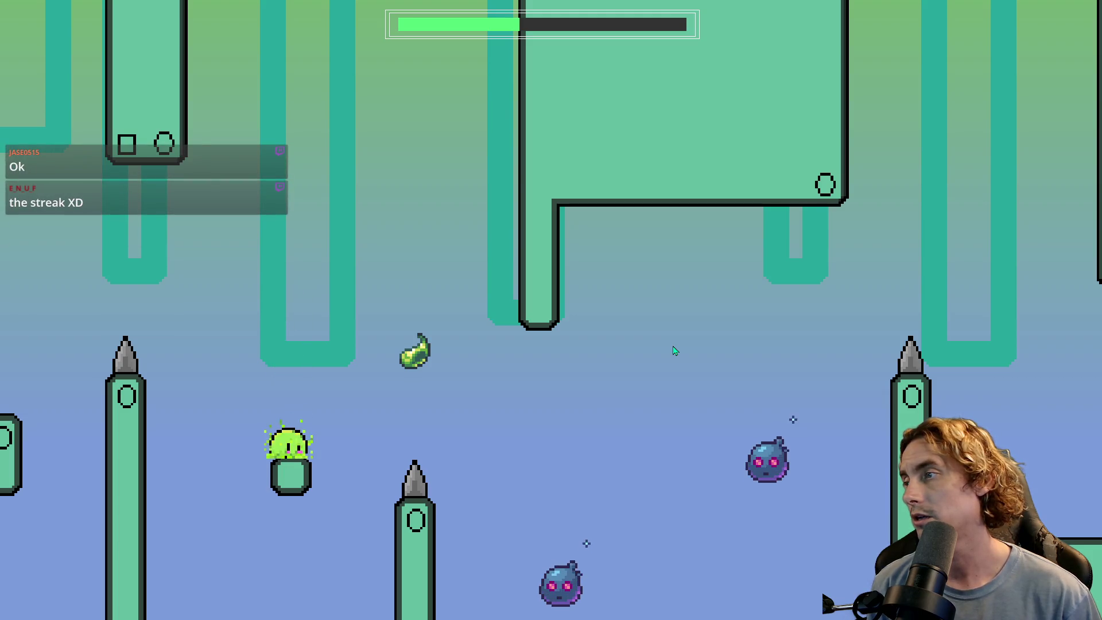
key(space)
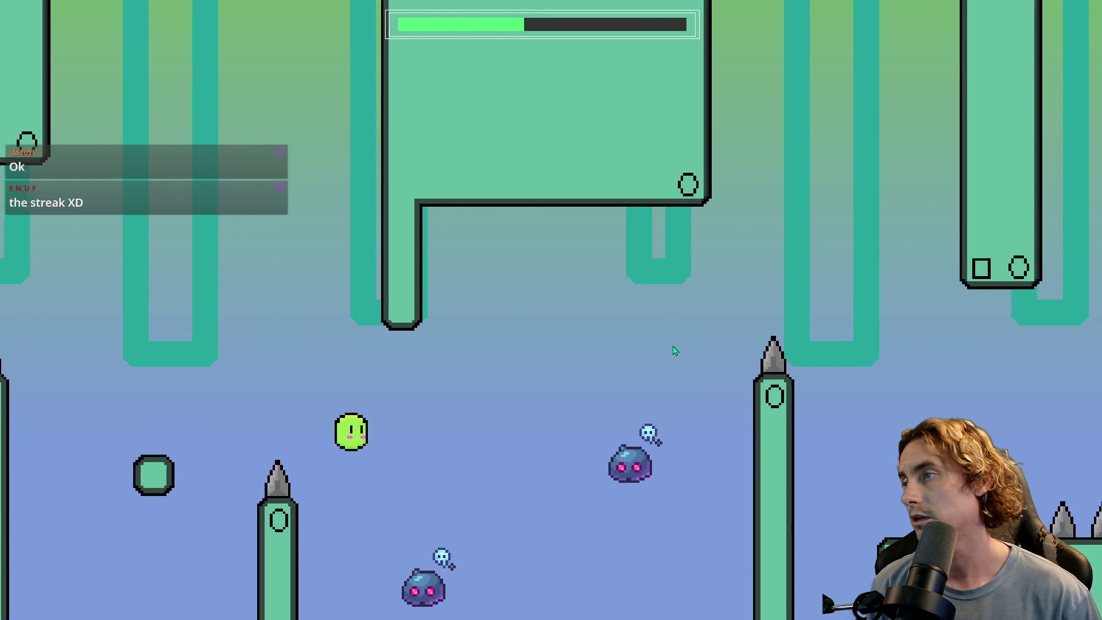
- Flap across the gaps past the pillars and land on a narrow pillar top
key(space)
key(space)
key(space)
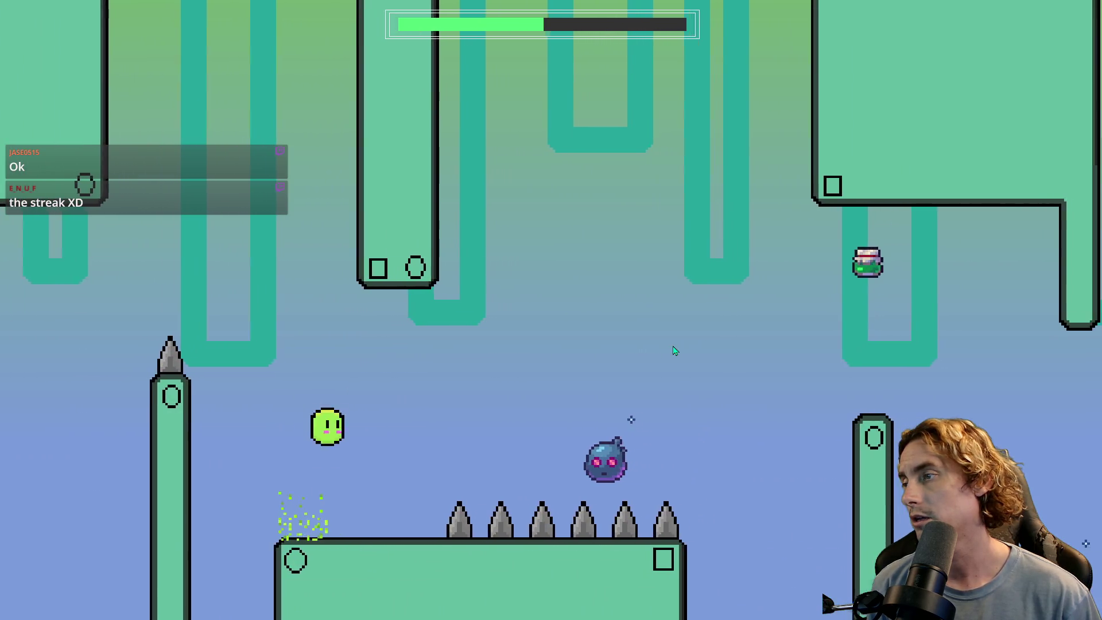
key(space)
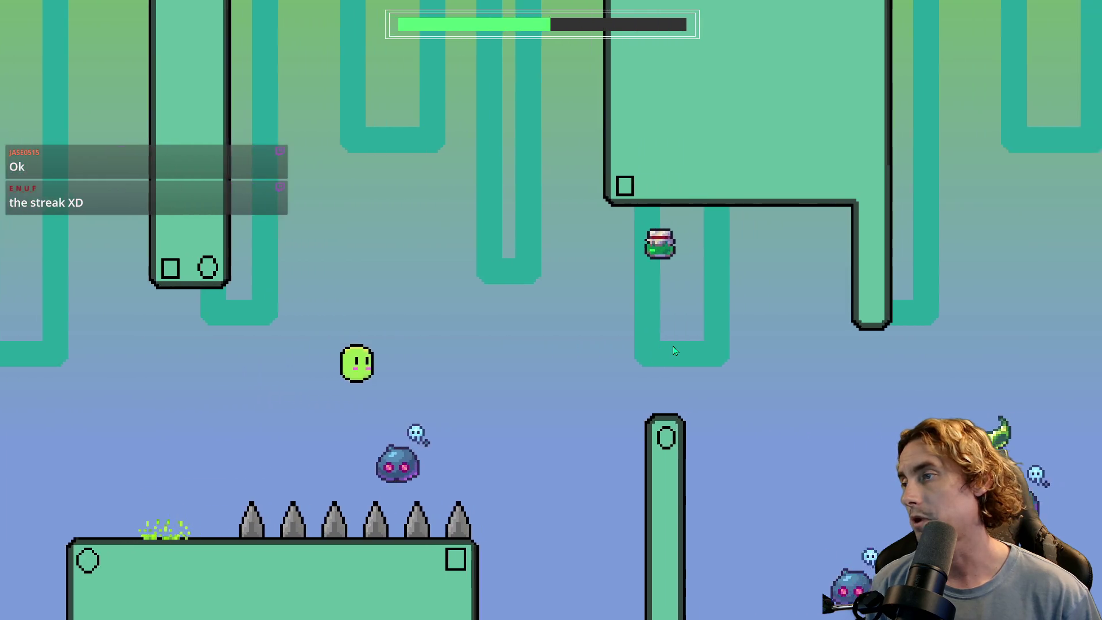
key(space)
key(space)
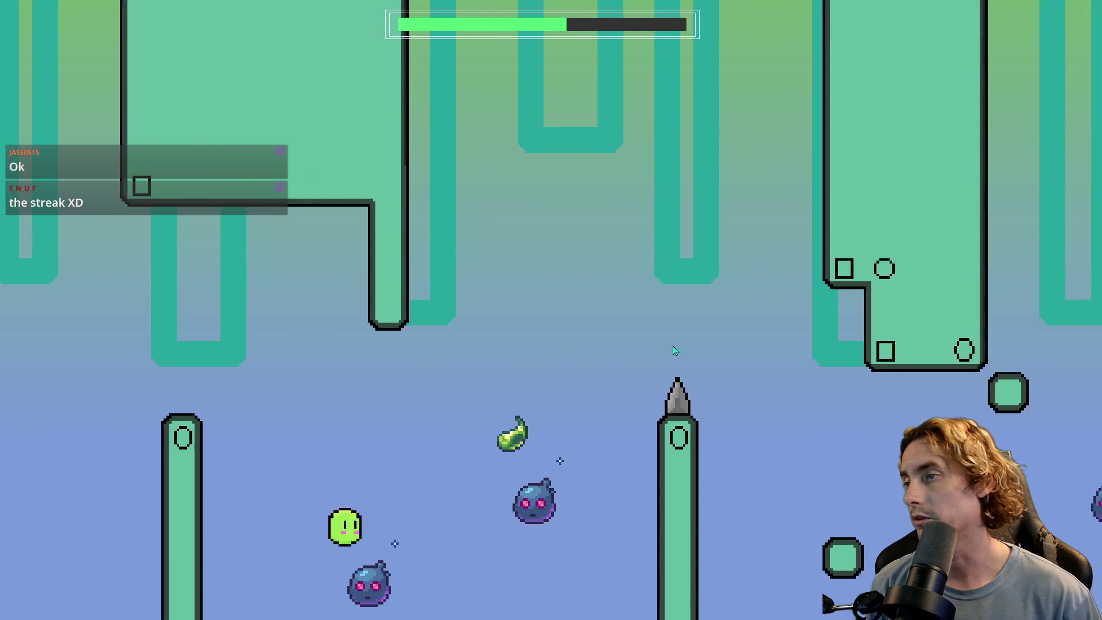
key(space)
key(space)
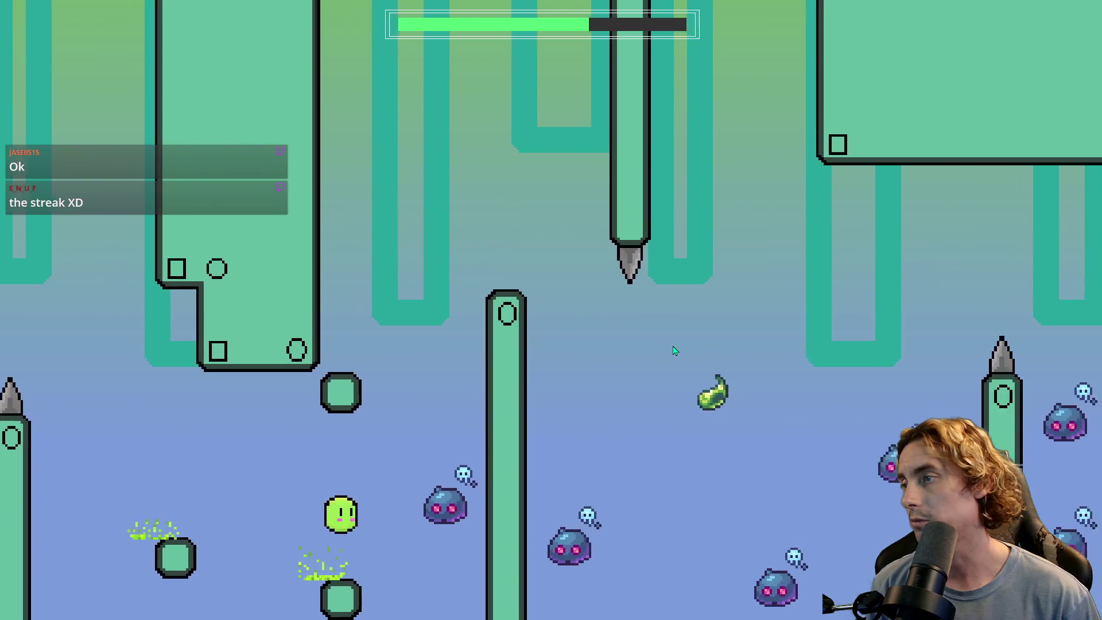
key(space)
key(space)
key(space)
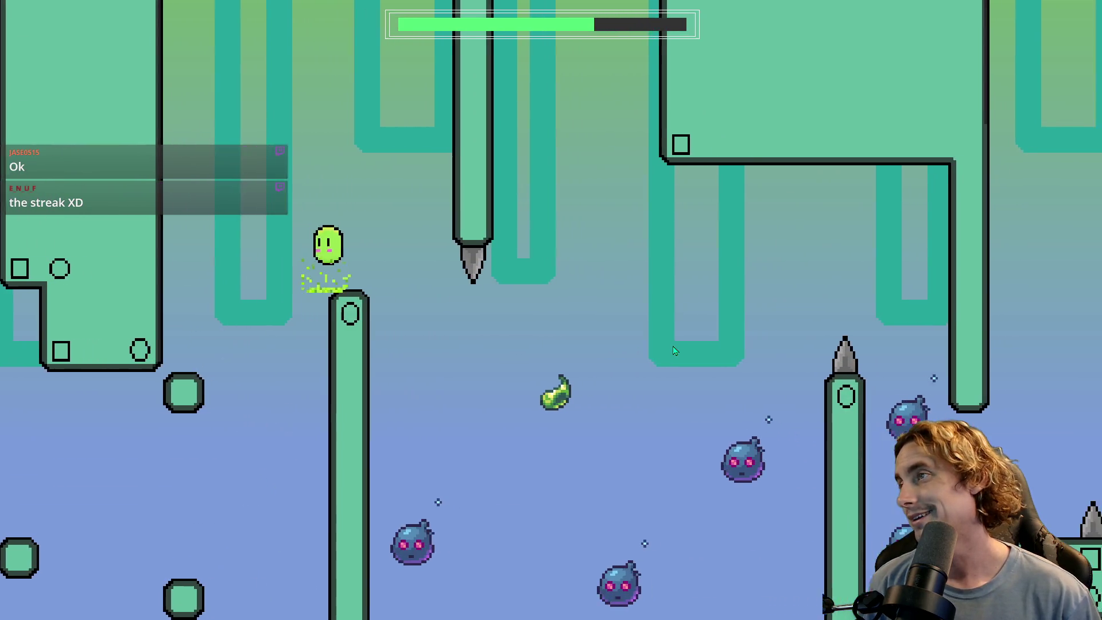
key(space)
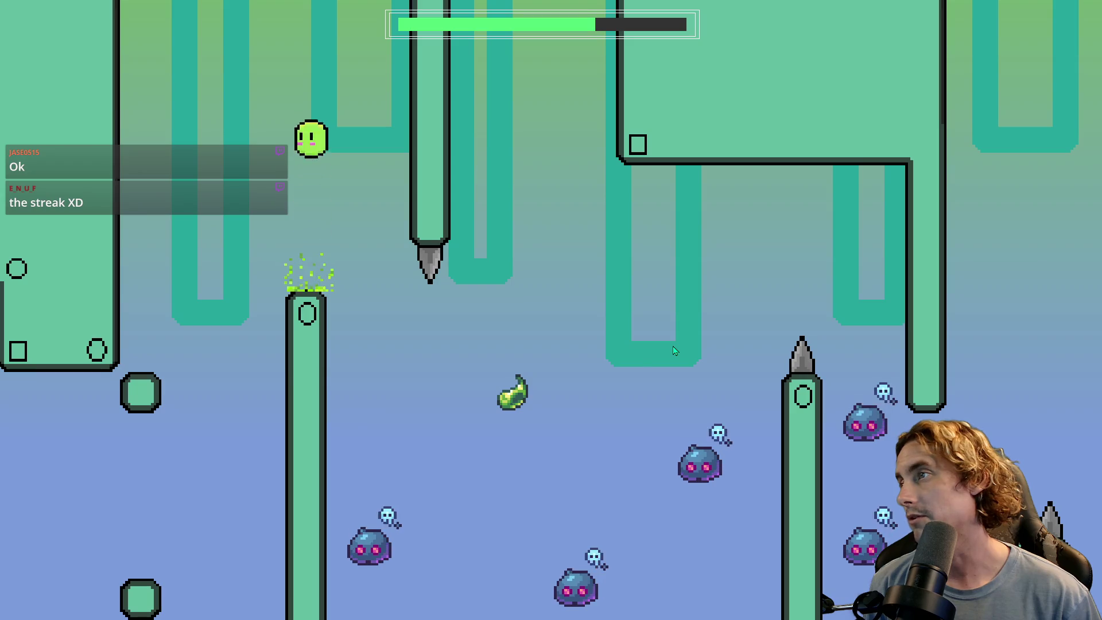
key(space)
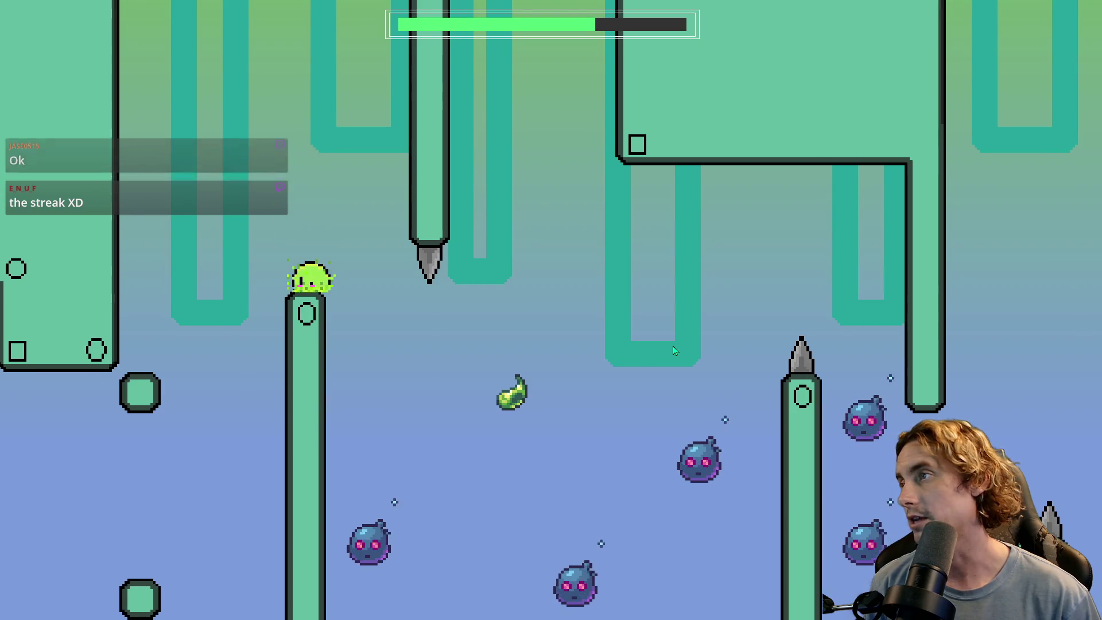
key(space)
key(space)
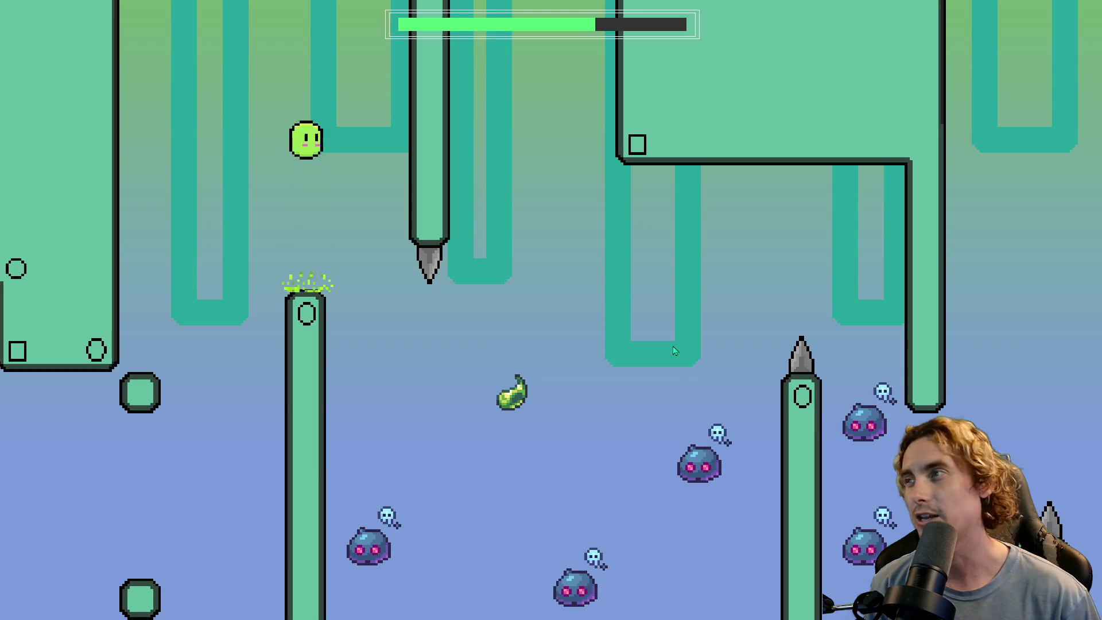
key(space)
key(space)
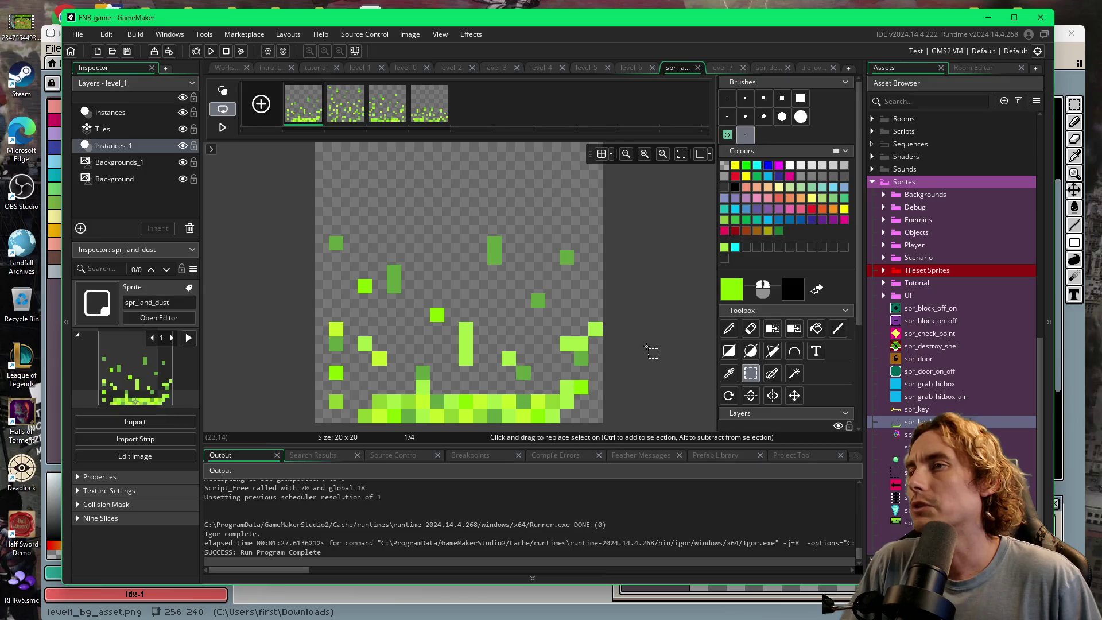
- Erase stray pixels in frame 1 with a size-3 eraser, undoing an accidental erase
scroll(647, 348, down, 3)
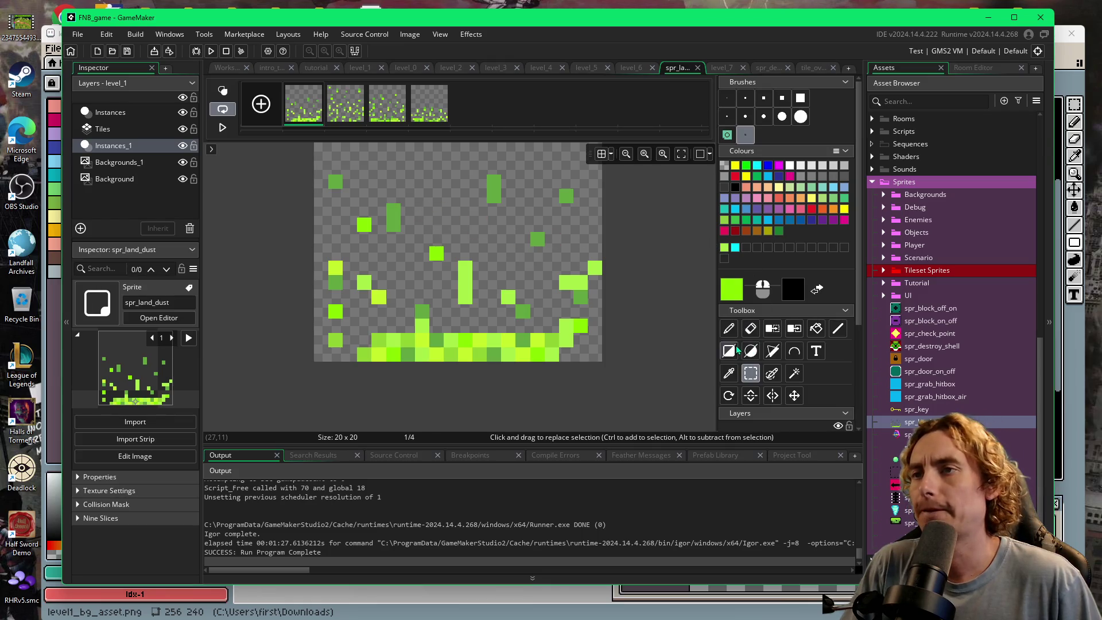
click(751, 329)
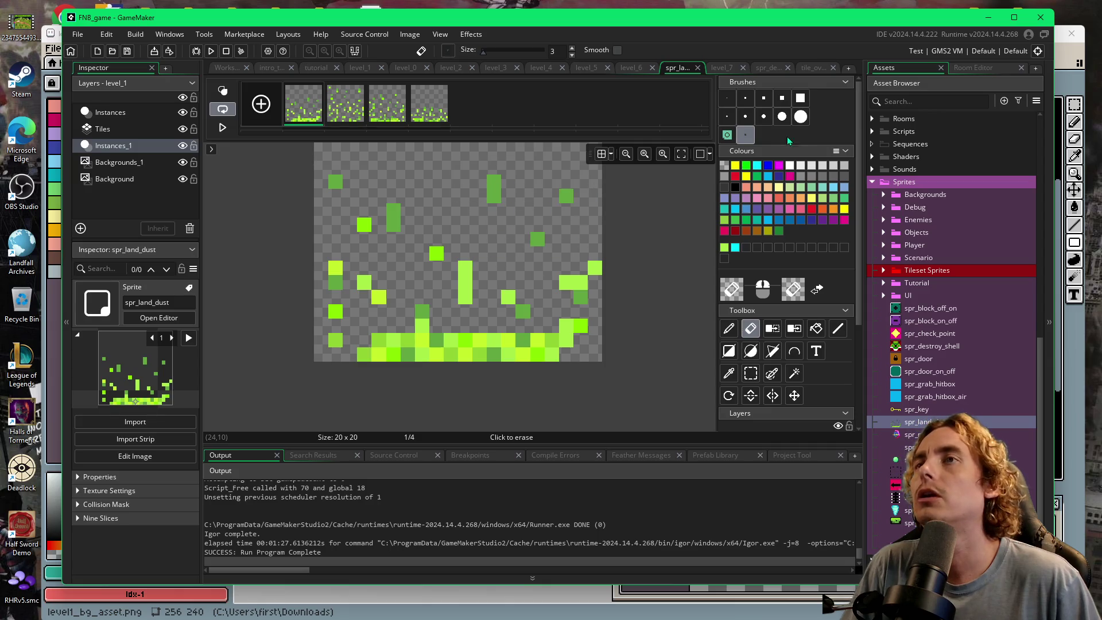
key(bracketleft)
key(bracketleft)
key(bracketleft)
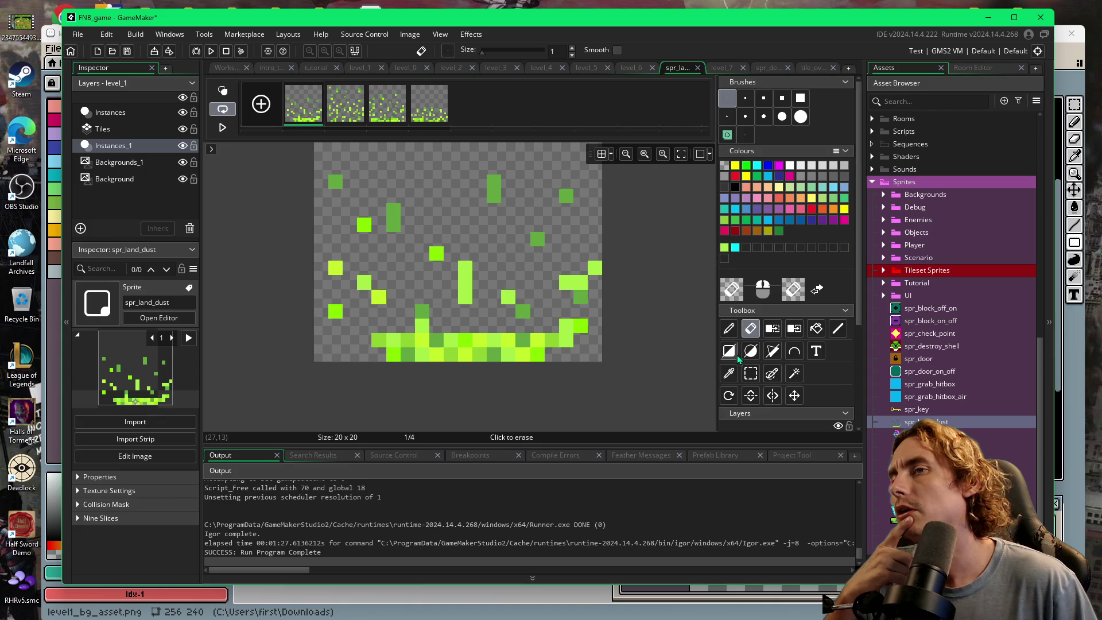
click(751, 373)
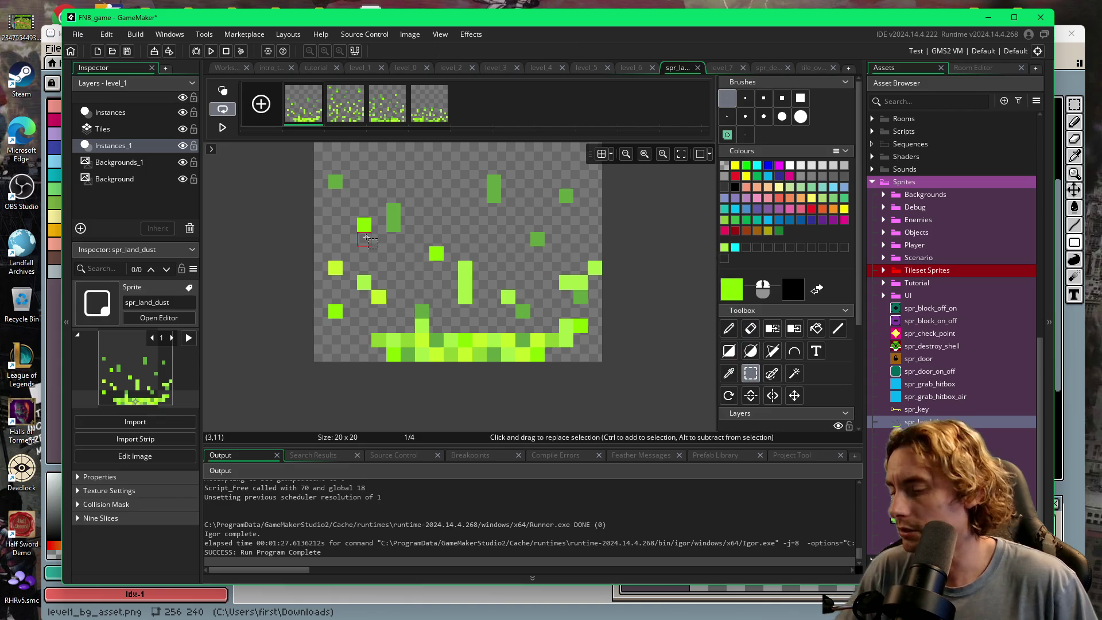
key(ctrl+z)
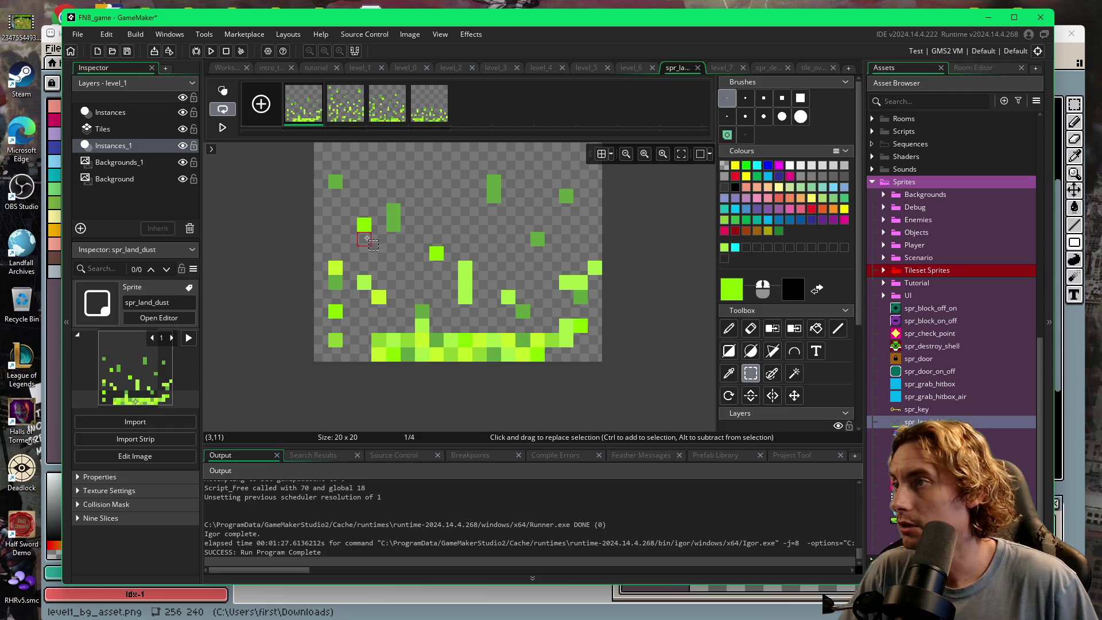
- Move a small right-edge pixel cluster up and inward, then run the game
mouse_move(326, 255)
mouse_down()
mouse_move(346, 276)
mouse_move(351, 335)
mouse_move(350, 297)
mouse_up()
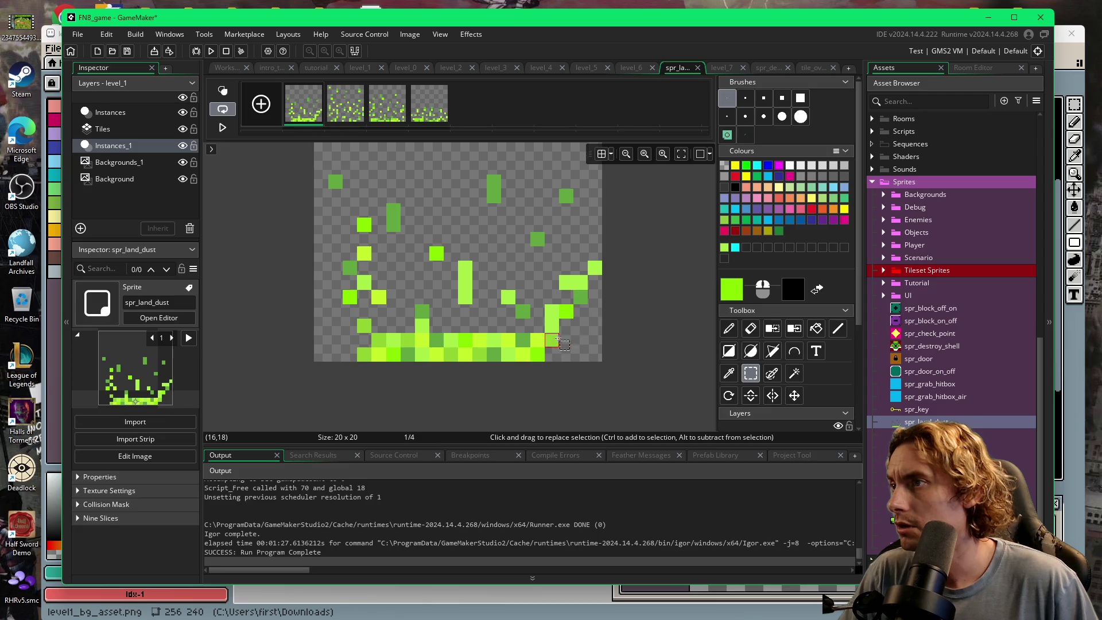
mouse_move(603, 292)
mouse_down()
mouse_move(564, 277)
mouse_move(573, 271)
mouse_up()
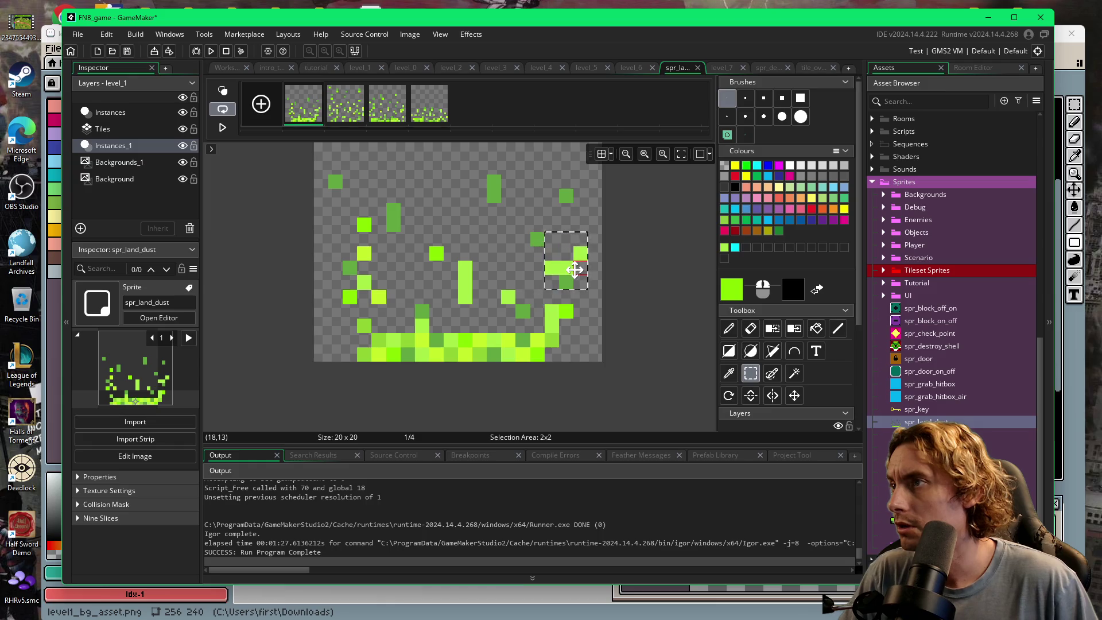
click(595, 296)
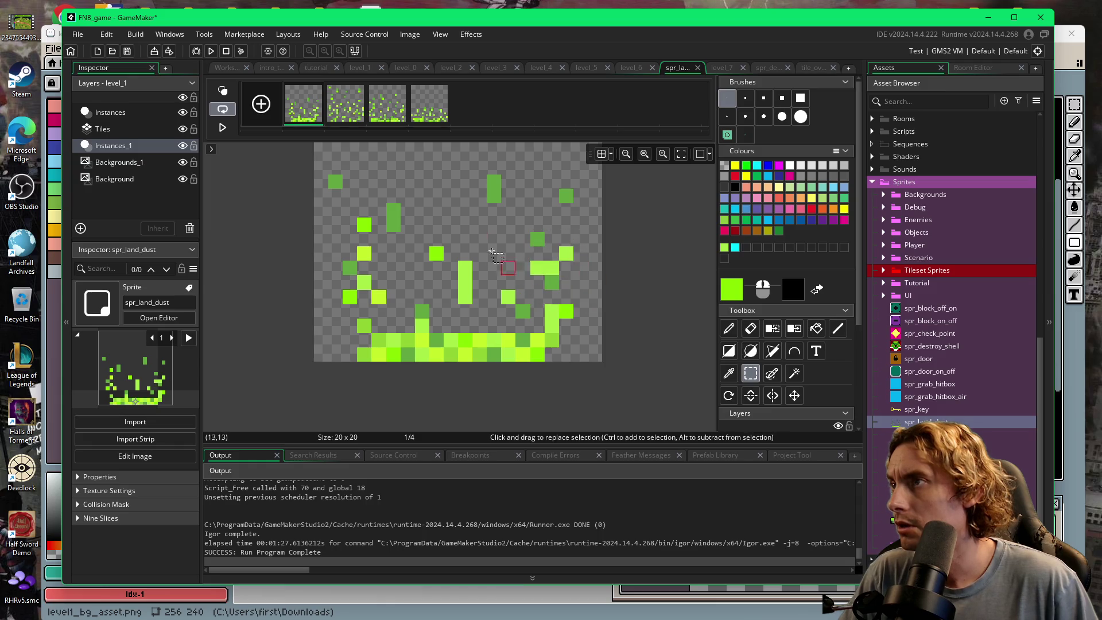
key(F5)
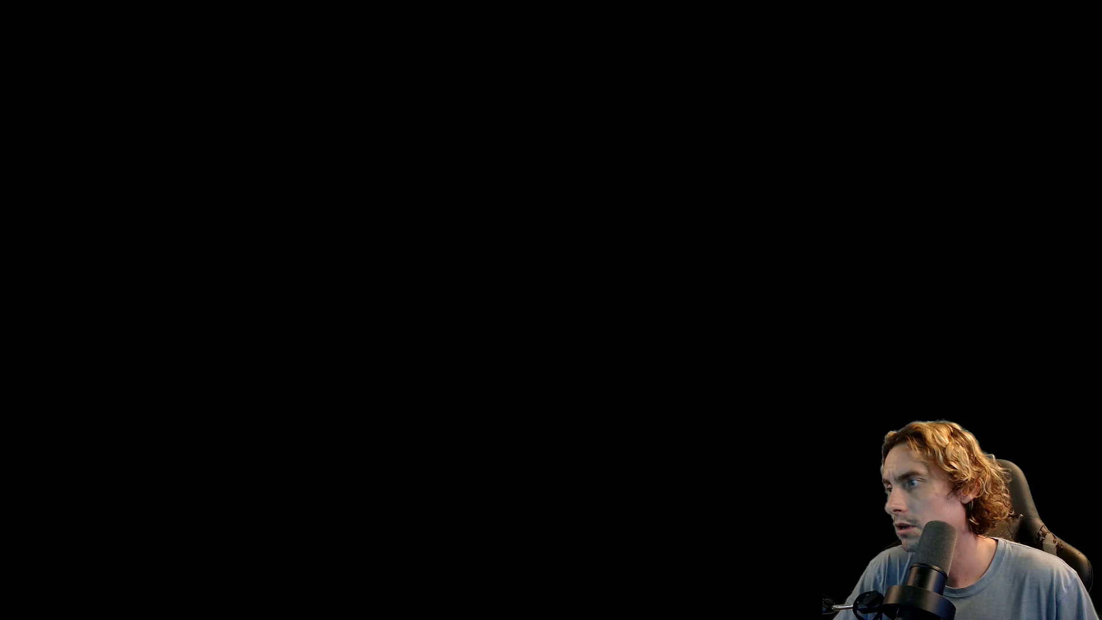
- Jump the slime six times in a row to compare the revised landing dust
key(space)
key(space)
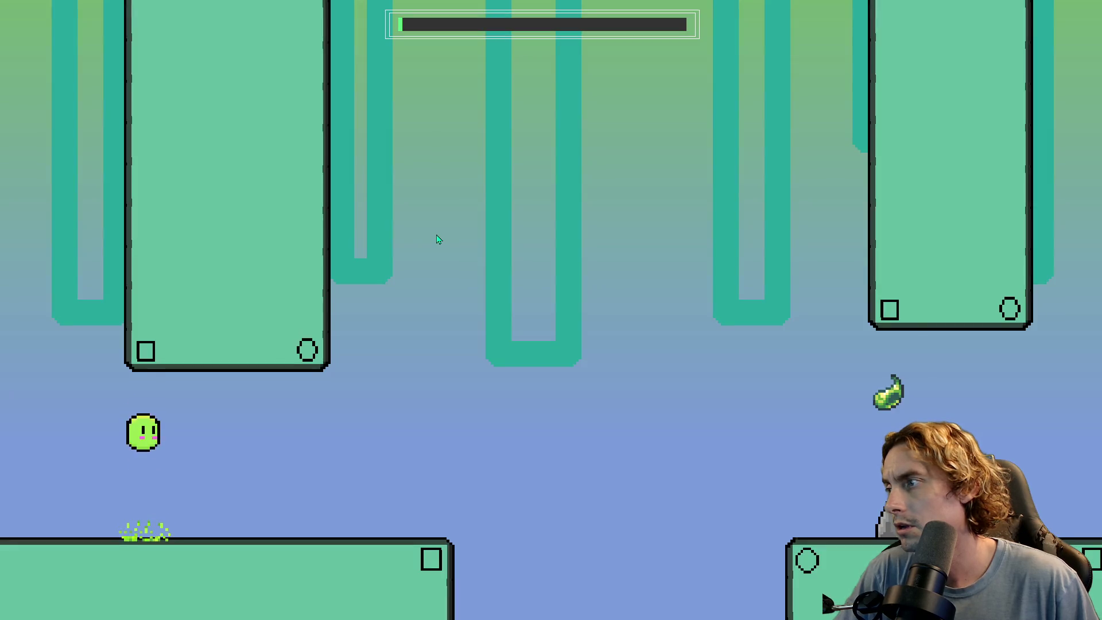
key(space)
key(space)
key(space)
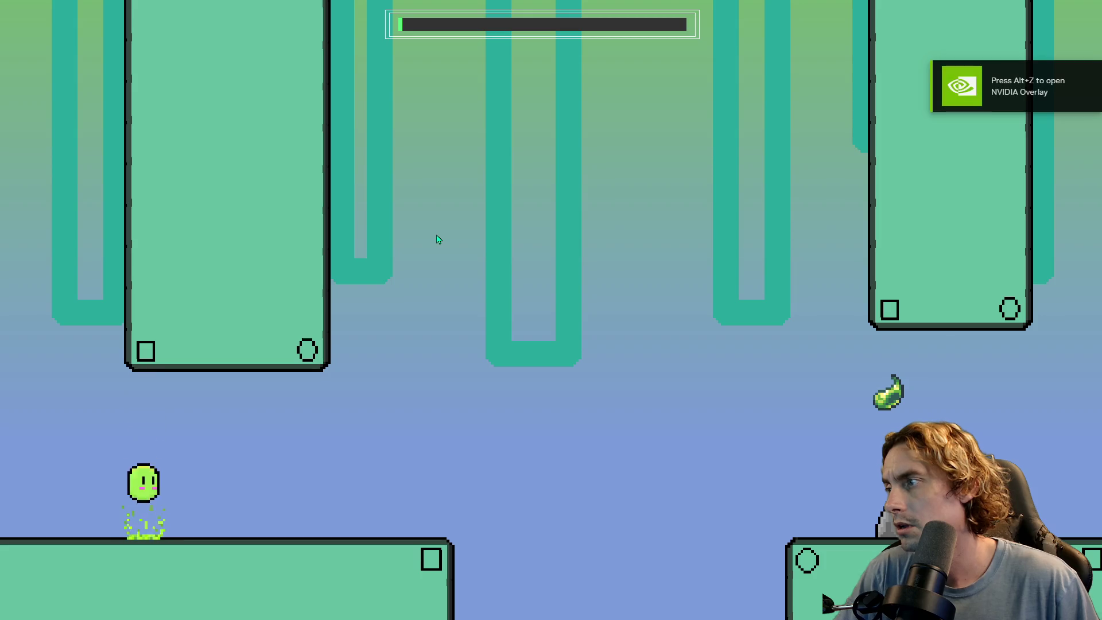
key(space)
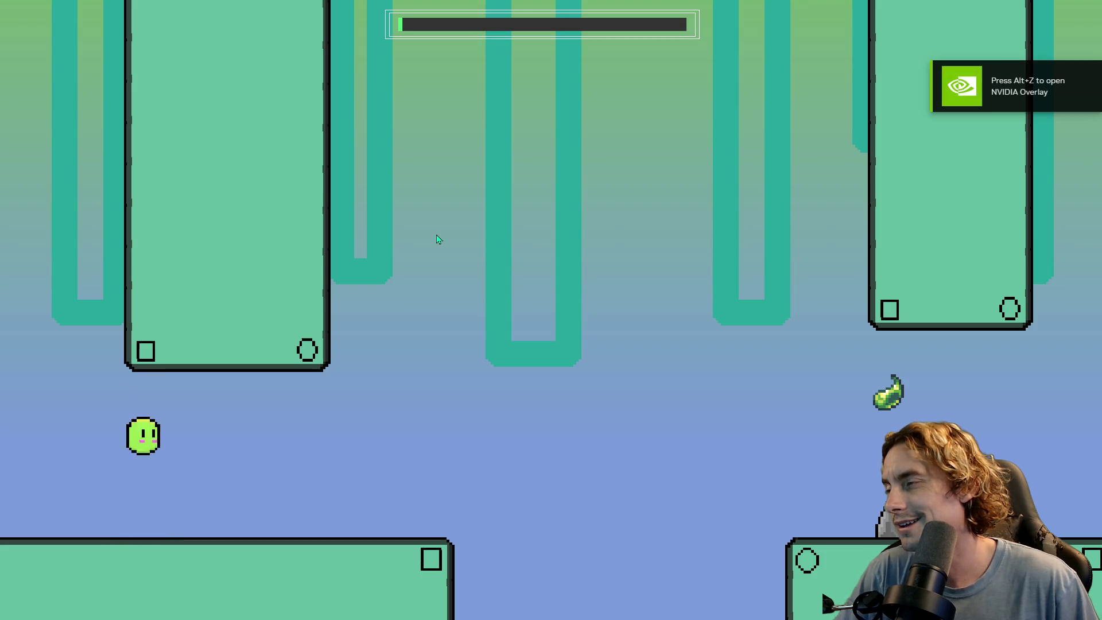
key(space)
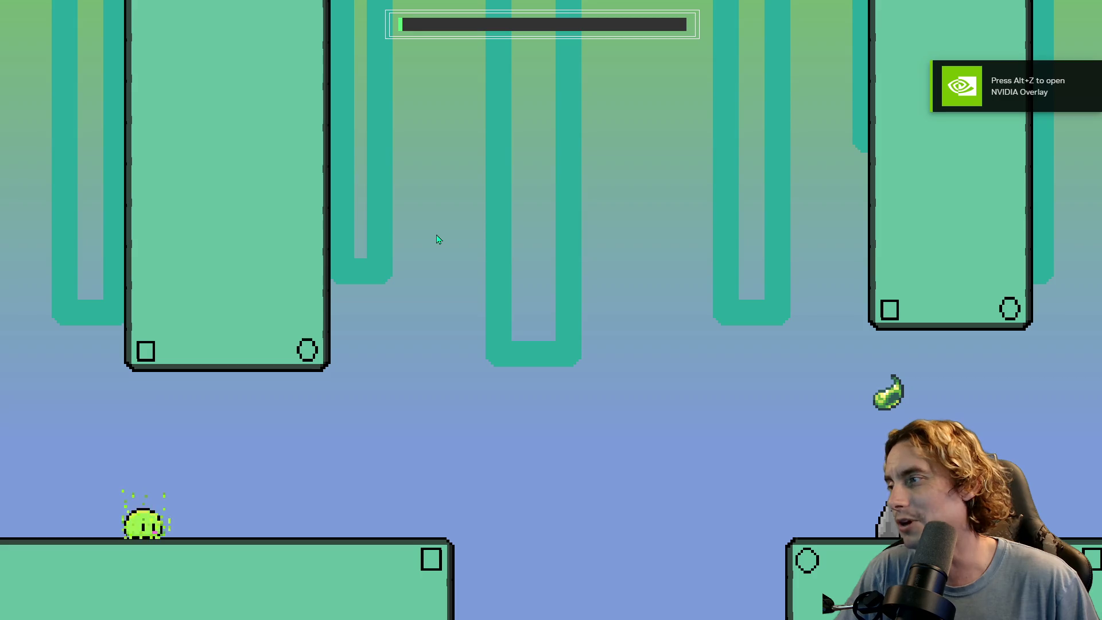
key(space)
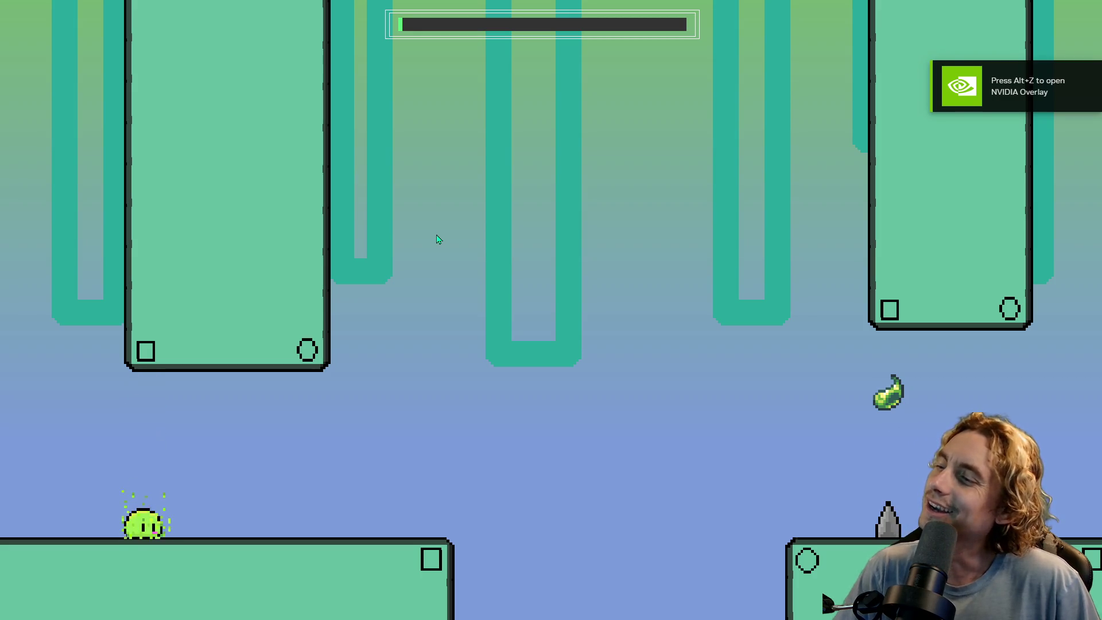
key(space)
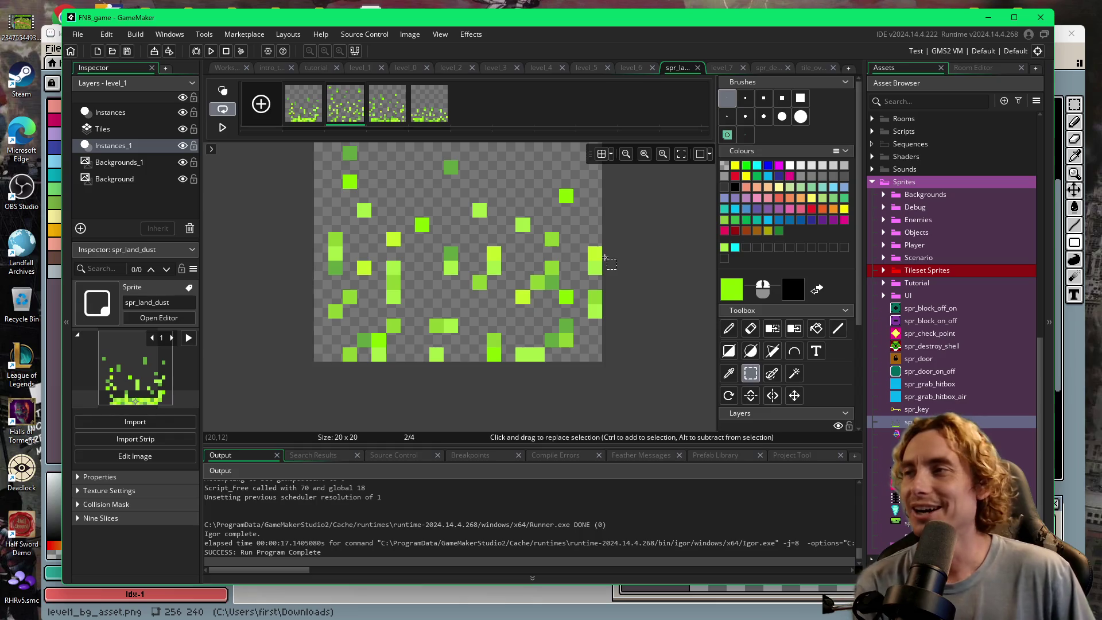
- Drag intro_tutorial above level_1 in Quick Access > Room Order
click(270, 69)
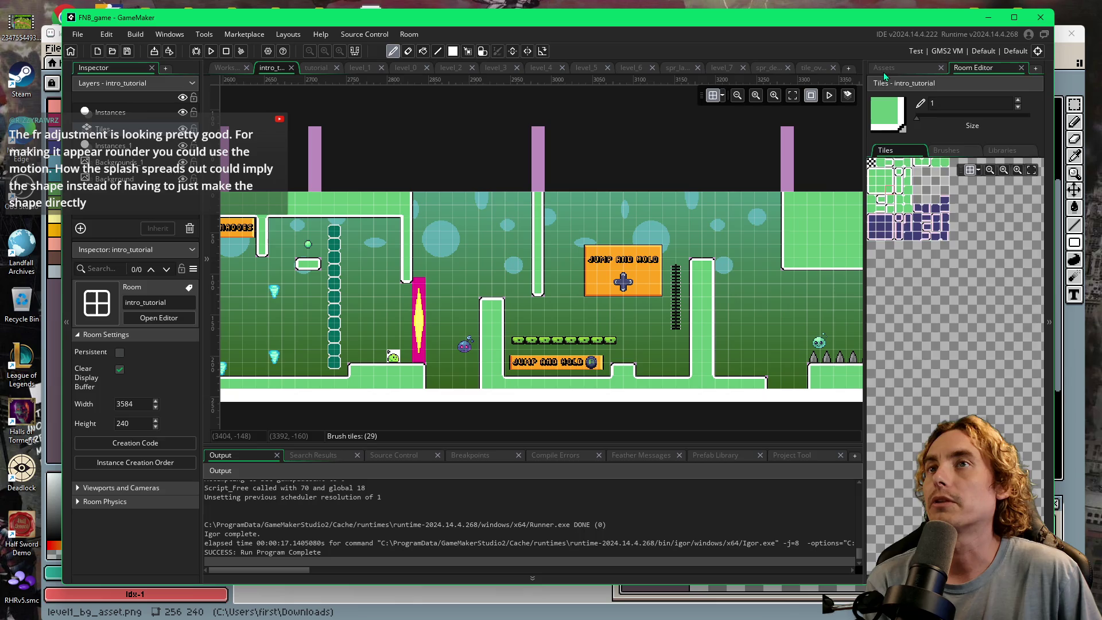
click(885, 68)
scroll(879, 178, up, 2)
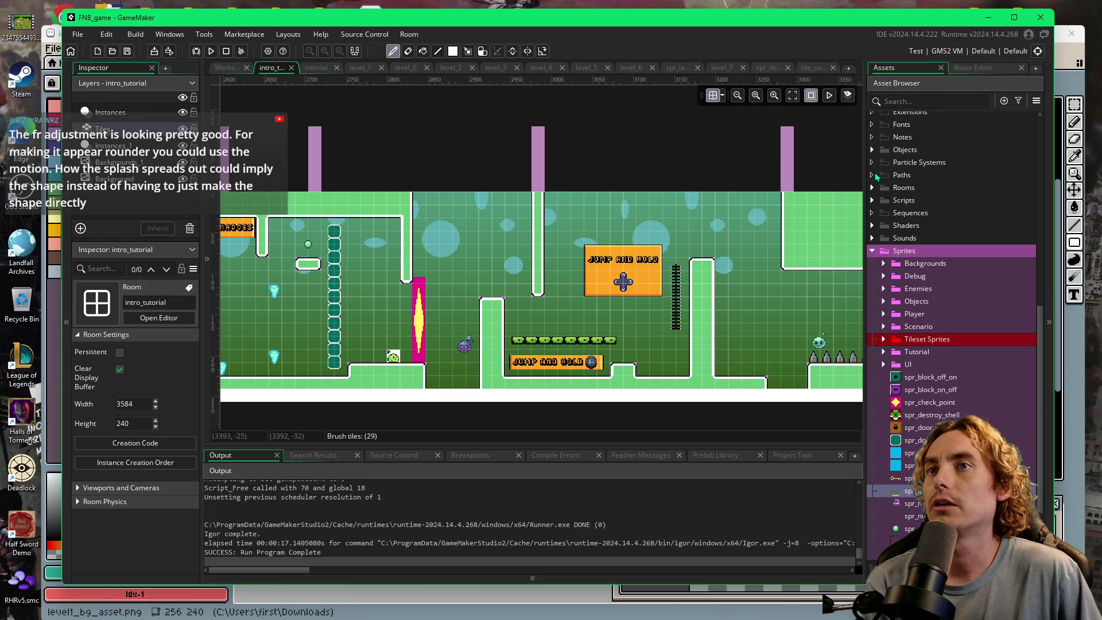
scroll(876, 172, up, 3)
scroll(878, 207, up, 8)
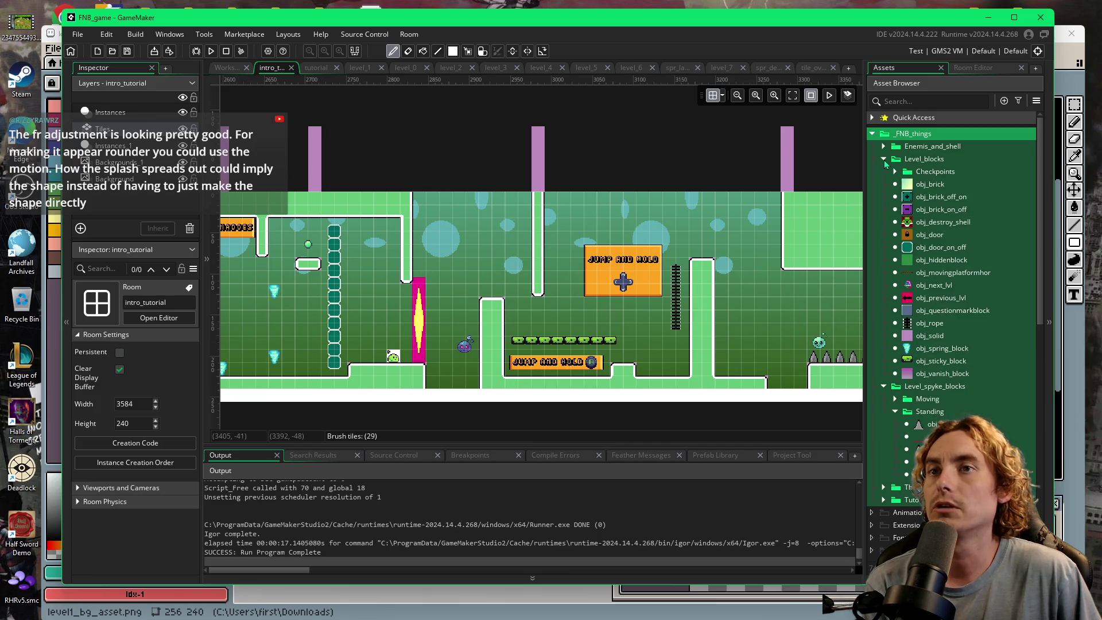
click(884, 160)
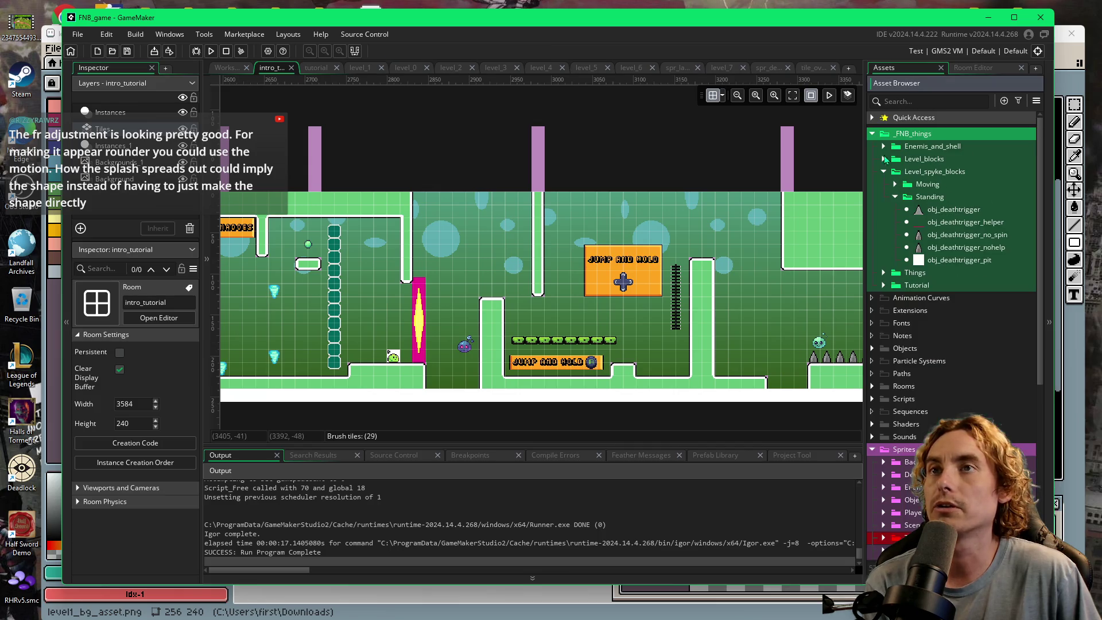
click(872, 118)
drag(932, 181, 931, 166)
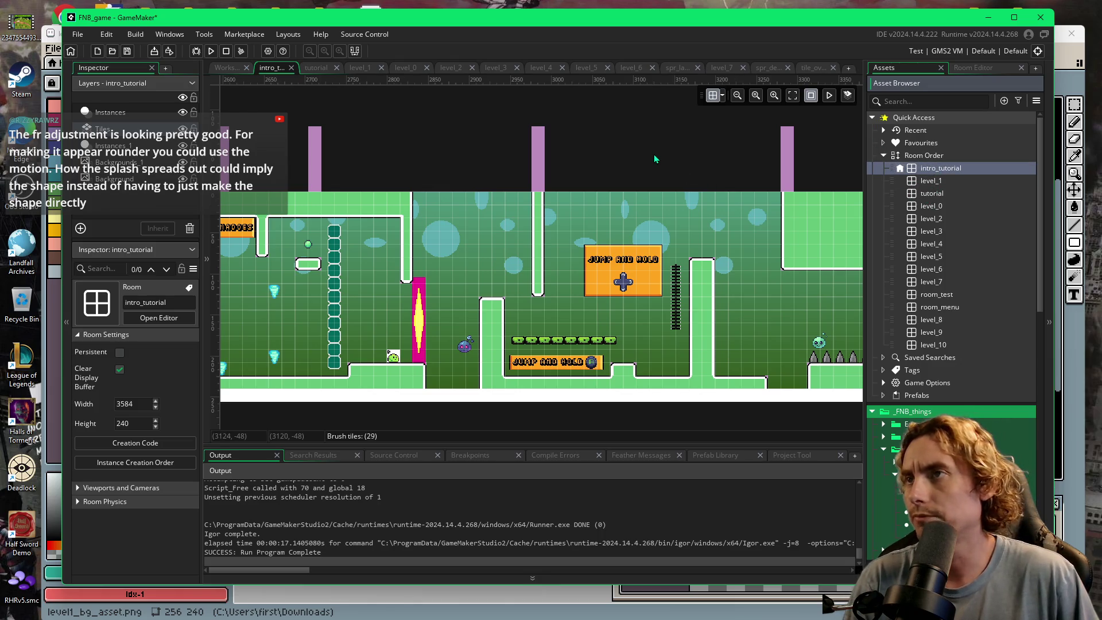
- Run the game and play right across the platforms toward the Touch the Orb sign
key(F5)
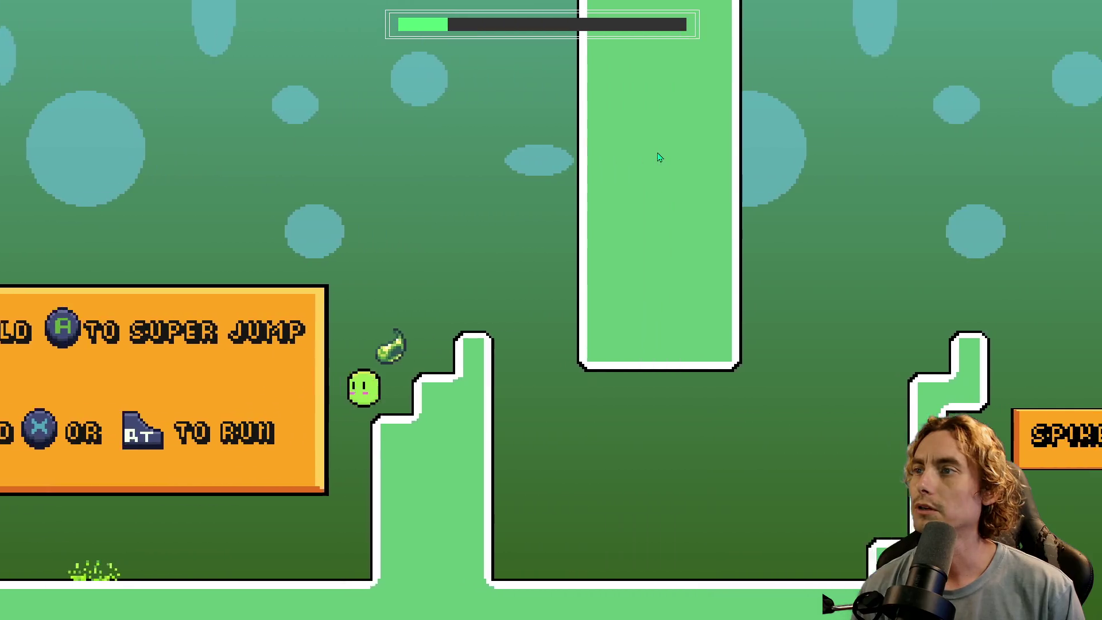
key(Right)
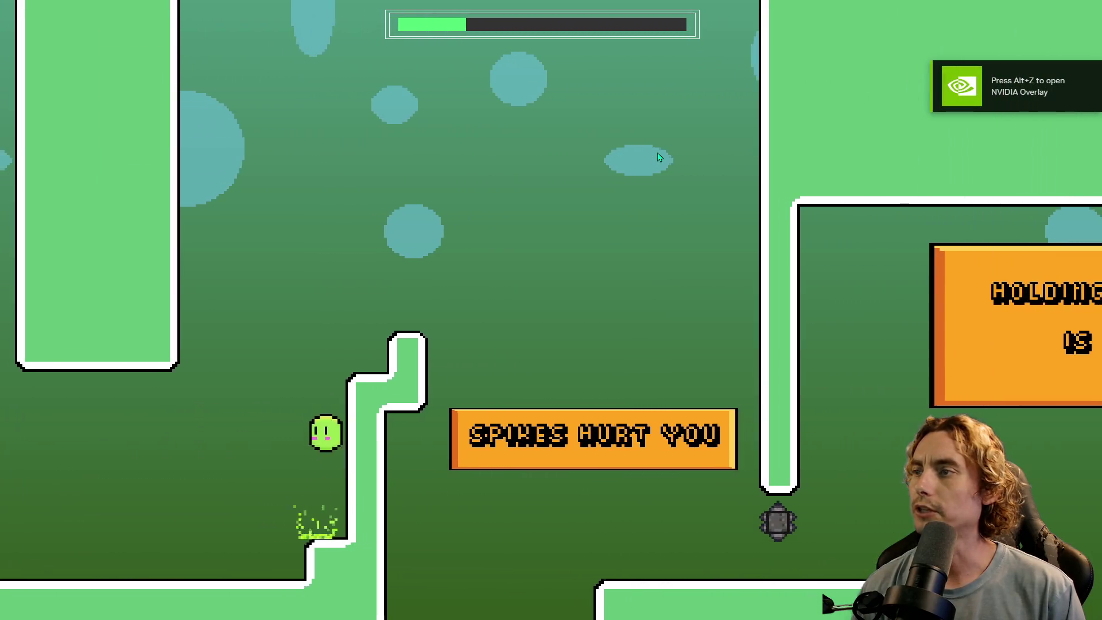
key(space)
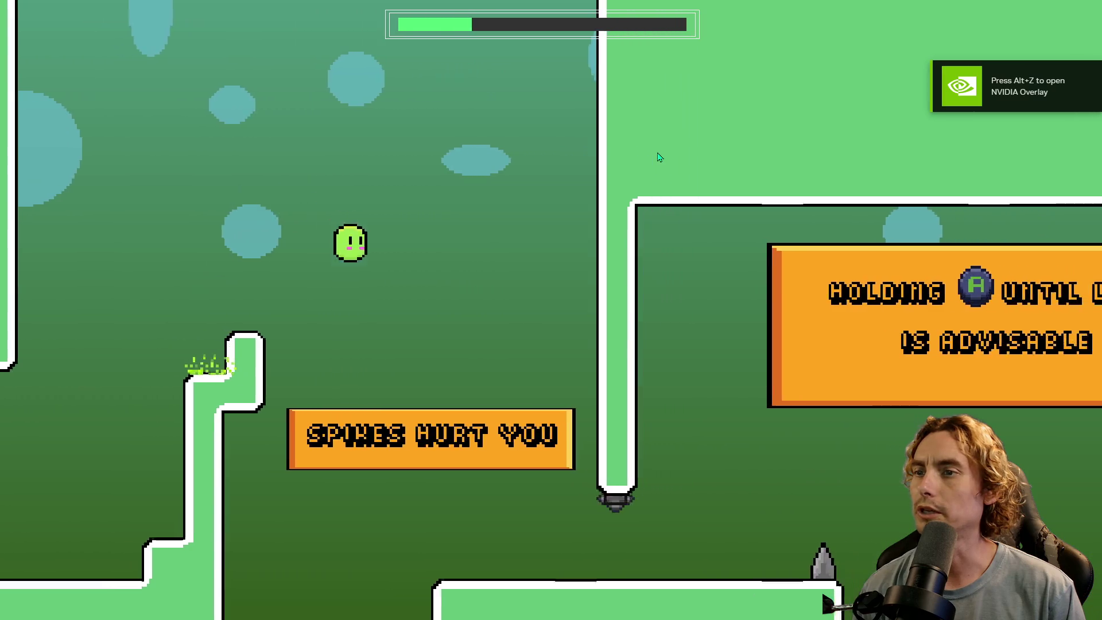
key(Right)
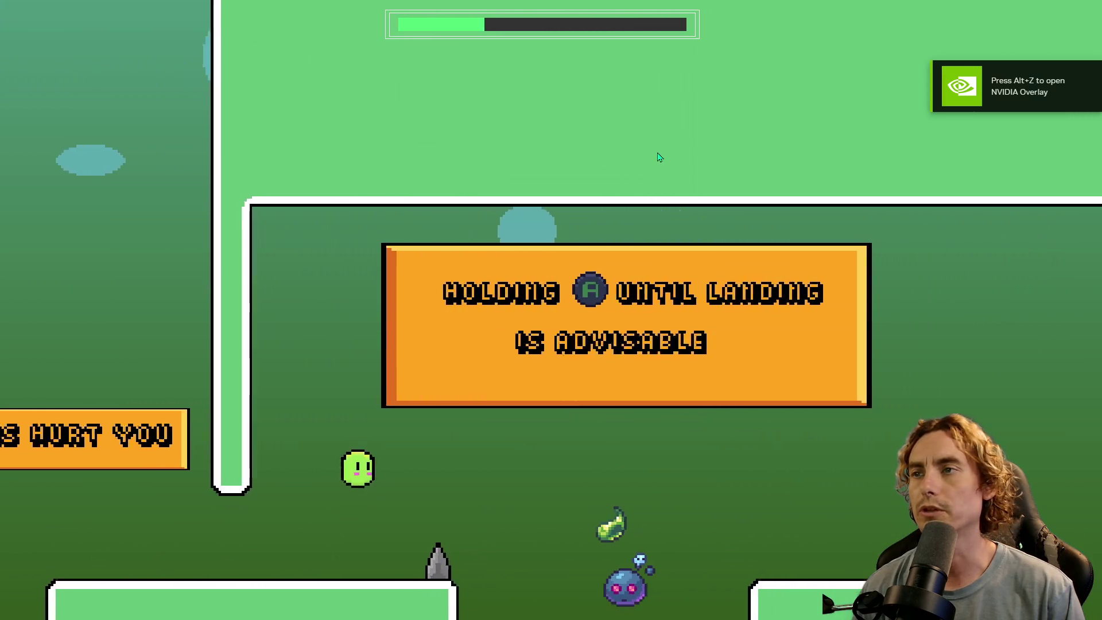
key(Right)
key(space)
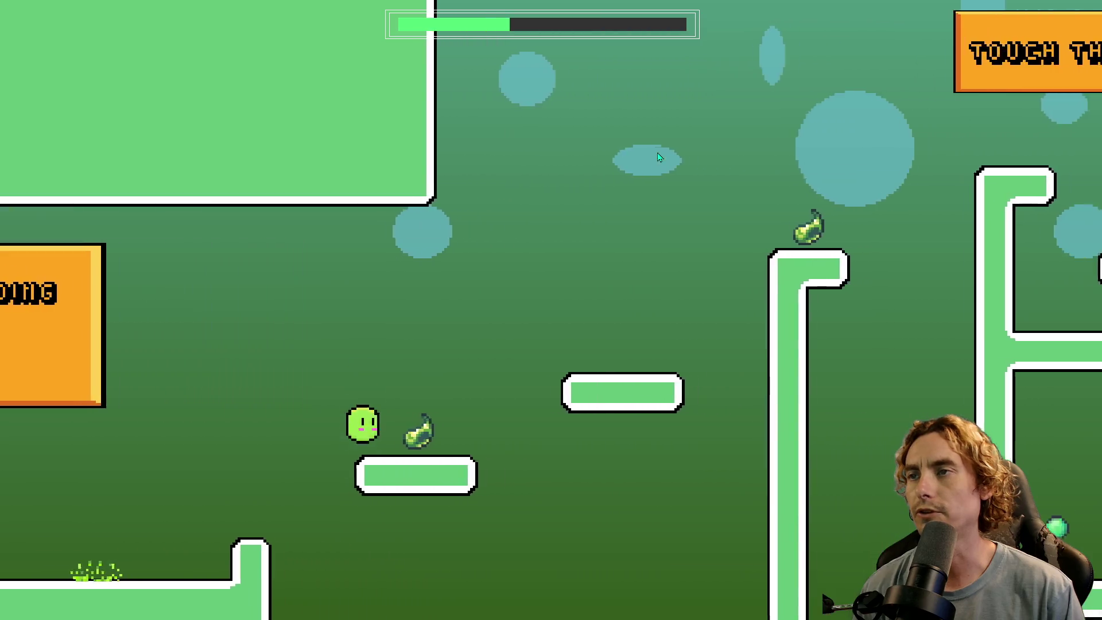
key(Right)
key(space)
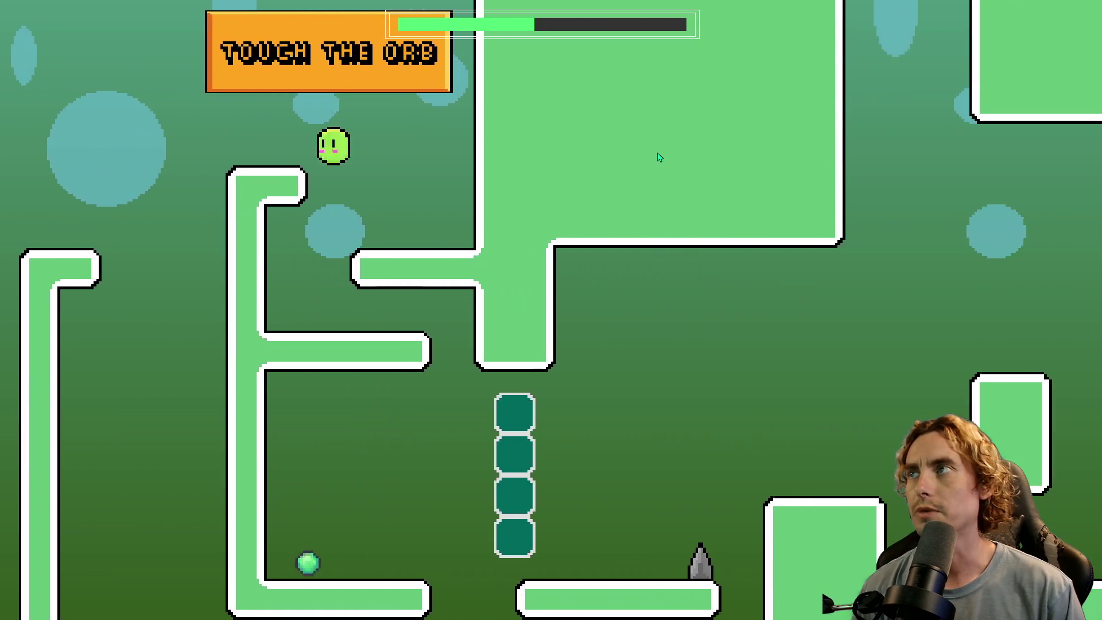
- Double back to touch the orb, then run right and jump high
key(Right)
key(Left)
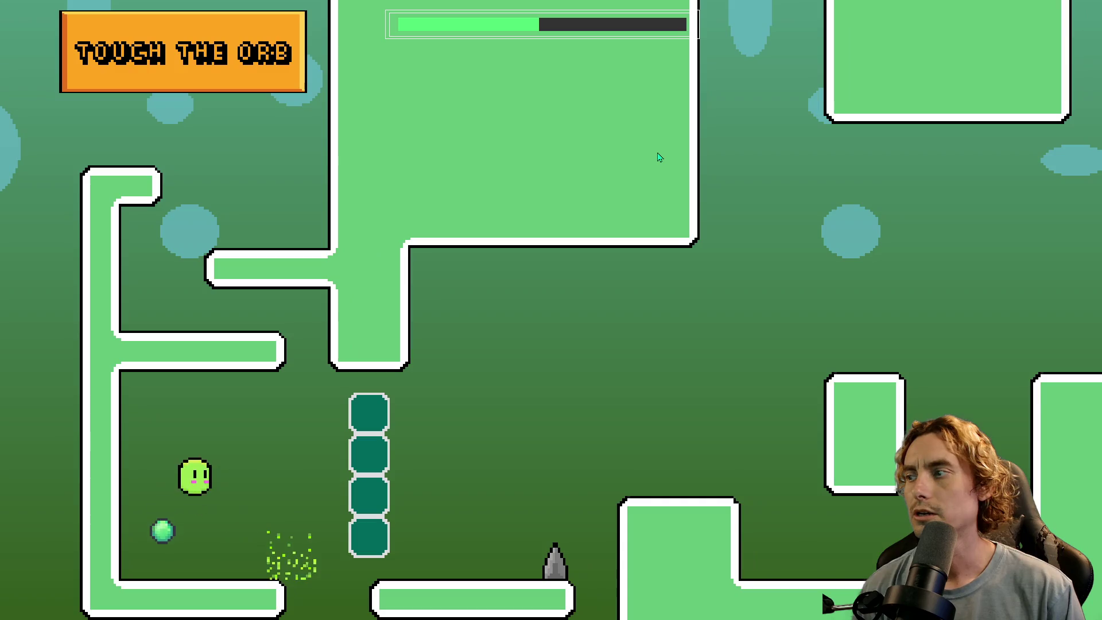
key(Right)
key(space)
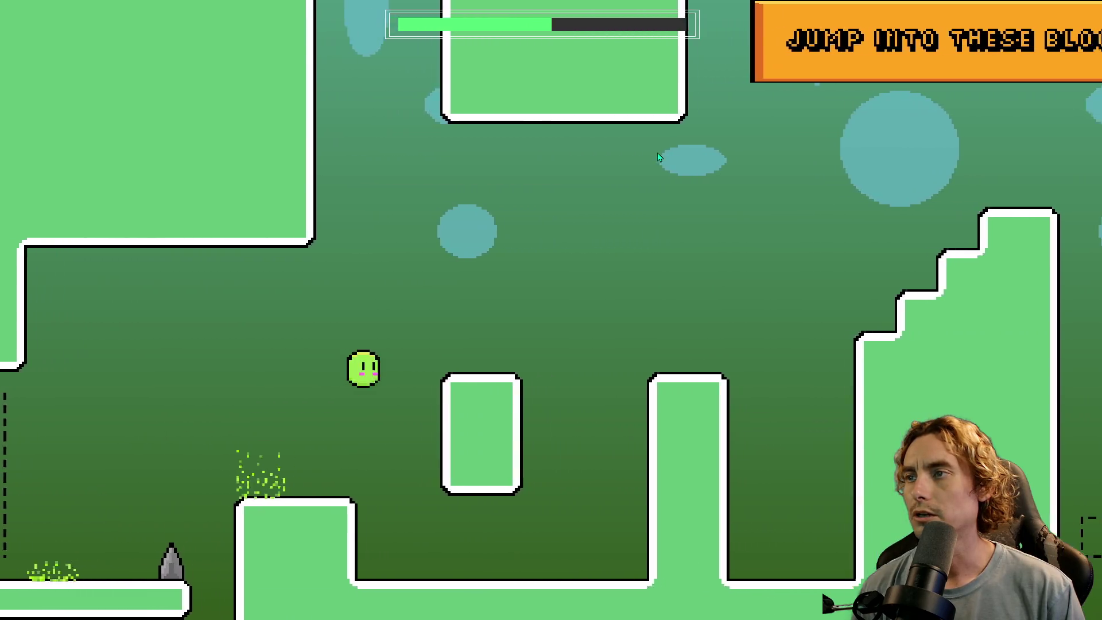
key(Right)
key(space)
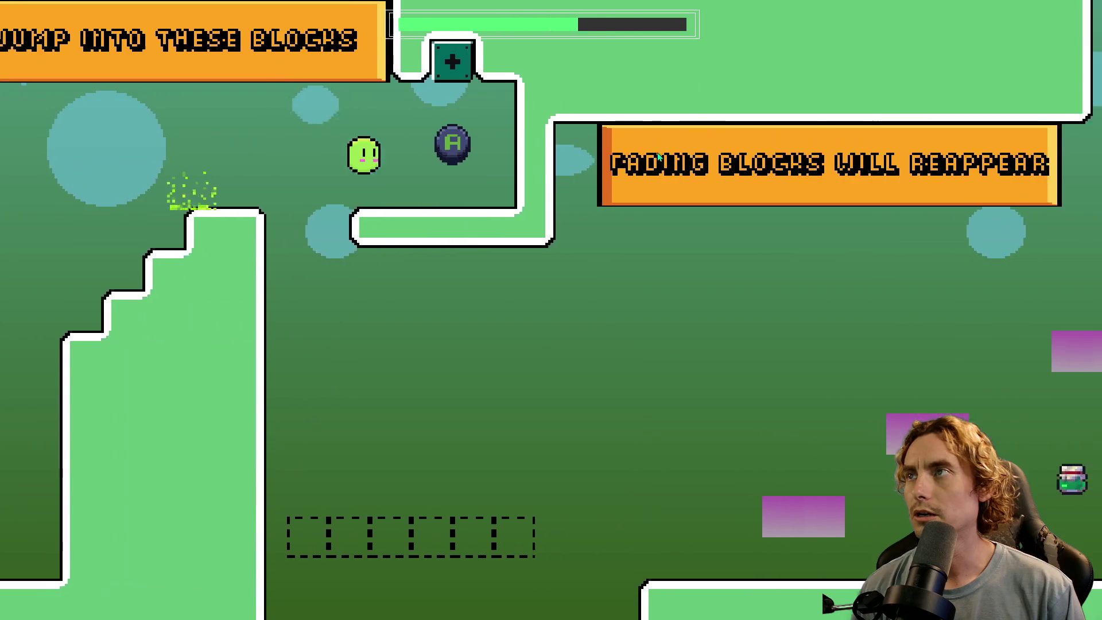
- Hop across the fading purple blocks and ride the tornadoes upward
key(Right)
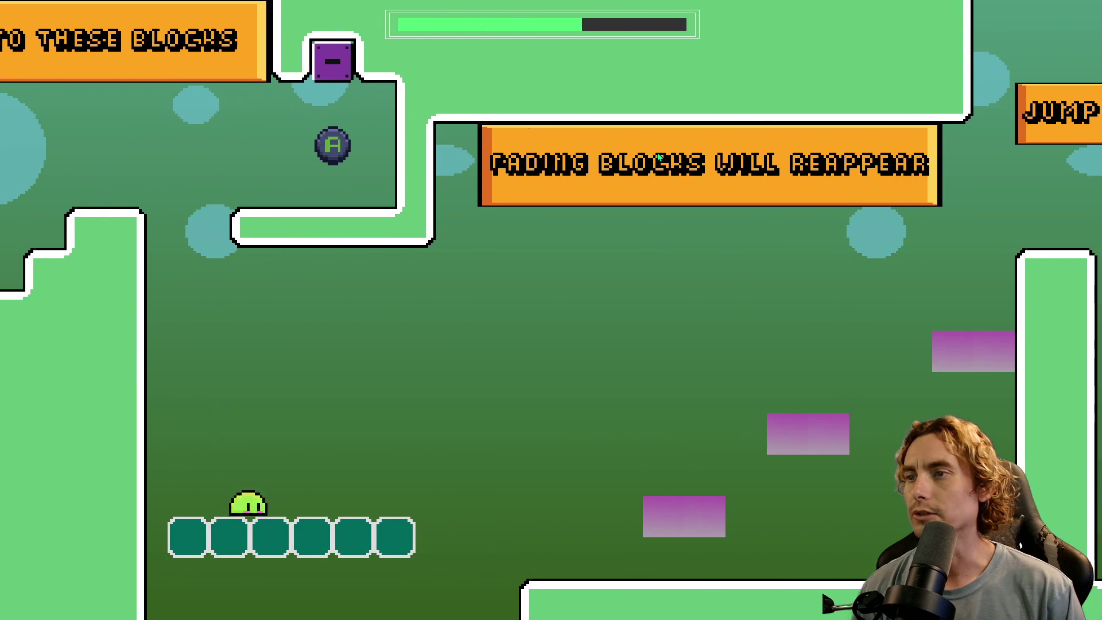
key(Right)
key(space)
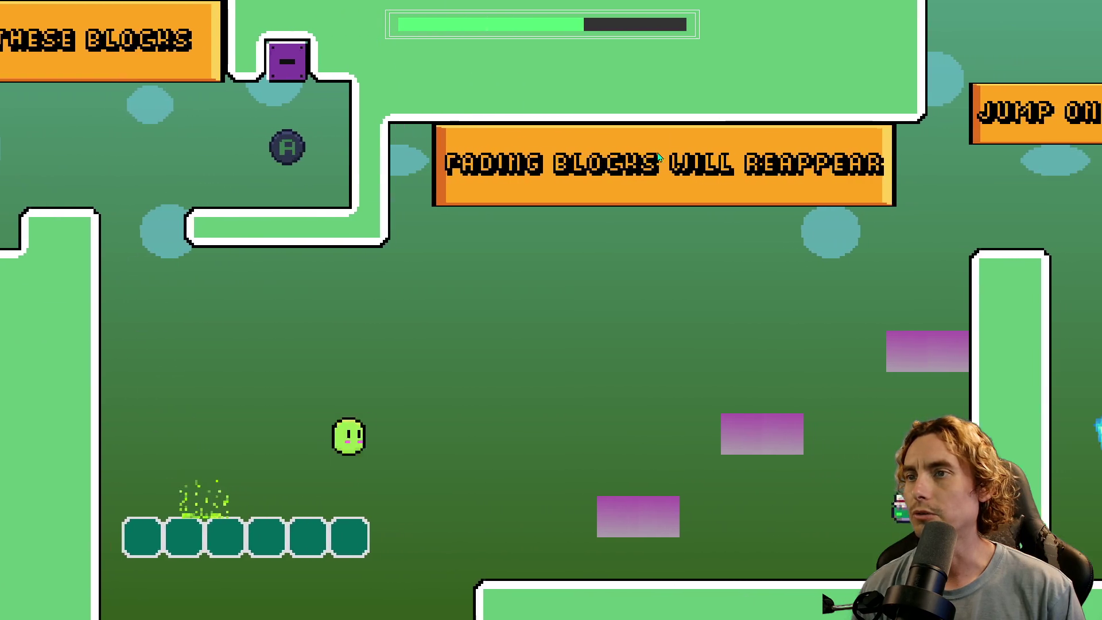
key(space)
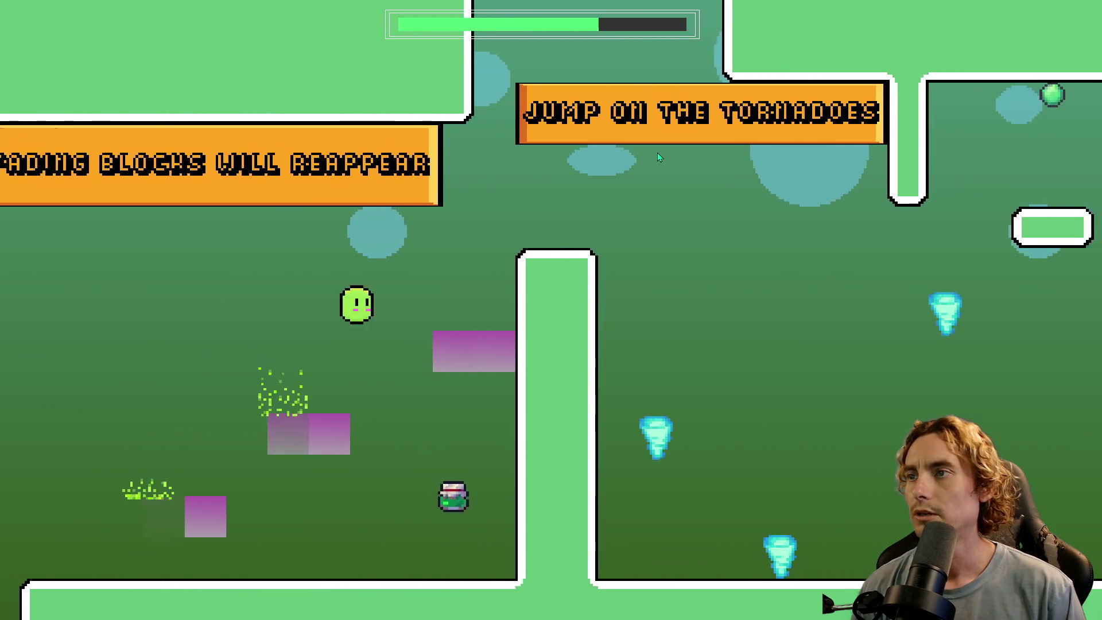
key(Right)
key(space)
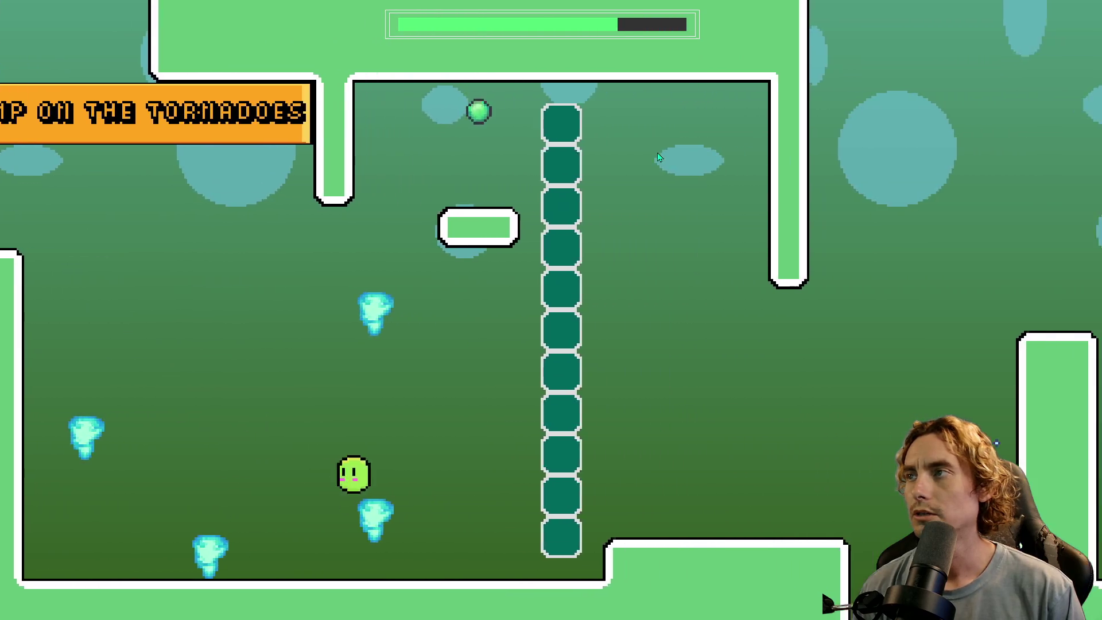
key(Right)
key(space)
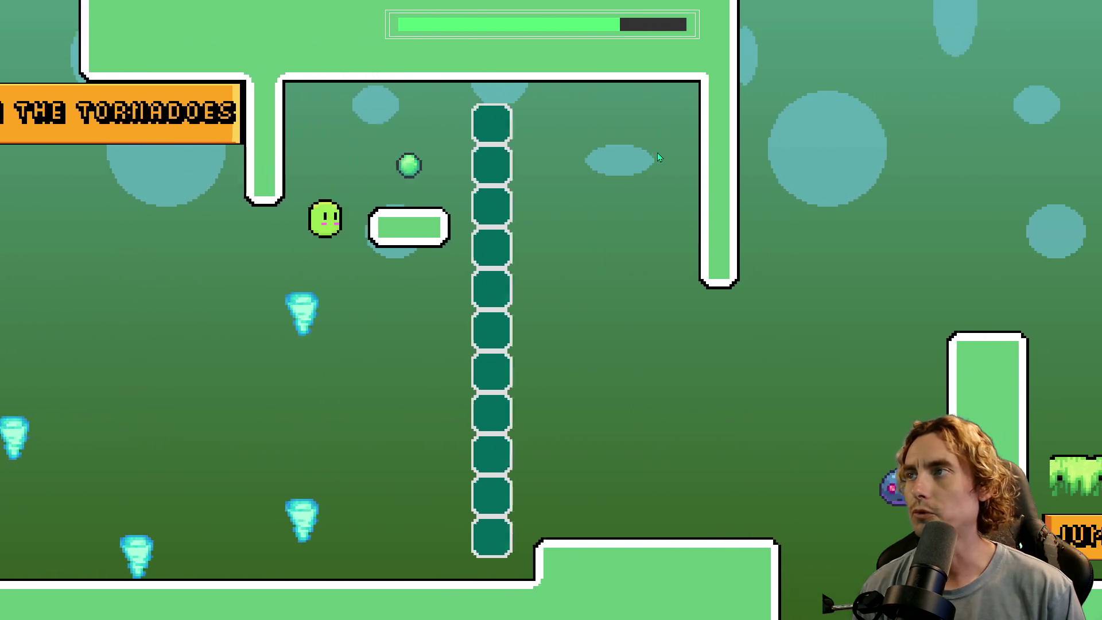
key(space)
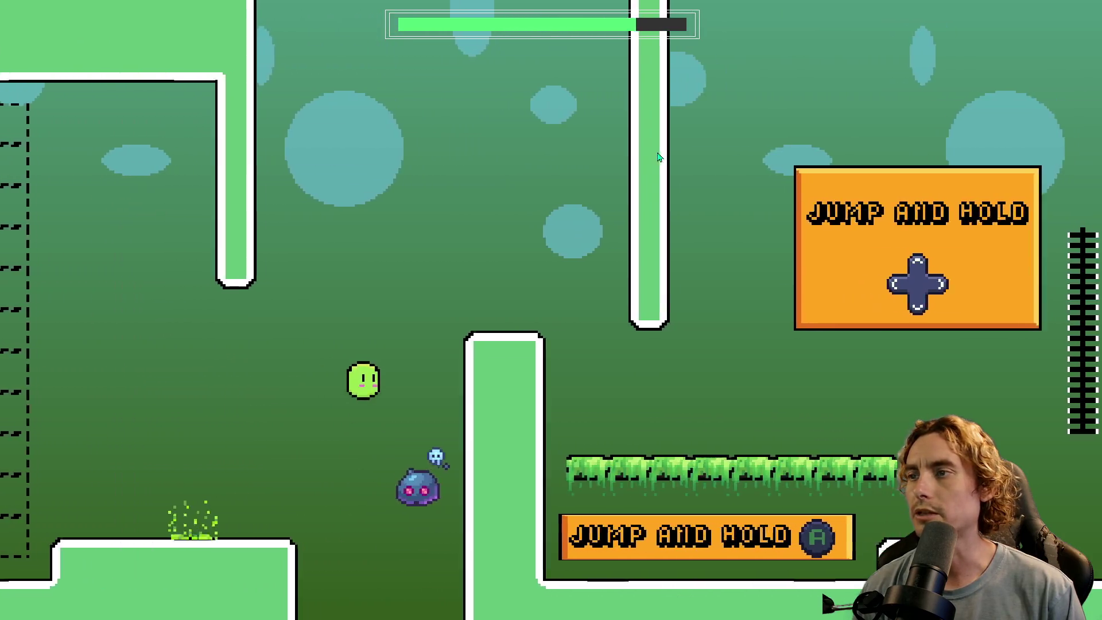
- Climb the vine over the tall pillar and jump the spikes to finish the tutorial
key(Right)
key(space)
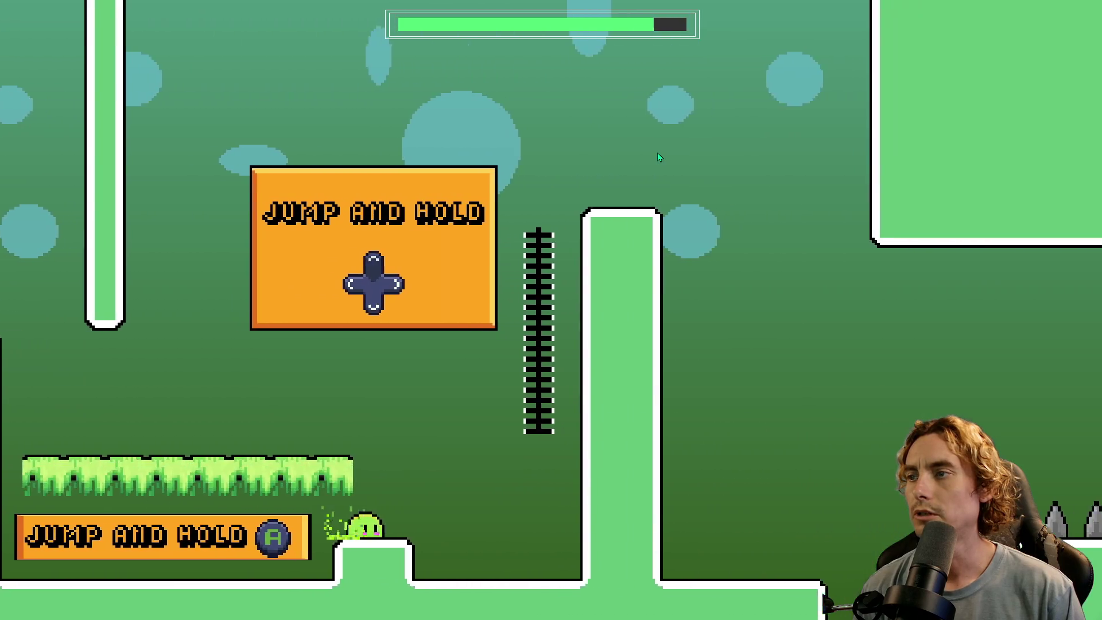
key(space)
key(Right)
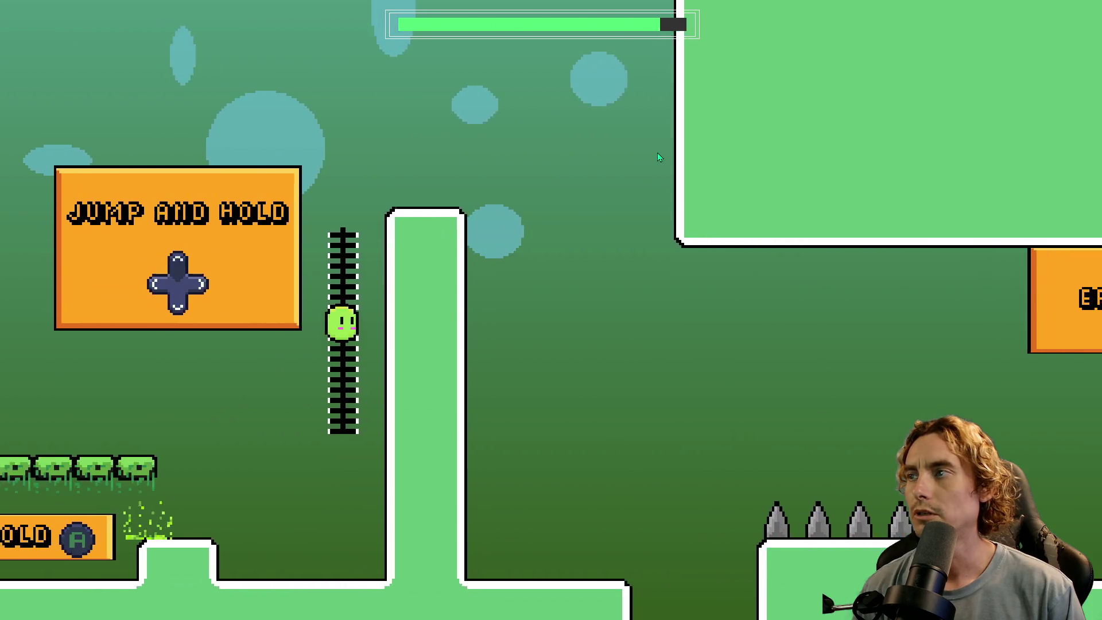
key(space)
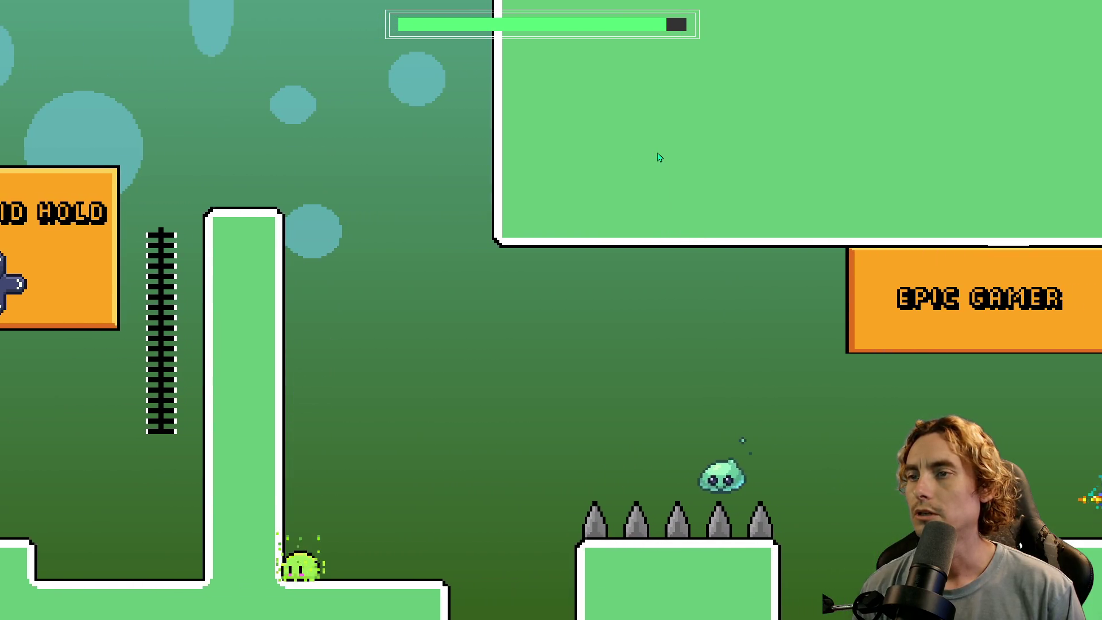
key(Right)
key(space)
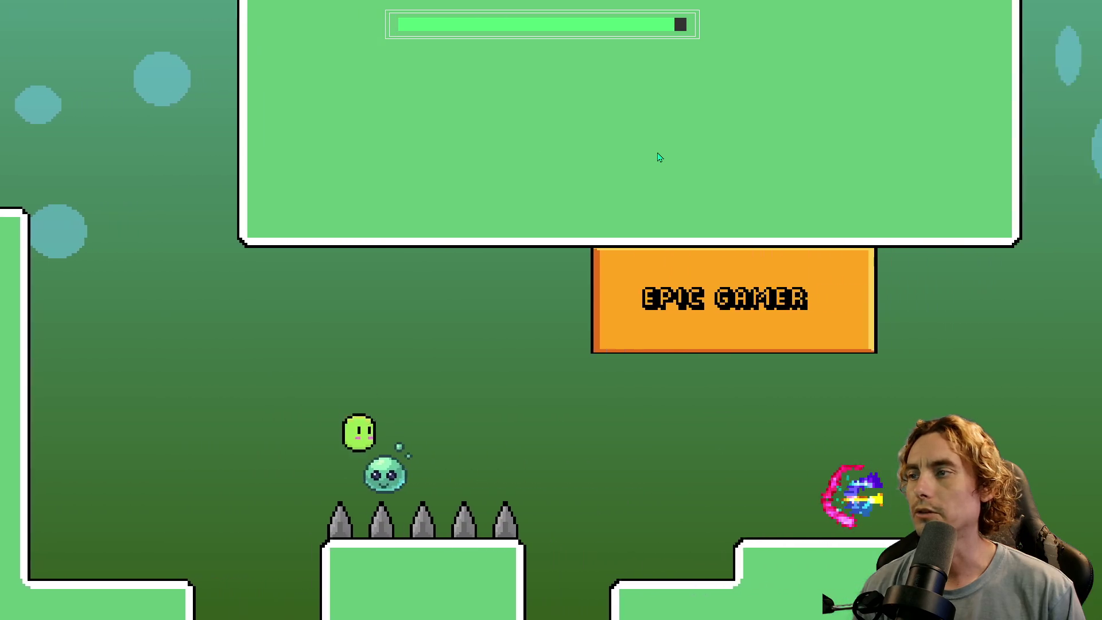
key(Right)
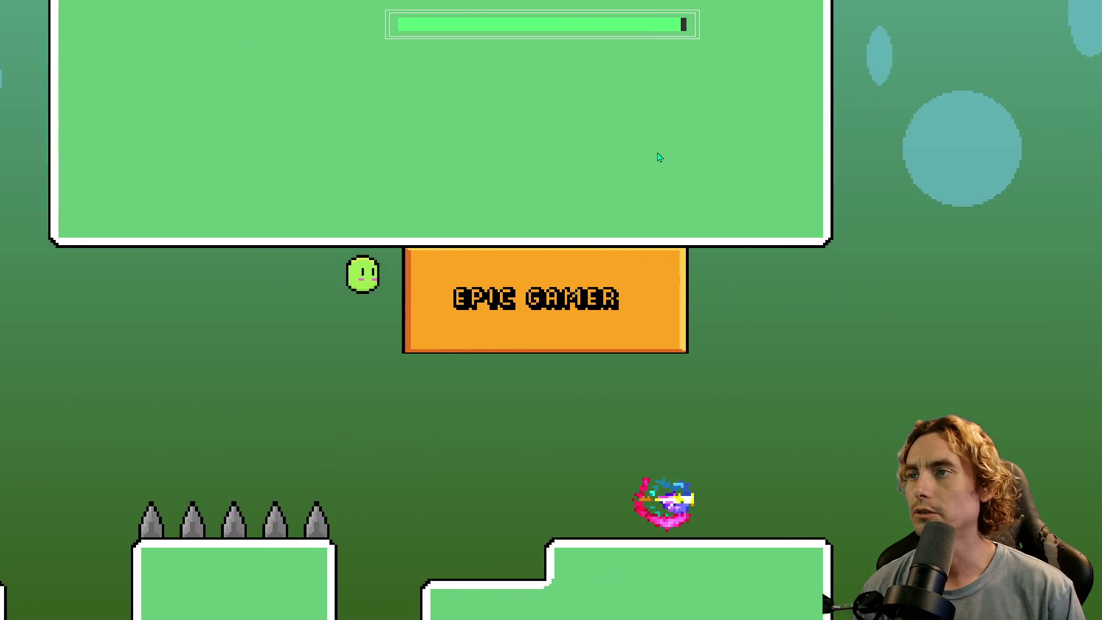
key(space)
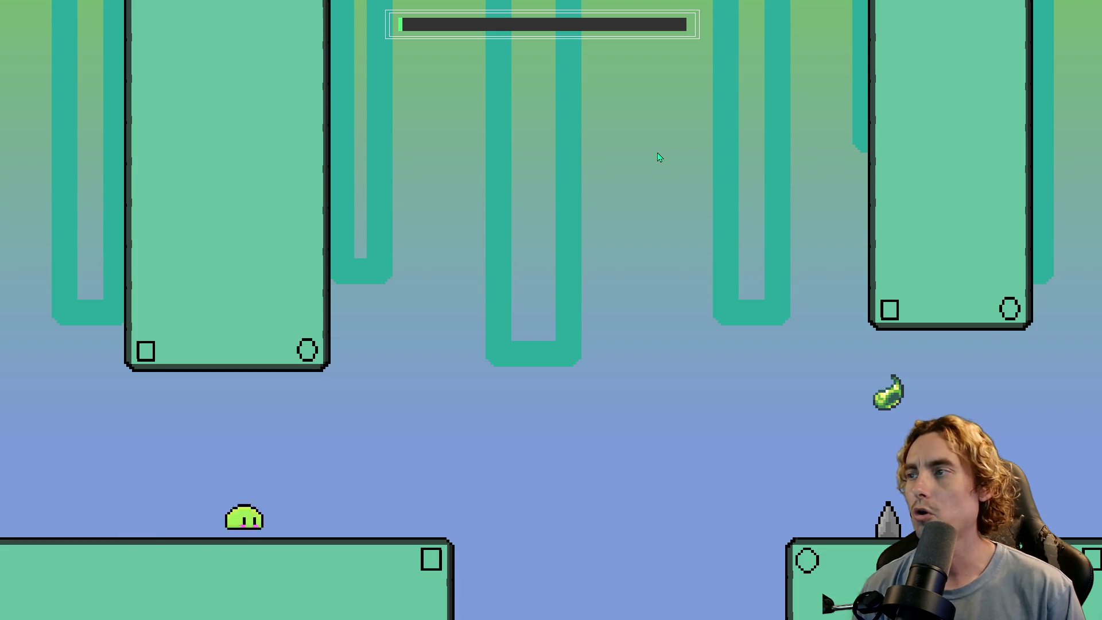
key(Right)
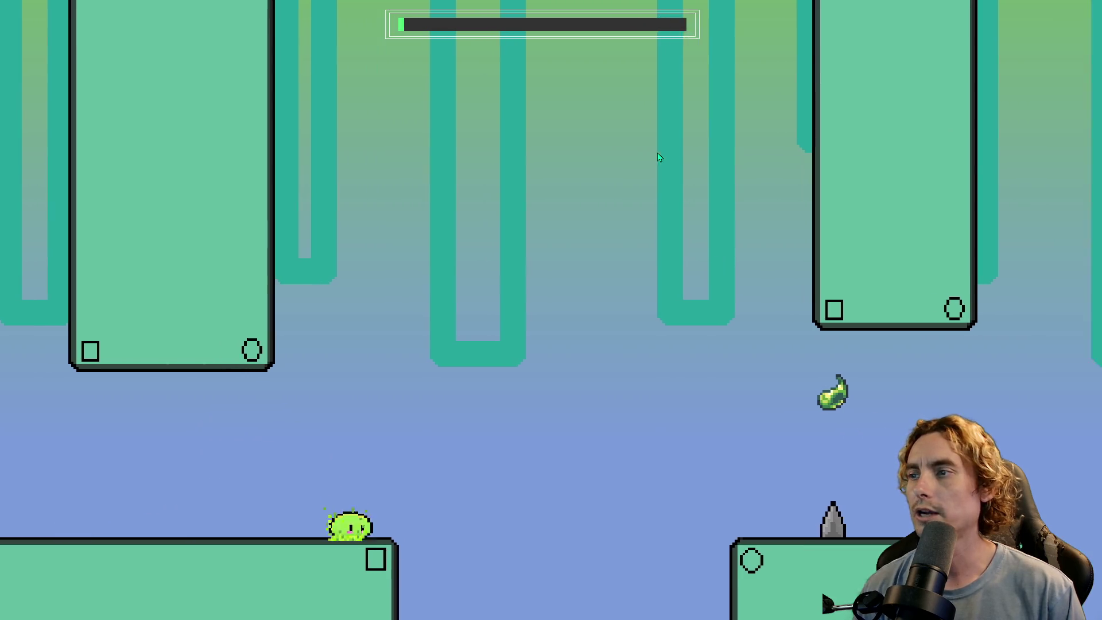
- Hop past the first spikes and jump between the spiked pillars in level 1
key(space)
key(space)
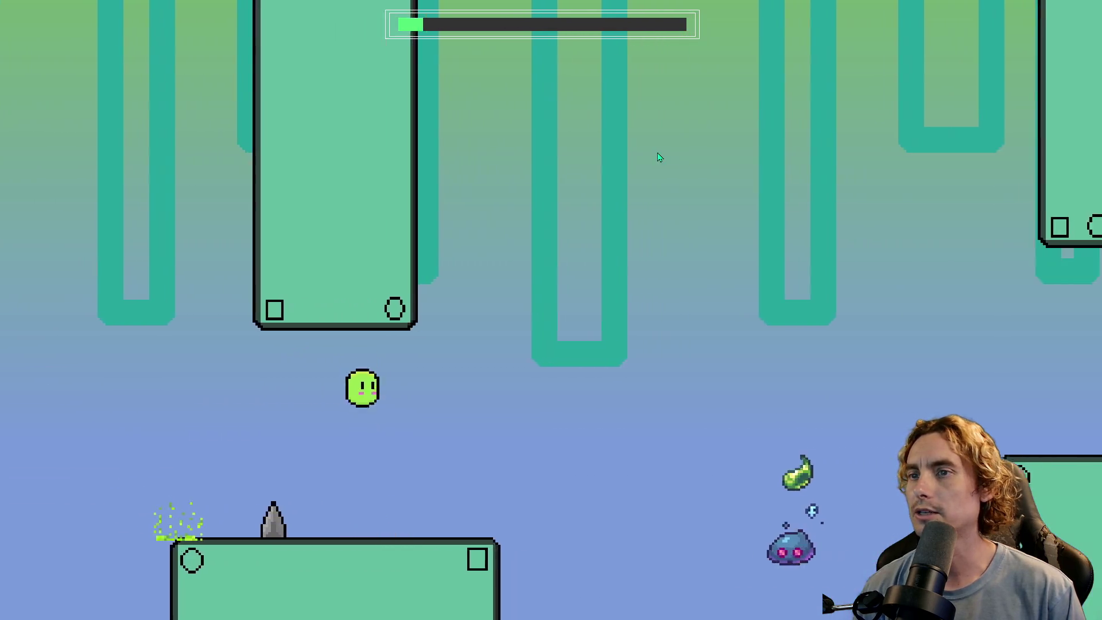
key(Right)
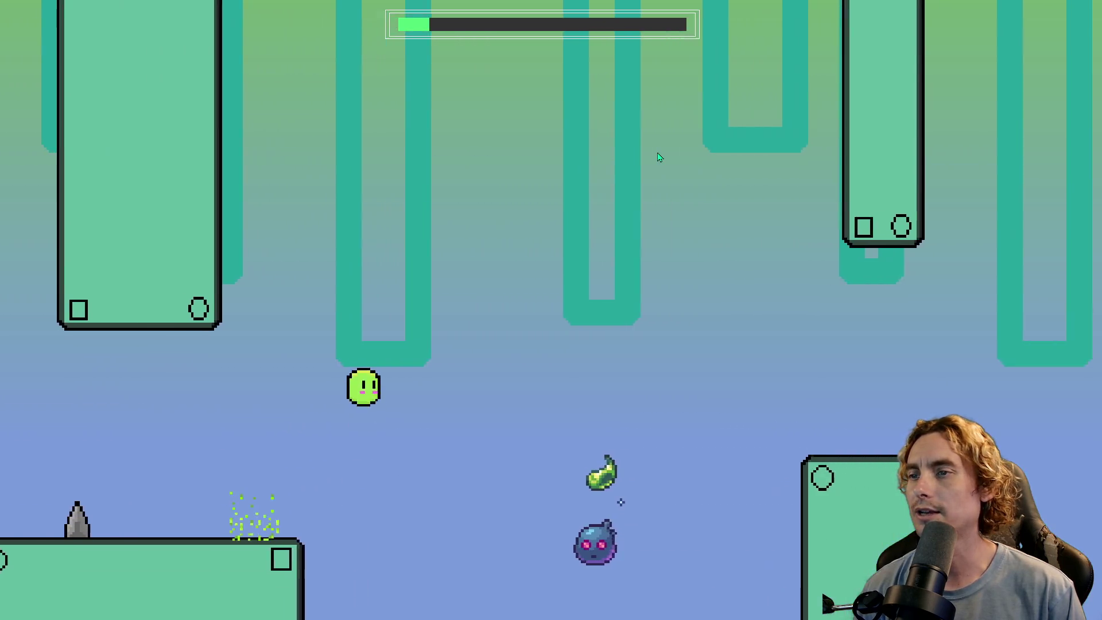
key(space)
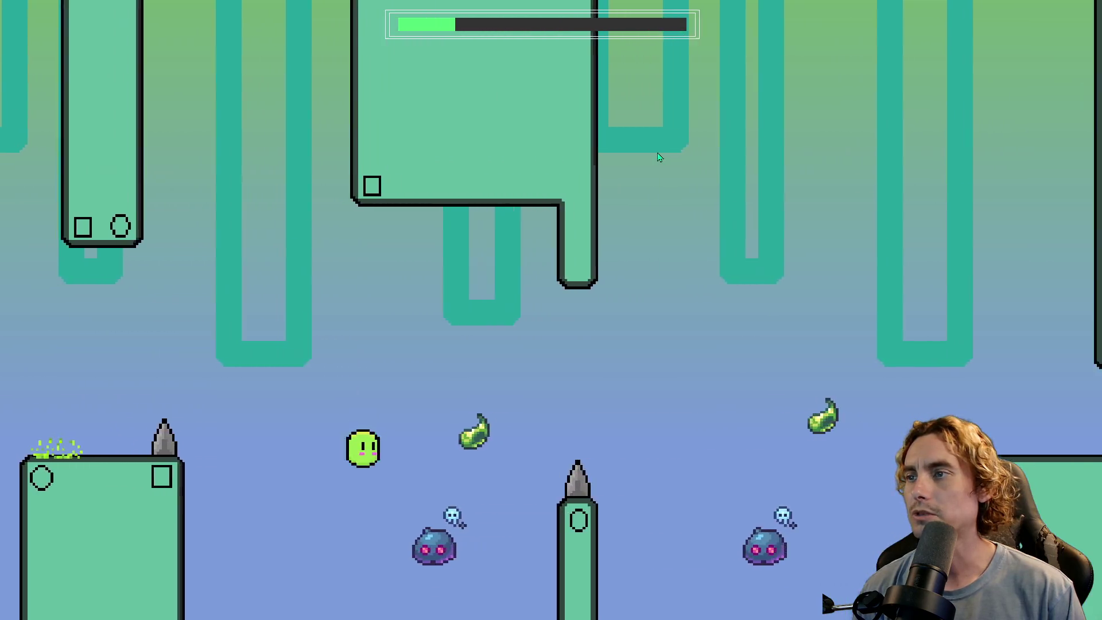
key(space)
key(space)
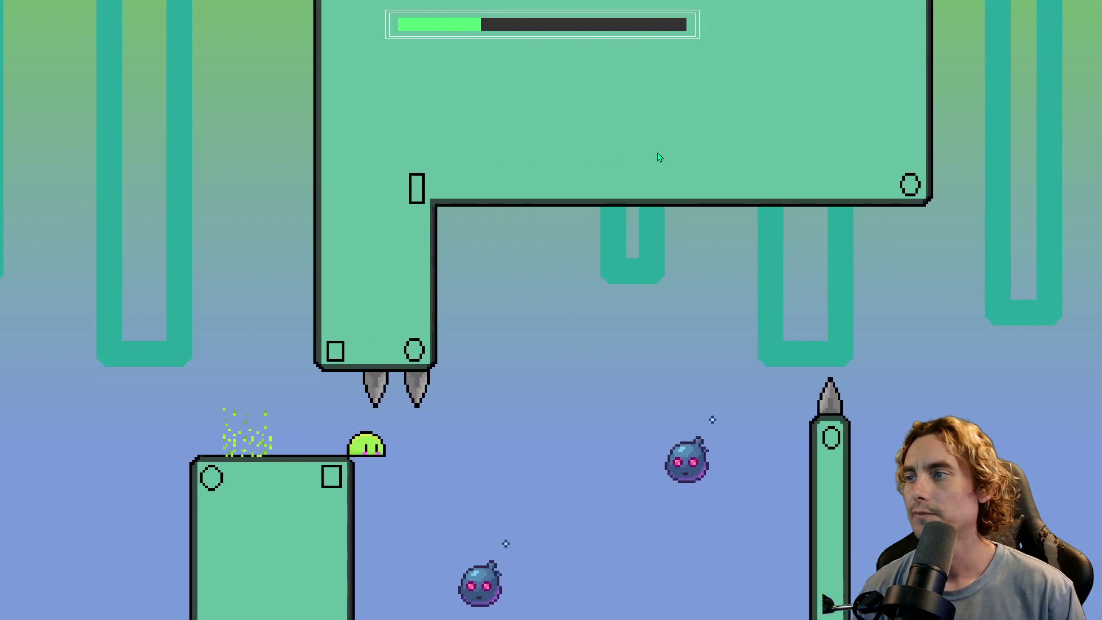
key(space)
key(space)
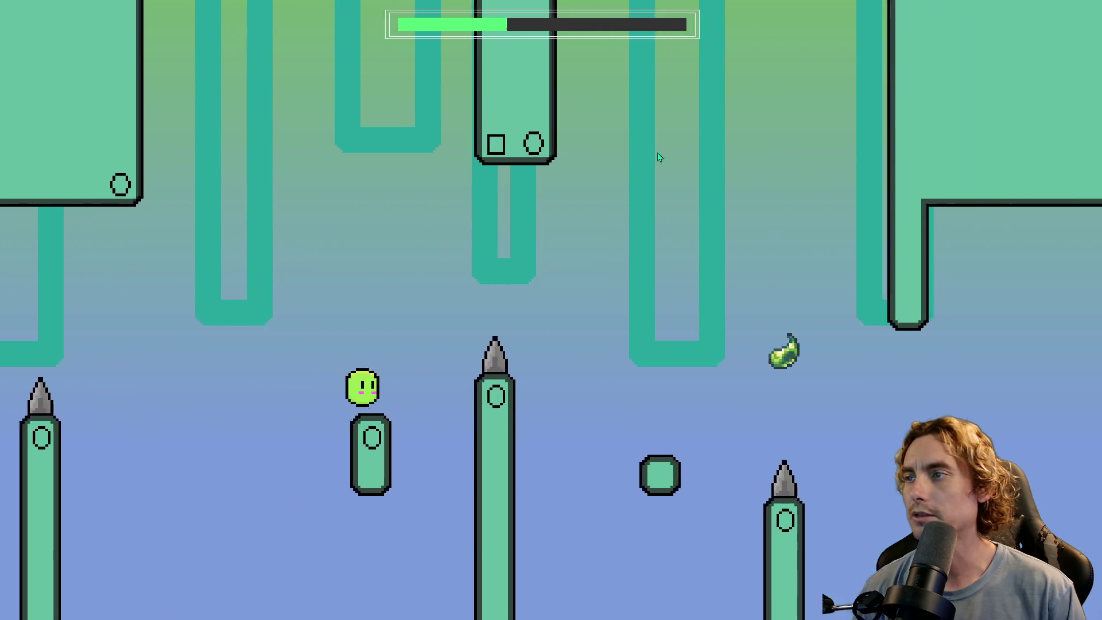
key(space)
key(space)
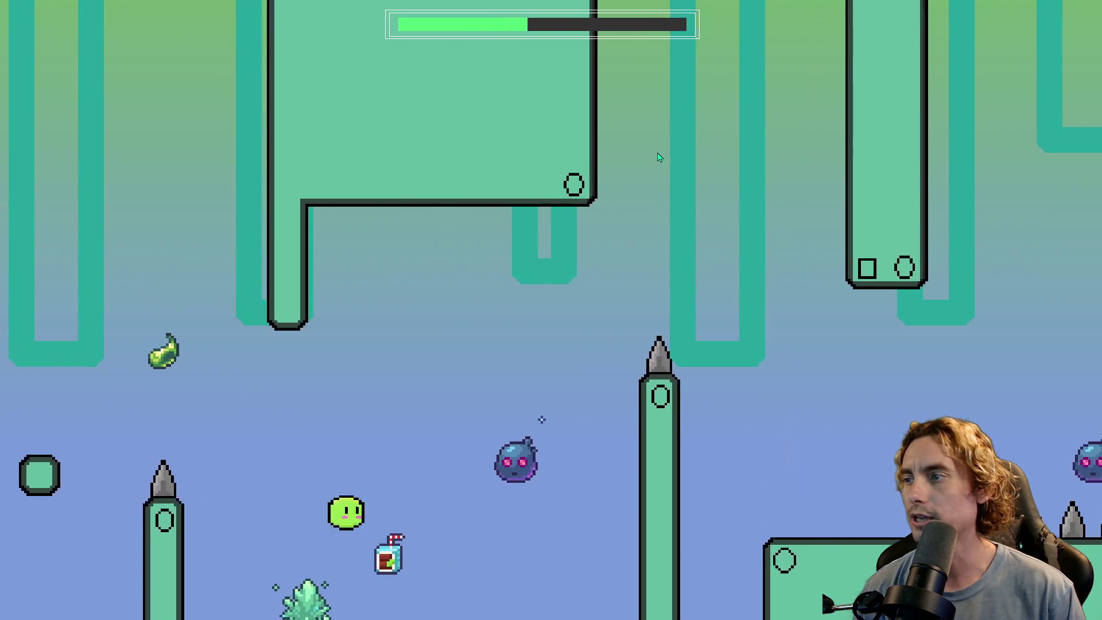
key(space)
key(space)
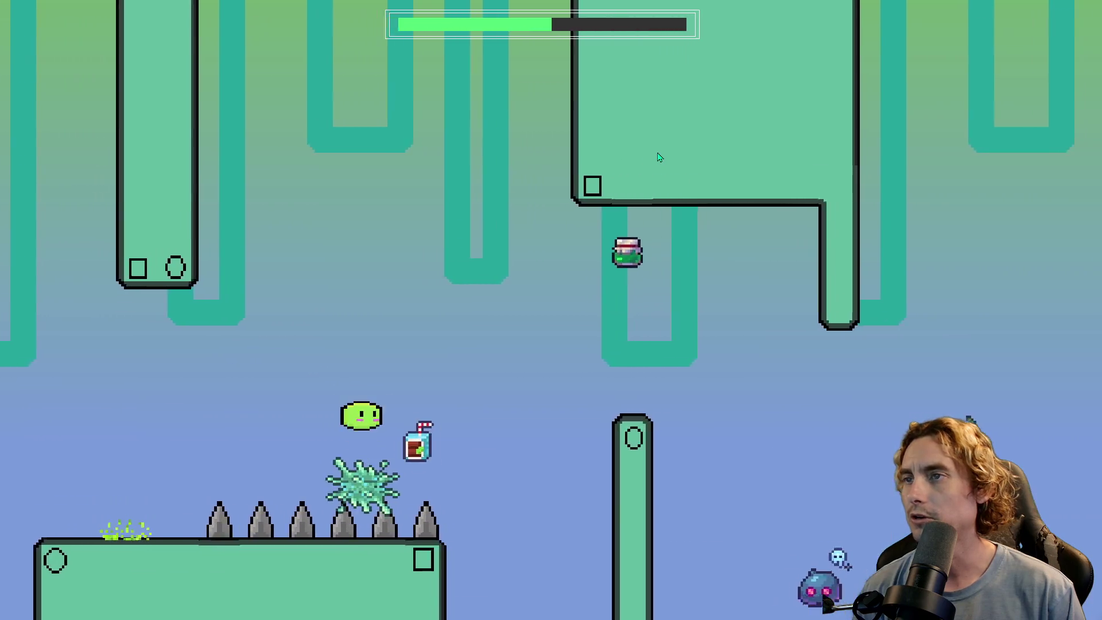
key(space)
key(space)
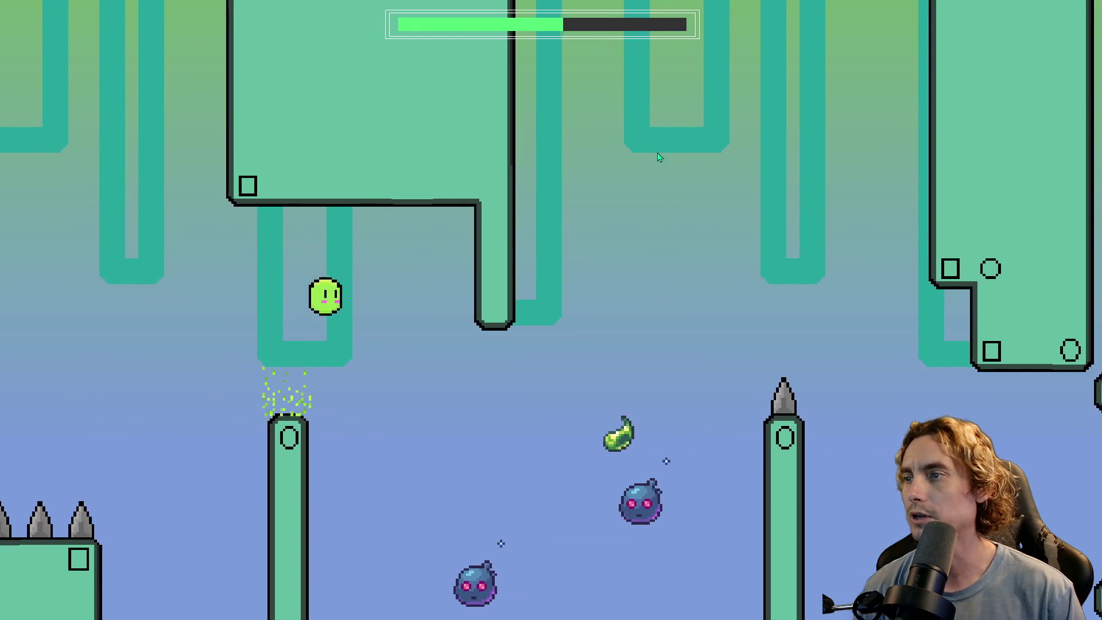
key(space)
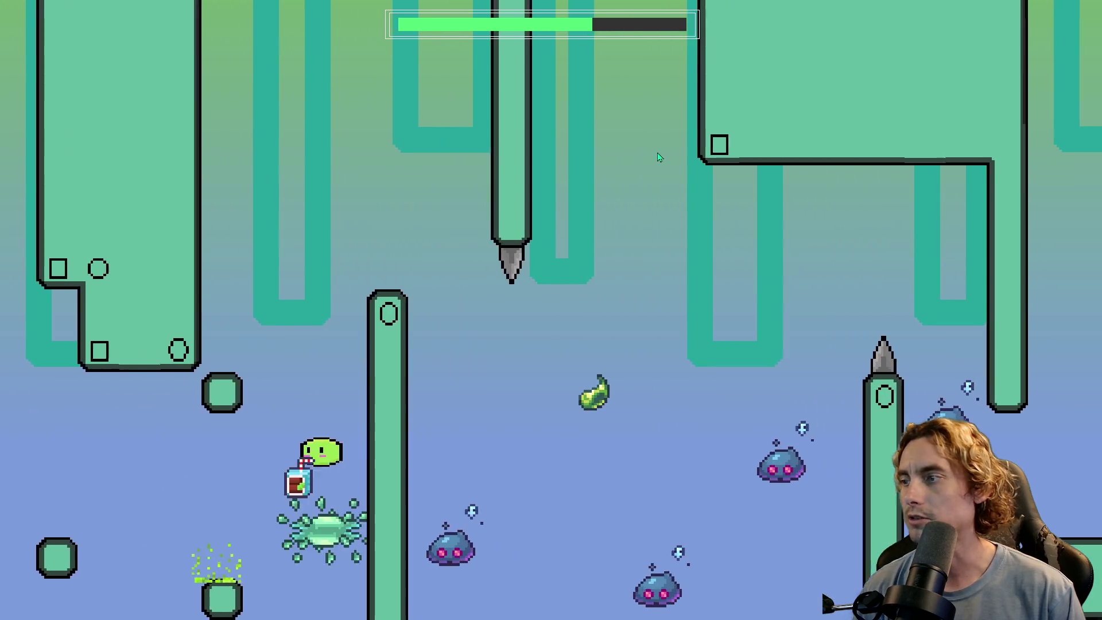
- Jump across the pillar tops to the final platform and reach the level's end
key(space)
key(Right)
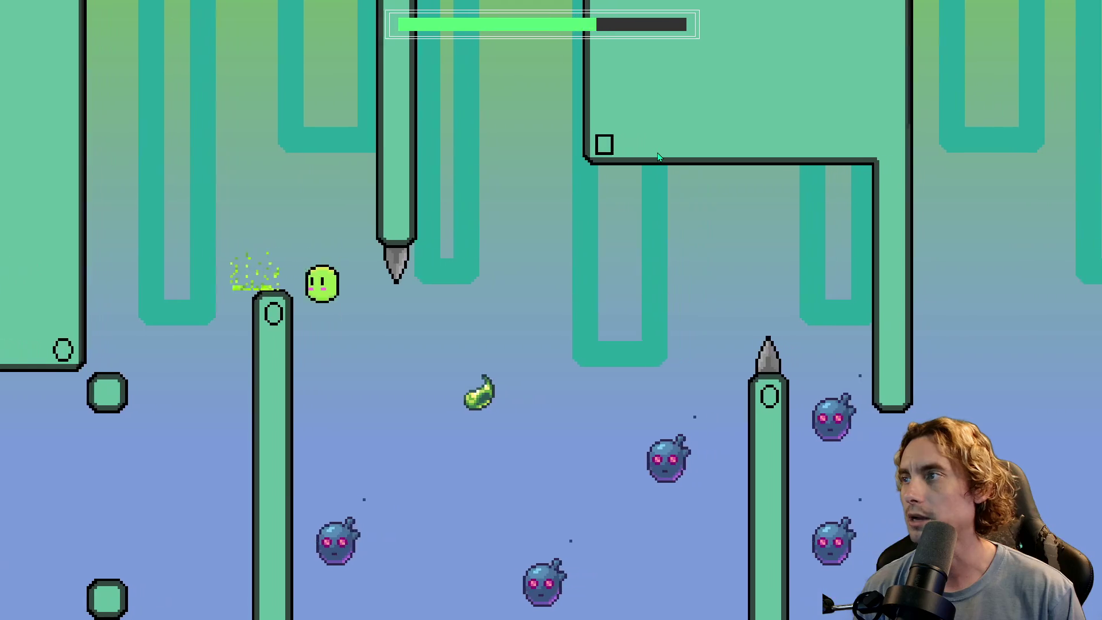
key(Right)
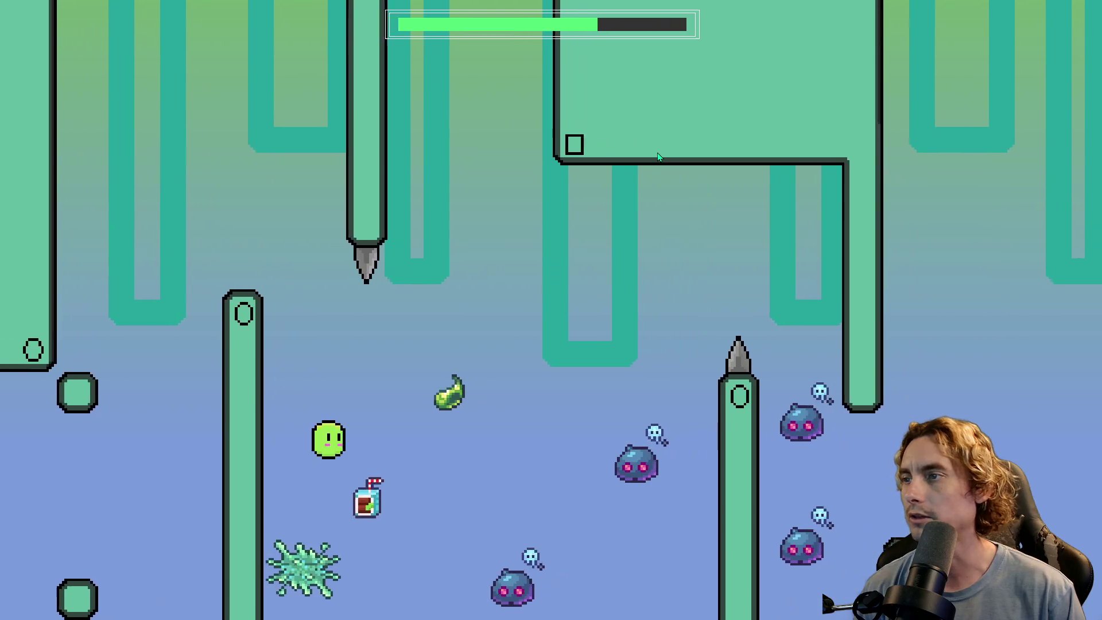
key(space)
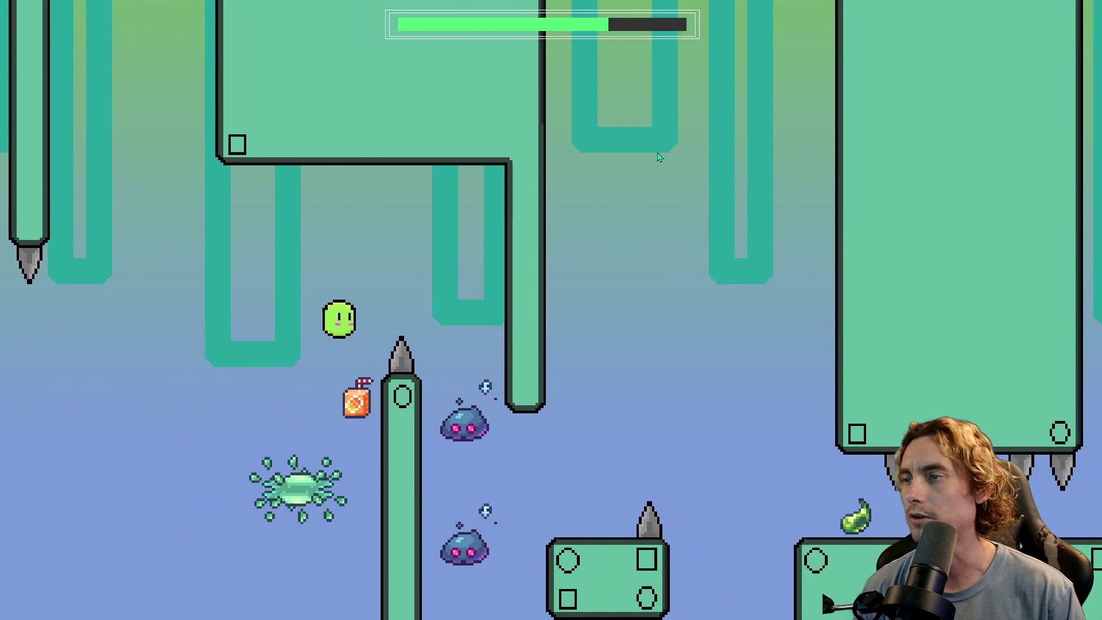
key(Right)
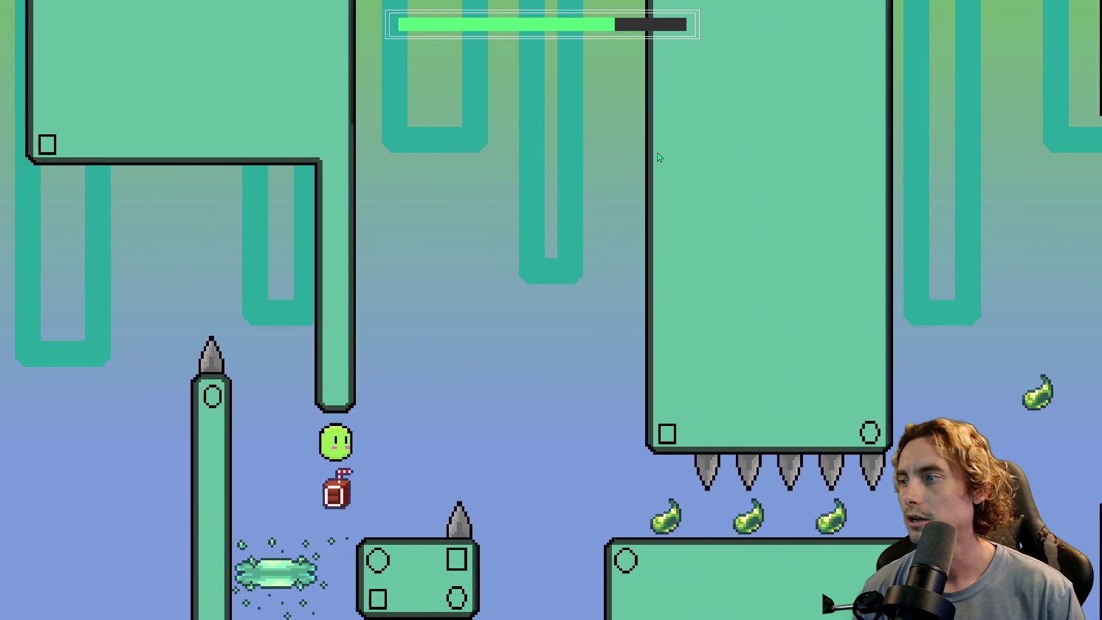
key(space)
key(Right)
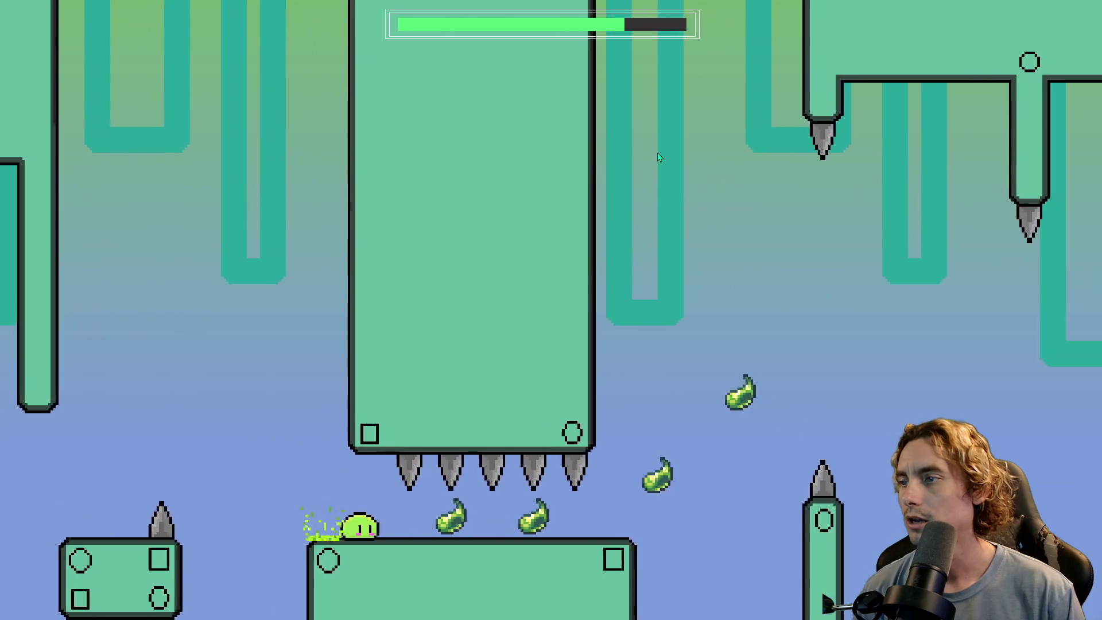
key(space)
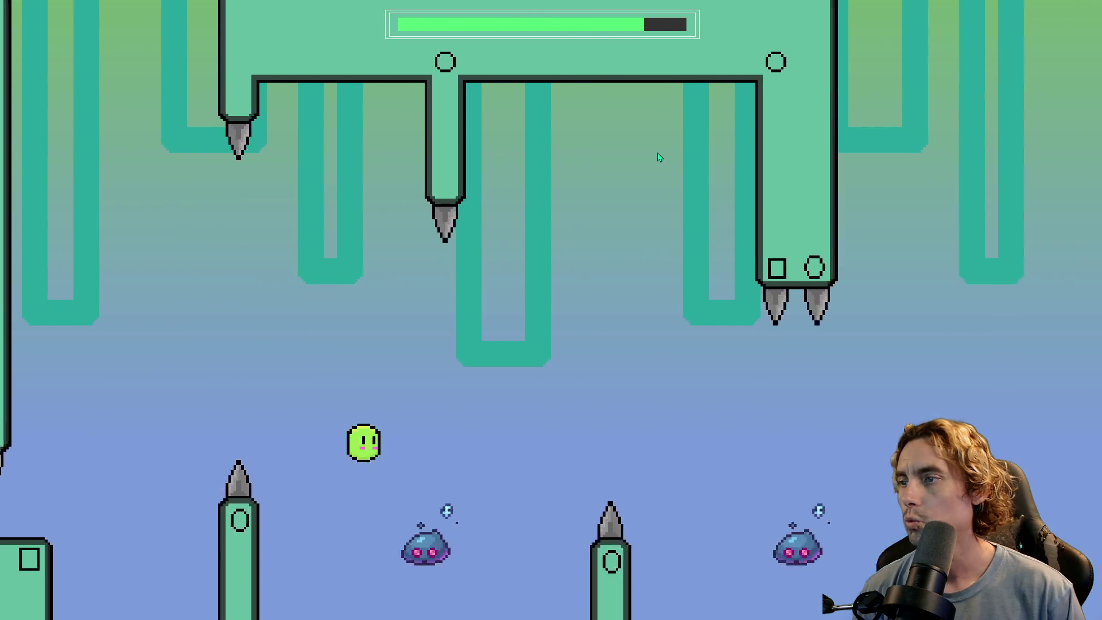
key(space)
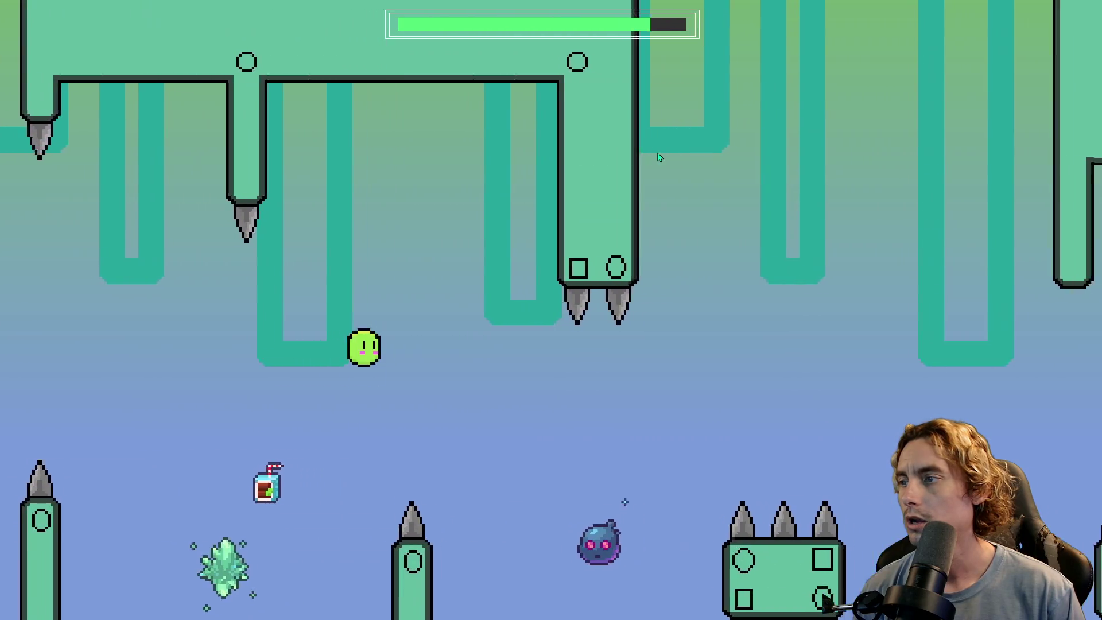
key(space)
key(space)
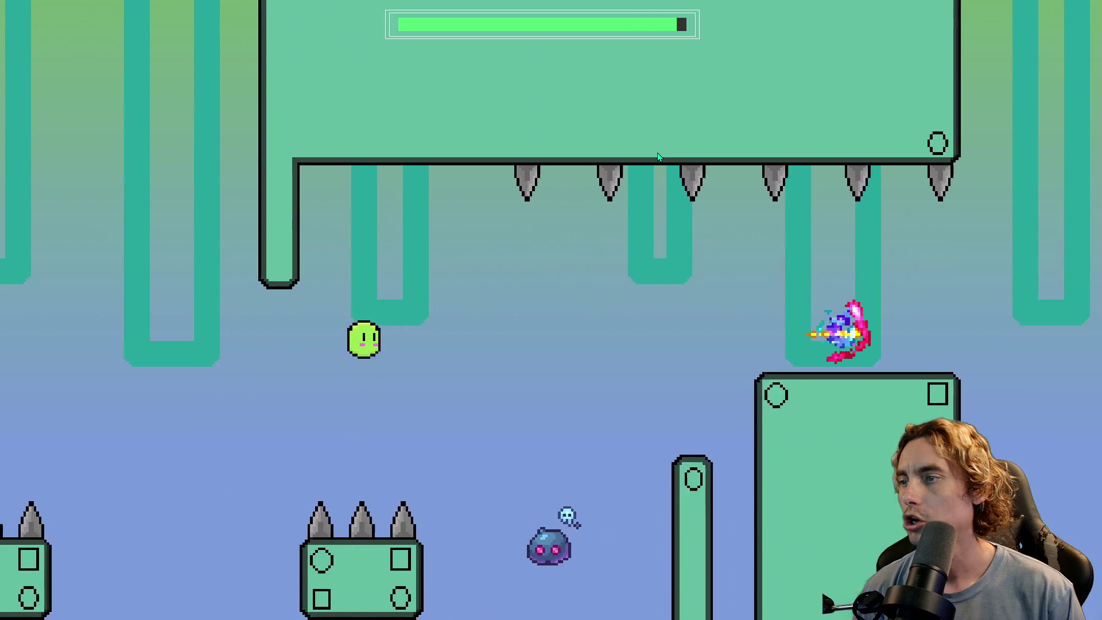
key(space)
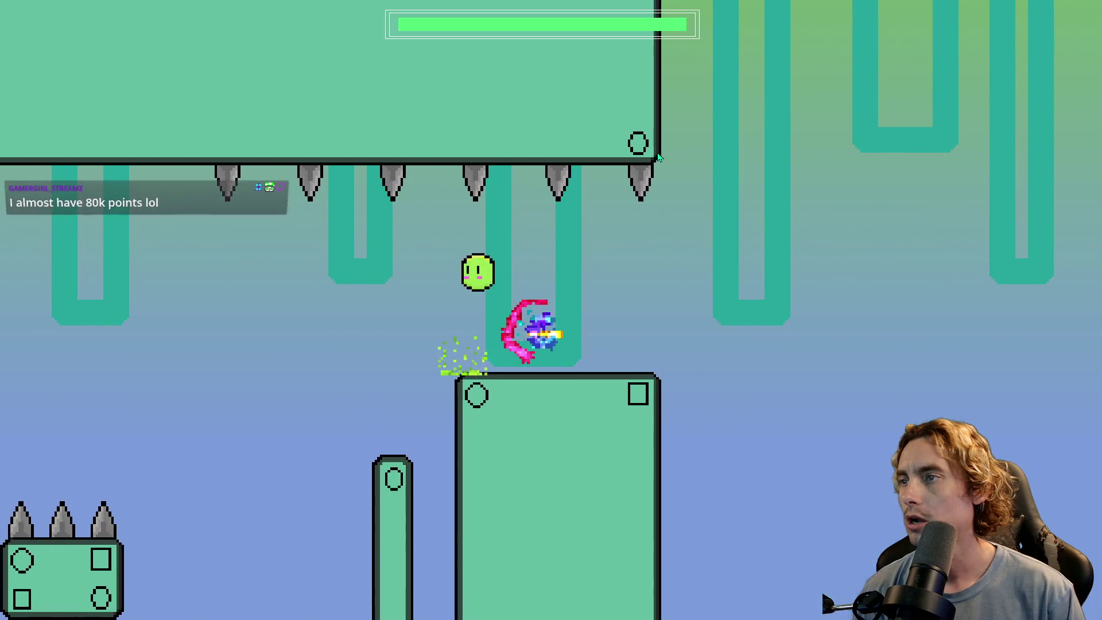
key(Left)
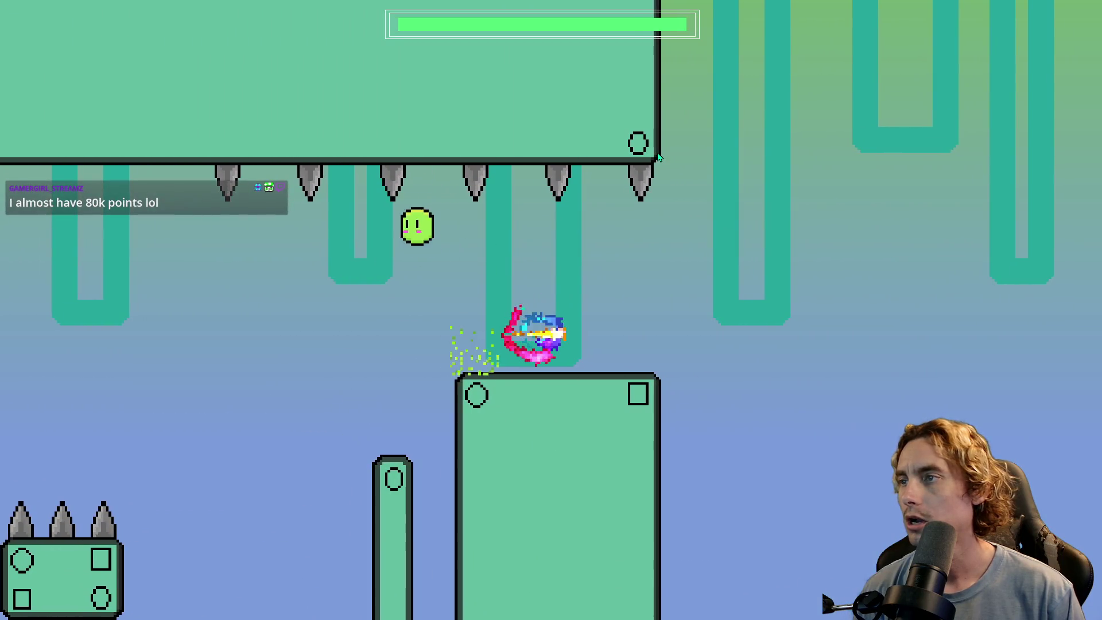
key(space)
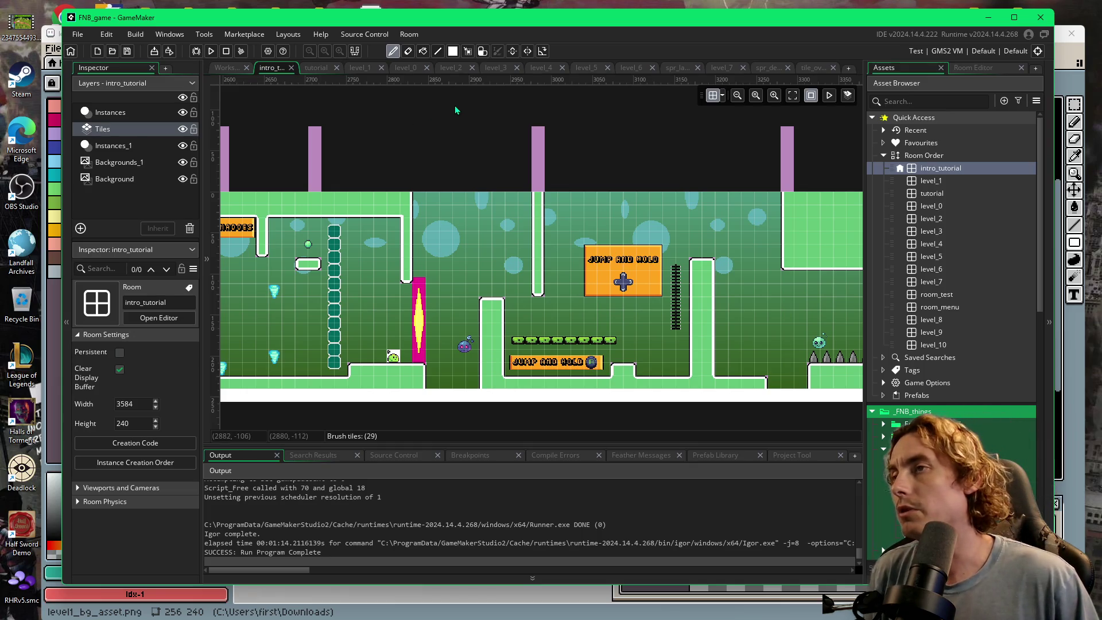
- Open the level_1 room tab, showing its spikes, pillars and enemies
click(360, 69)
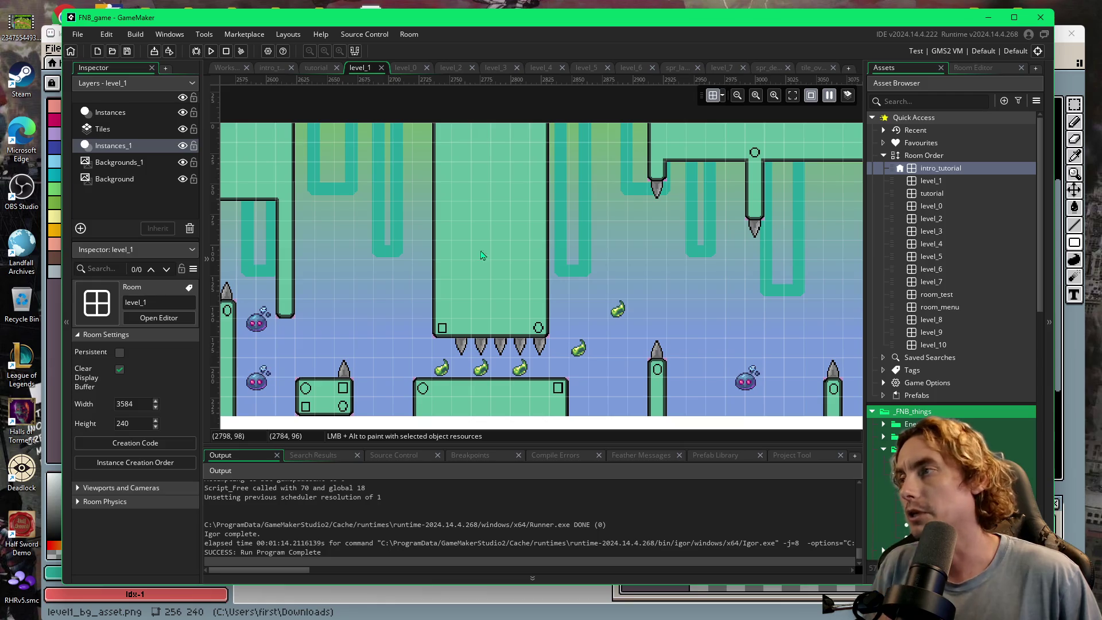
- Scroll across the level_1 room, then across the tutorial room
scroll(482, 256, left, 5)
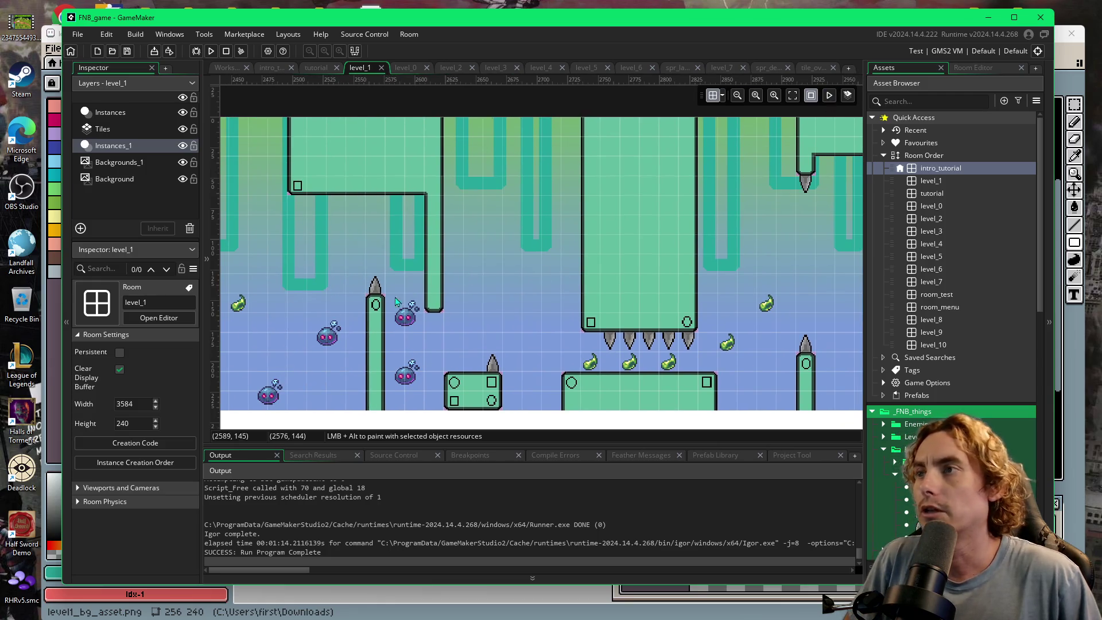
scroll(396, 301, left, 15)
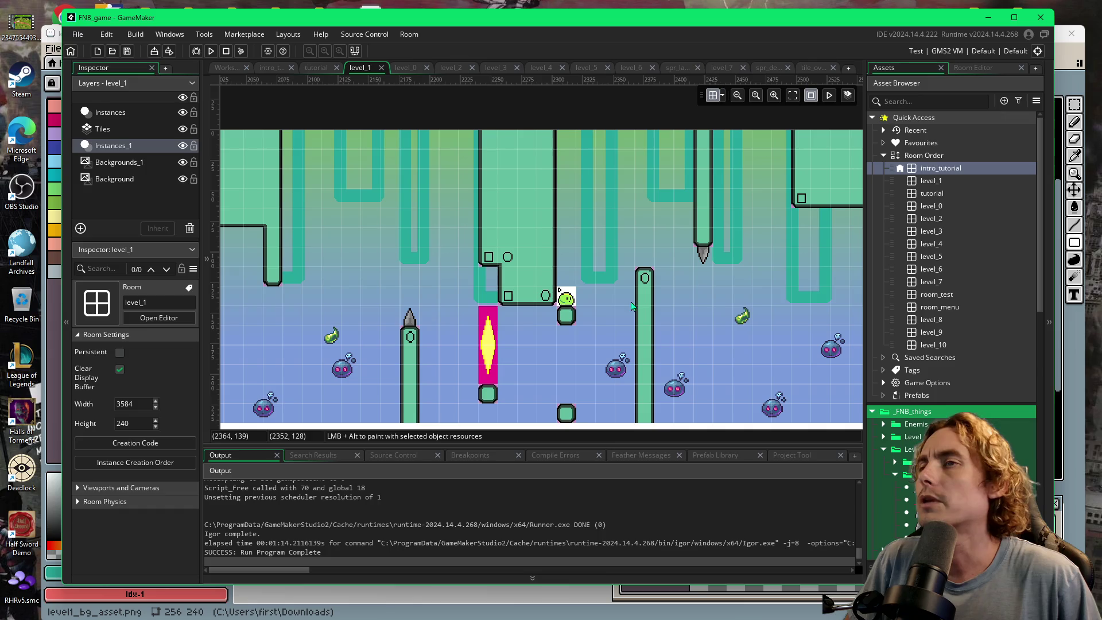
click(308, 70)
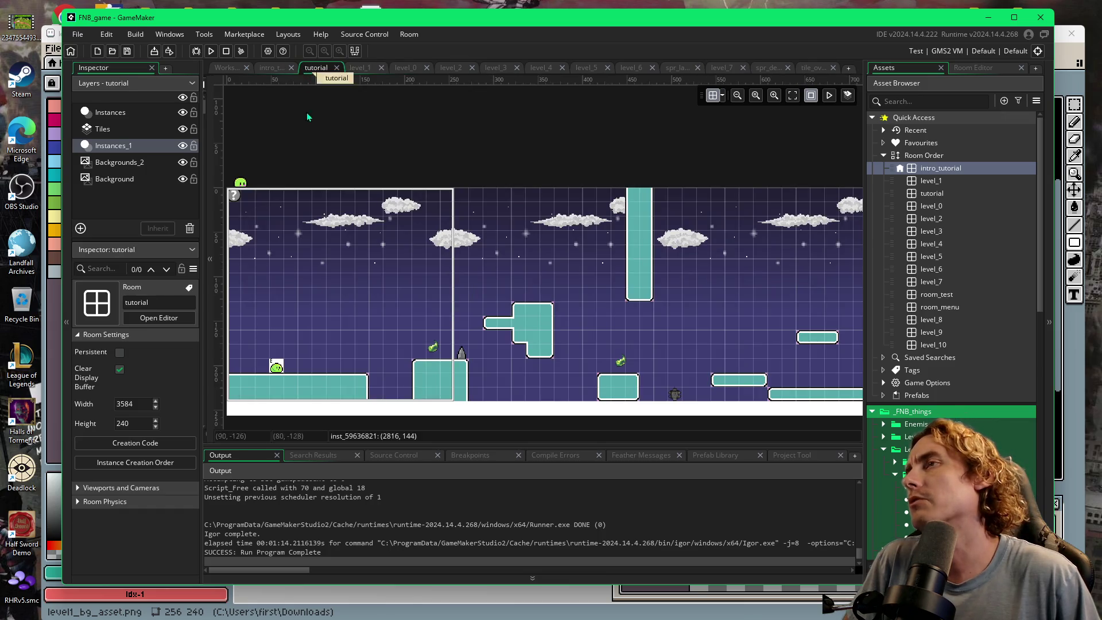
scroll(539, 340, left, 3)
scroll(601, 342, right, 6)
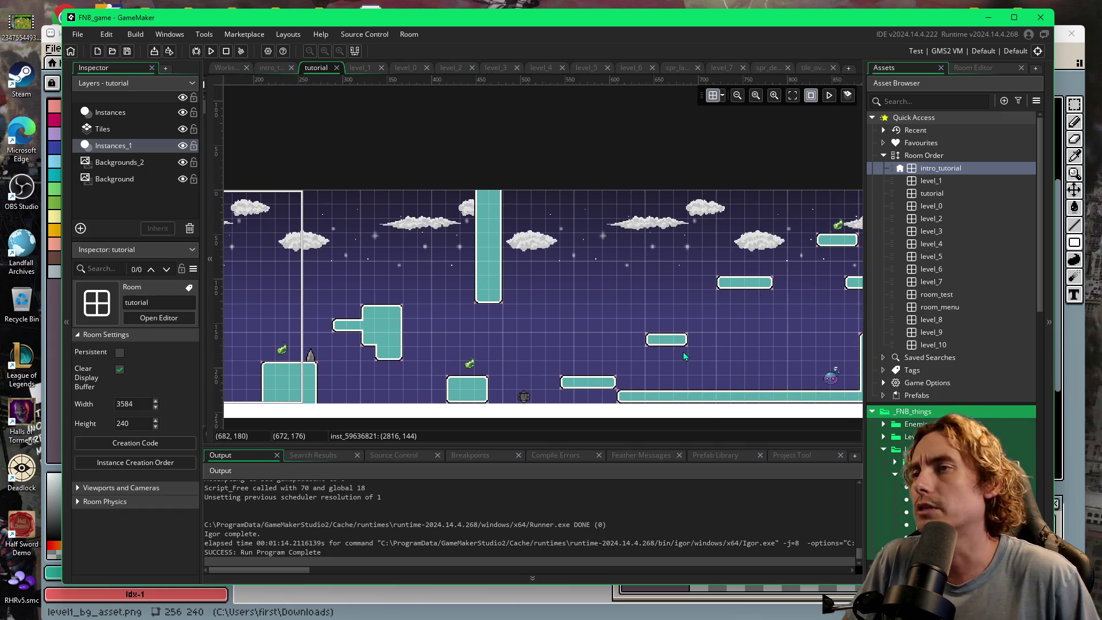
scroll(683, 356, right, 10)
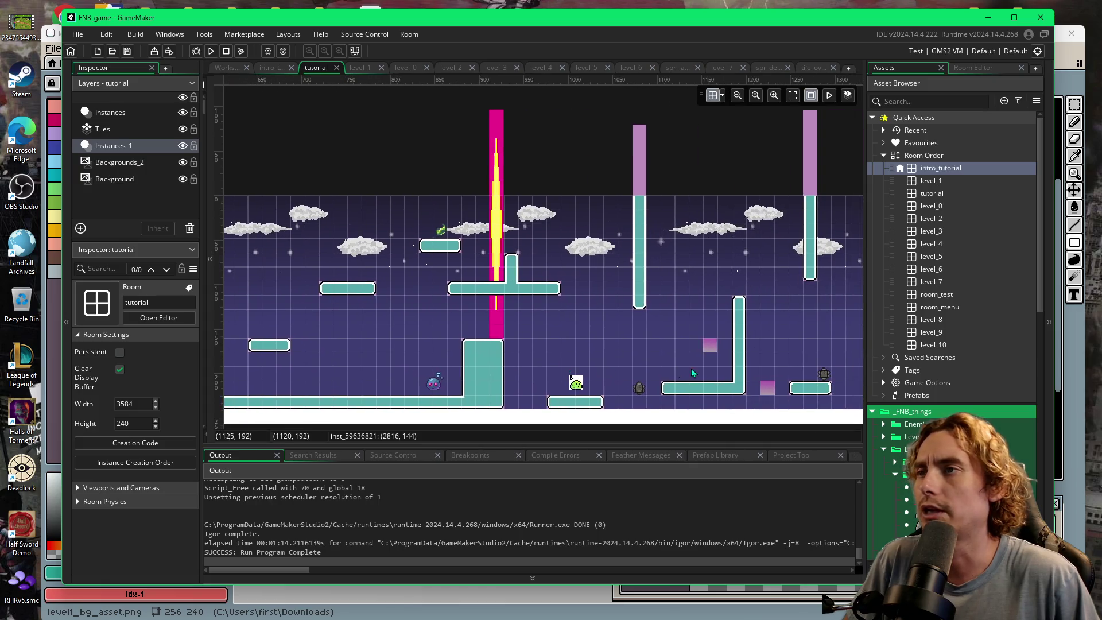
scroll(704, 370, right, 4)
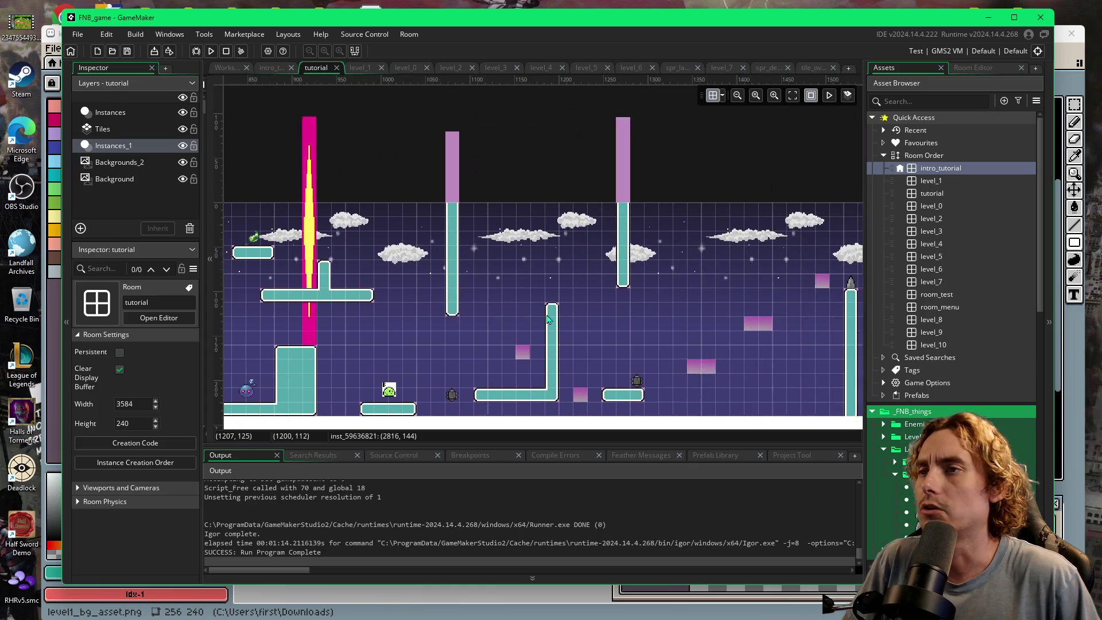
scroll(724, 305, right, 3)
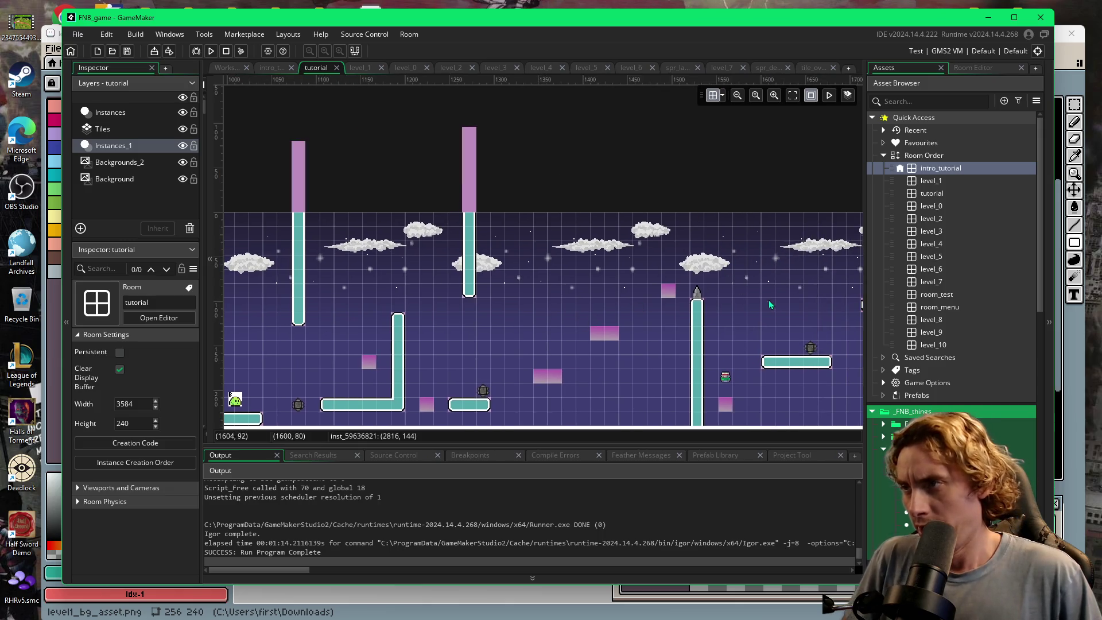
scroll(731, 353, right, 4)
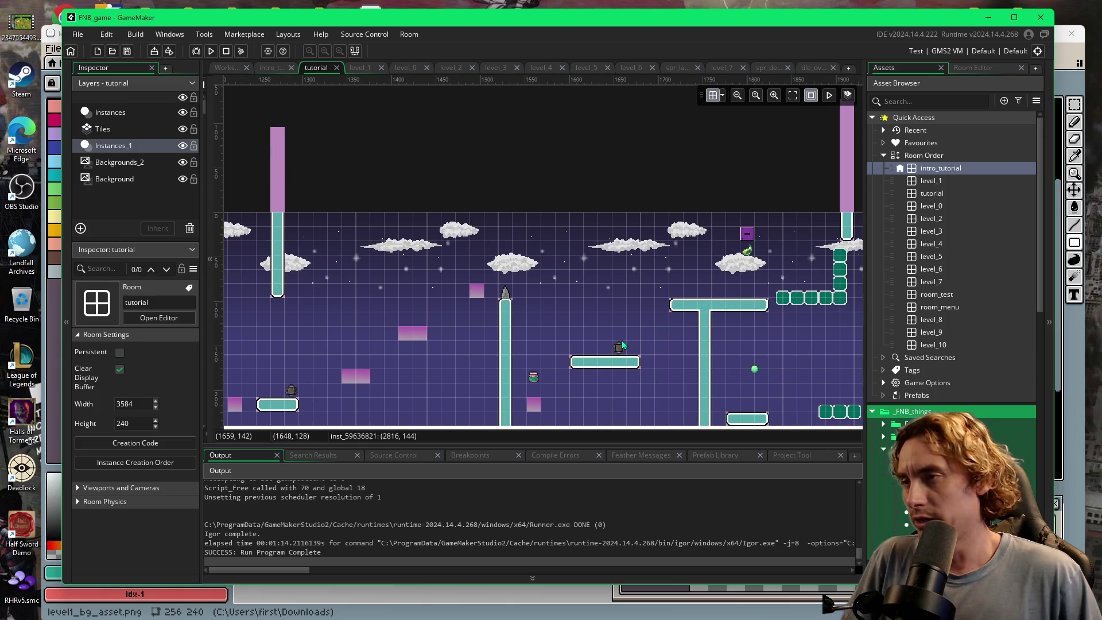
- Compare the intro_tutorial and tutorial rooms, then step through the tabs to level_0
click(273, 68)
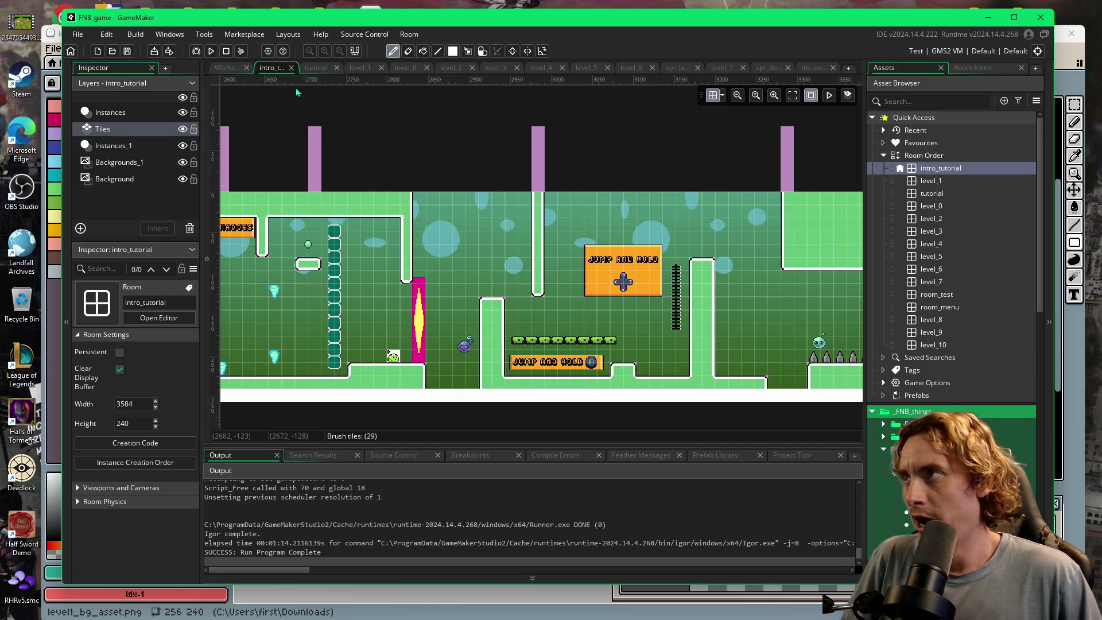
click(315, 68)
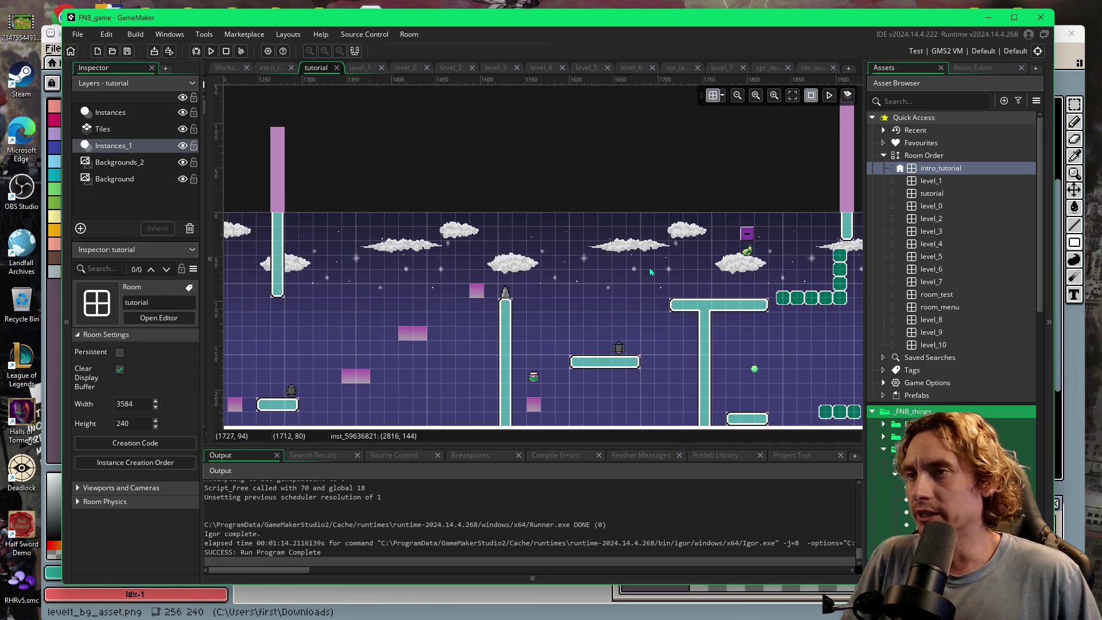
scroll(718, 320, right, 8)
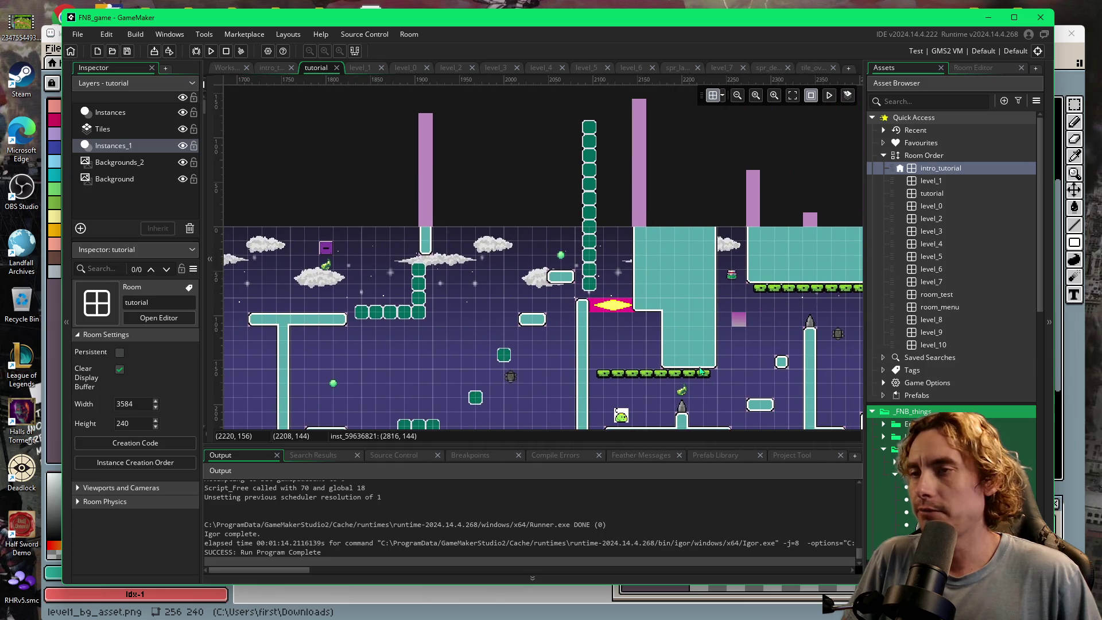
scroll(701, 372, right, 3)
click(406, 68)
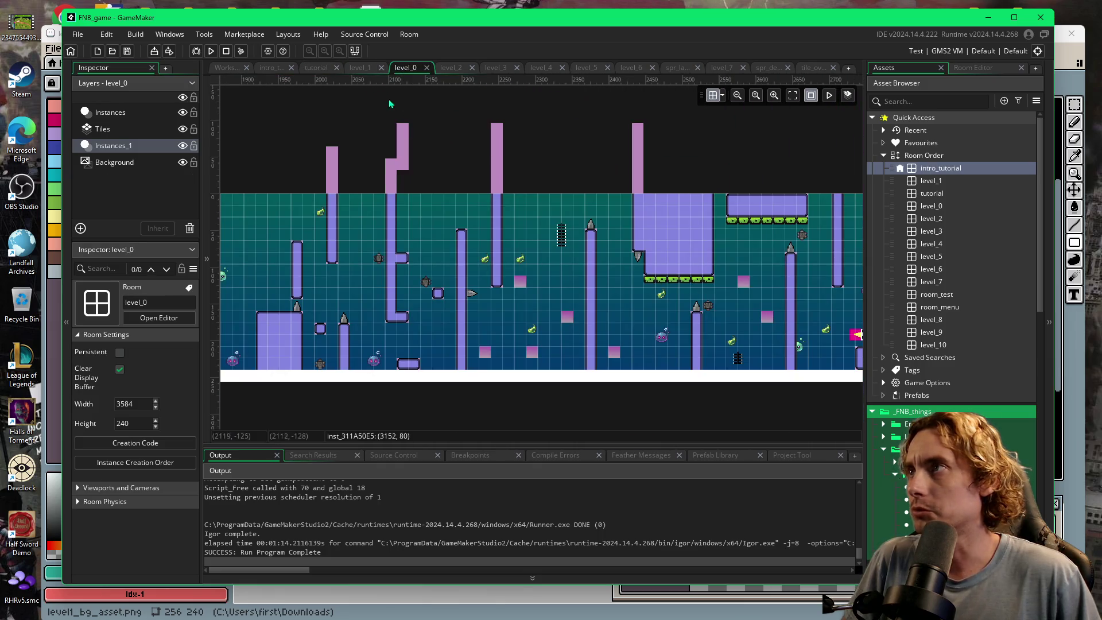
click(272, 68)
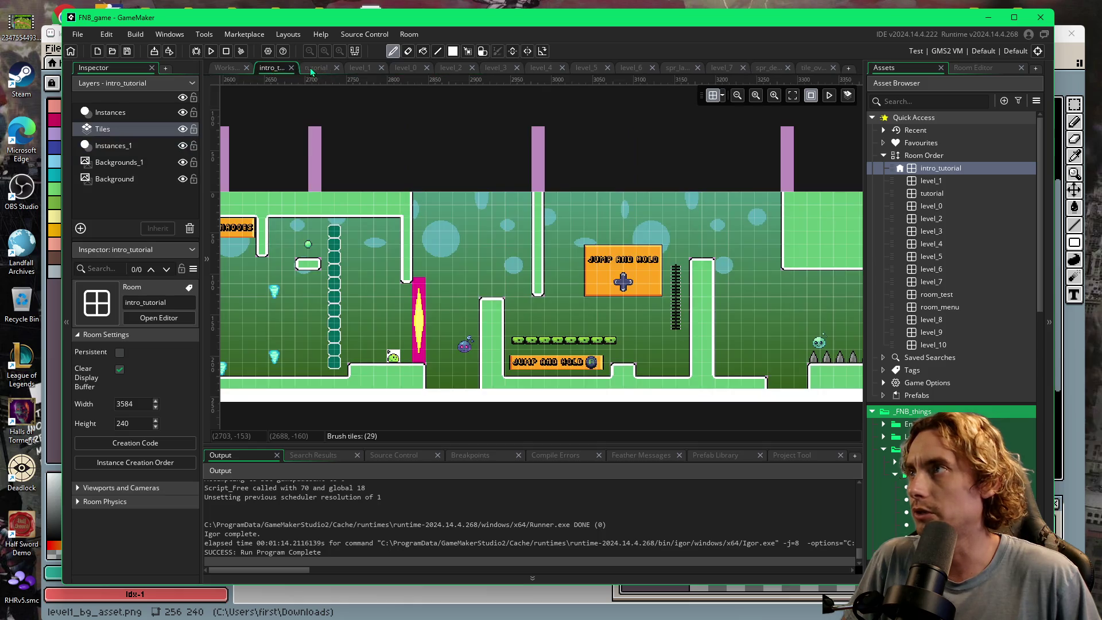
click(315, 67)
click(354, 68)
click(401, 67)
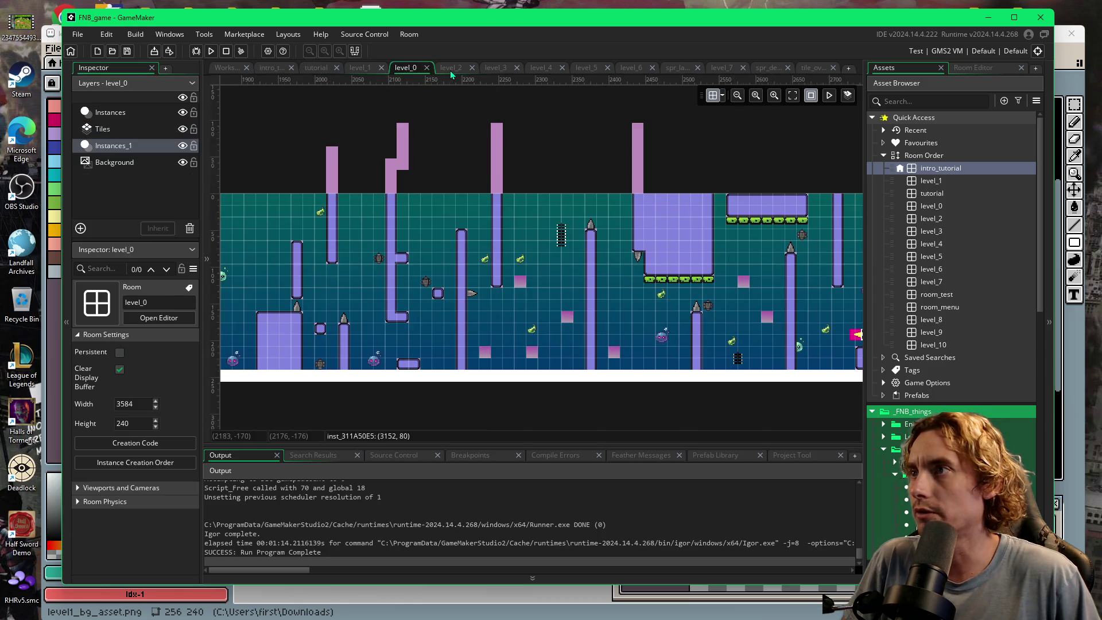
- Look over the level_2 room, scrolling around its canvas
click(451, 70)
click(413, 67)
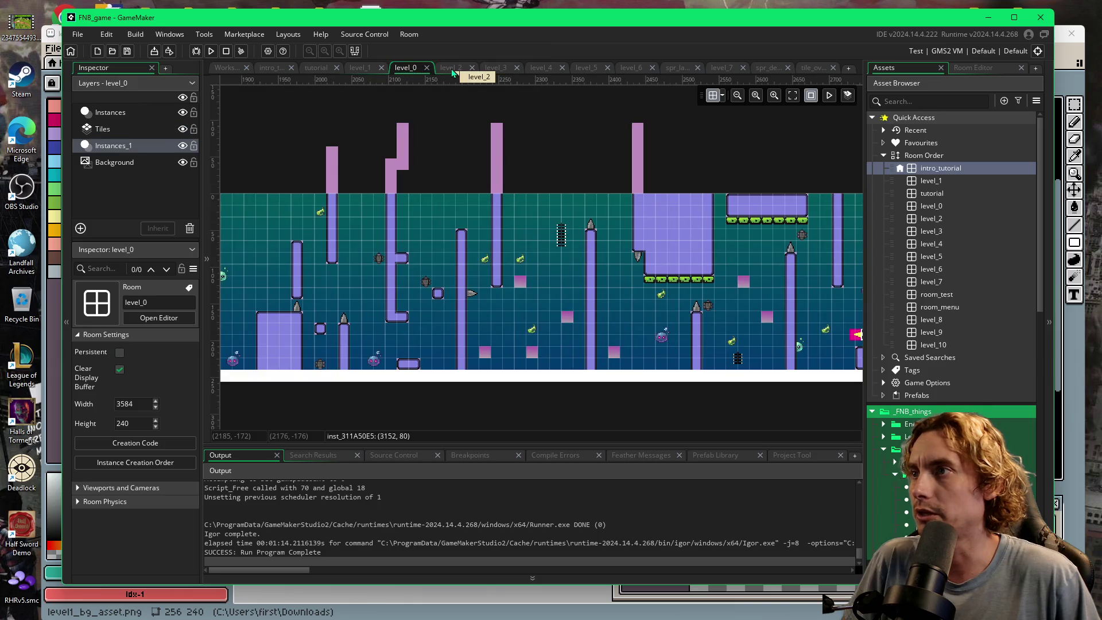
click(453, 71)
scroll(480, 270, down, 3)
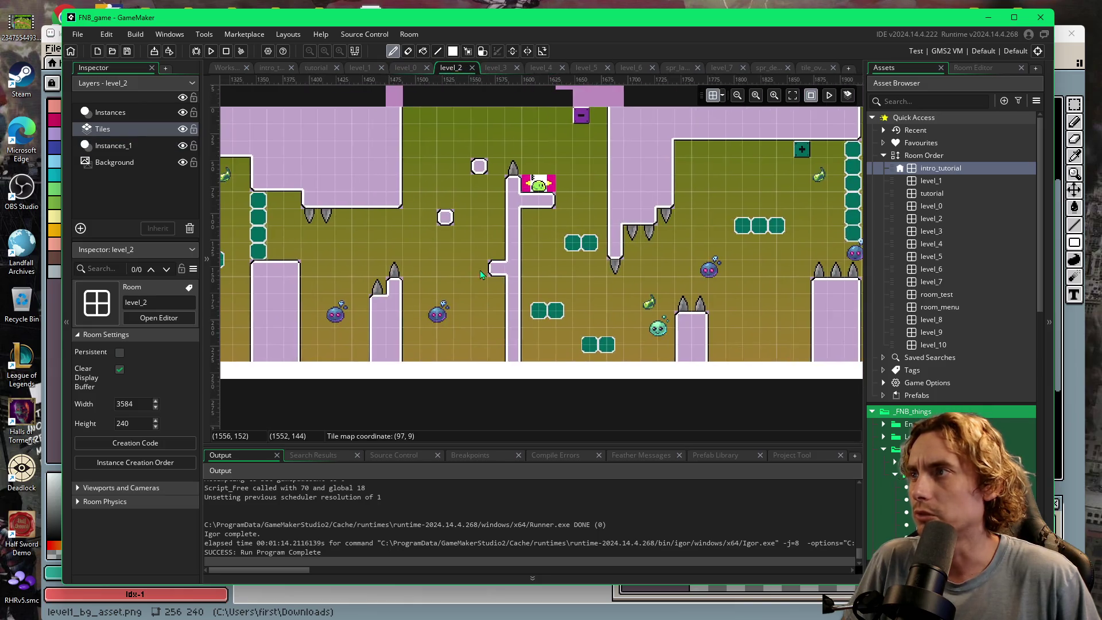
scroll(480, 270, left, 10)
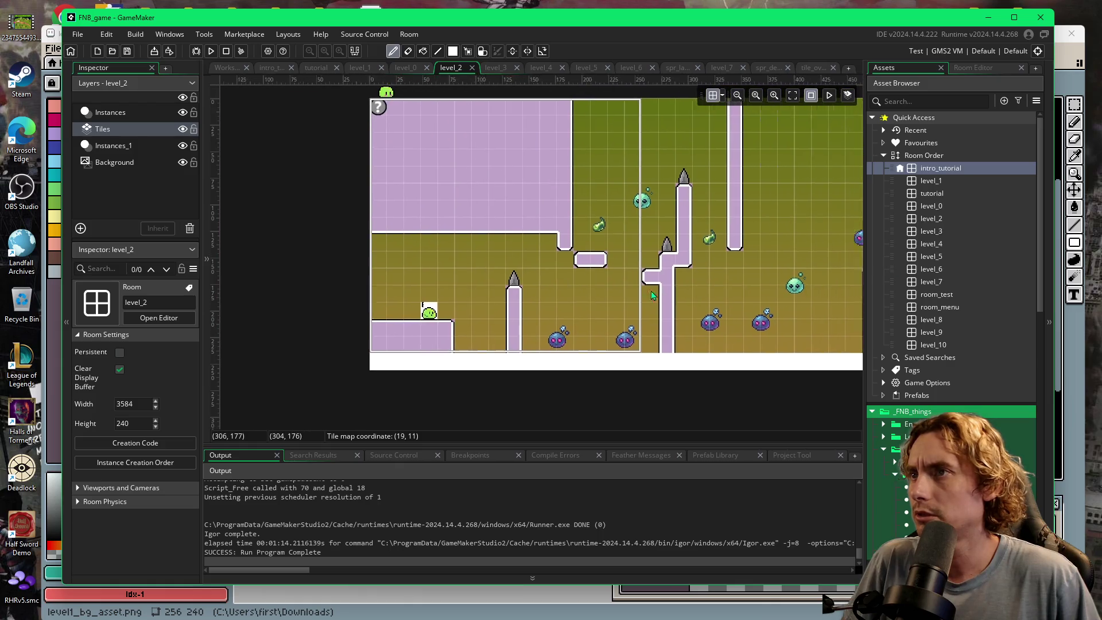
scroll(651, 295, right, 4)
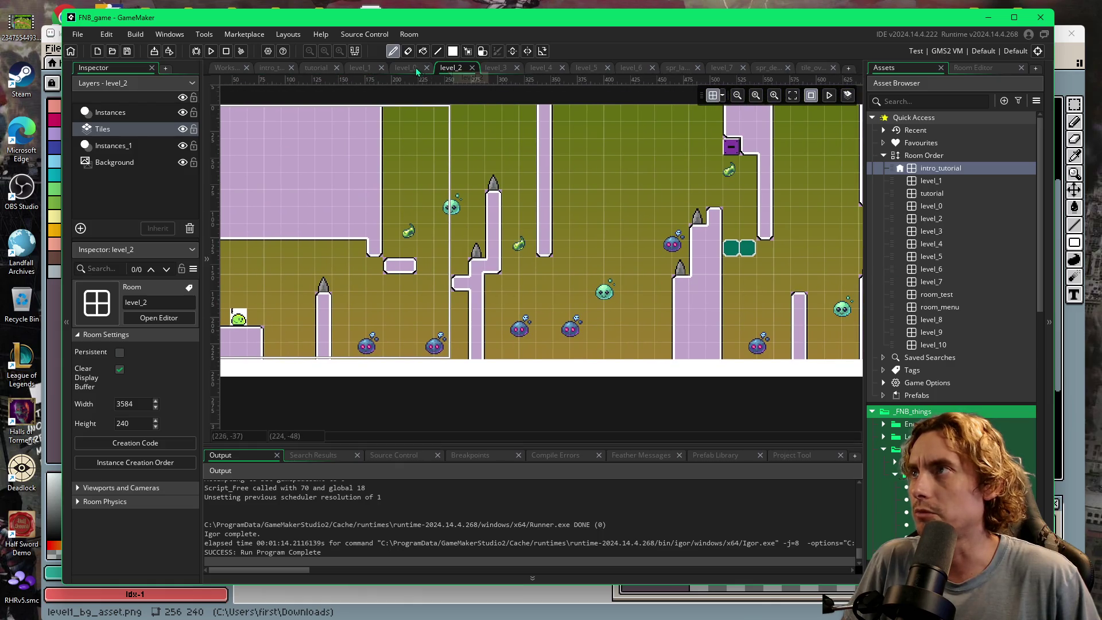
- Cycle through level_1, tutorial and intro_tutorial, ending on level_0 and scrolling it
click(403, 68)
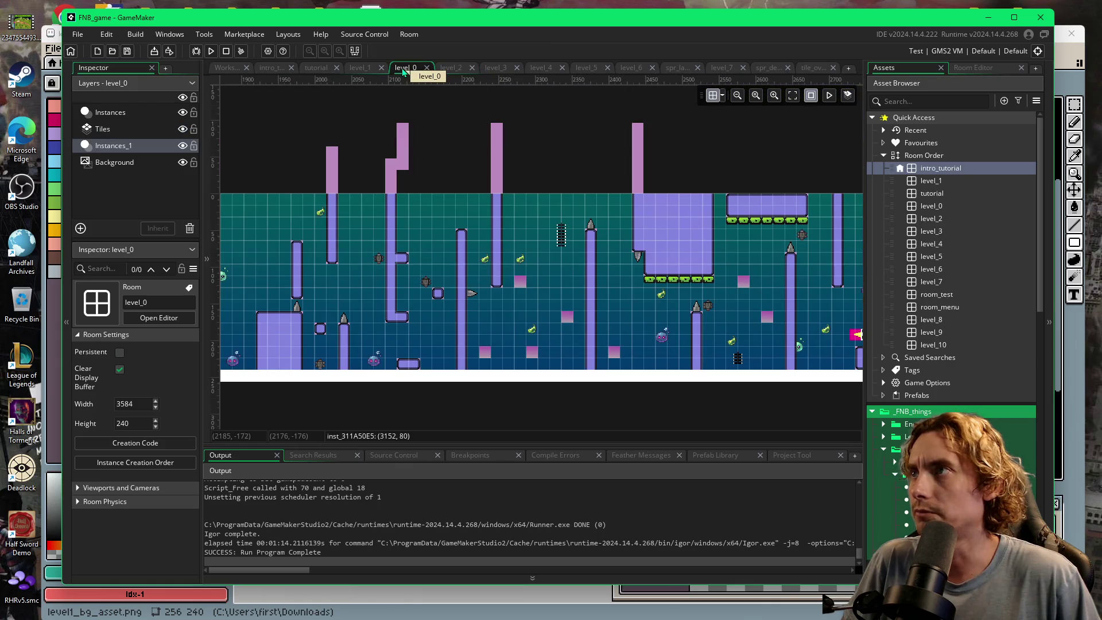
click(362, 68)
click(317, 68)
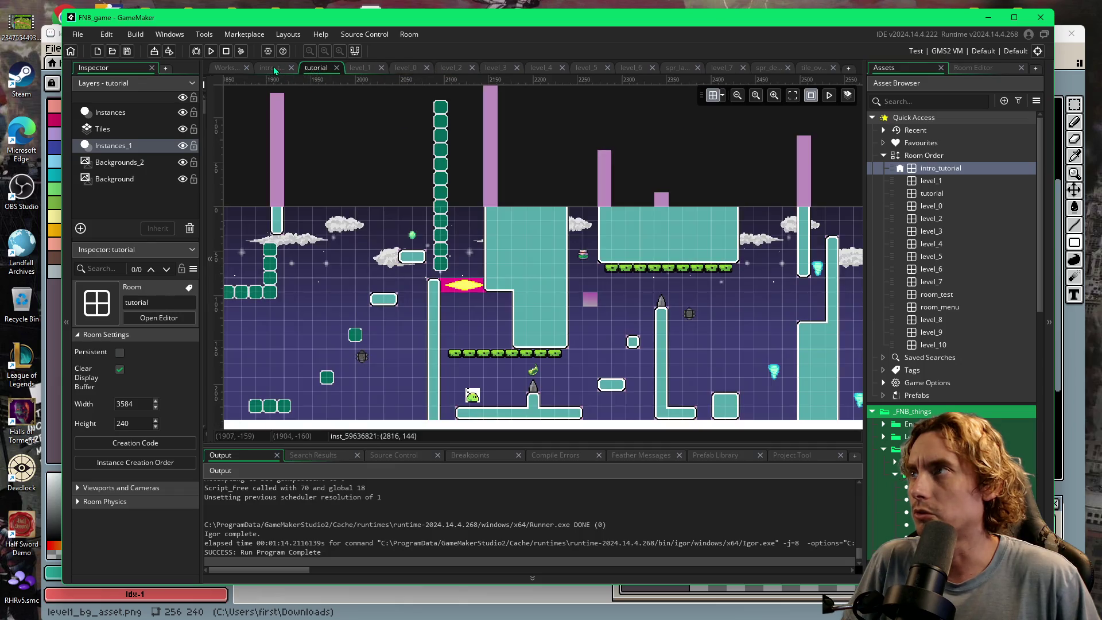
click(274, 68)
click(406, 67)
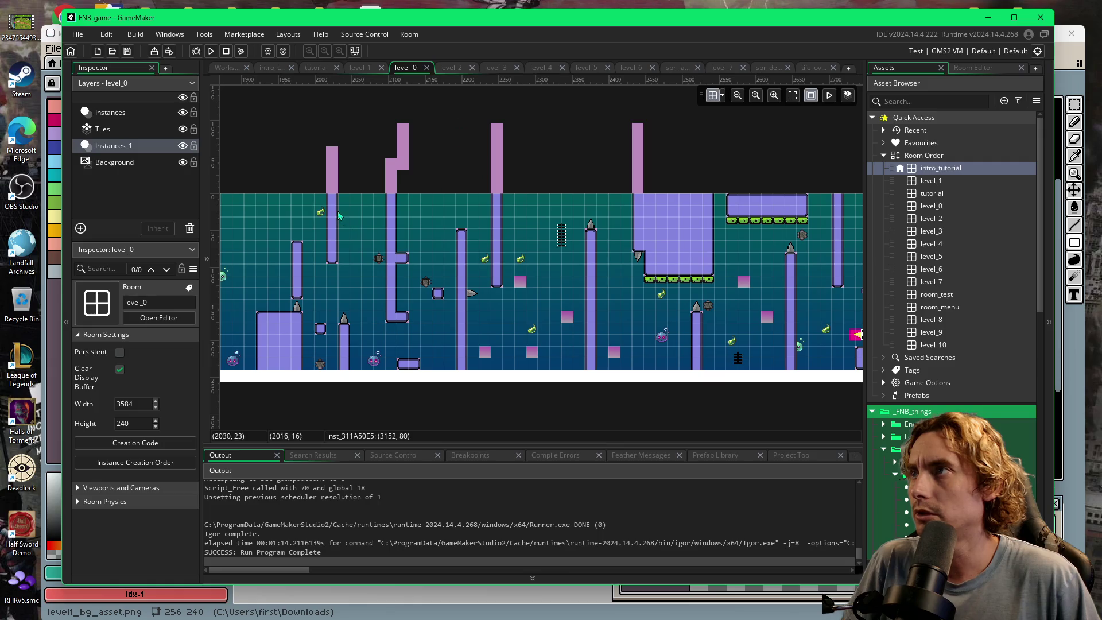
scroll(339, 215, left, 15)
scroll(431, 286, left, 10)
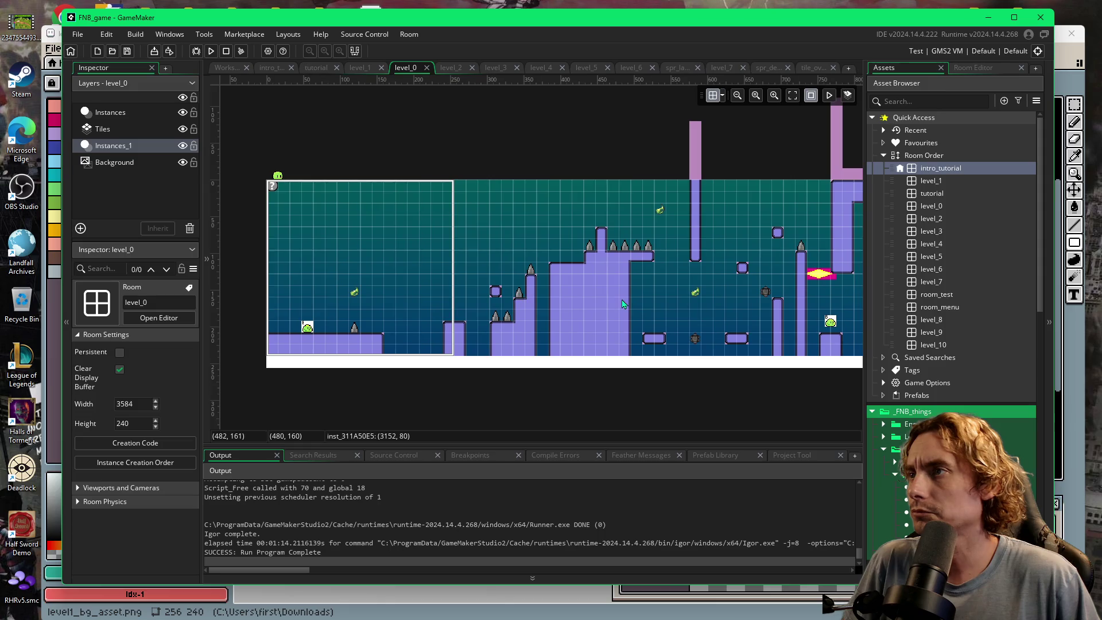
scroll(602, 302, right, 2)
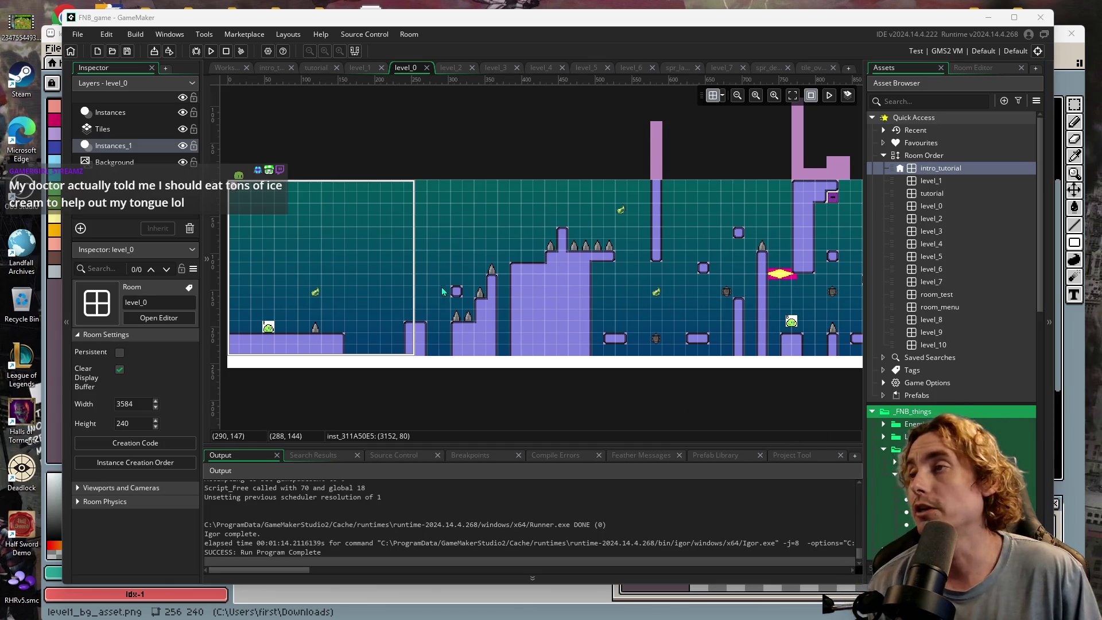
- Scroll across level_0, check the spr_land_dust sprite, and switch to Aseprite
scroll(661, 345, right, 3)
scroll(701, 308, right, 8)
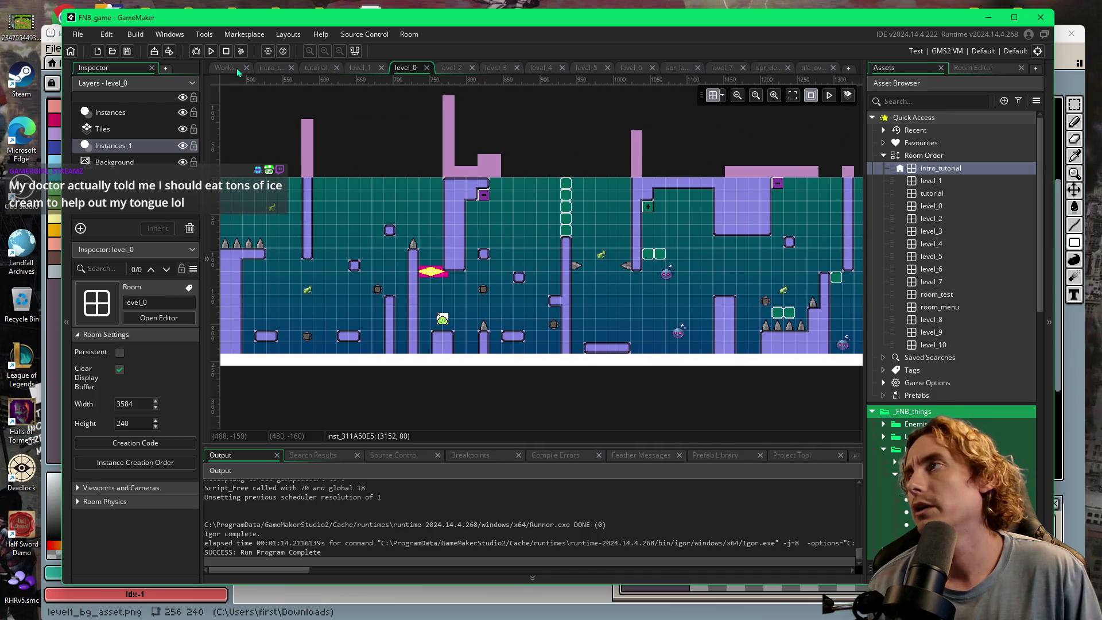
key(ctrl+Tab)
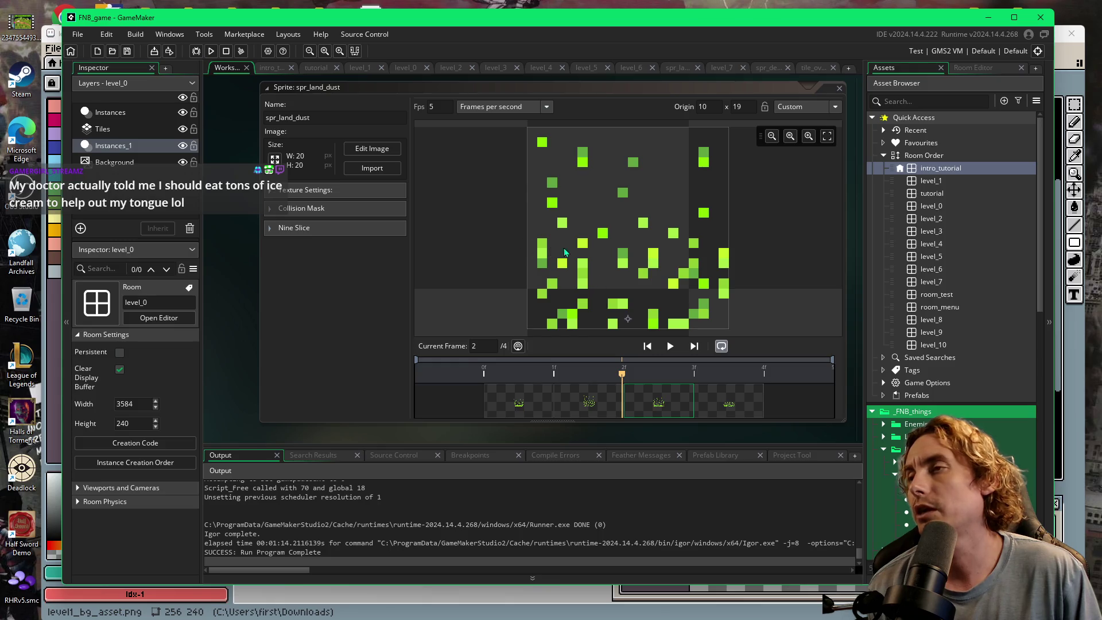
key(alt+Tab)
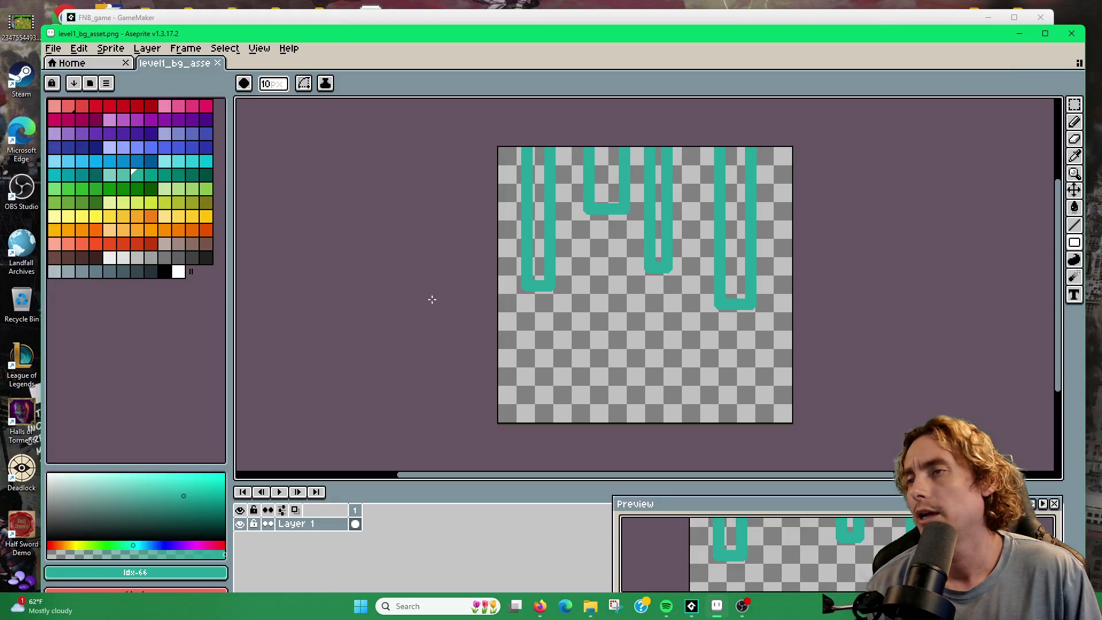
- Open slime_landing_test1.png from Recent files, loading test1–test4 as one four-frame animation
click(53, 49)
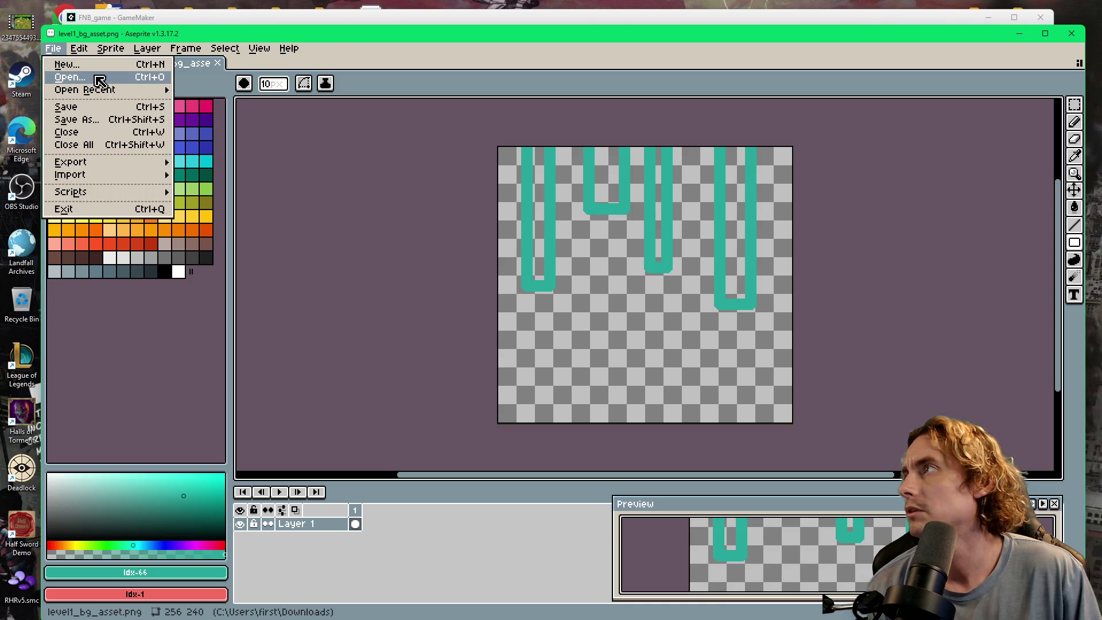
click(425, 60)
click(72, 64)
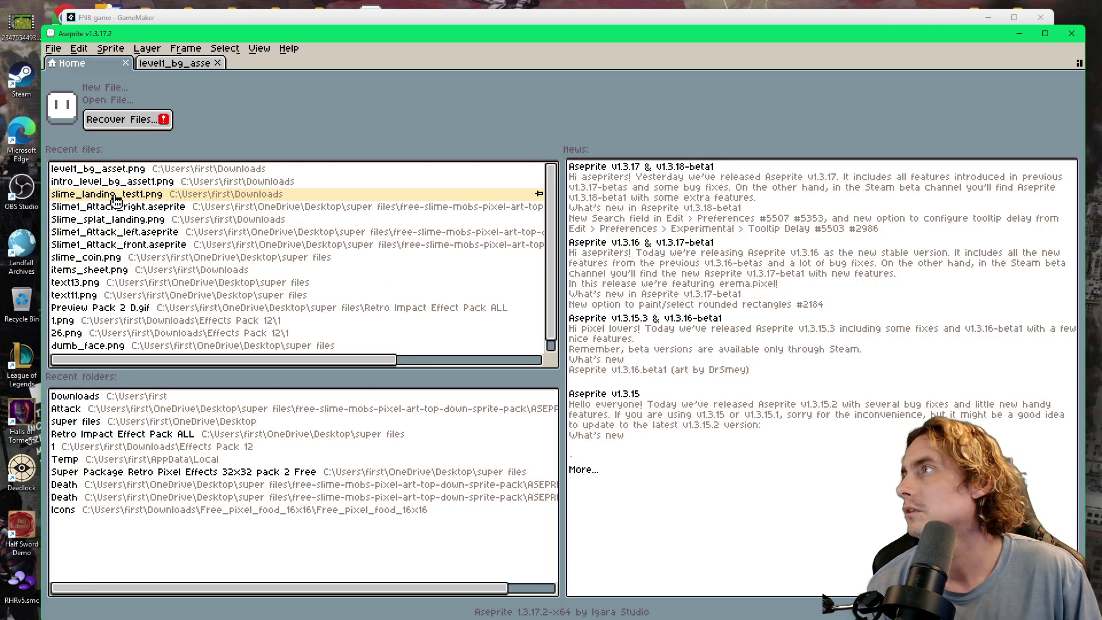
click(117, 200)
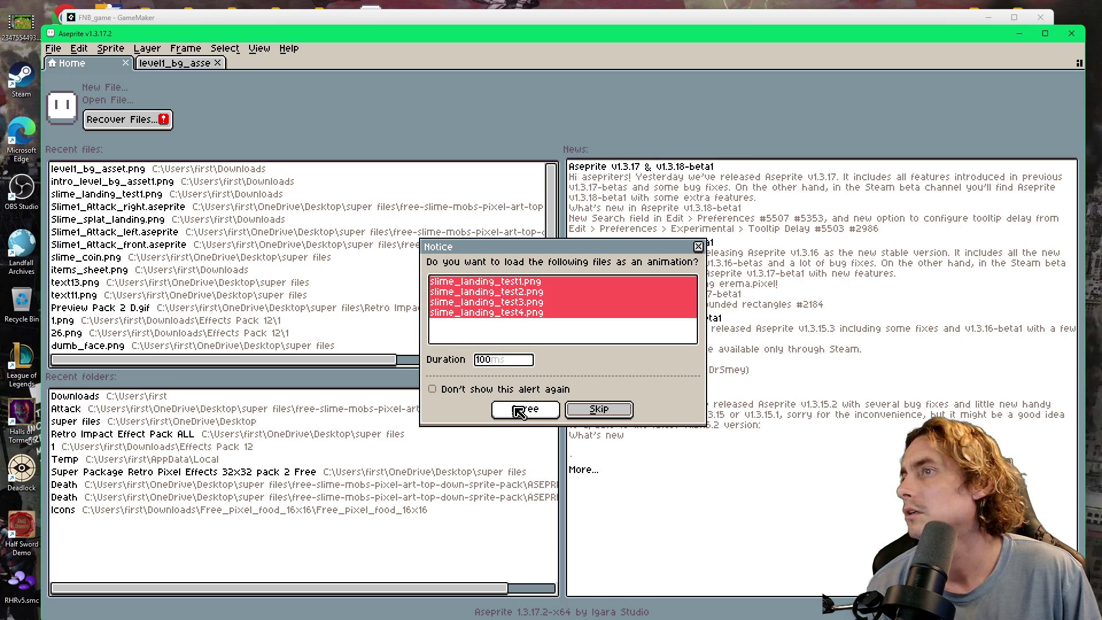
click(526, 413)
scroll(616, 327, up, 7)
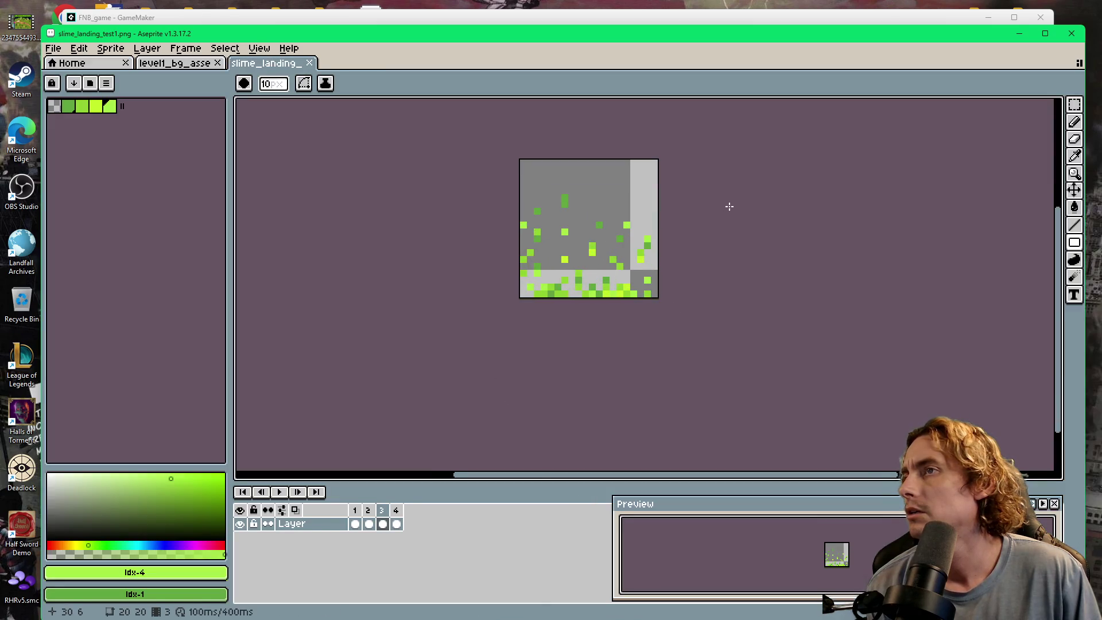
click(185, 48)
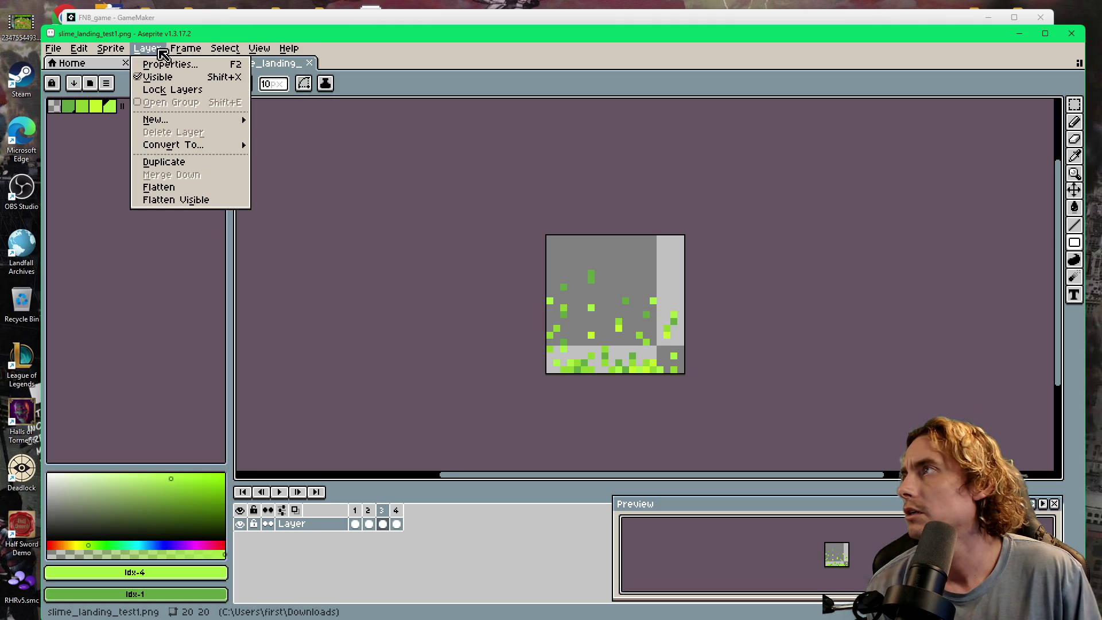
- Resize the canvas to 28×20 by extending it 4 px on the right and left
mouse_move(111, 48)
click(153, 124)
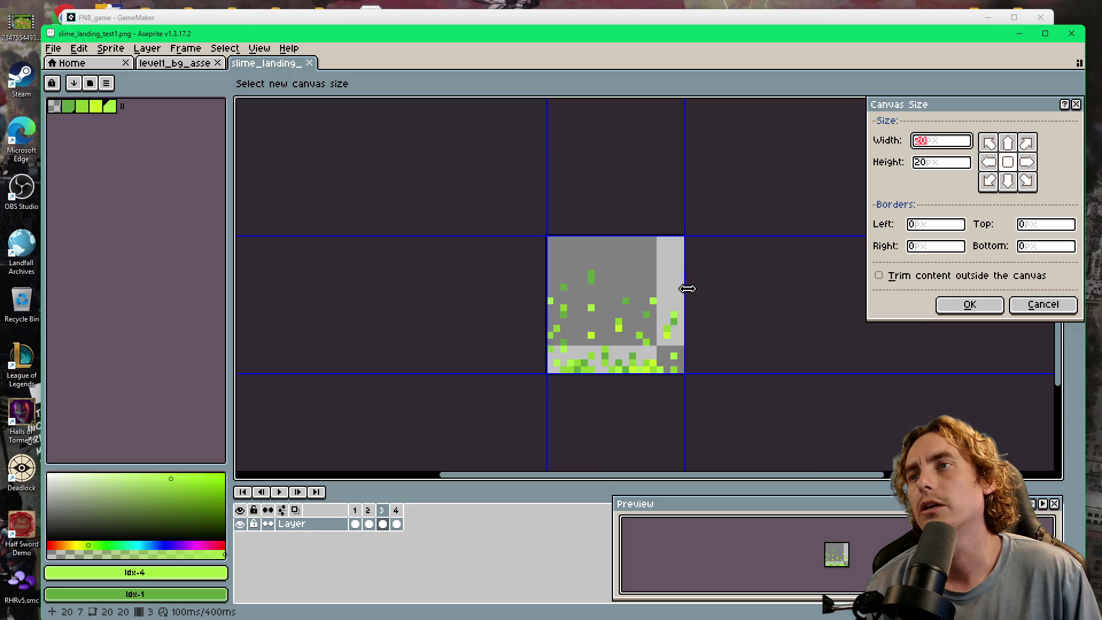
drag(687, 289, 715, 287)
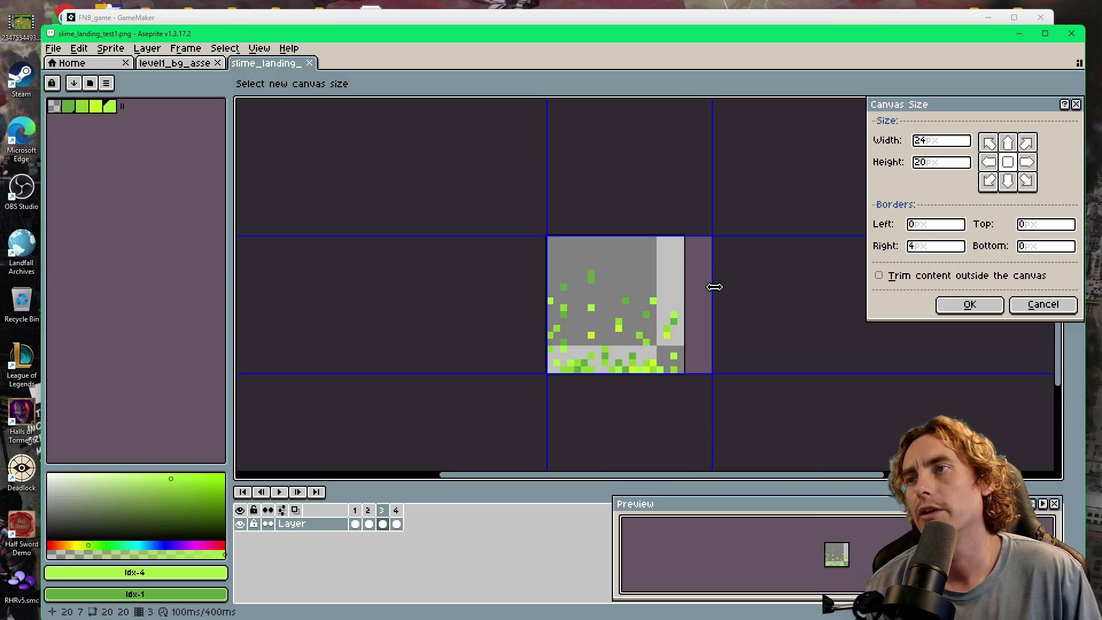
drag(543, 284, 515, 280)
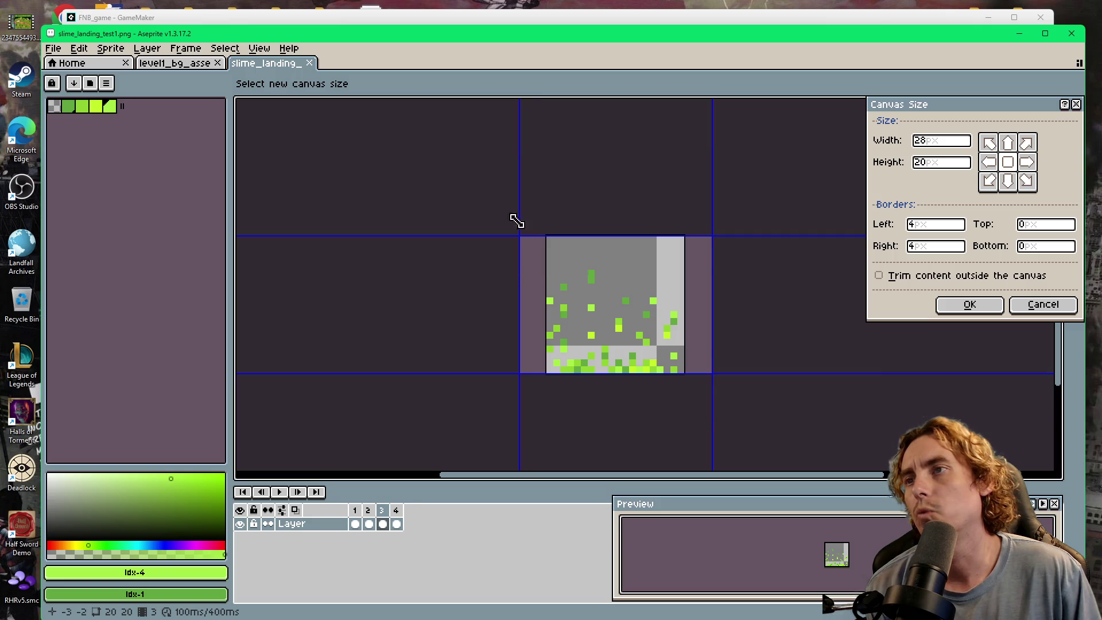
click(951, 299)
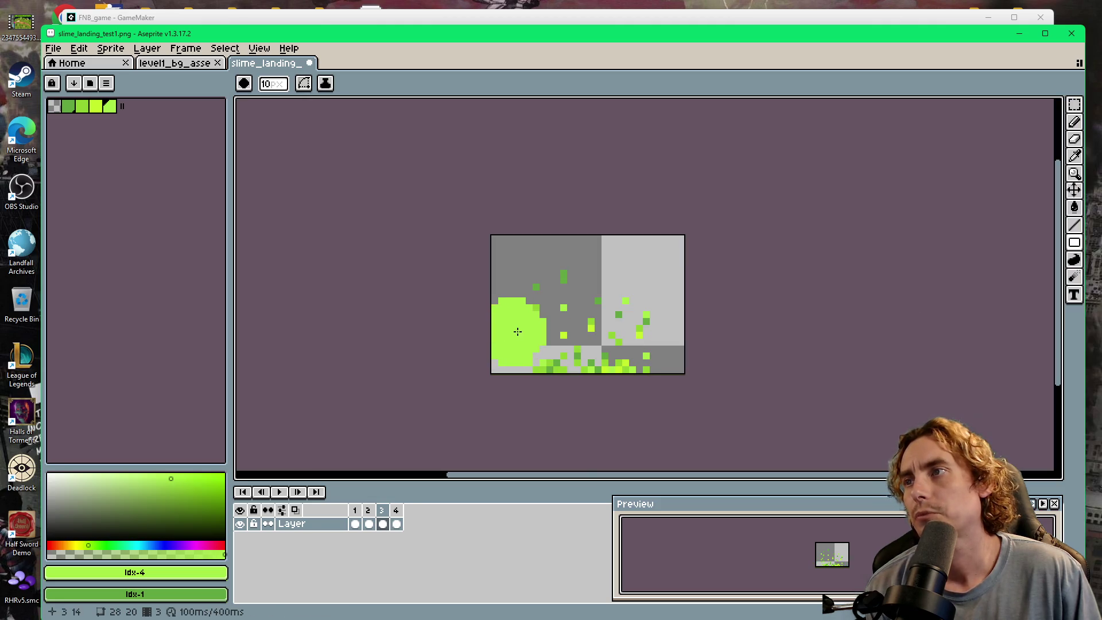
- Set the brush size to 1, clear the leftover canvas outline, and choose the Pencil
click(271, 85)
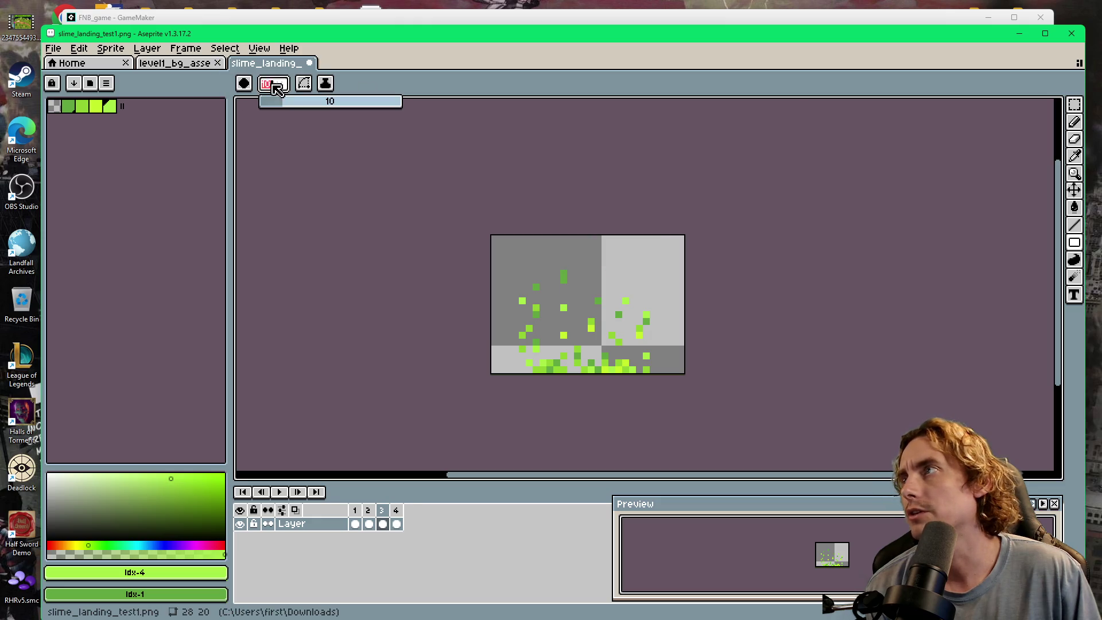
text(1)
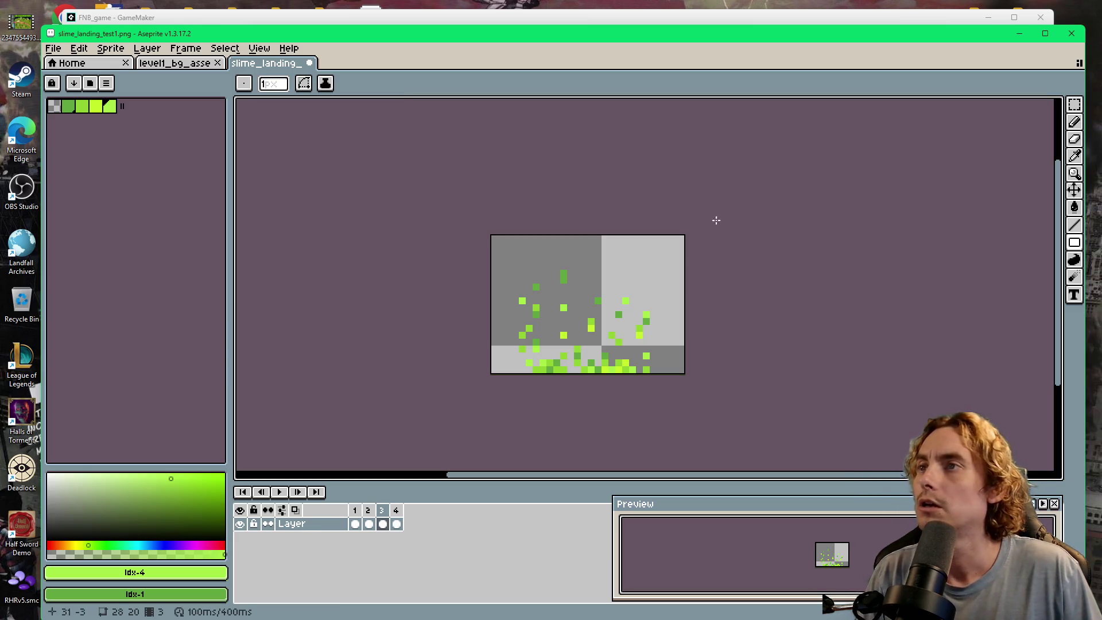
drag(518, 235, 637, 392)
key(ctrl+d)
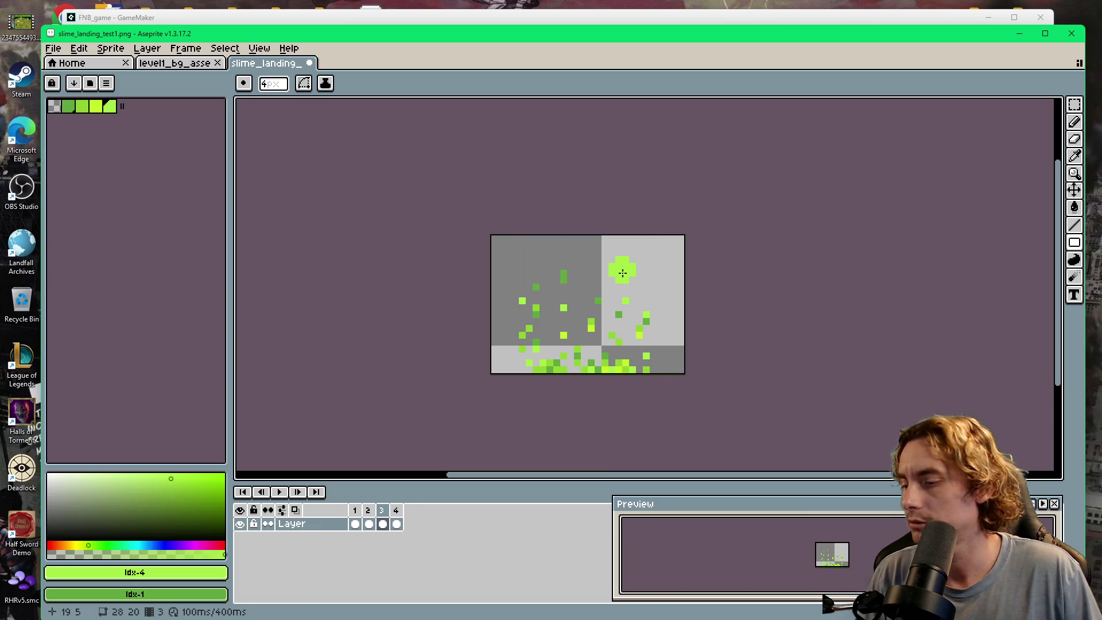
key(v)
key(u)
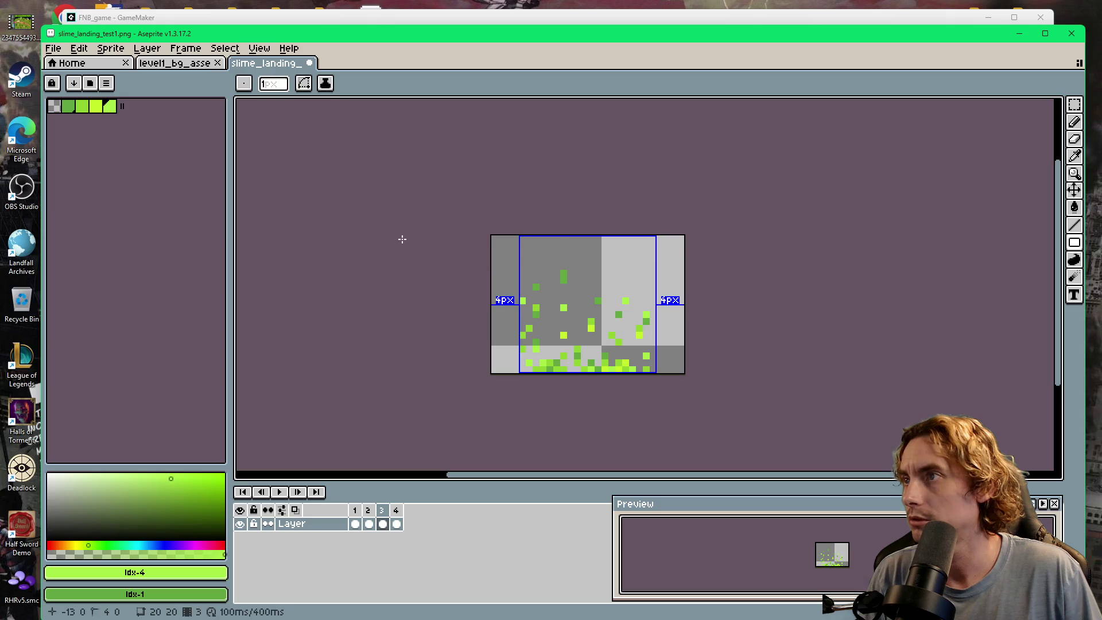
click(1074, 121)
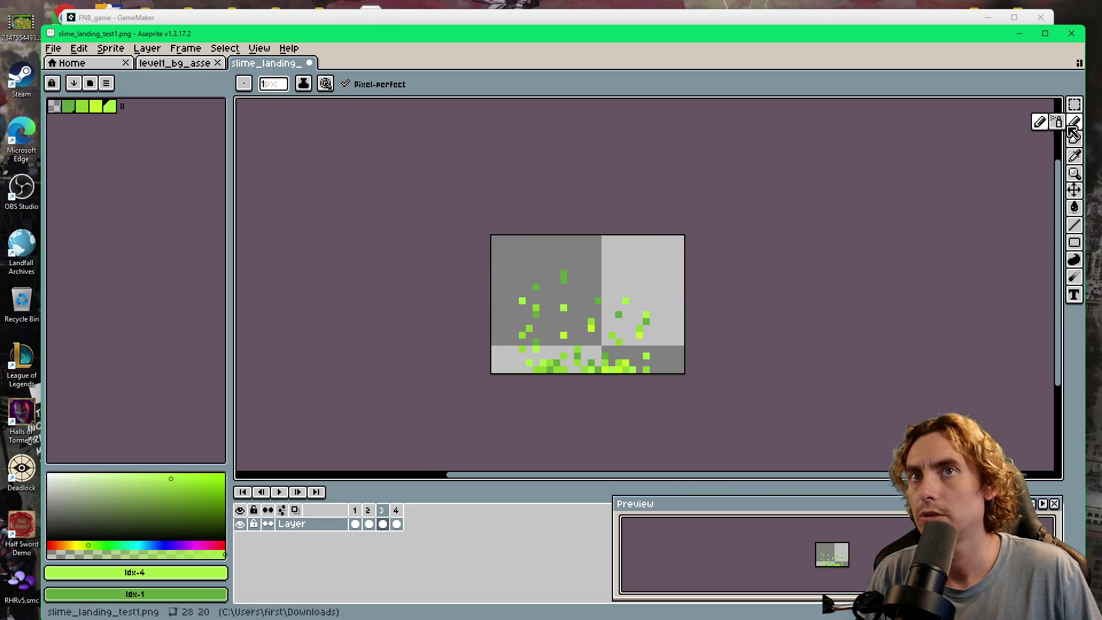
- Add light-green dust specks on frame 3 reaching both edges of the 28-px canvas
scroll(612, 278, up, 3)
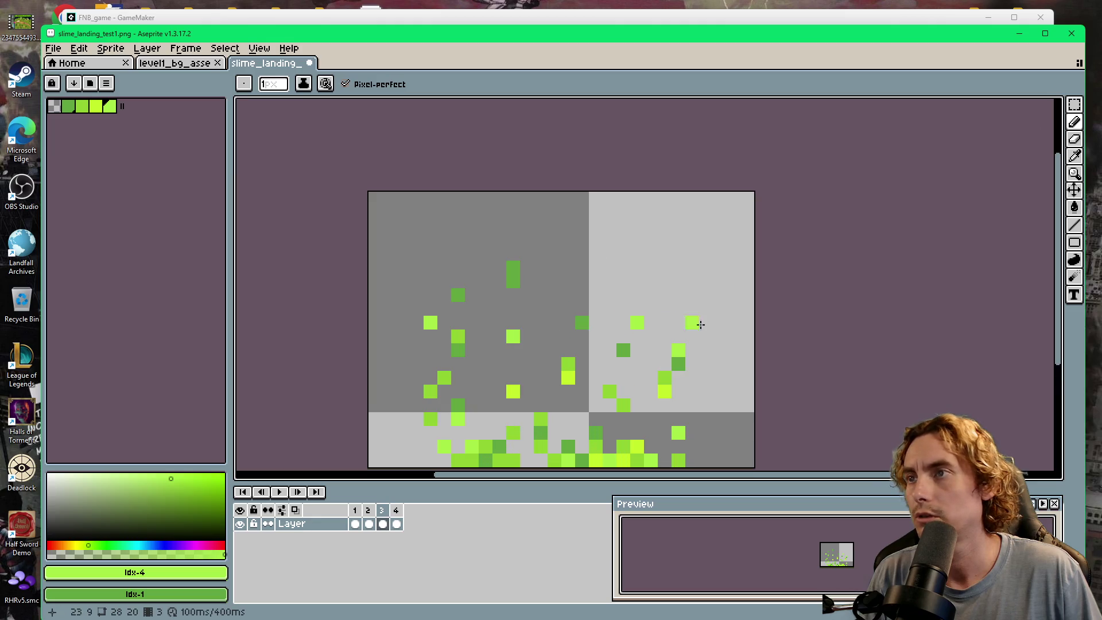
mouse_move(657, 276)
mouse_down()
mouse_move(443, 294)
mouse_move(422, 253)
mouse_up()
click(748, 286)
click(775, 258)
click(775, 340)
click(789, 286)
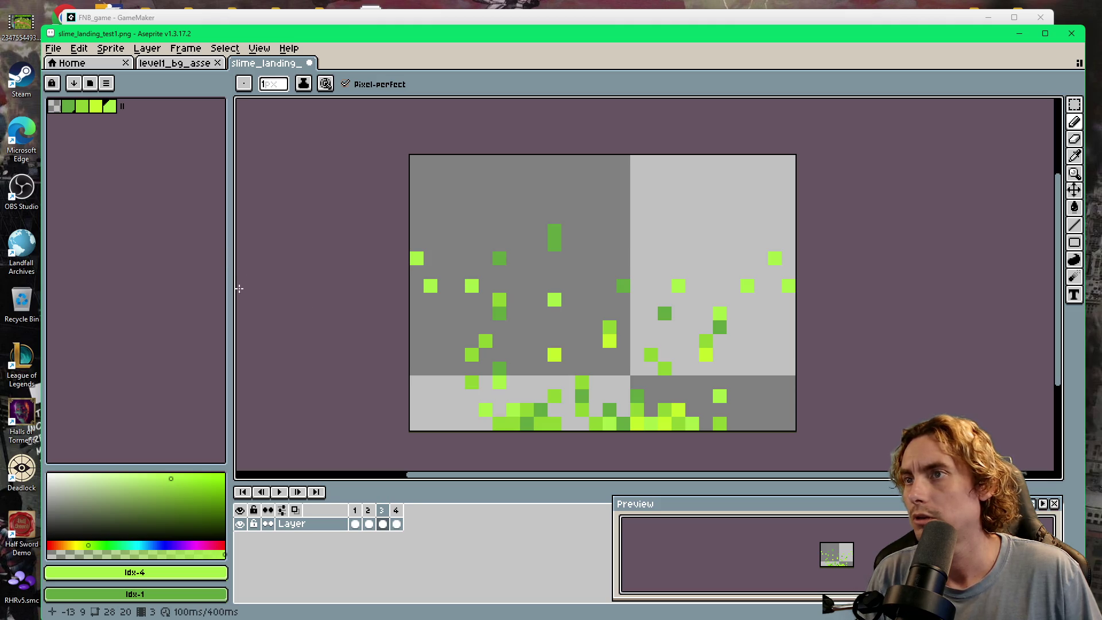
click(431, 351)
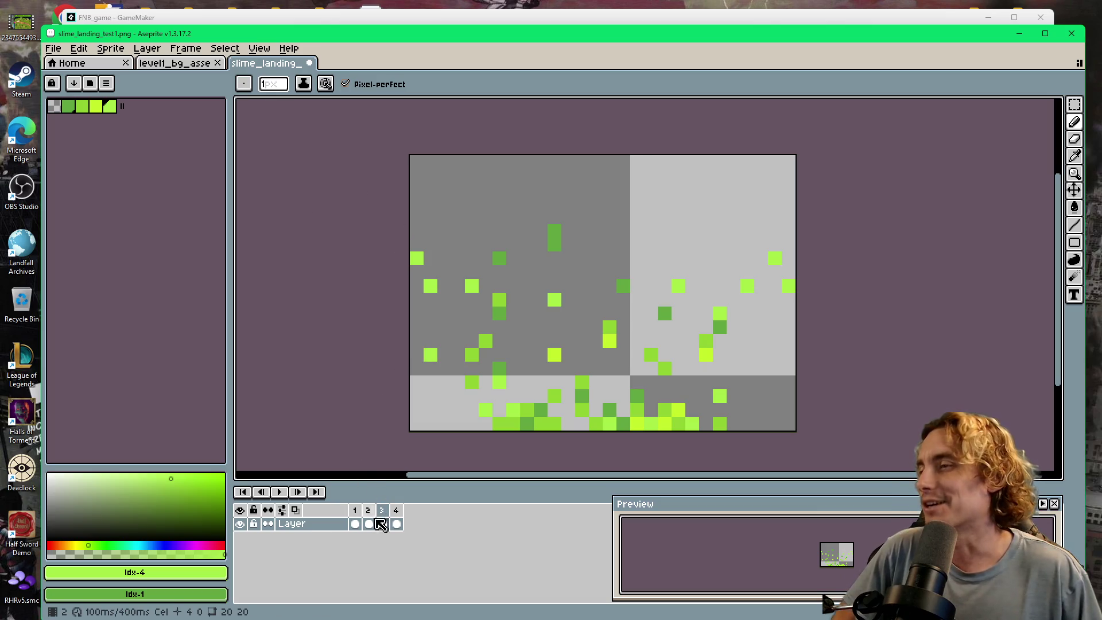
click(357, 514)
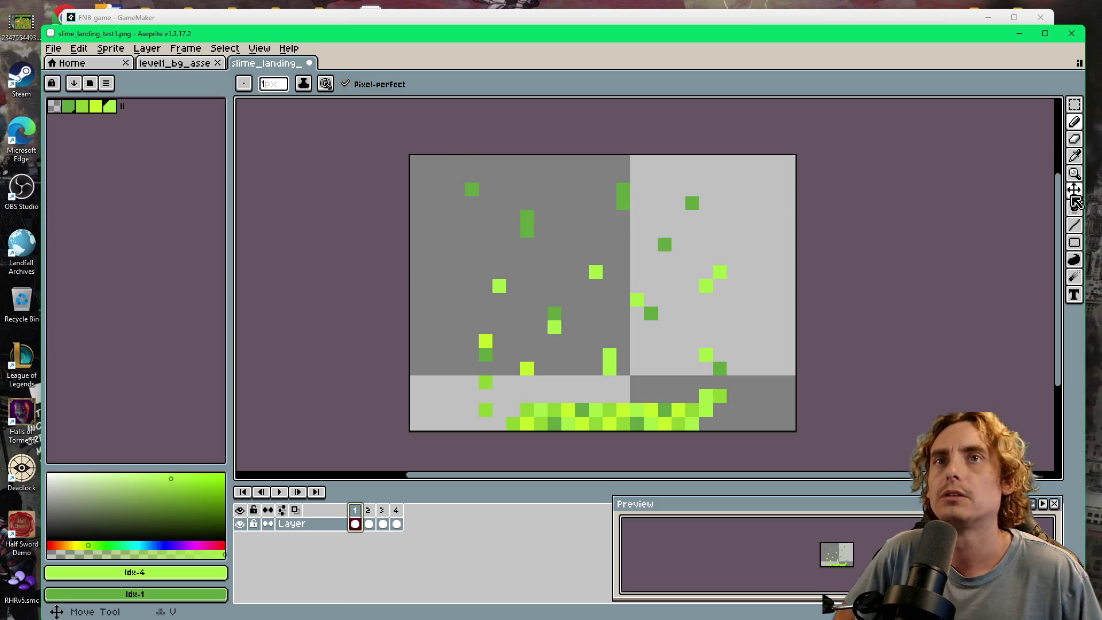
click(1075, 104)
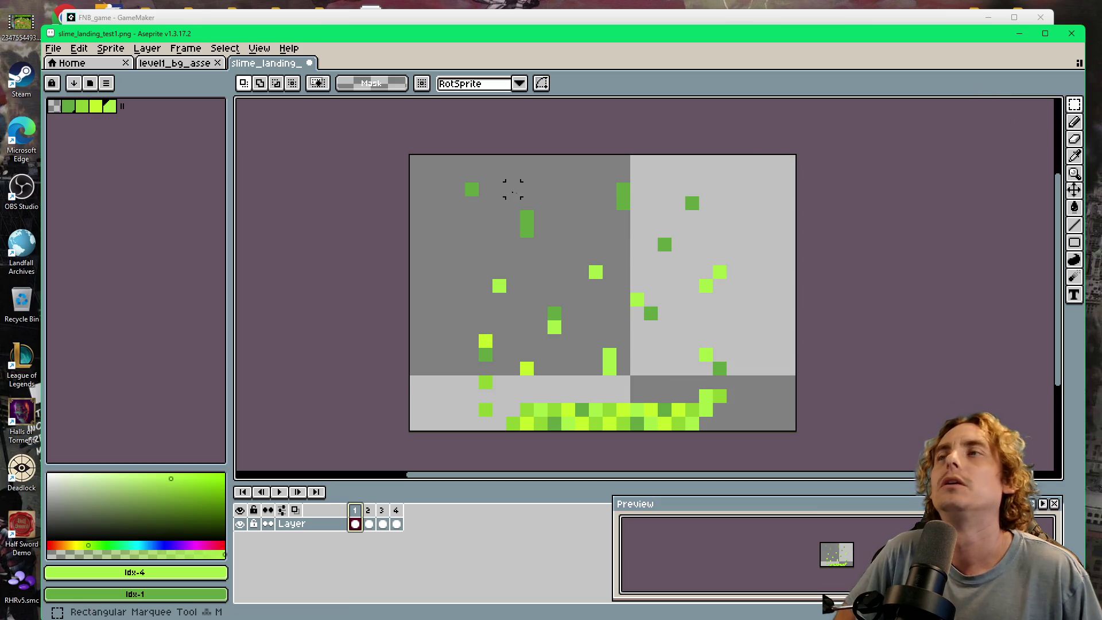
- Move frame 1's upper dust pixels down and slightly left
mouse_move(408, 166)
mouse_down()
mouse_move(797, 264)
mouse_move(798, 309)
mouse_up()
mouse_move(659, 246)
mouse_down()
mouse_move(652, 290)
mouse_move(637, 293)
mouse_up()
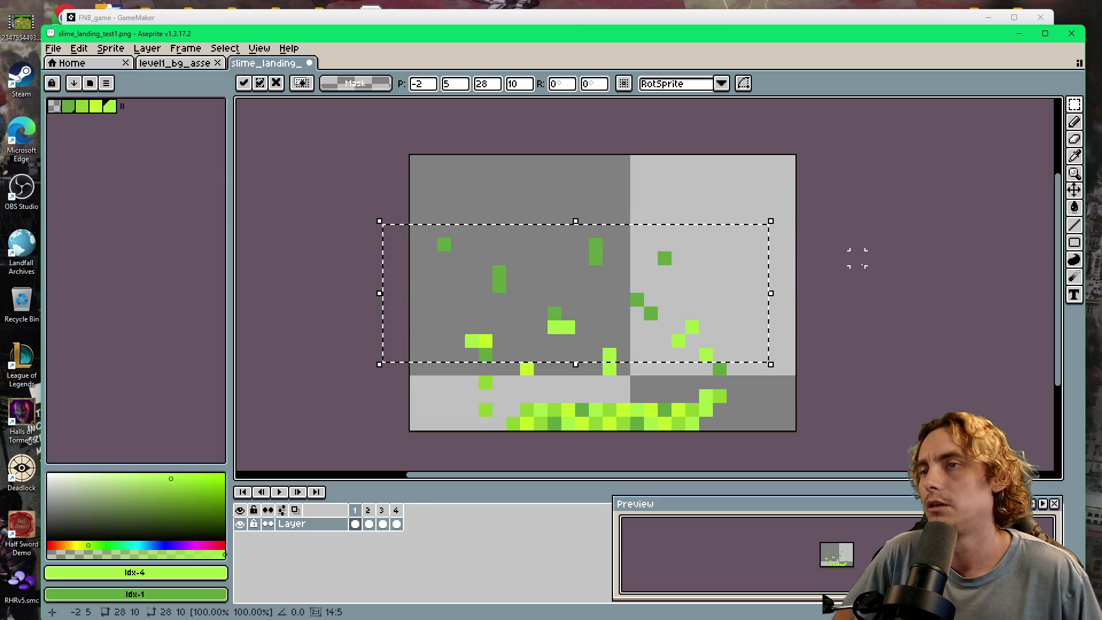
click(857, 254)
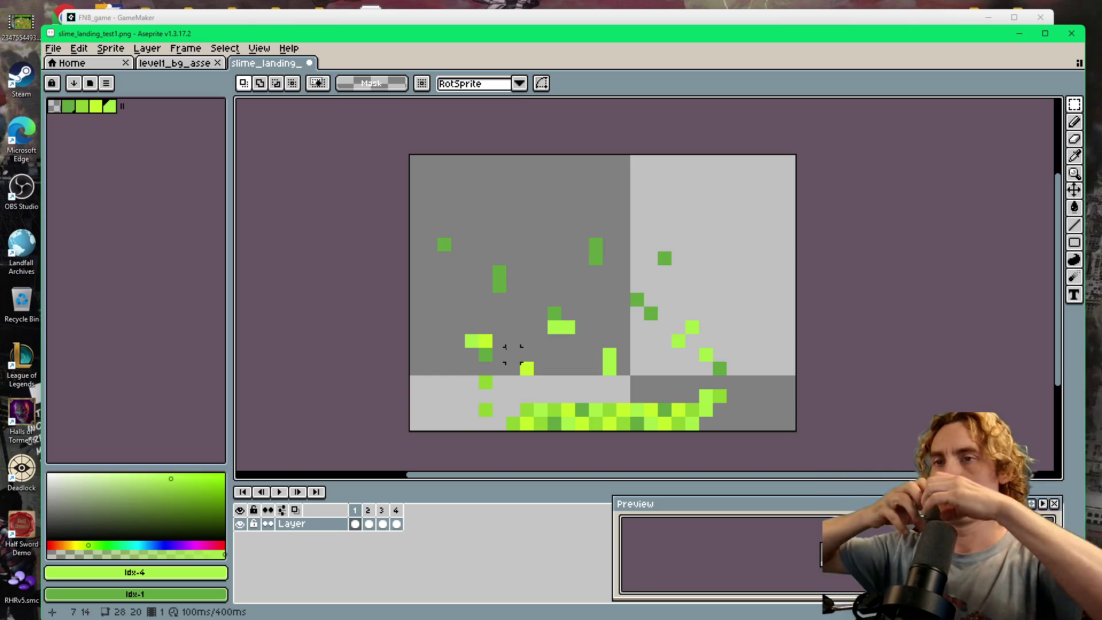
- Nudge the right-half dust specks right and down and clear the selection
drag(440, 184, 712, 333)
drag(632, 300, 699, 343)
click(857, 253)
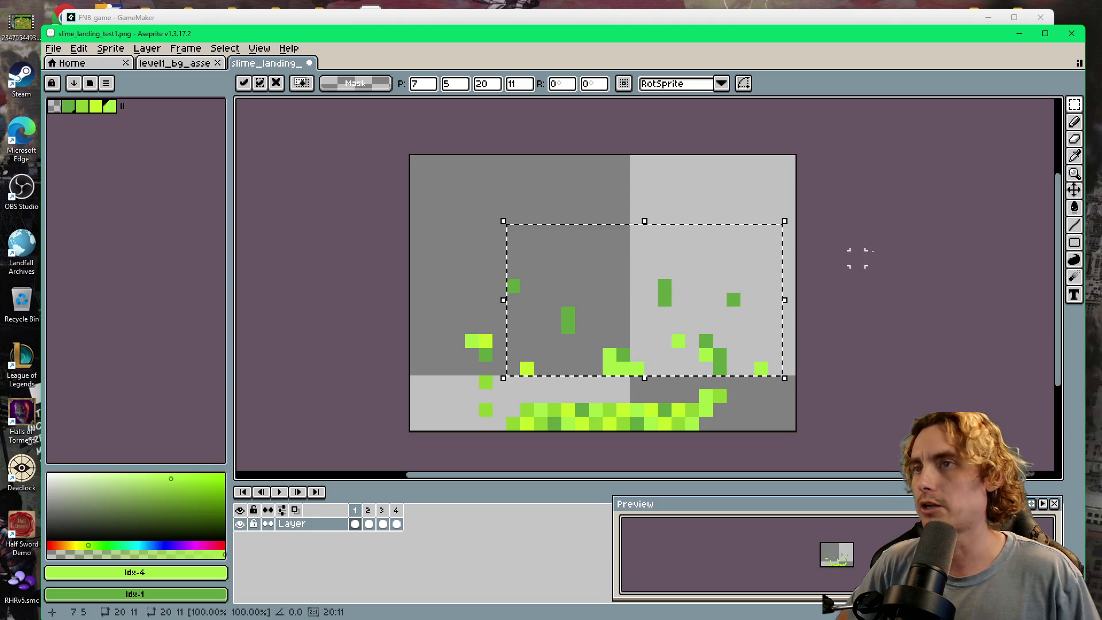
click(720, 314)
click(1075, 122)
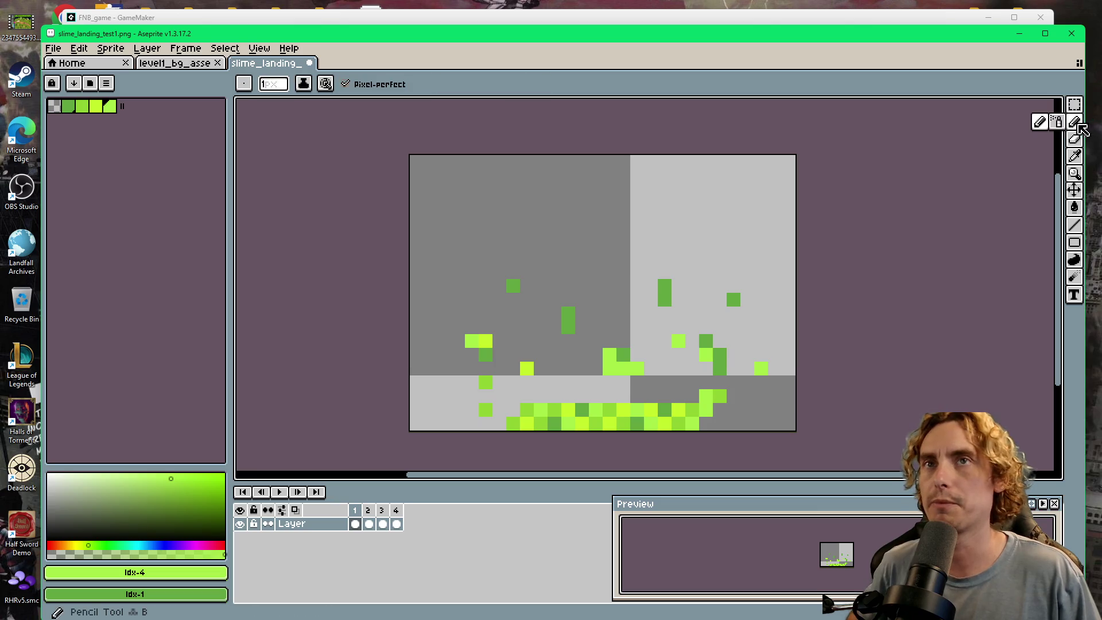
- Paint a plus-shaped cluster of bright, dark and lime green pixels near frame 1's left edge
click(96, 106)
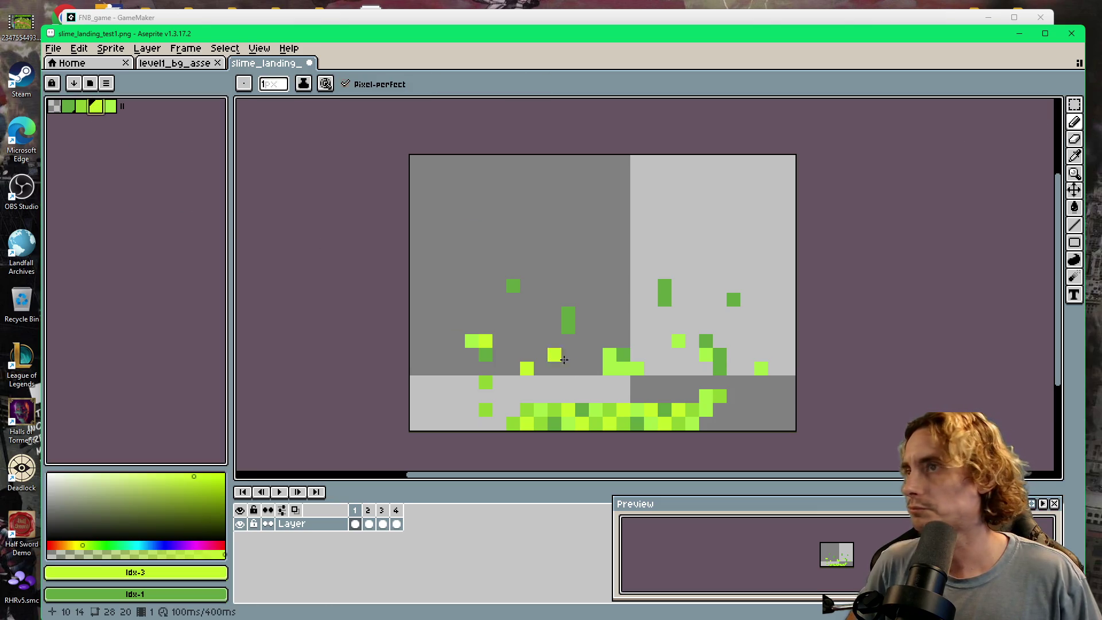
click(445, 314)
click(445, 300)
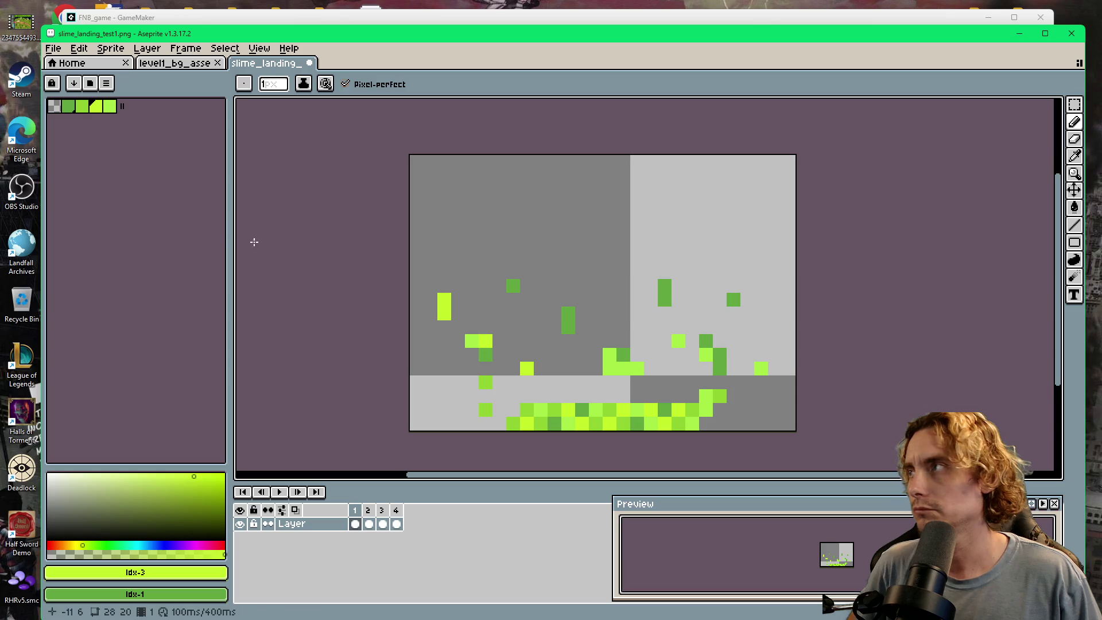
click(82, 107)
click(444, 286)
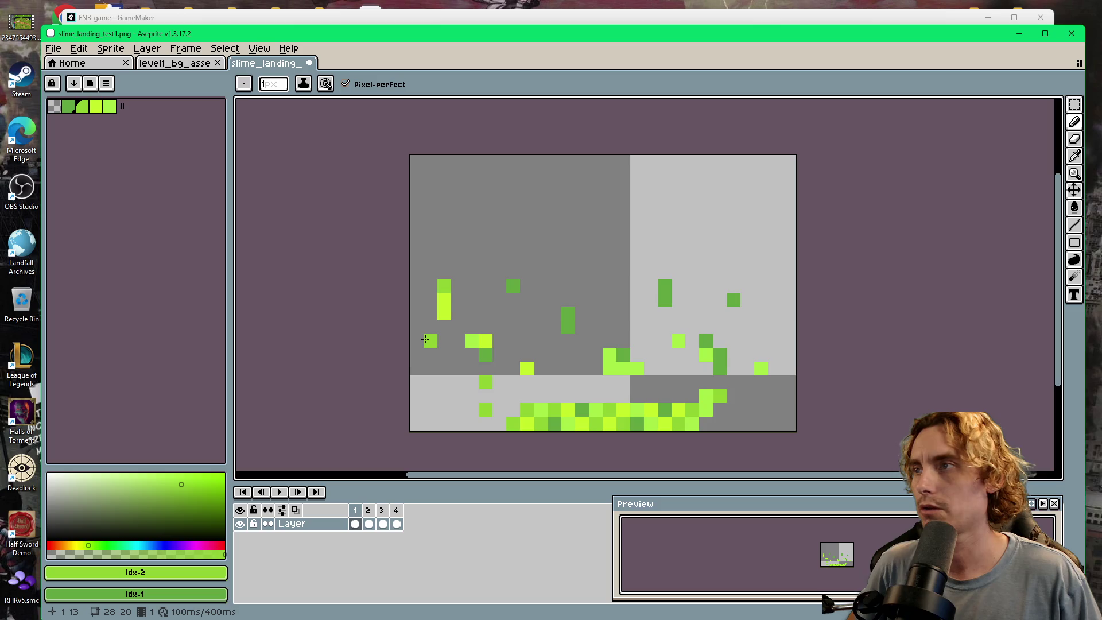
click(444, 286)
click(431, 286)
key(ctrl+z)
key(ctrl+z)
key(ctrl+z)
click(458, 300)
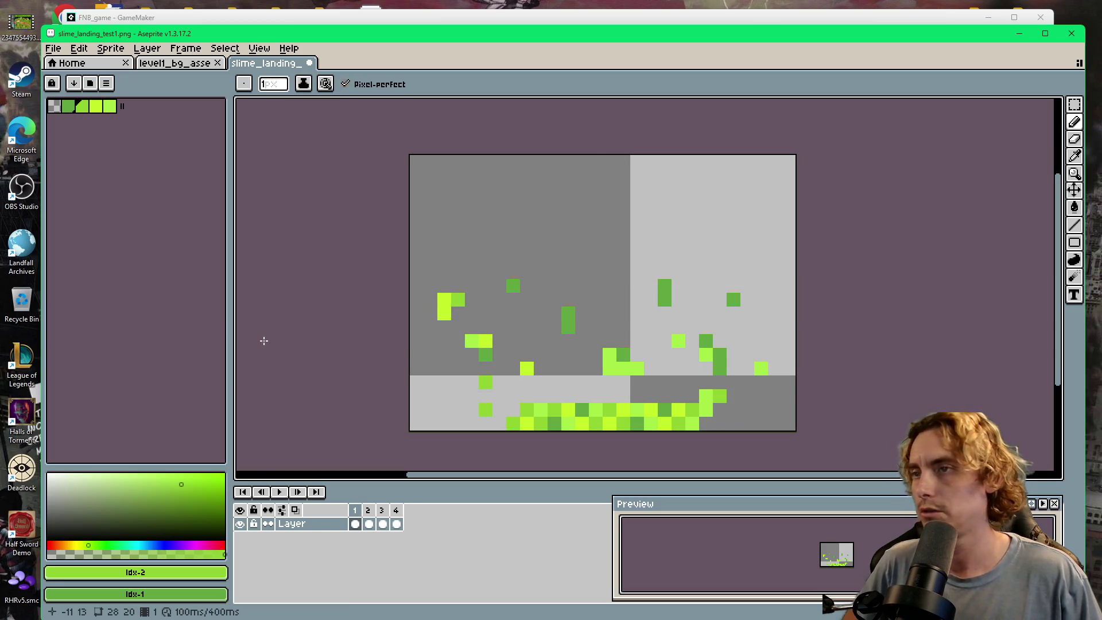
click(445, 286)
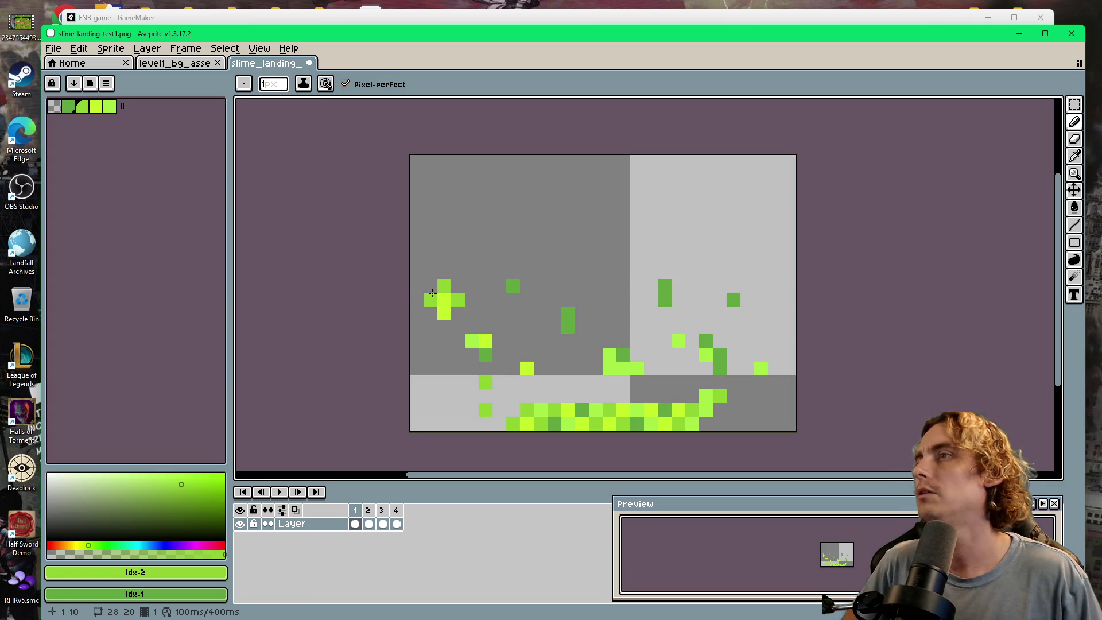
click(431, 299)
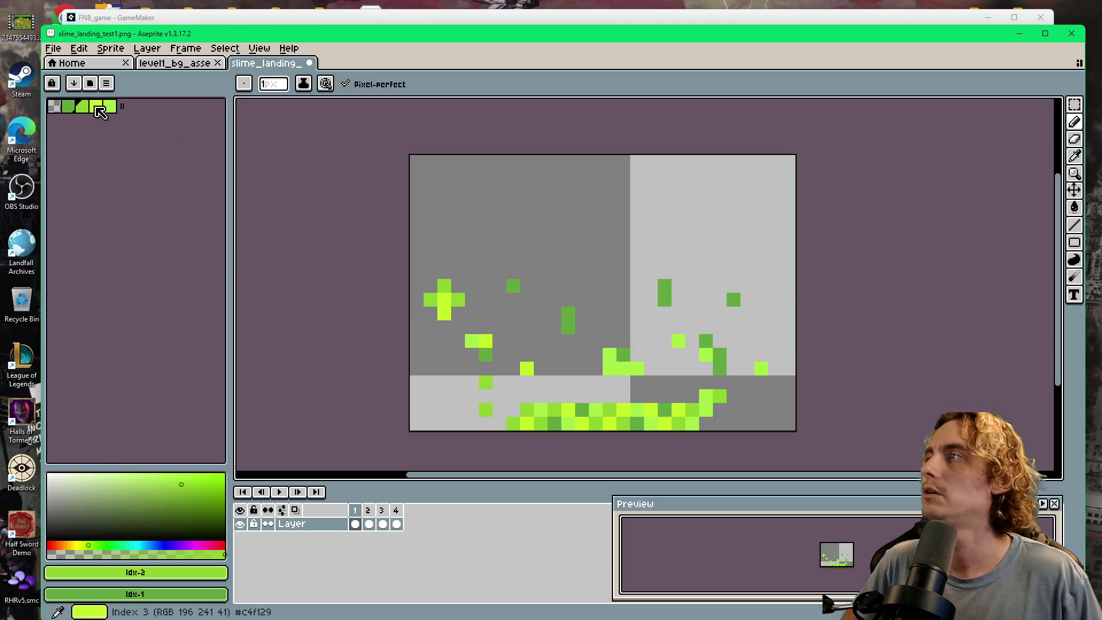
click(68, 106)
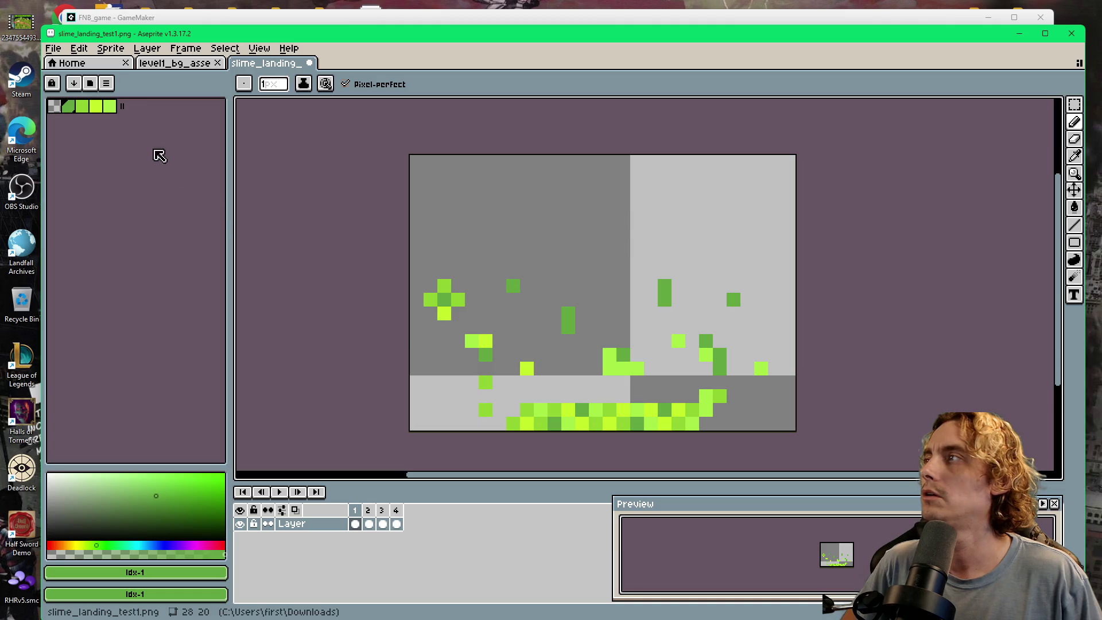
click(109, 106)
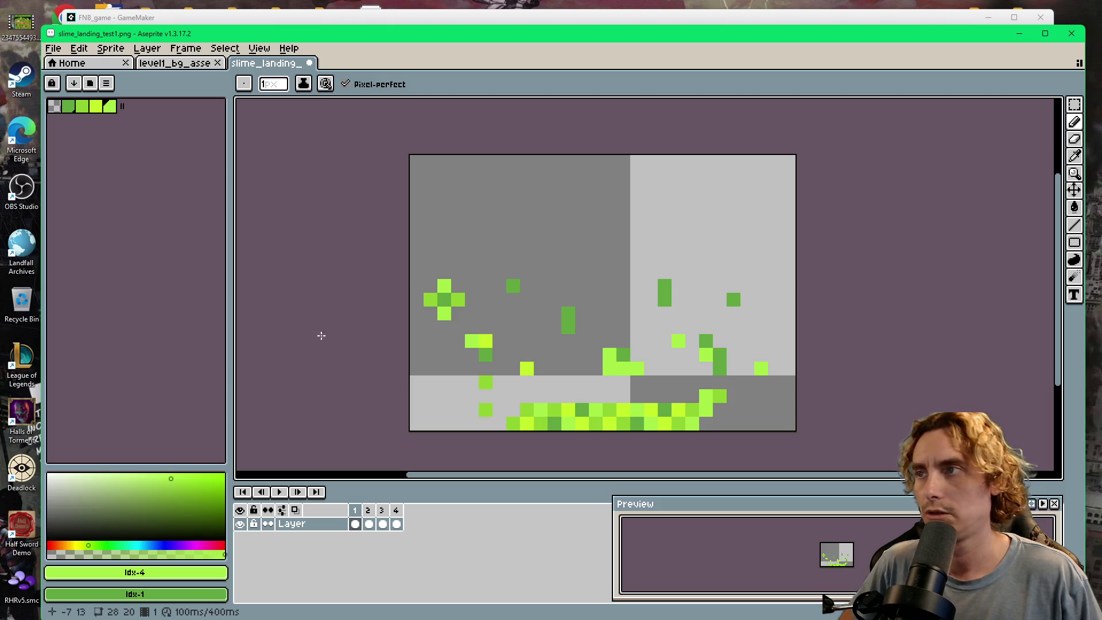
click(1075, 104)
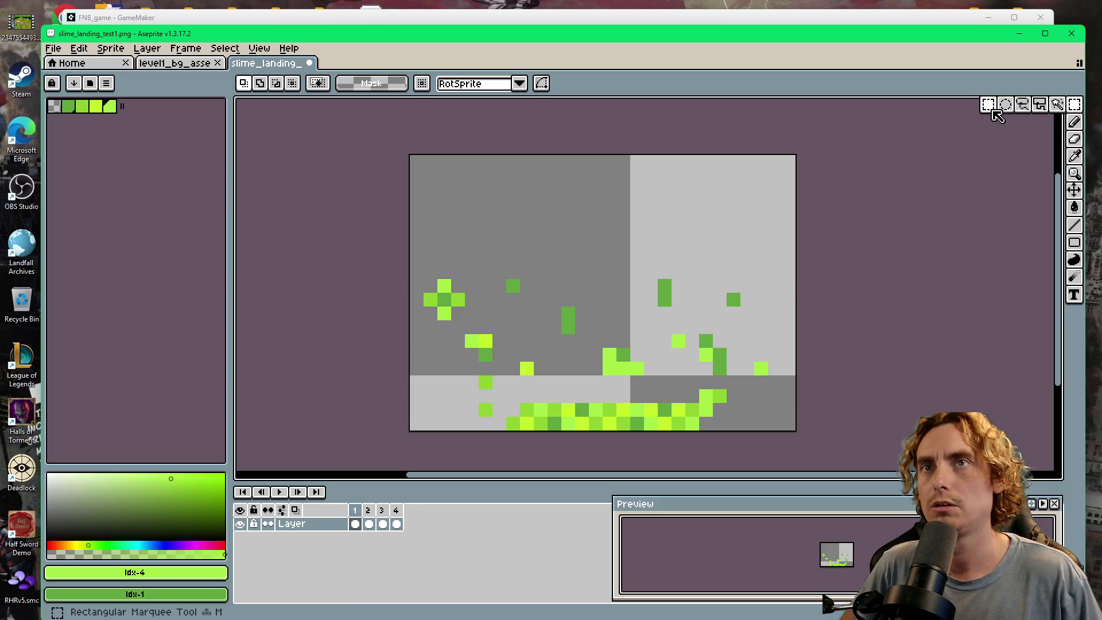
- Copy the cross clump to frame 1's right side and preview the animation frame by frame
mouse_move(410, 264)
mouse_down()
mouse_move(480, 321)
mouse_move(623, 306)
mouse_move(748, 330)
mouse_move(767, 321)
mouse_up()
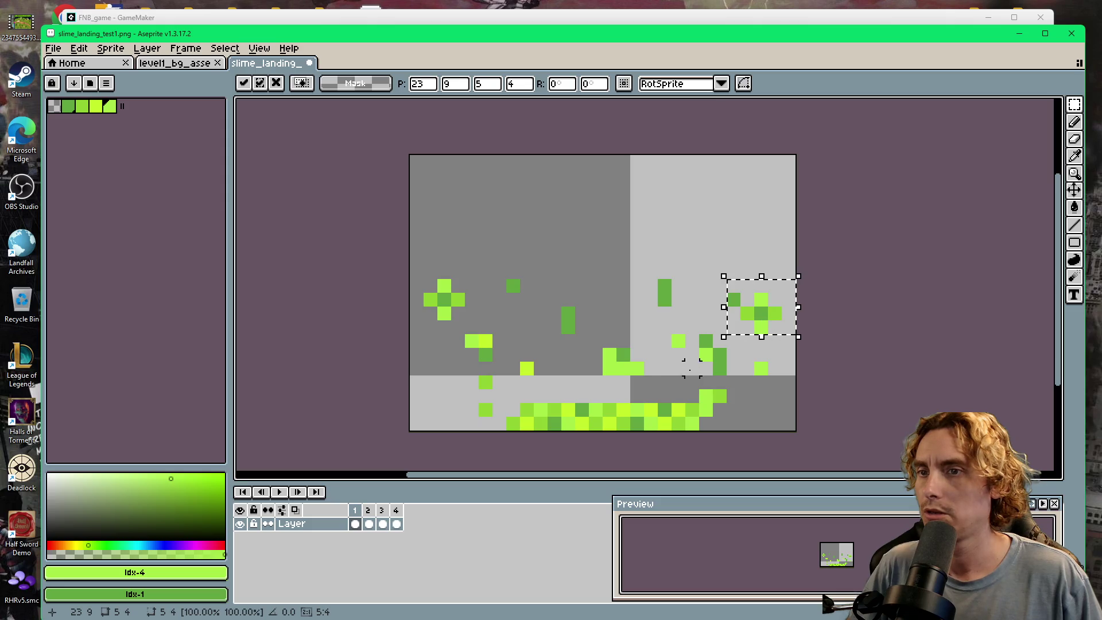
click(278, 492)
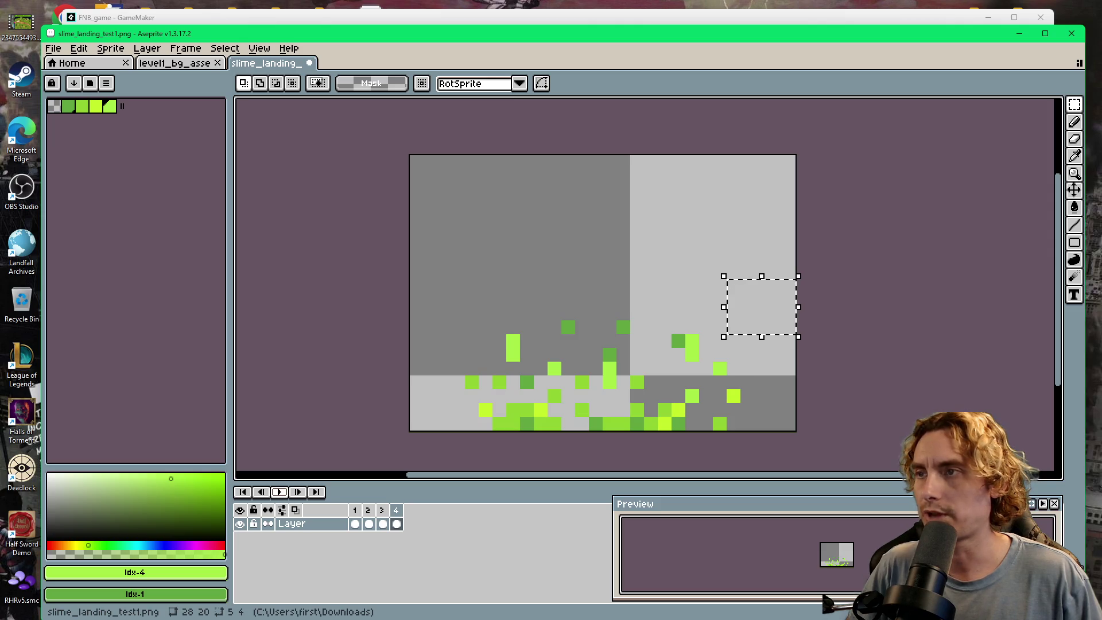
click(367, 511)
click(382, 523)
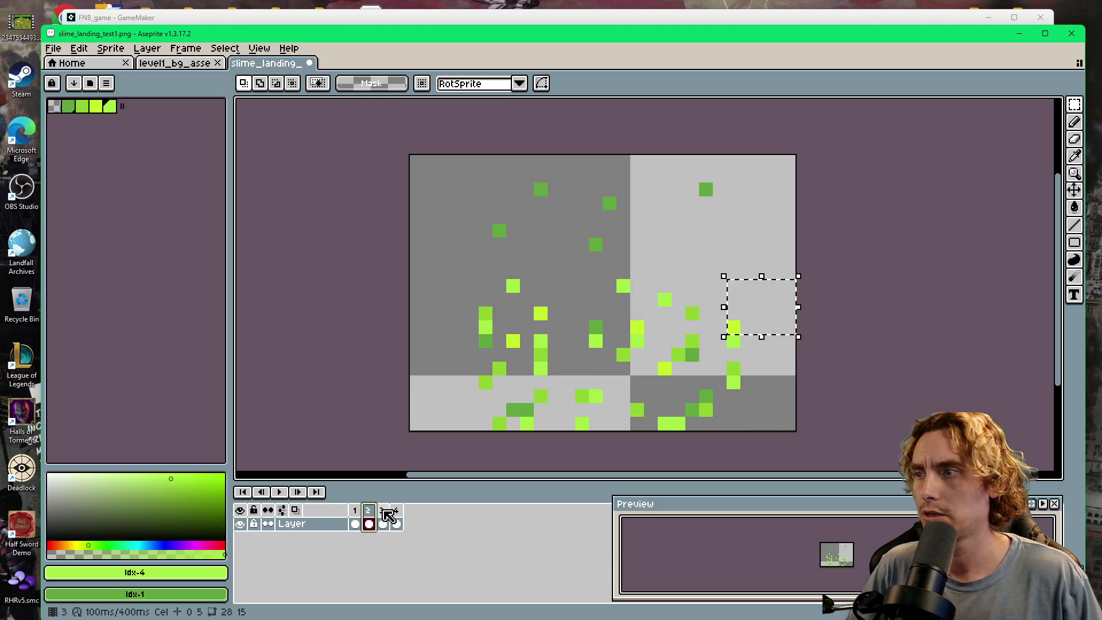
key(Right)
key(Right)
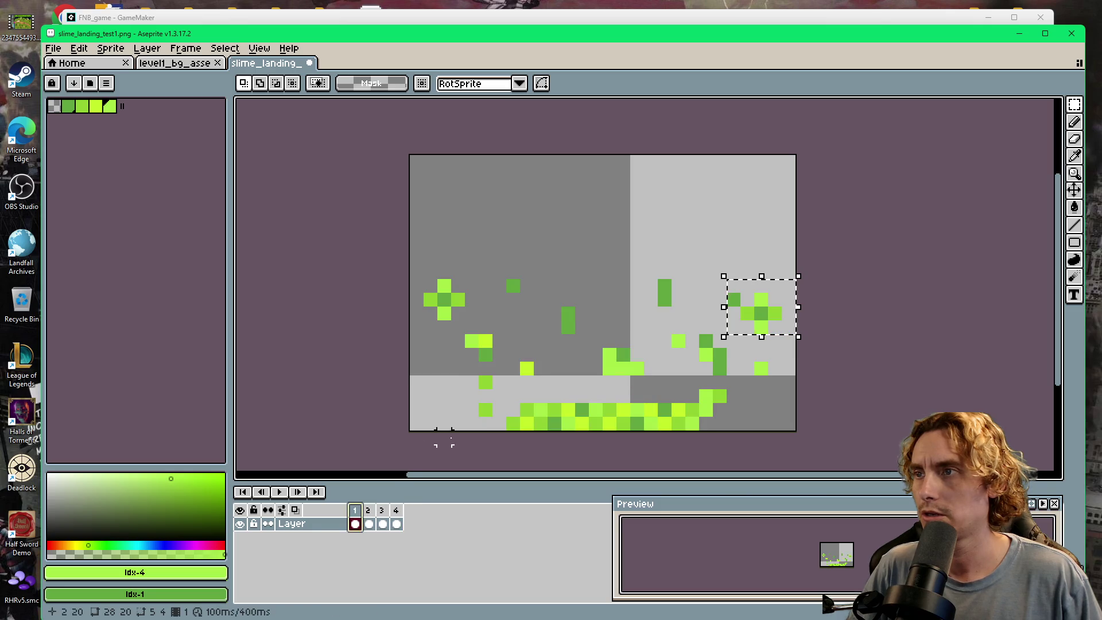
click(692, 300)
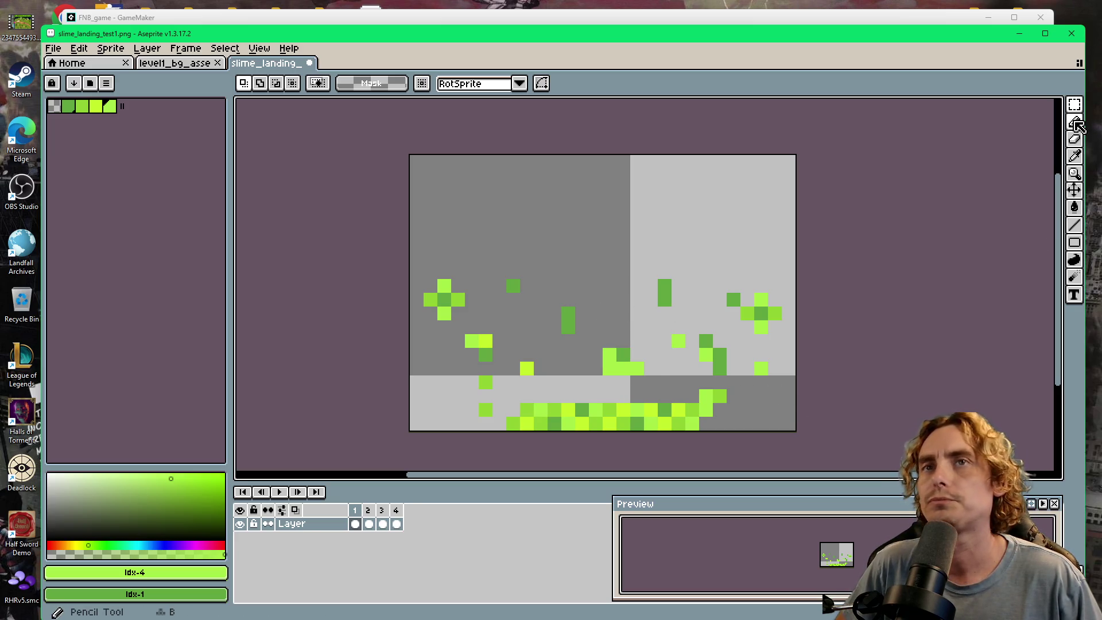
- Switch to the Eraser and set its size to 5 pixels
click(1075, 139)
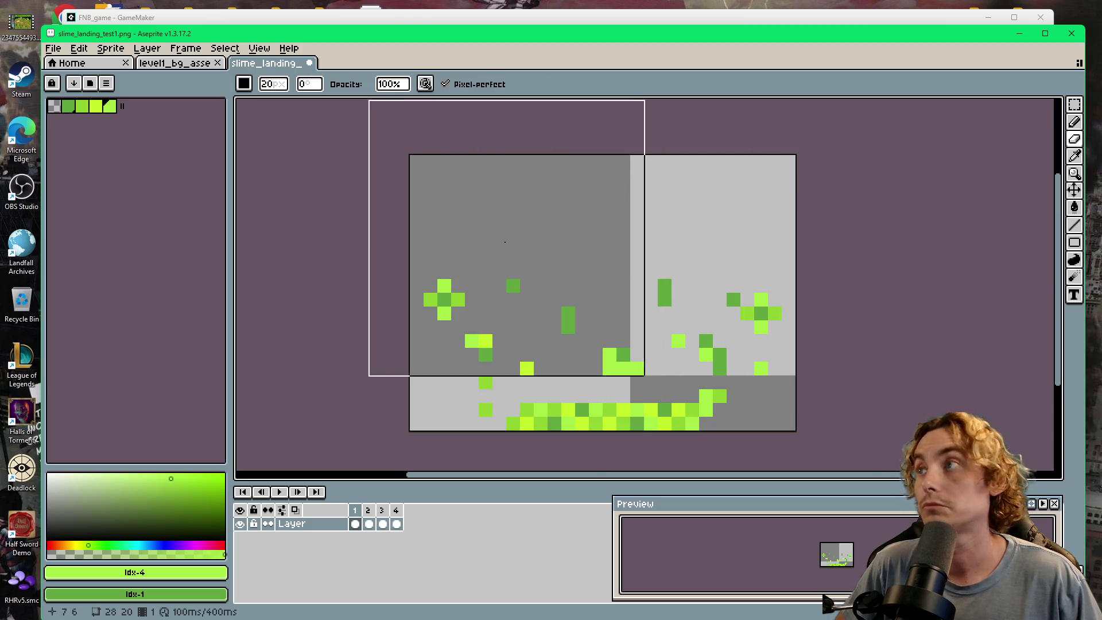
click(274, 85)
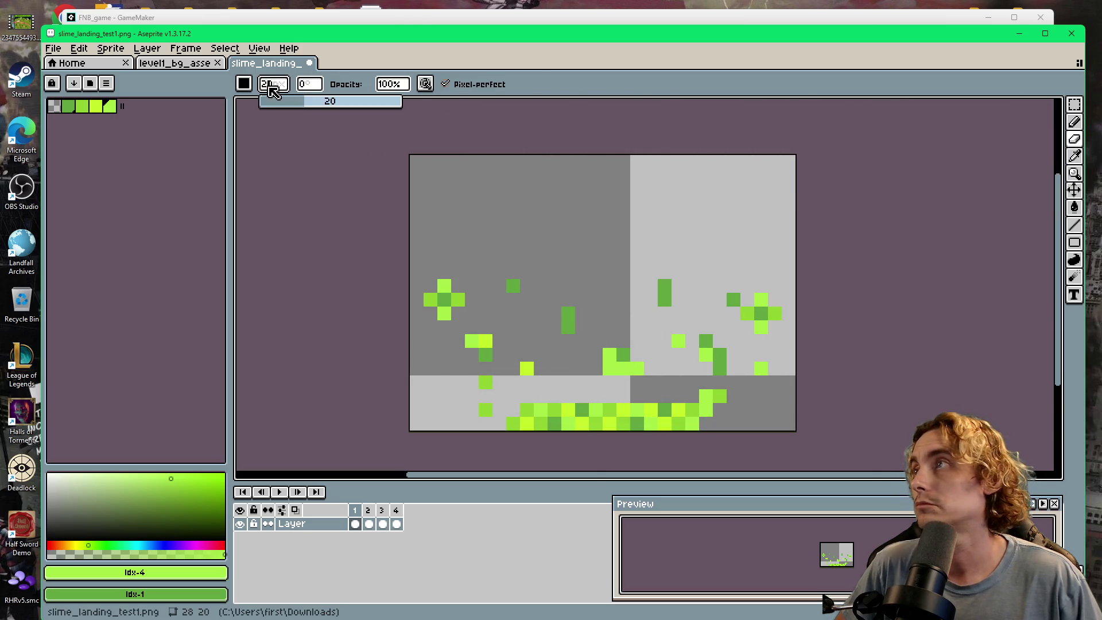
scroll(302, 182, up, 1)
scroll(302, 182, down, 1)
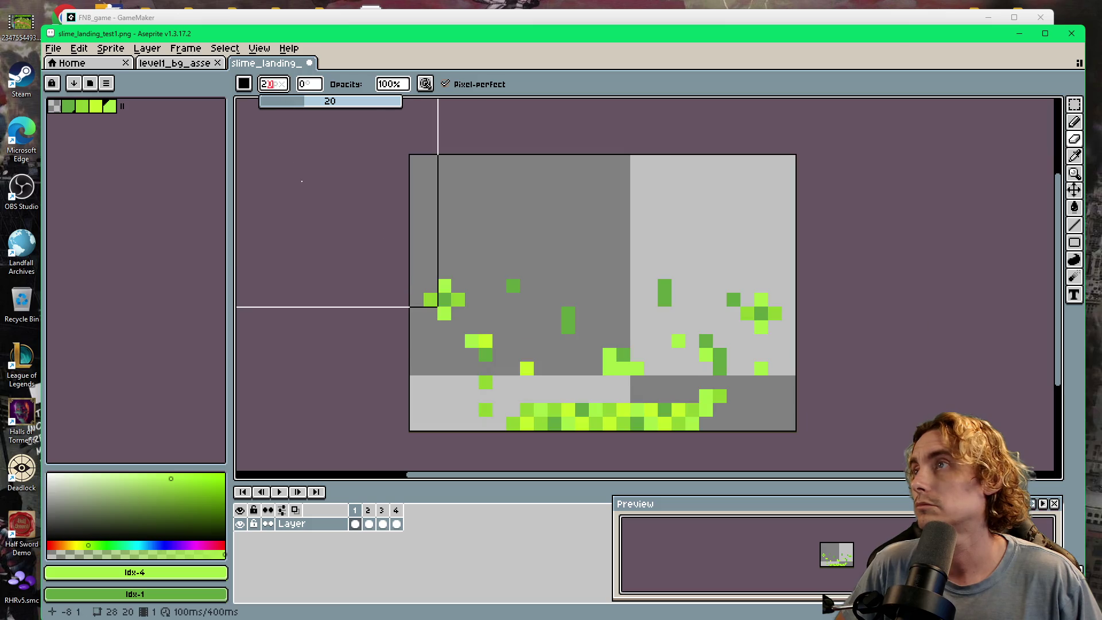
key(minus)
key(minus)
key(minus)
key(plus)
key(plus)
key(plus)
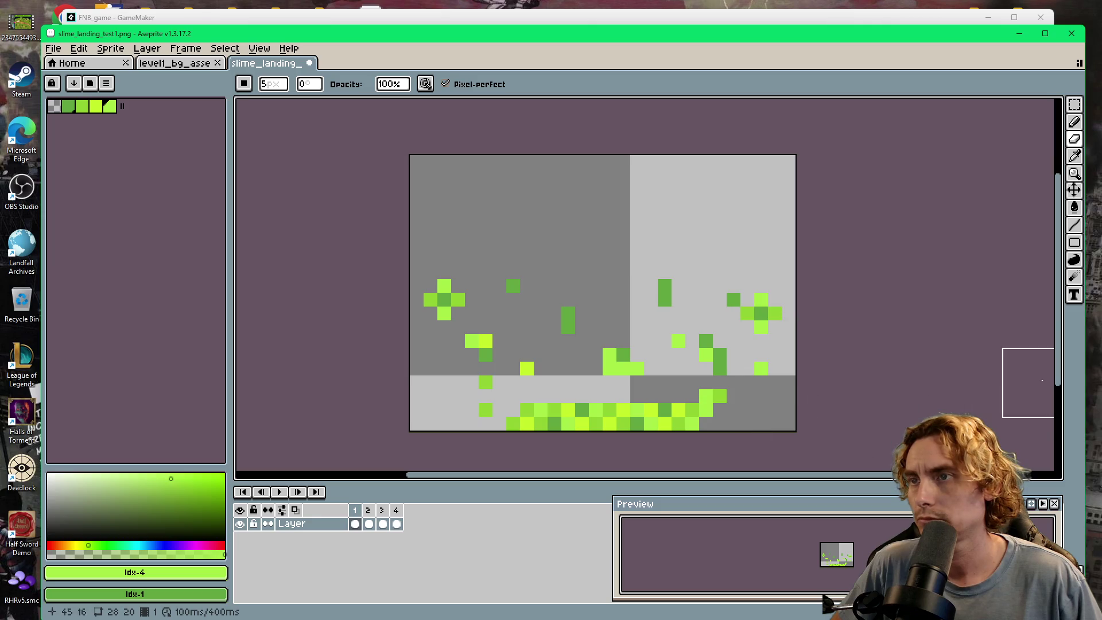
- Move frame 1's lower band of pixels down two pixels
click(1073, 106)
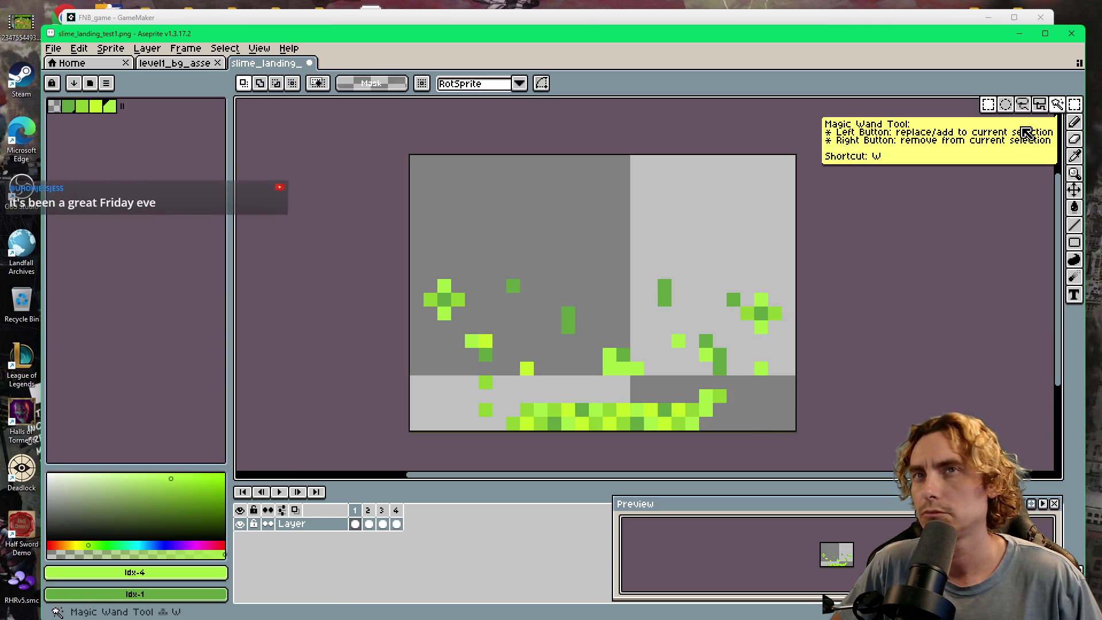
mouse_move(409, 237)
mouse_down()
mouse_move(696, 327)
mouse_move(798, 378)
mouse_up()
drag(731, 352, 731, 370)
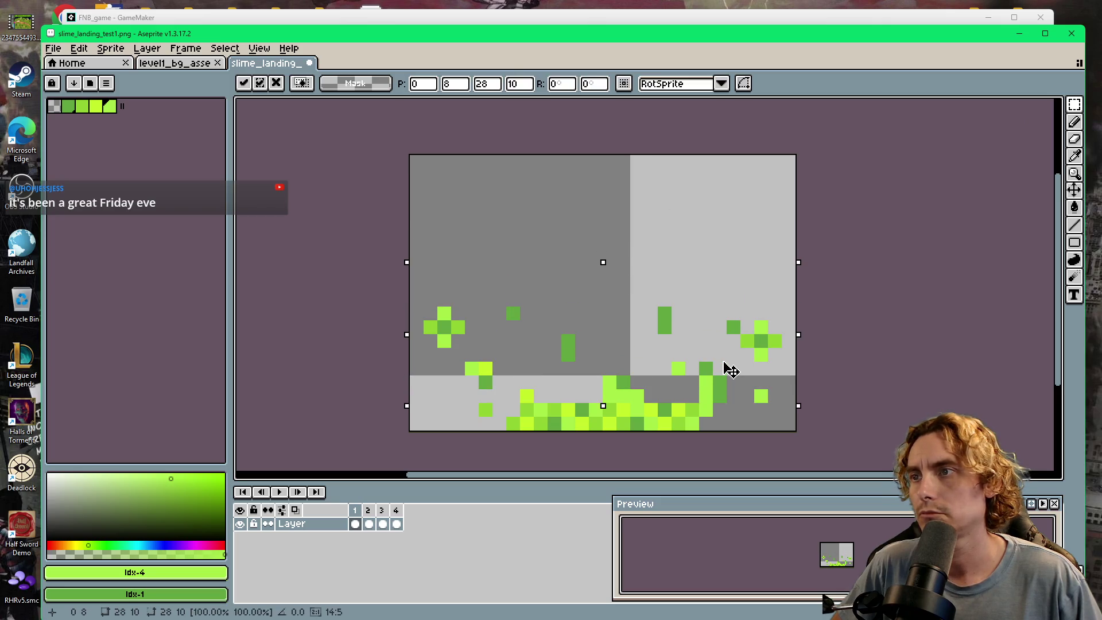
key(ctrl+d)
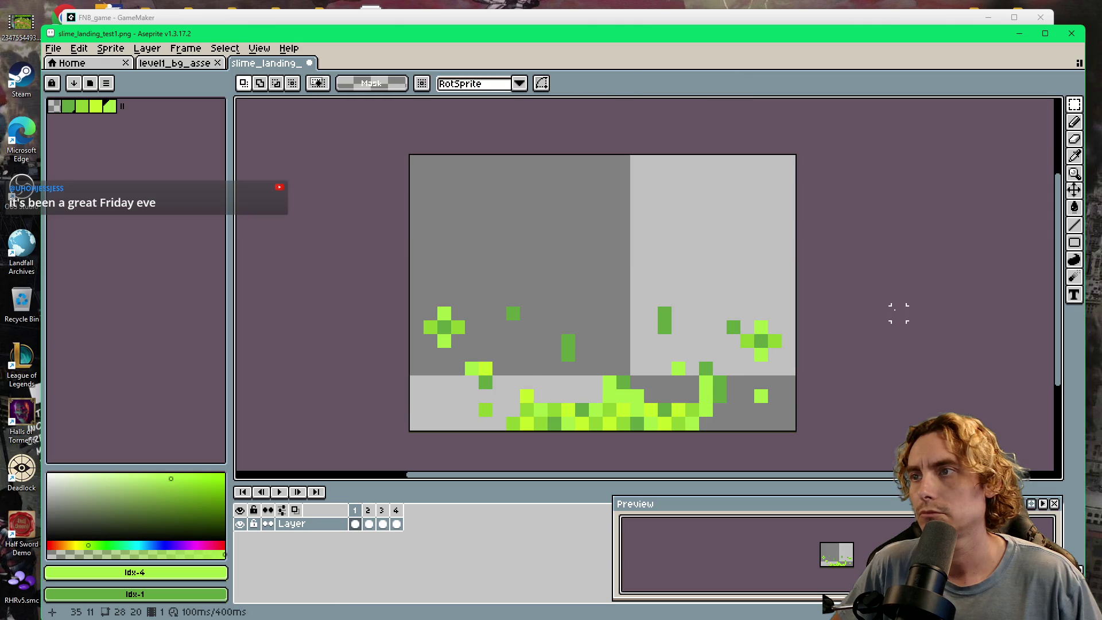
- Compare frames 1 and 2, then shift frame 2's small bottom dust clump slightly right
click(368, 524)
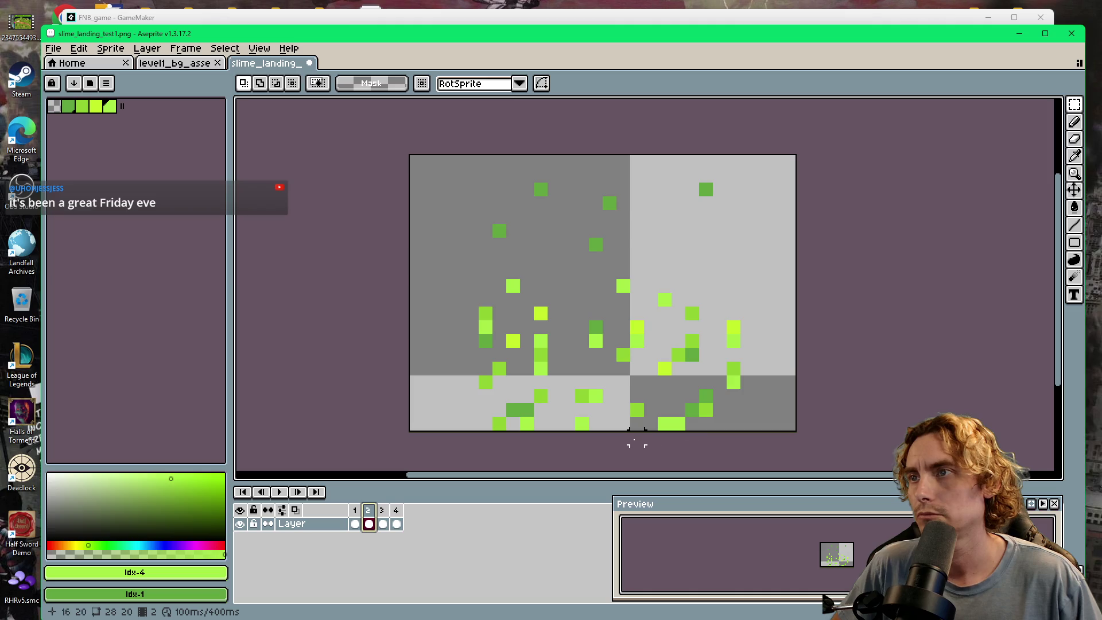
click(356, 523)
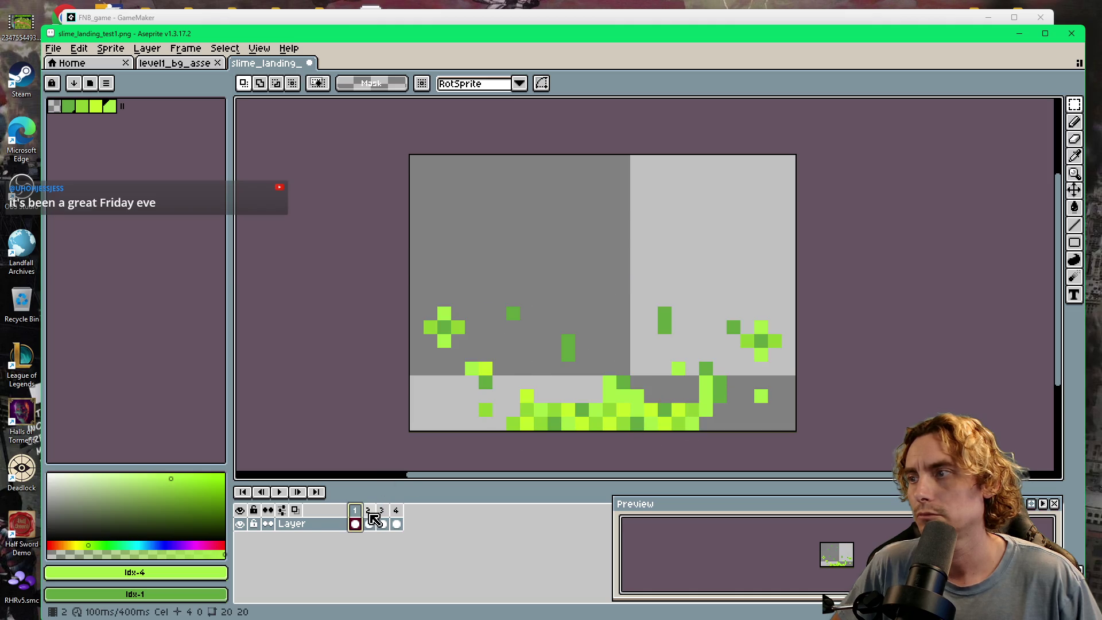
click(371, 523)
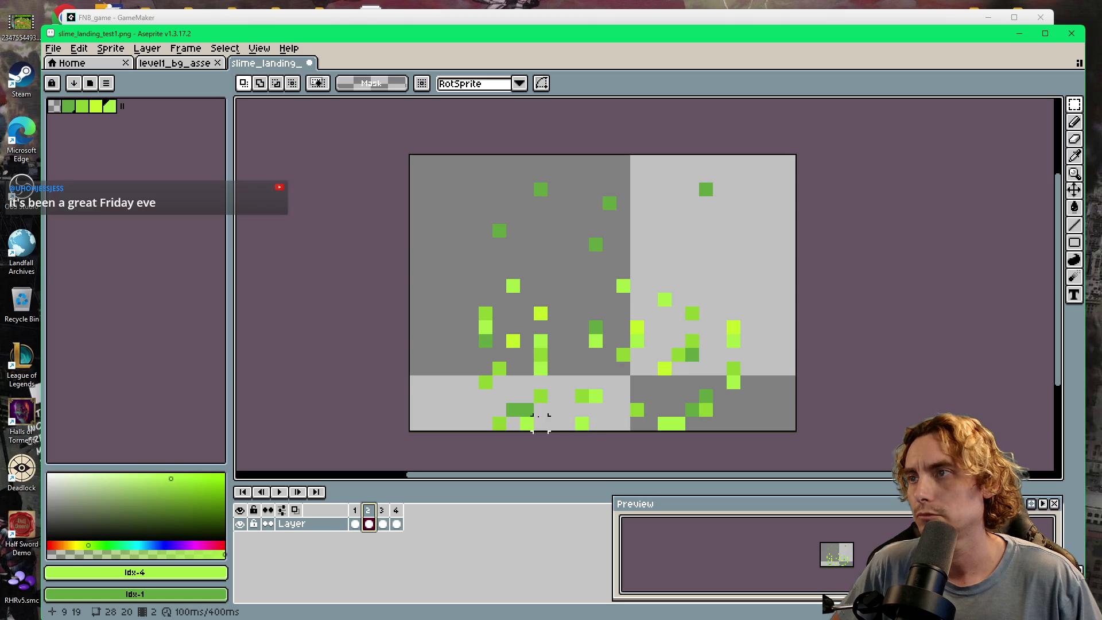
mouse_move(568, 382)
mouse_down()
mouse_move(637, 424)
mouse_move(669, 410)
mouse_up()
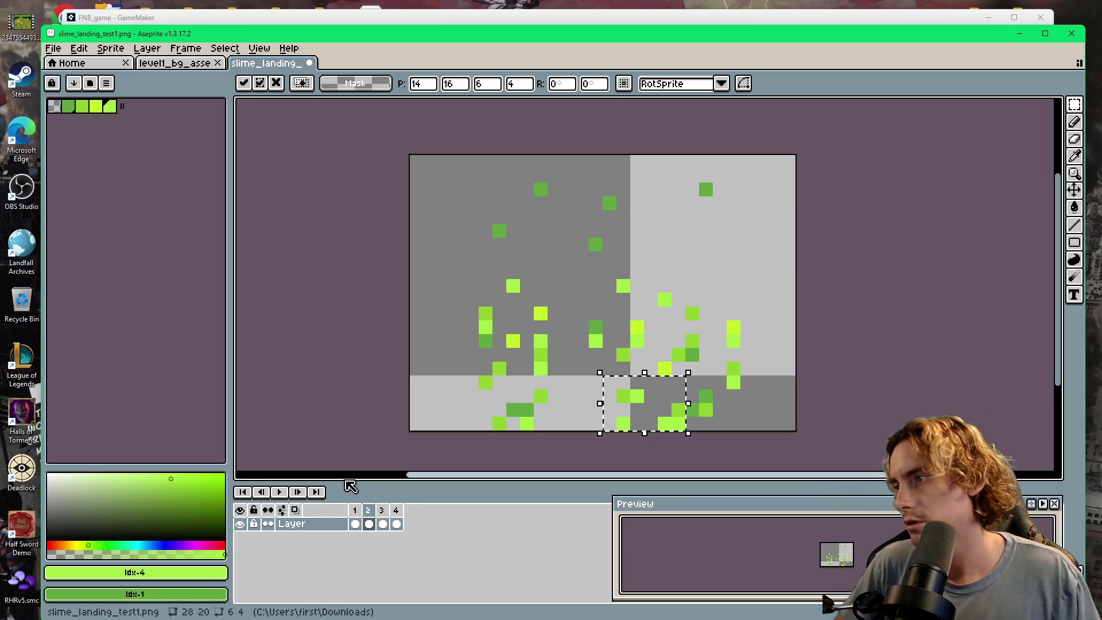
click(356, 521)
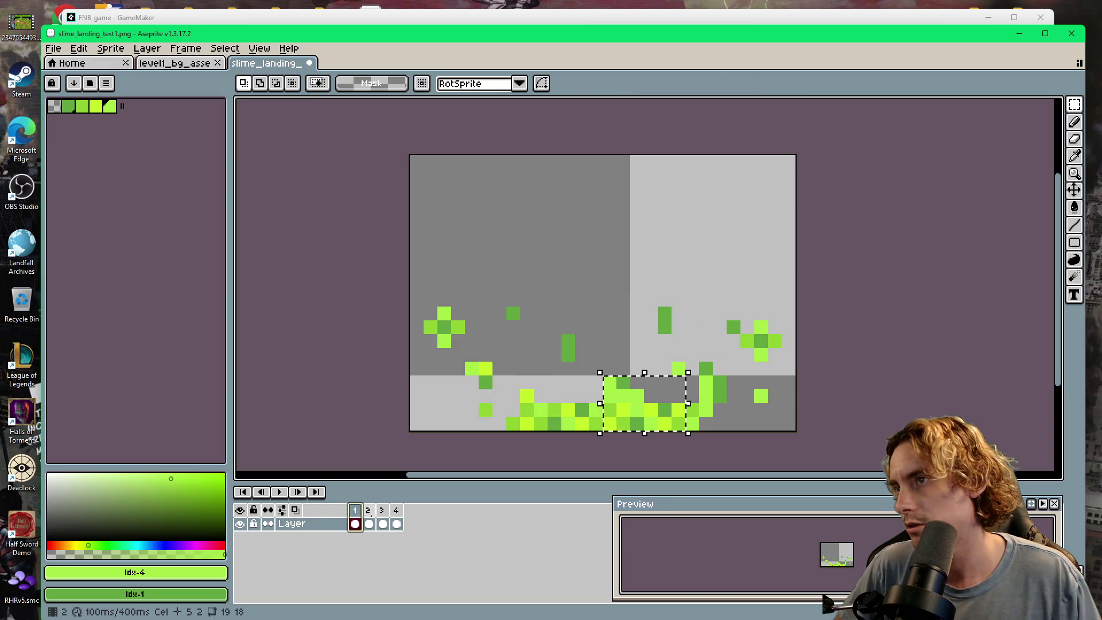
- Move frame 2's highest dust specks lower, shifting the top-right speck down and right
key(.)
mouse_move(475, 165)
mouse_down()
mouse_move(630, 251)
mouse_move(519, 263)
mouse_move(504, 246)
mouse_move(519, 263)
mouse_up()
click(637, 175)
mouse_move(637, 175)
mouse_down()
mouse_move(731, 230)
mouse_move(773, 278)
mouse_up()
click(803, 382)
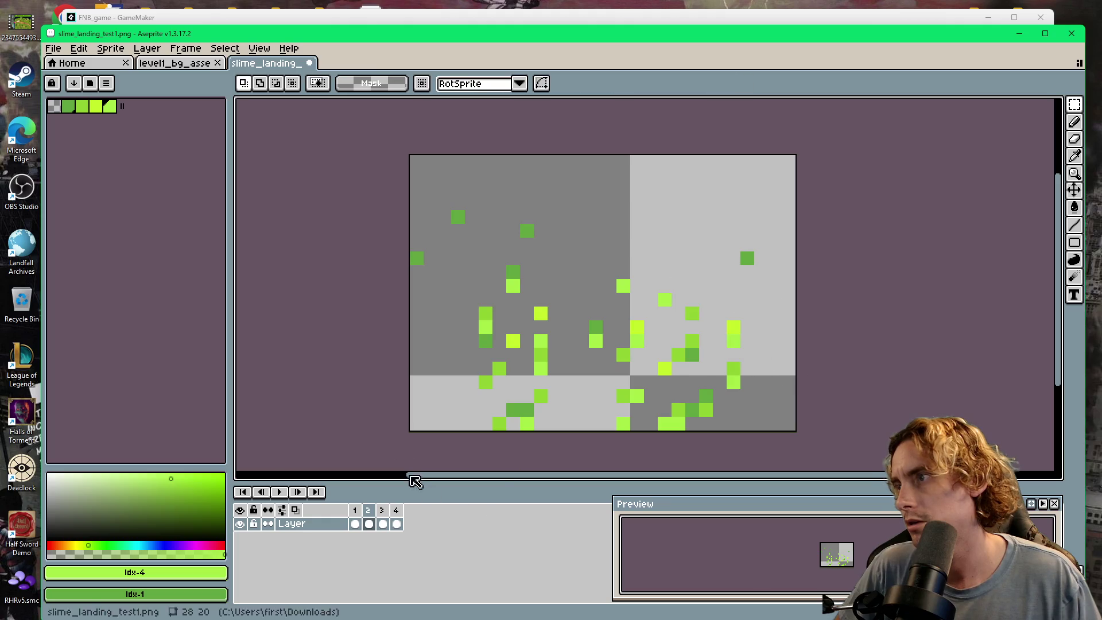
- Play the animation, then compare frames 2, 3 and 4
click(280, 492)
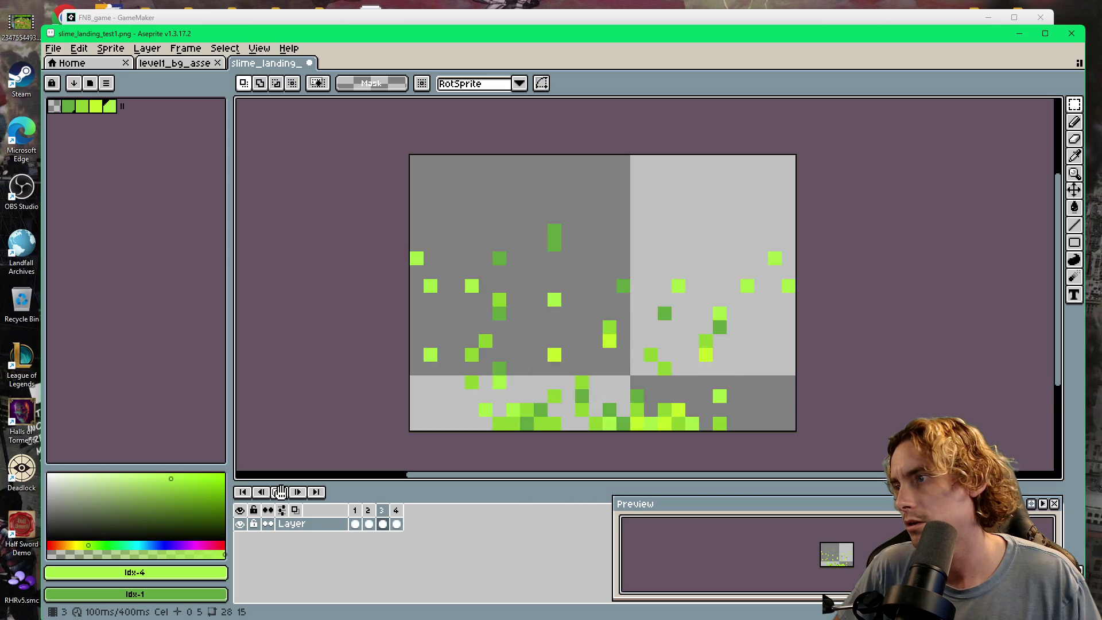
click(279, 492)
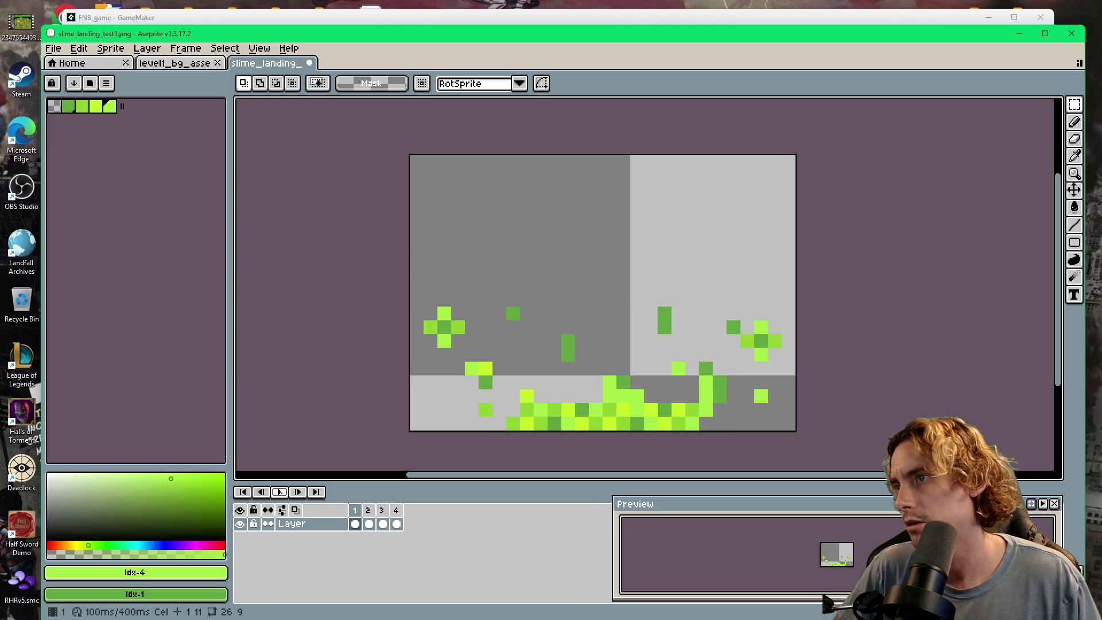
click(370, 524)
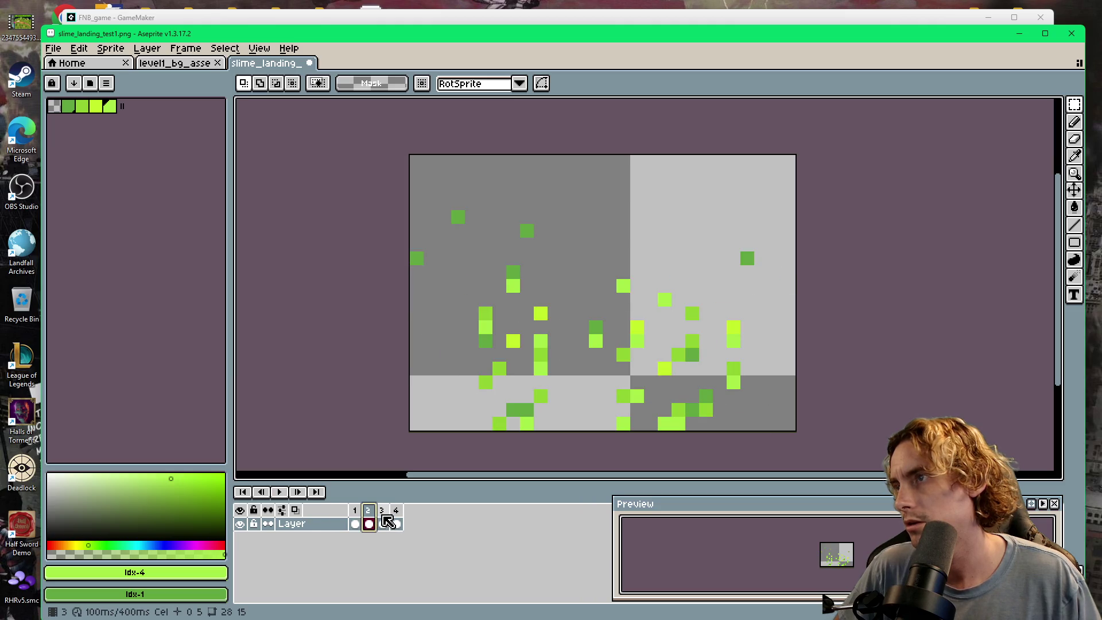
click(384, 519)
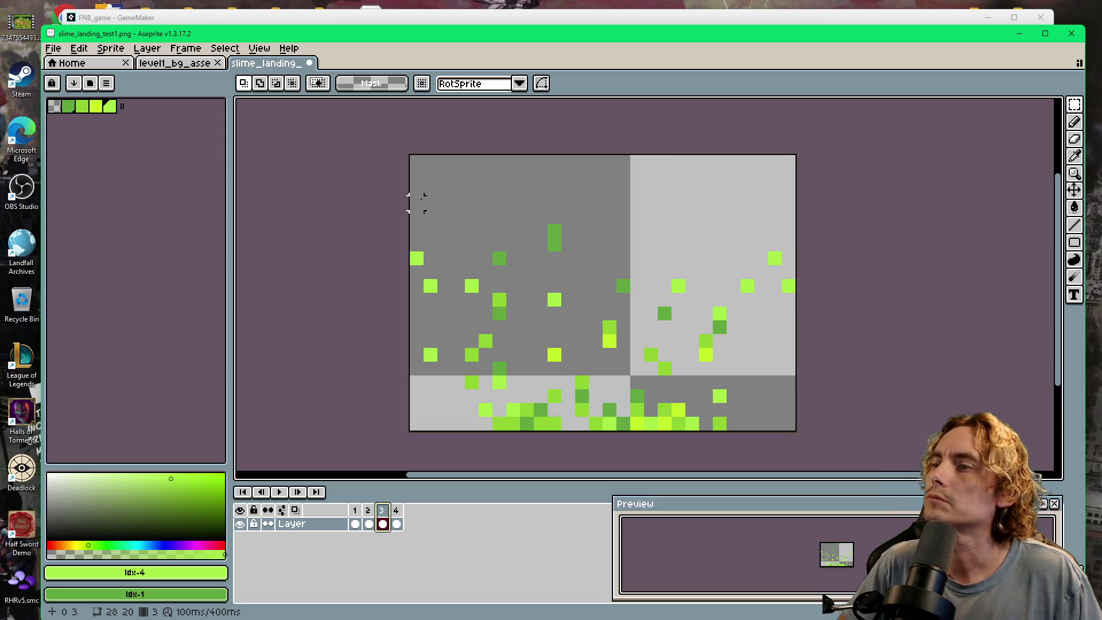
click(396, 524)
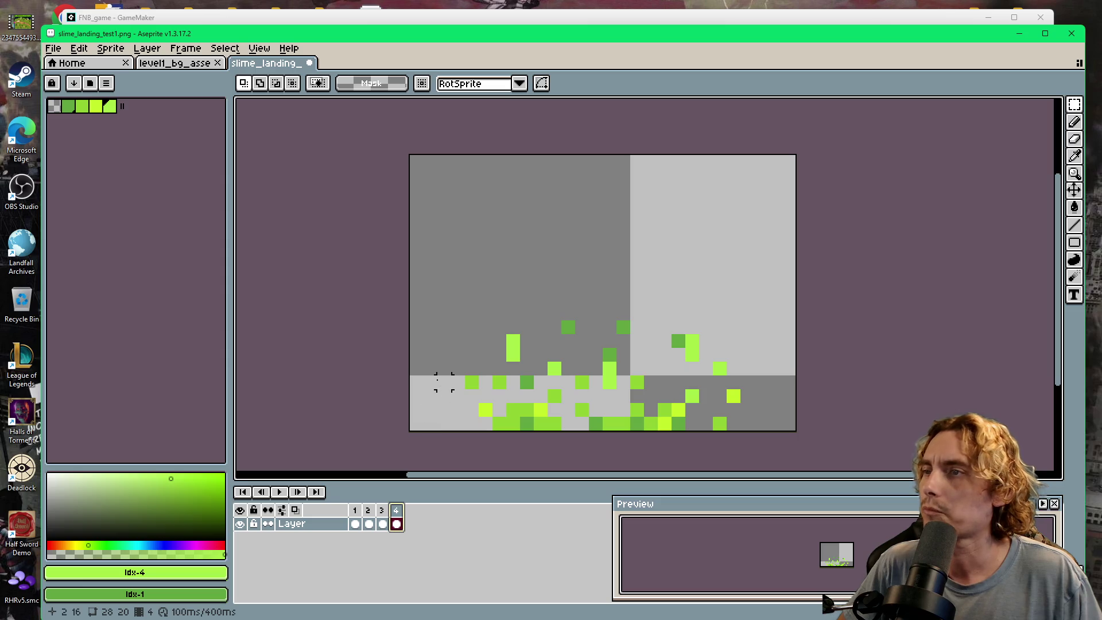
click(383, 523)
- Copy frame 3's middle band of specks into frame 4 and commit the paste
mouse_move(360, 215)
mouse_down()
mouse_move(700, 257)
mouse_move(797, 336)
mouse_up()
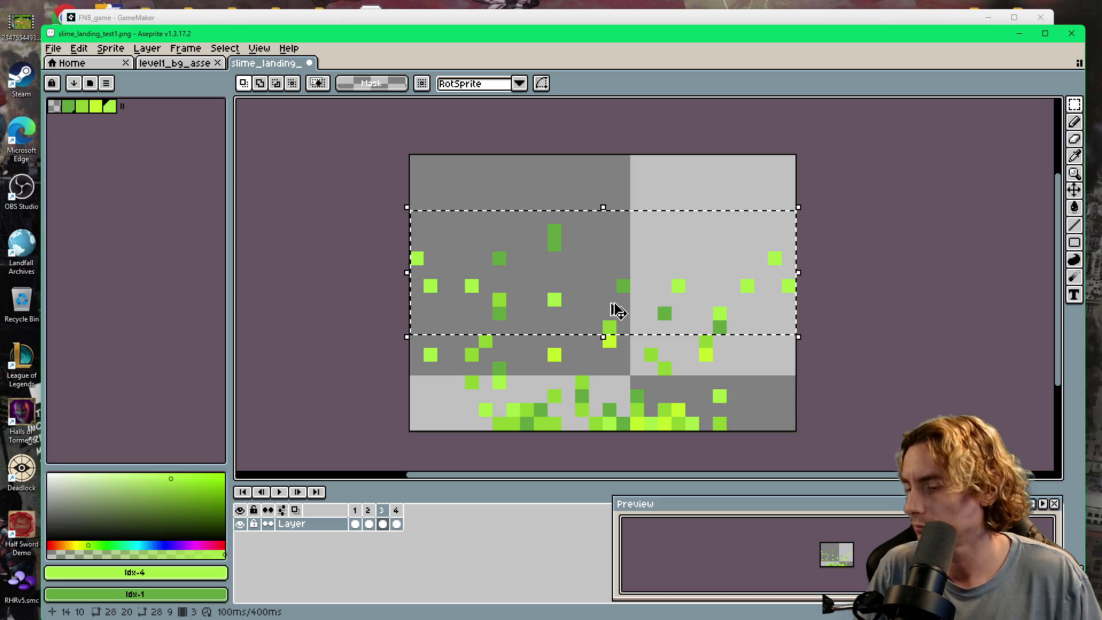
key(period)
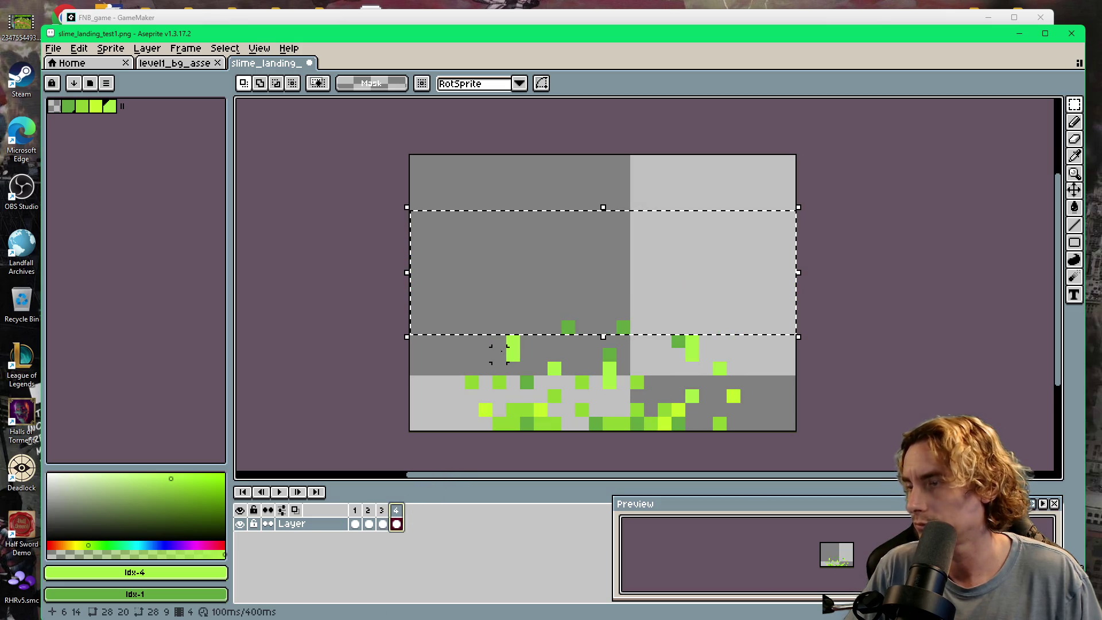
key(ctrl+v)
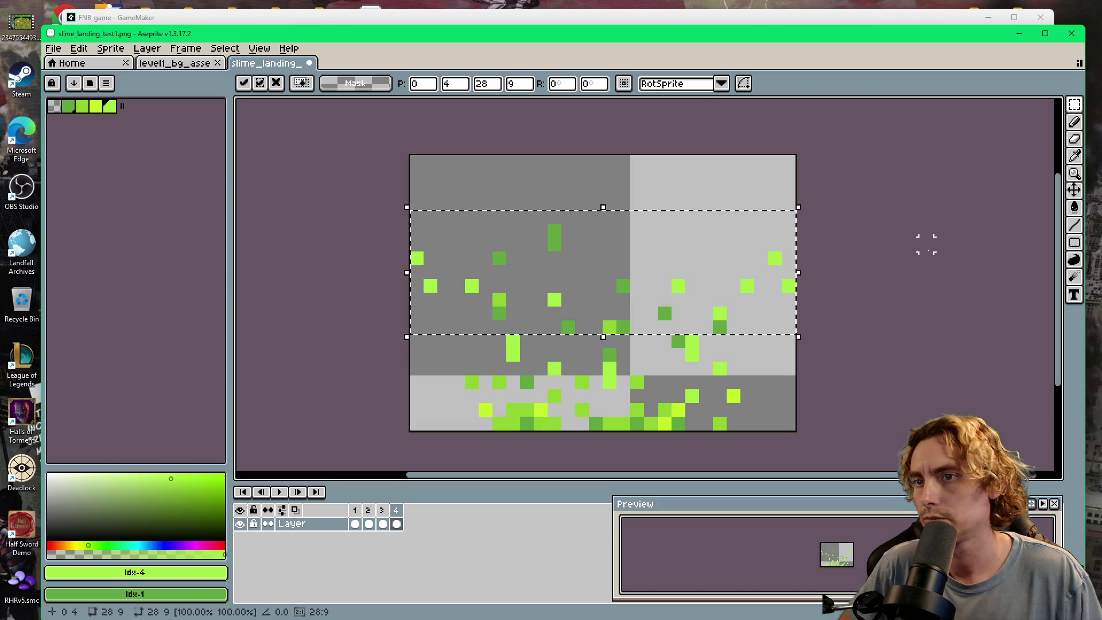
key(ctrl+d)
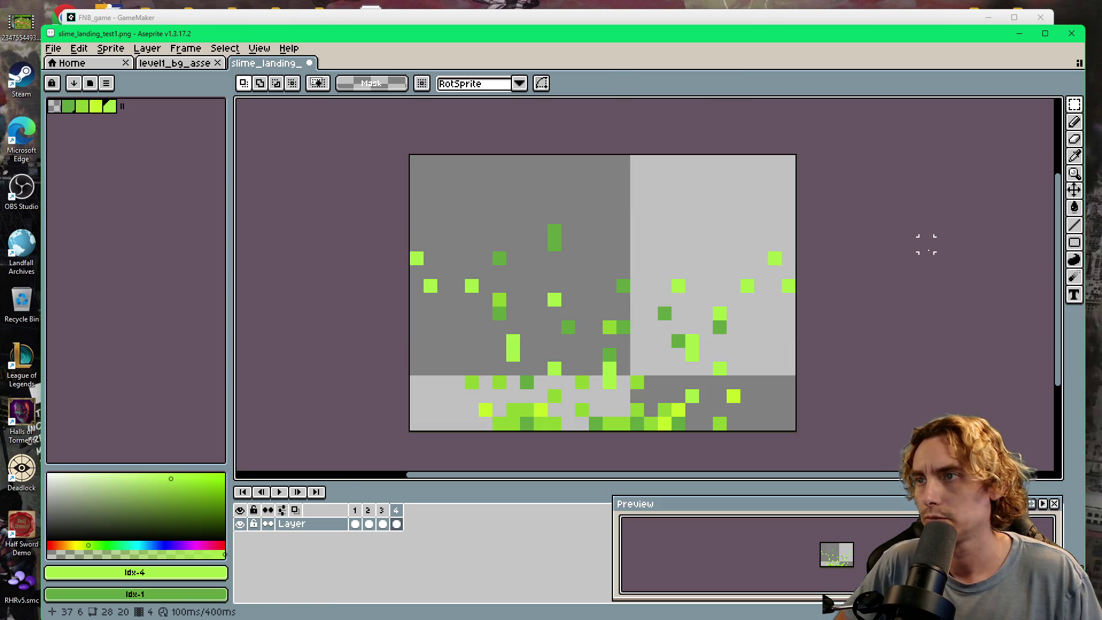
- Step through all four frames to compare the updated frame 4
click(384, 510)
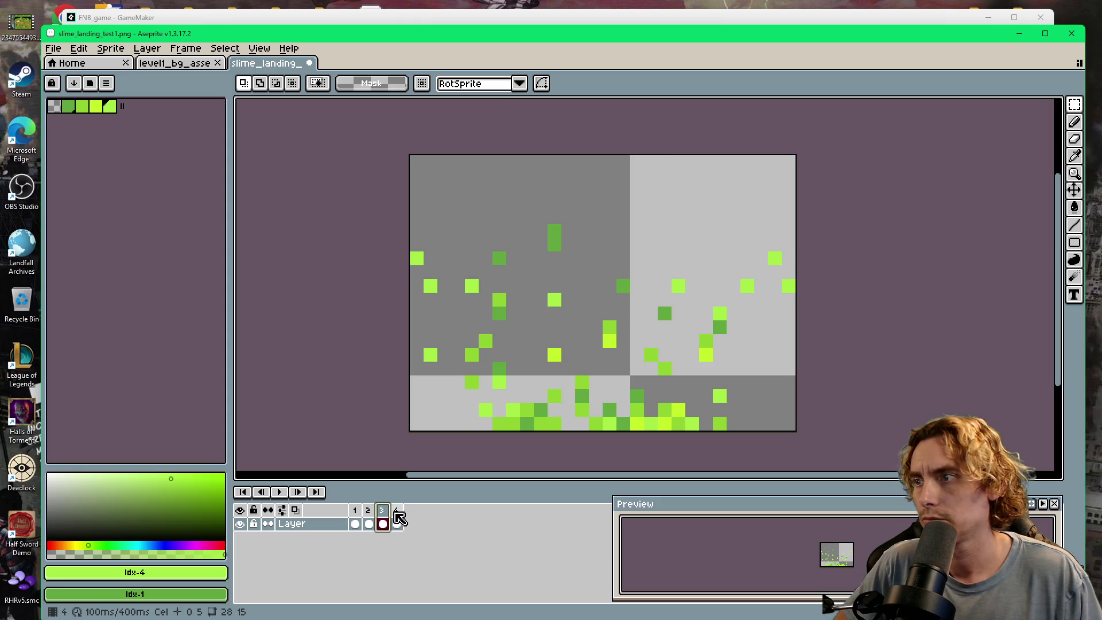
key(Left)
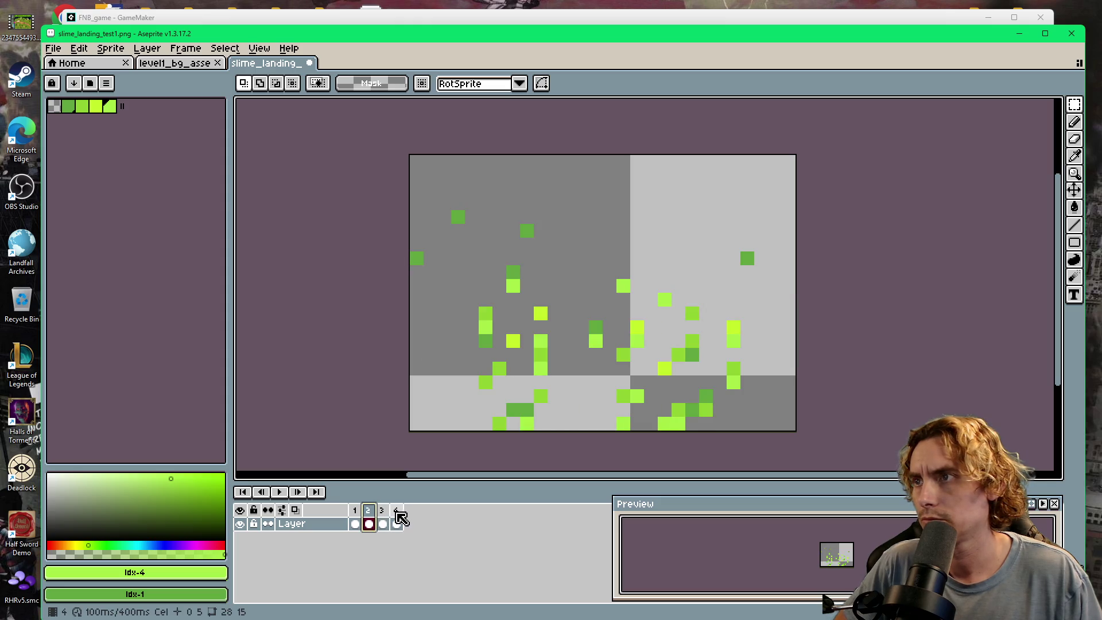
key(Left)
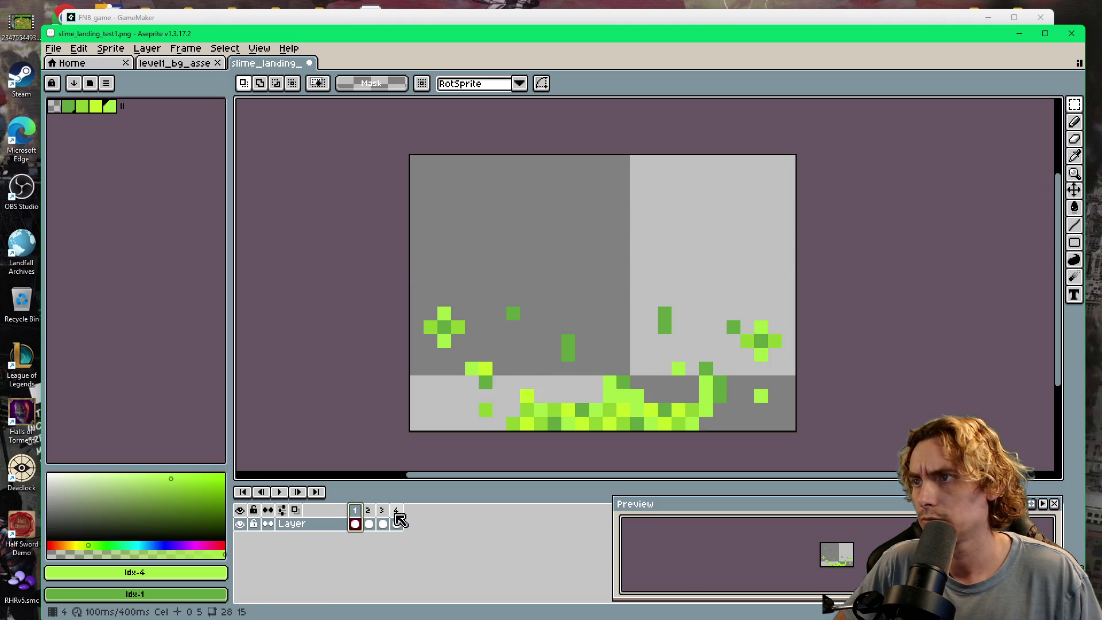
key(Left)
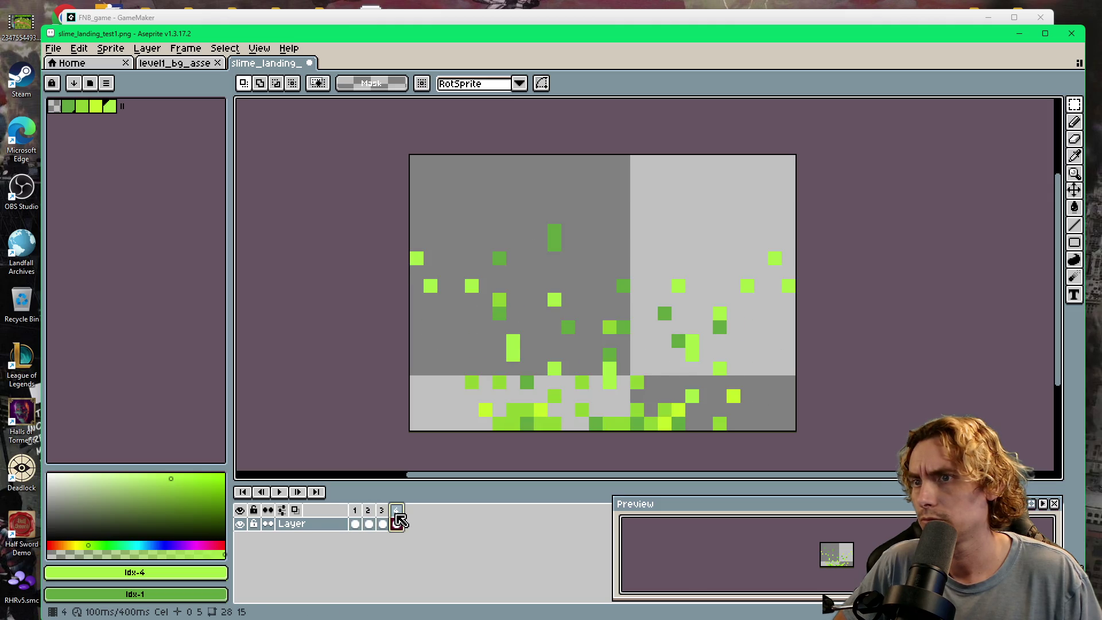
mouse_move(396, 521)
mouse_down()
mouse_move(369, 522)
mouse_move(400, 521)
mouse_up()
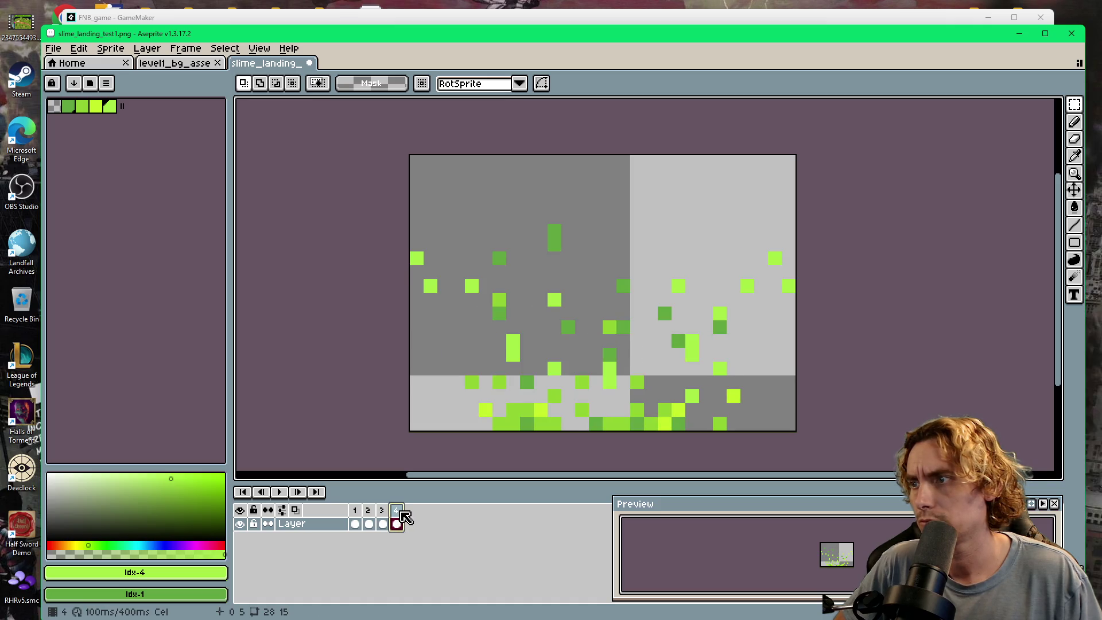
click(383, 523)
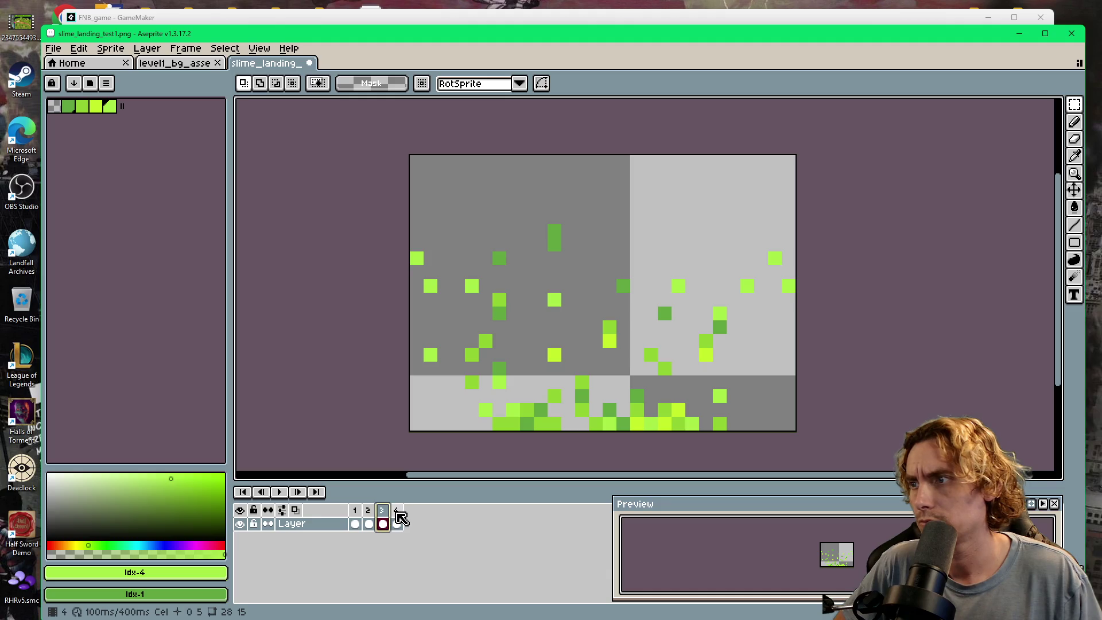
- Open frame 4's frame options, close them unchanged, and replay the animation
click(398, 517)
click(374, 513)
click(396, 517)
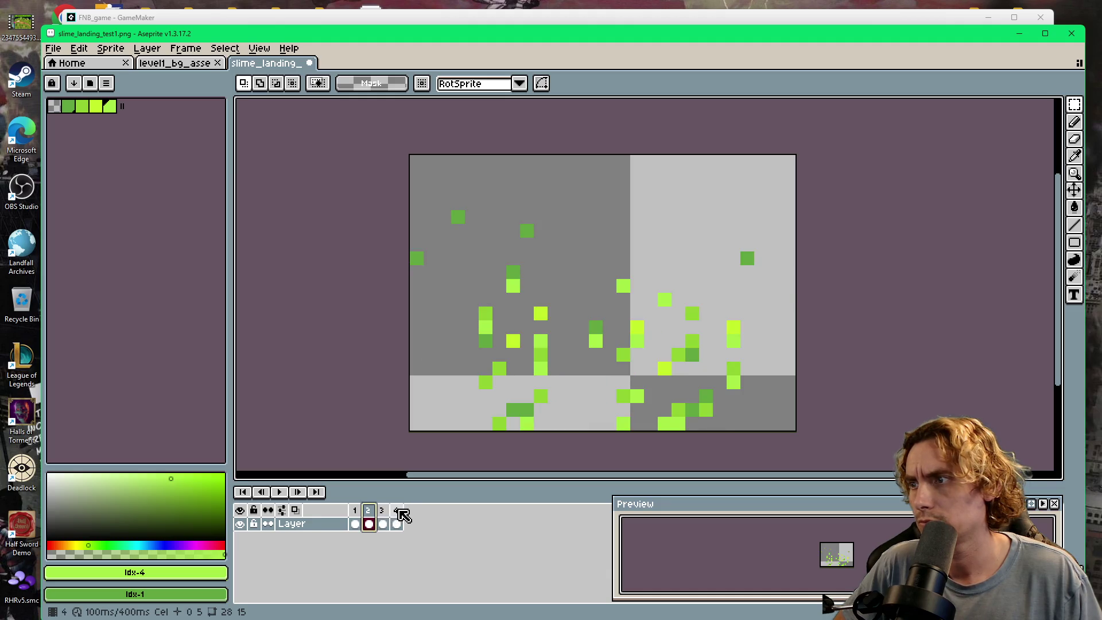
right_click(398, 511)
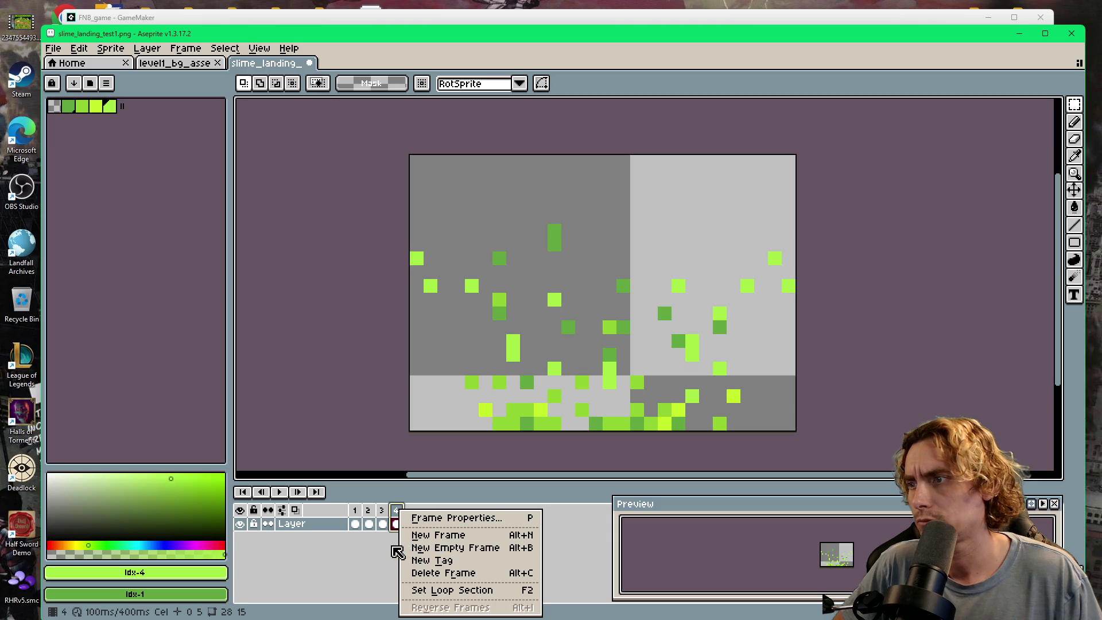
click(392, 551)
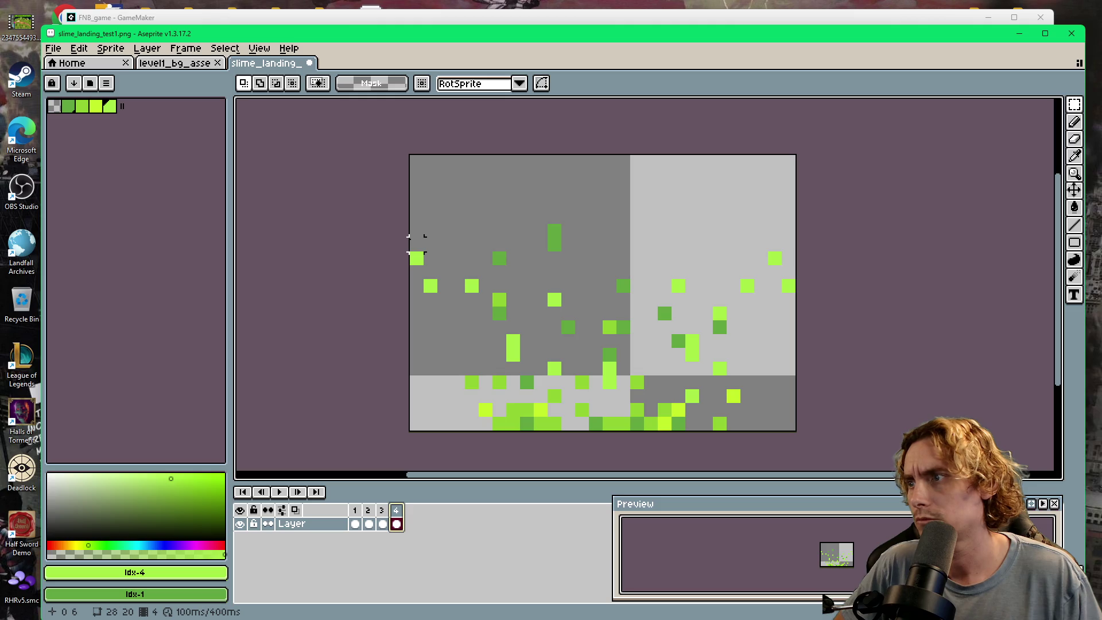
key(Return)
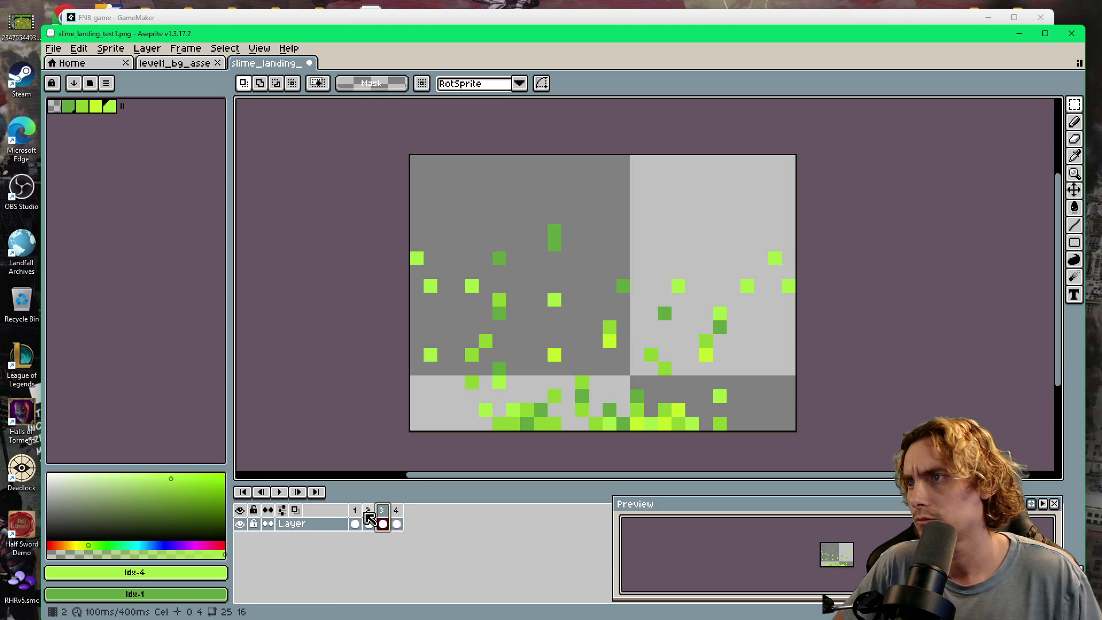
click(396, 521)
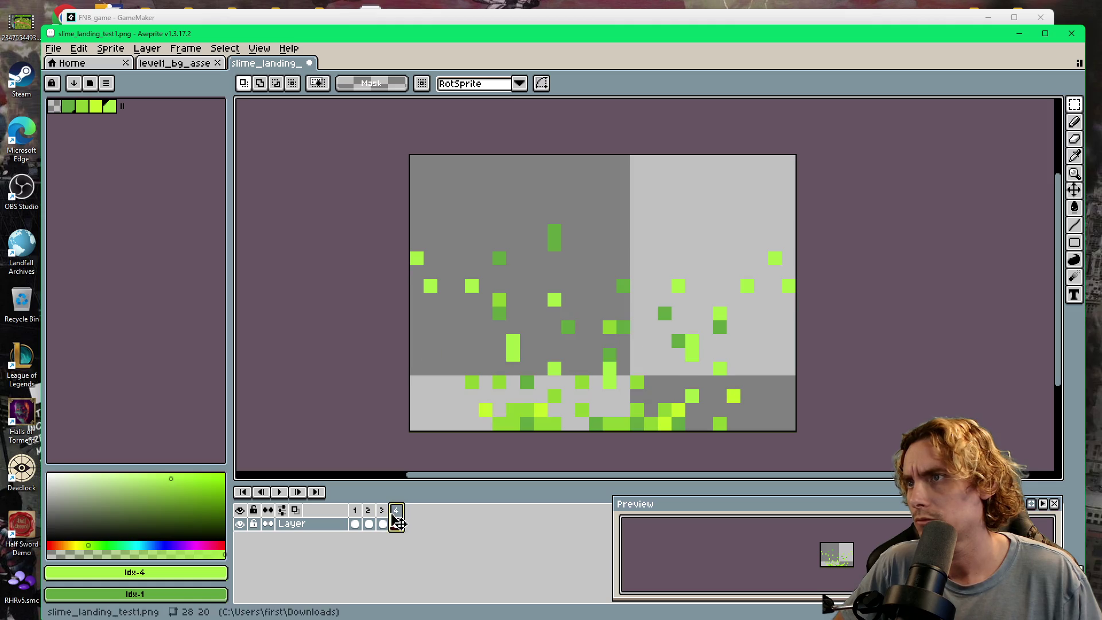
- Shift frame 4's left and right mid-air specks two pixels inward and down
click(394, 521)
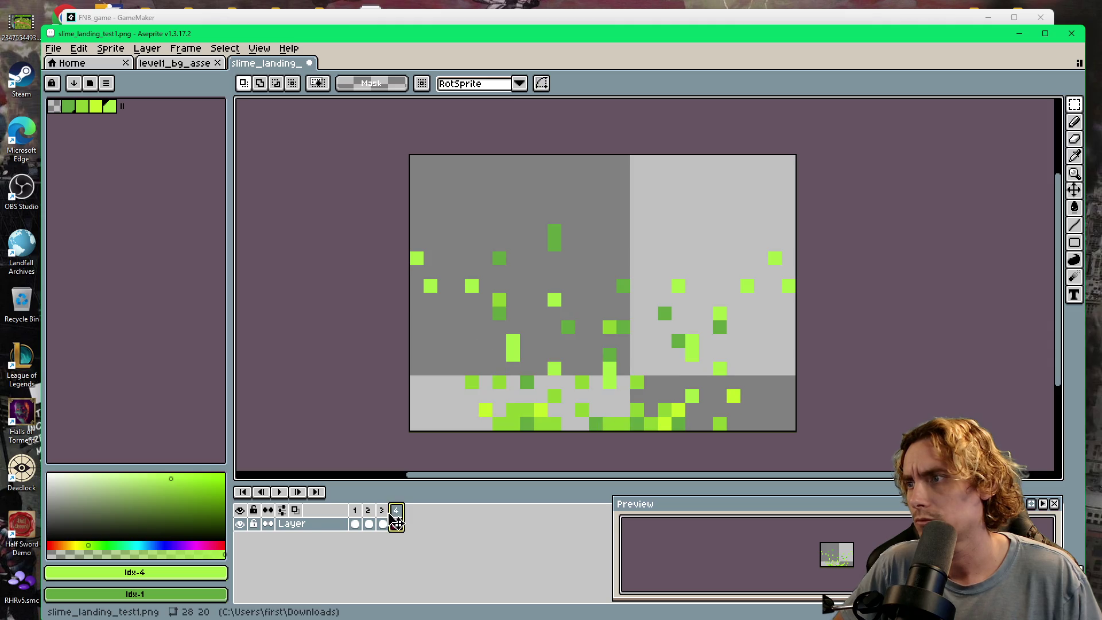
drag(405, 185, 516, 339)
mouse_move(712, 208)
mouse_down()
mouse_move(798, 320)
mouse_move(733, 335)
mouse_up()
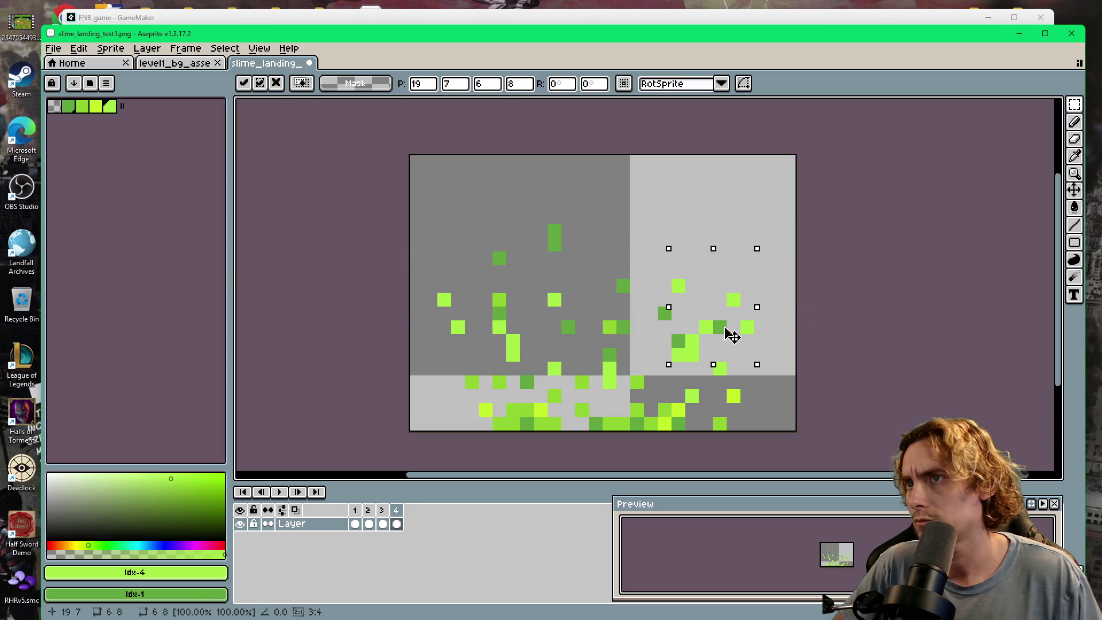
mouse_move(461, 193)
mouse_down()
mouse_move(575, 303)
mouse_move(587, 338)
mouse_up()
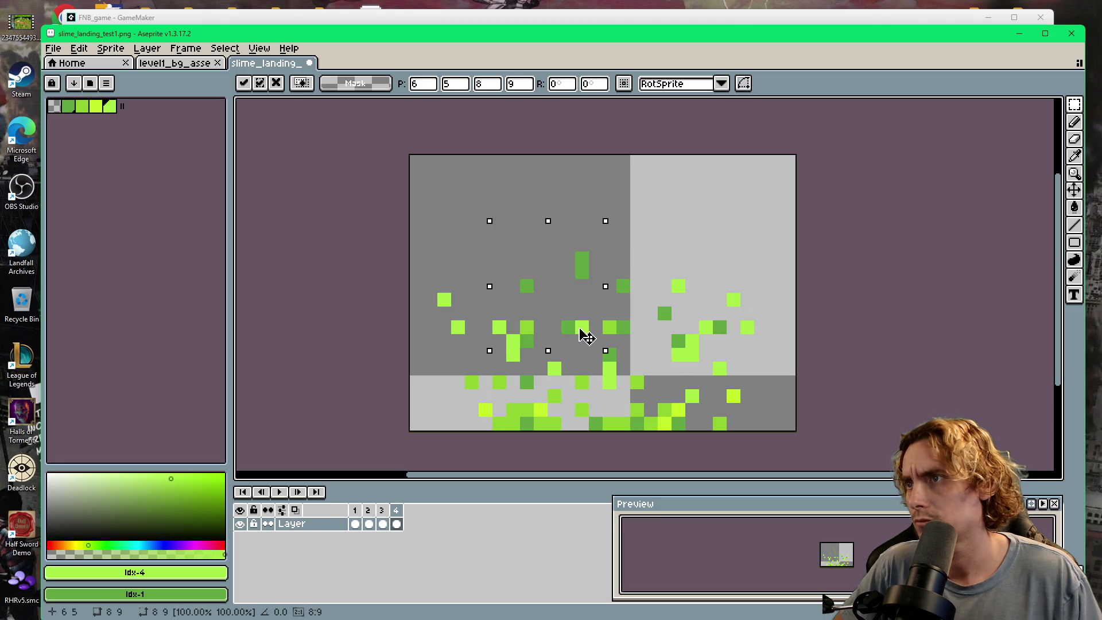
- Preview the animation, then lower a large block of frame 4's specks two pixels
click(280, 492)
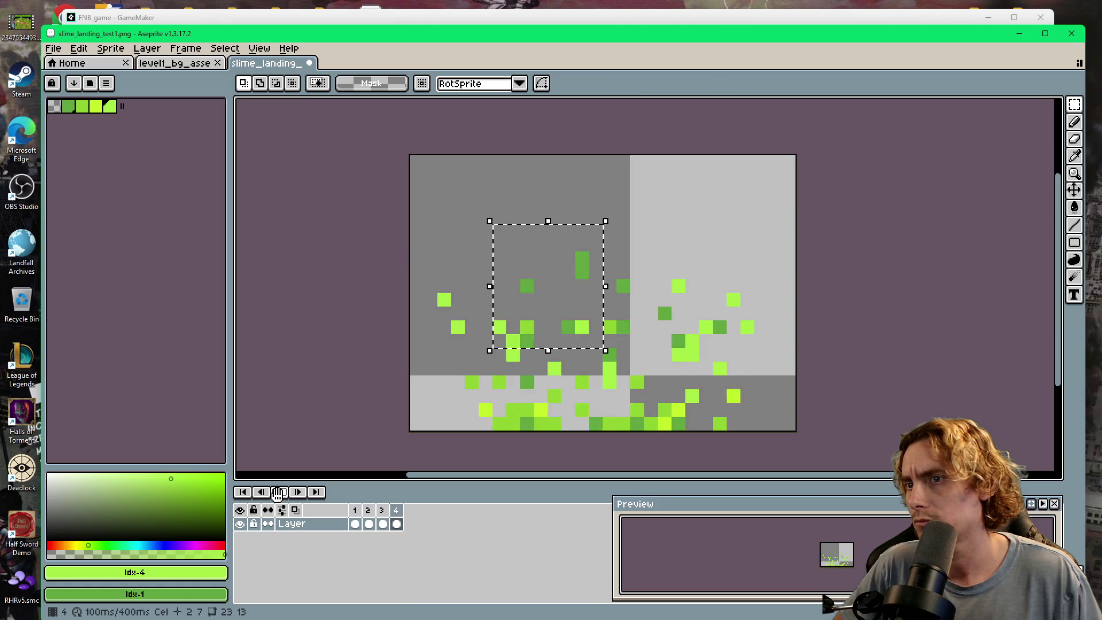
click(279, 493)
click(389, 256)
drag(439, 198, 744, 369)
drag(659, 331, 652, 369)
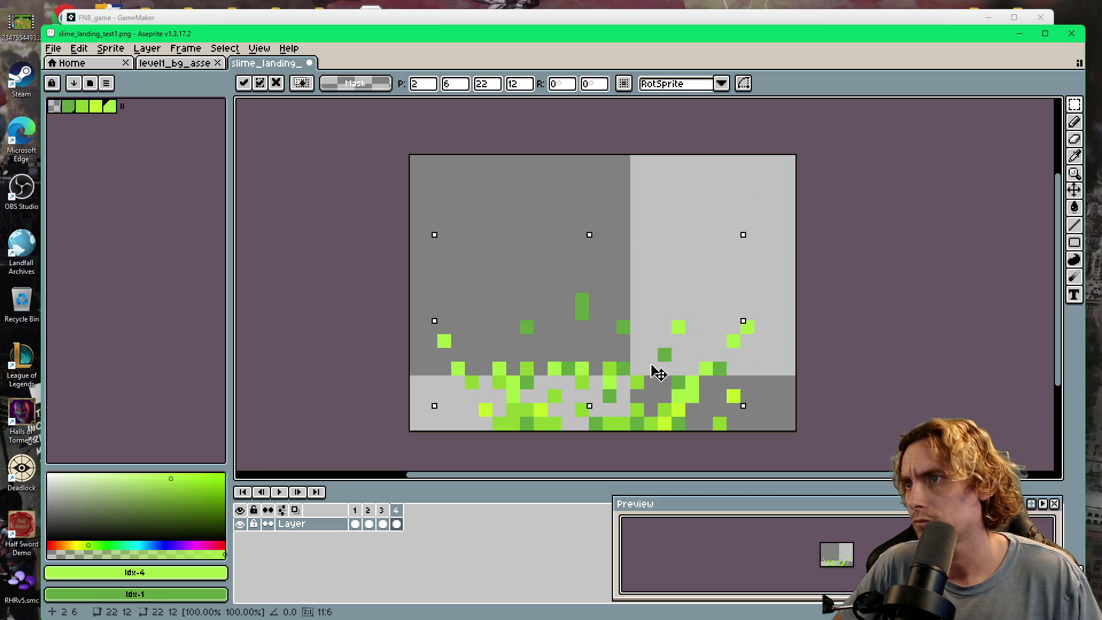
click(361, 352)
- Undo those moves, reselect a wide band of frame 4's specks and replay
drag(480, 280, 563, 404)
key(ctrl+z)
key(ctrl+z)
key(ctrl+z)
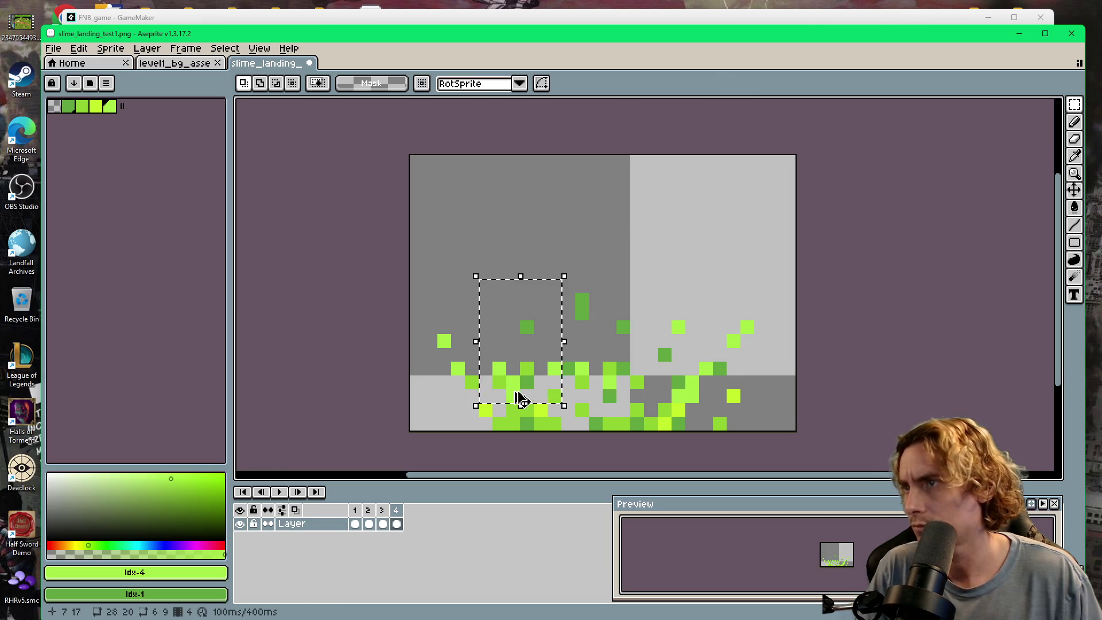
key(u)
key(ctrl+d)
mouse_move(426, 212)
mouse_down()
mouse_move(763, 332)
mouse_move(678, 339)
mouse_up()
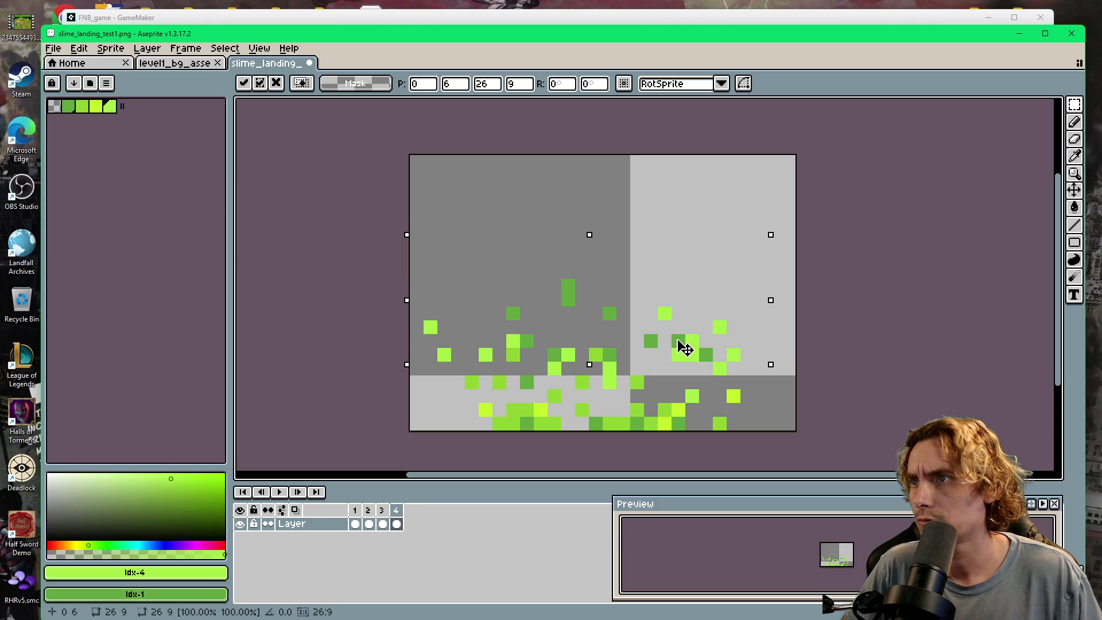
click(280, 492)
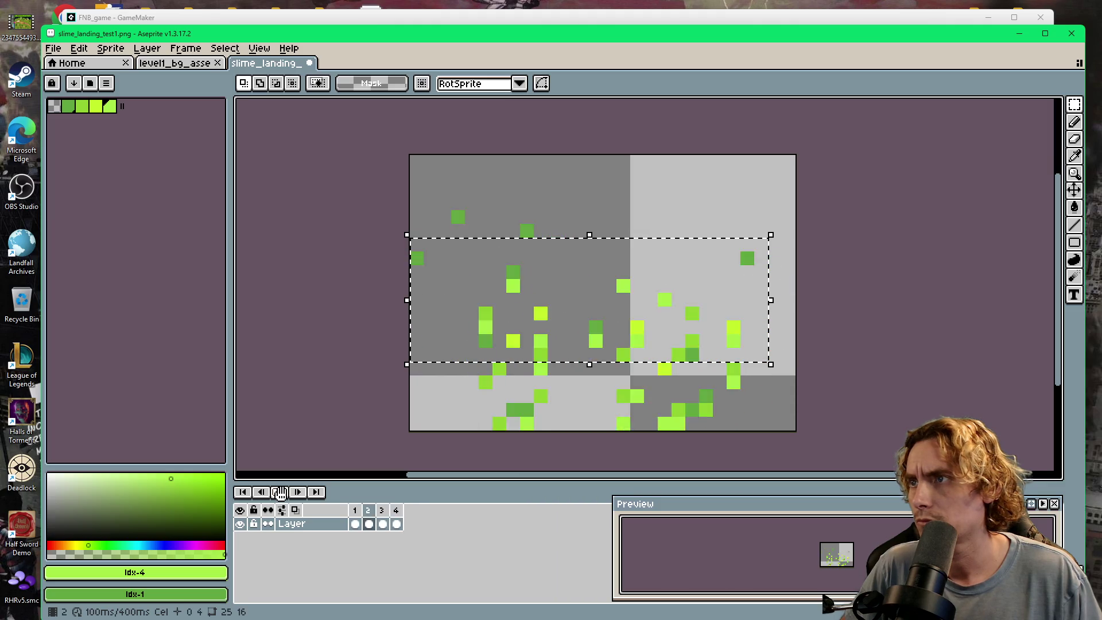
- Copy frame 1's cross-shaped droplet and paste it into frame 2
click(280, 492)
click(355, 524)
click(425, 284)
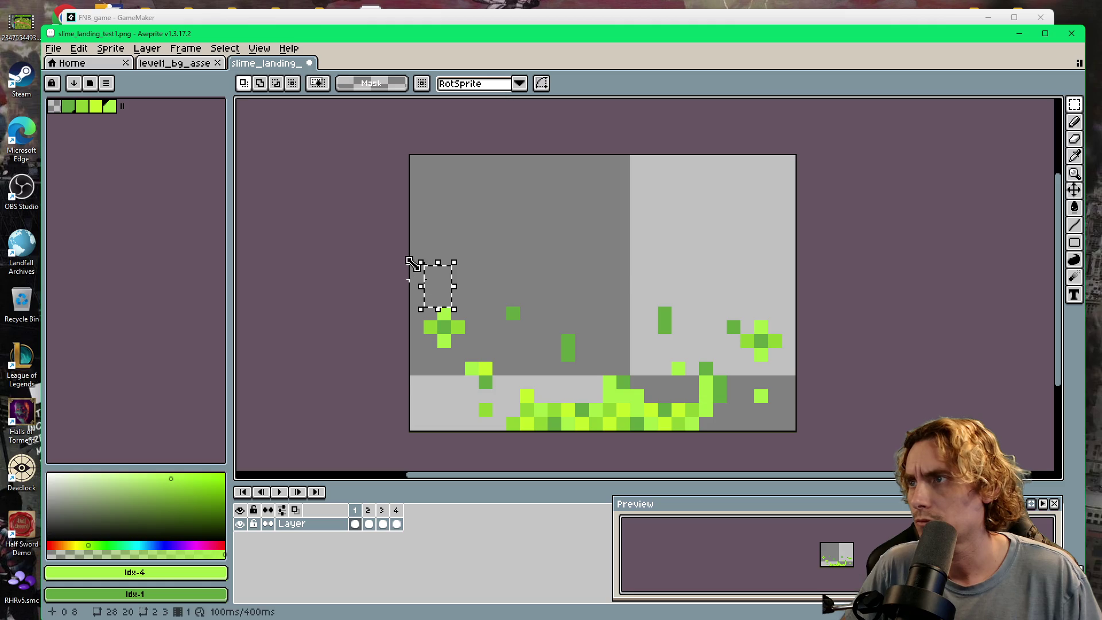
drag(418, 284, 472, 353)
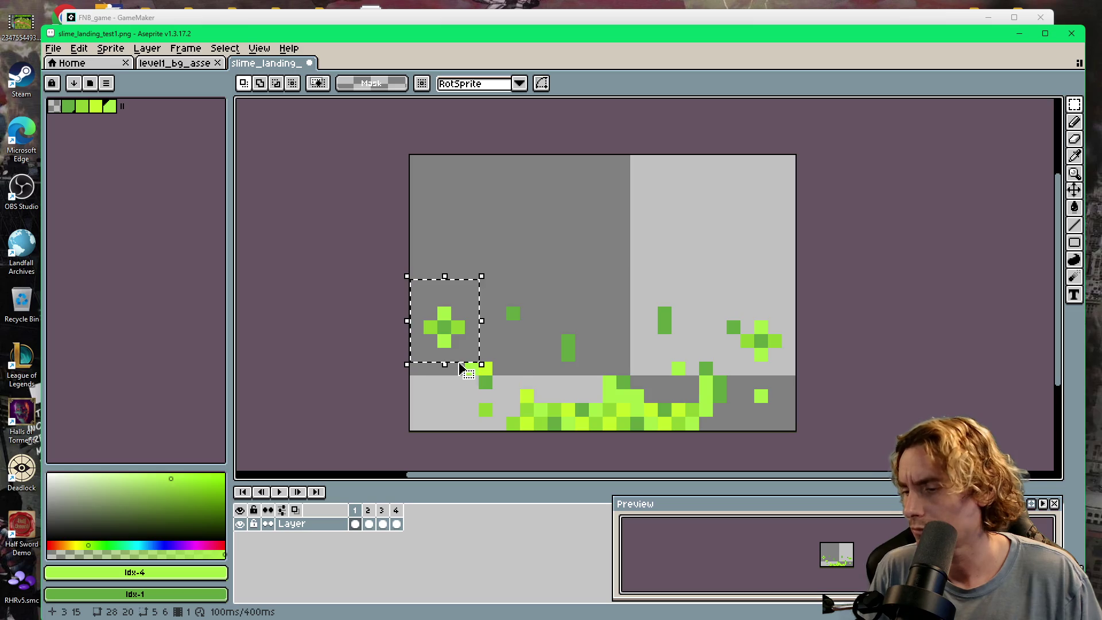
key(.)
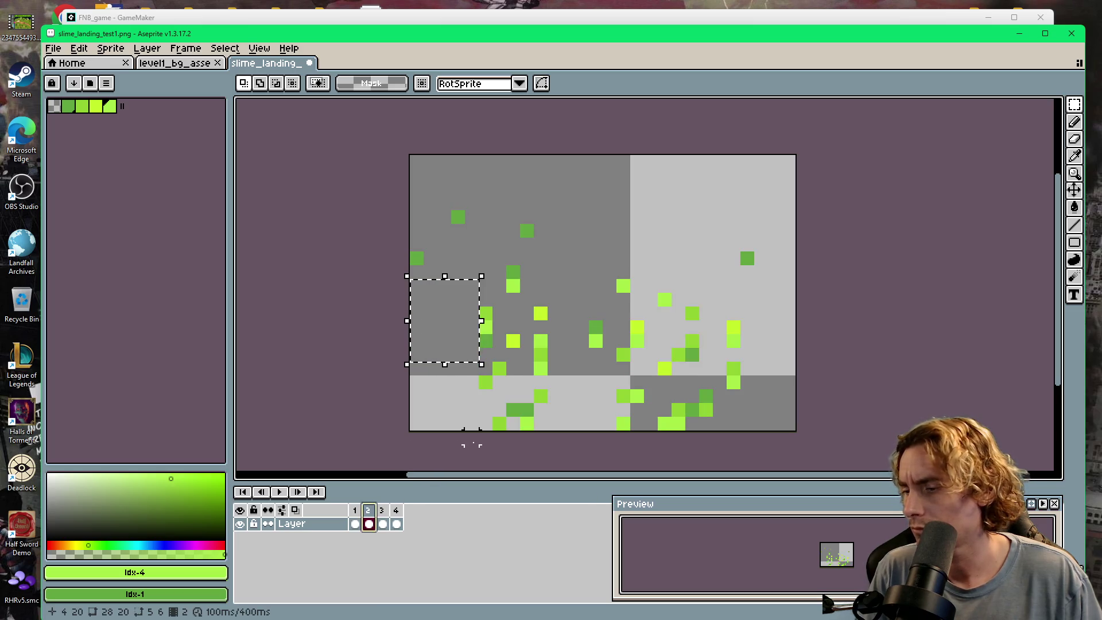
key(ctrl+v)
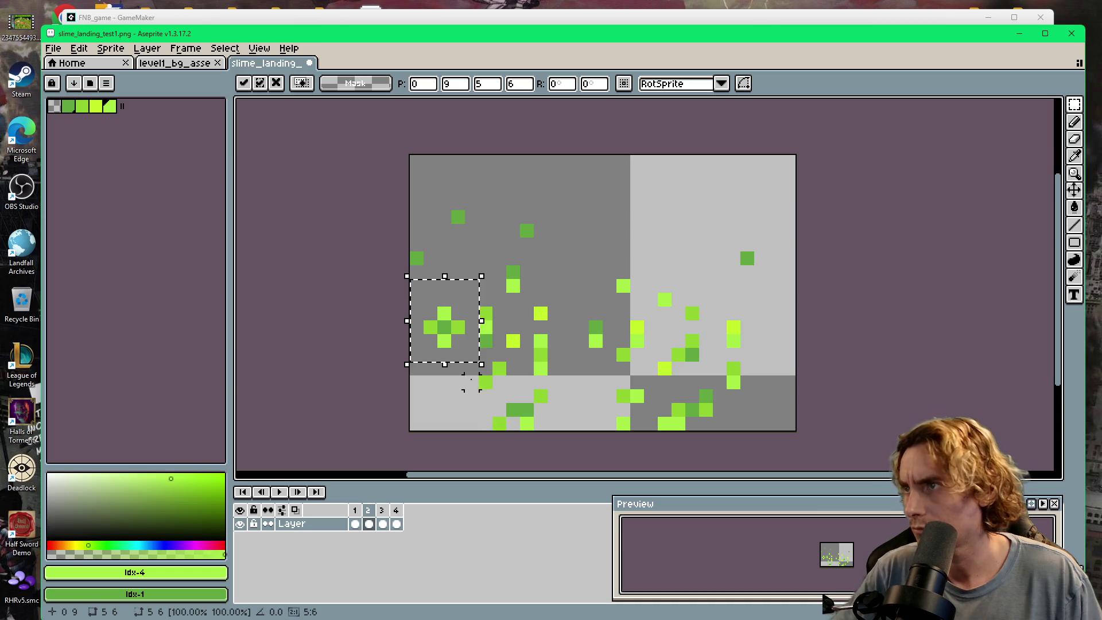
- Place droplet copies at frame 2's upper right and upper middle, then play to check
mouse_move(451, 338)
mouse_down()
mouse_move(697, 278)
mouse_move(710, 235)
mouse_up()
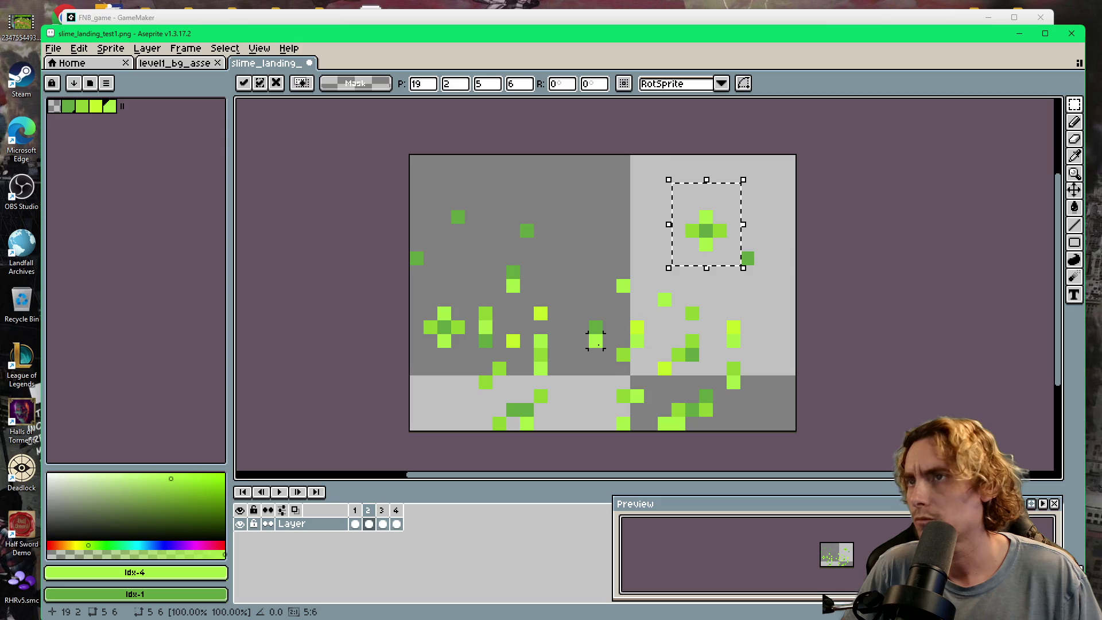
key(ctrl+v)
mouse_move(455, 334)
mouse_down()
mouse_move(494, 227)
mouse_move(546, 209)
mouse_move(590, 222)
mouse_up()
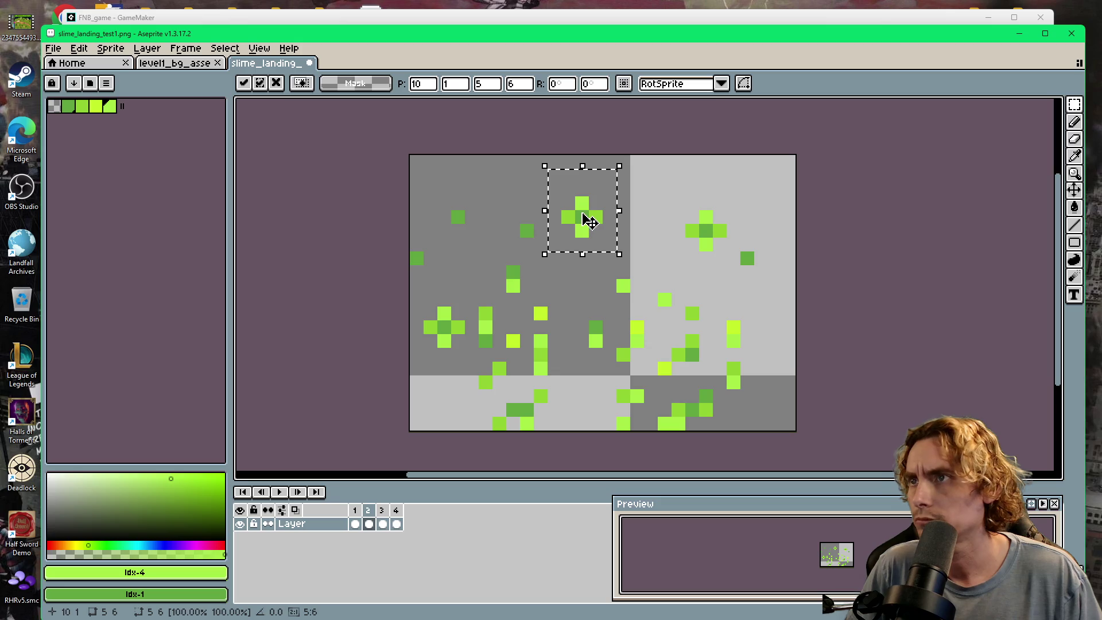
click(279, 492)
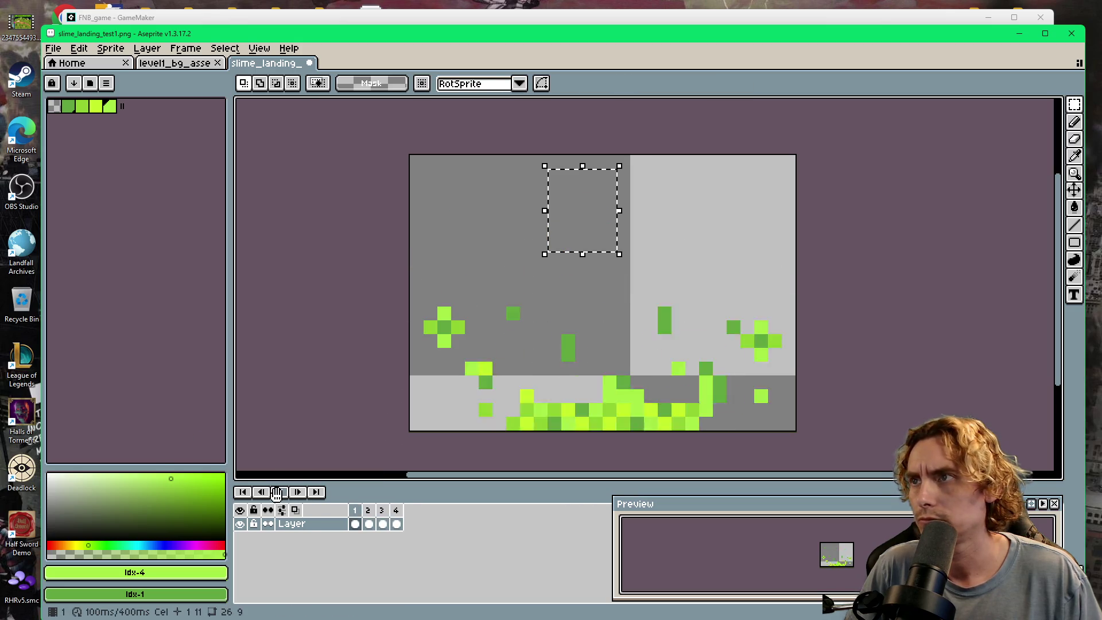
click(278, 492)
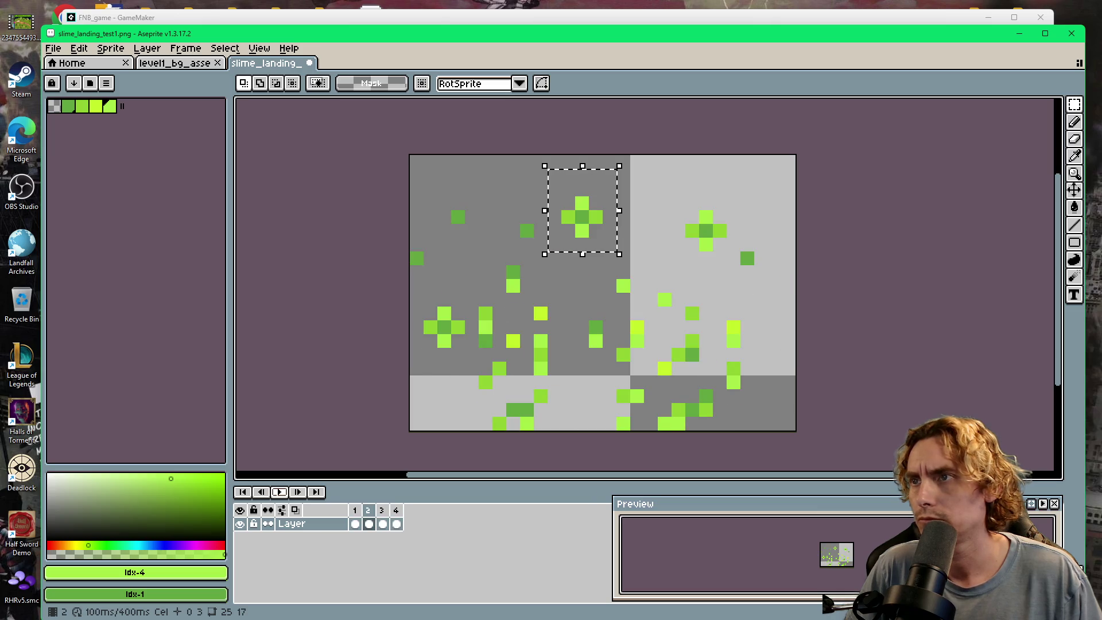
- Move the upper-middle droplet down to the bottom middle, replay and deselect
mouse_move(593, 230)
mouse_down()
mouse_move(580, 395)
mouse_move(592, 407)
mouse_up()
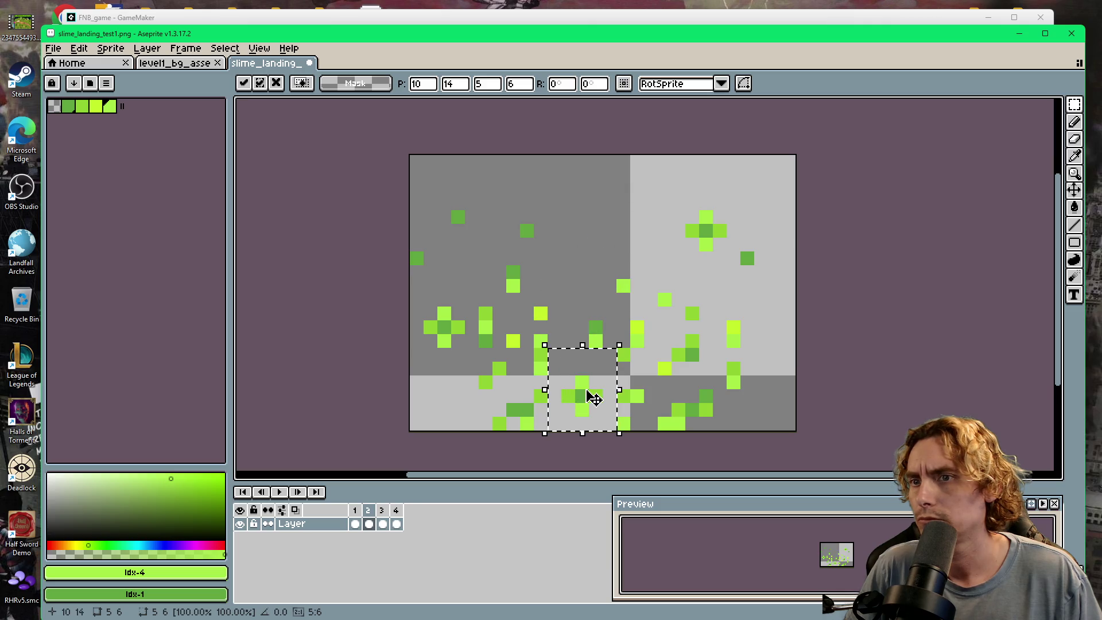
click(281, 492)
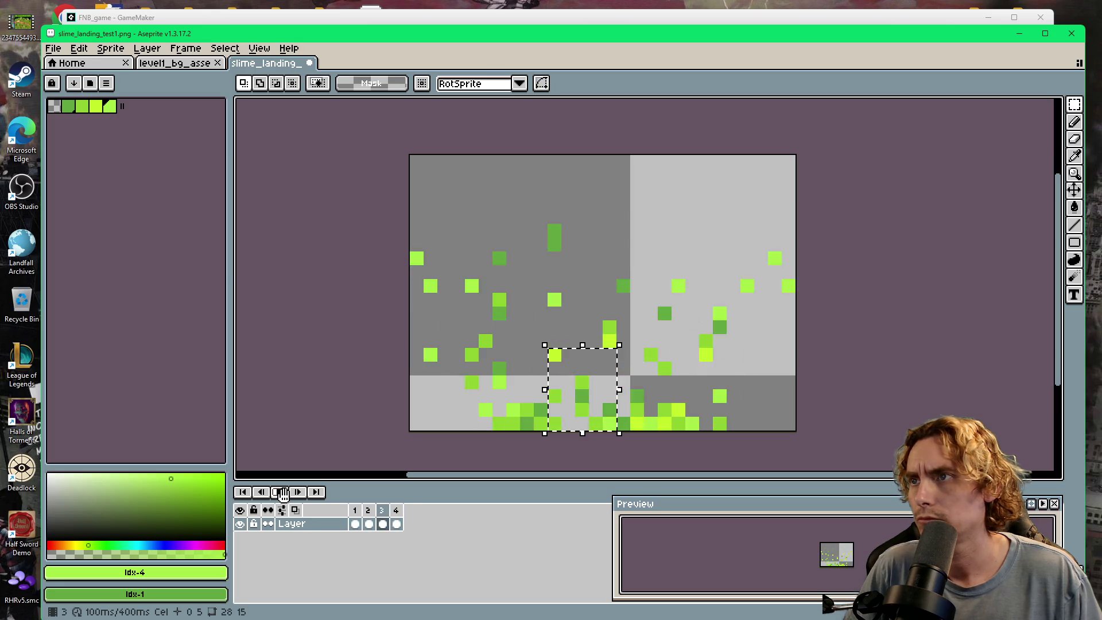
click(282, 492)
click(293, 368)
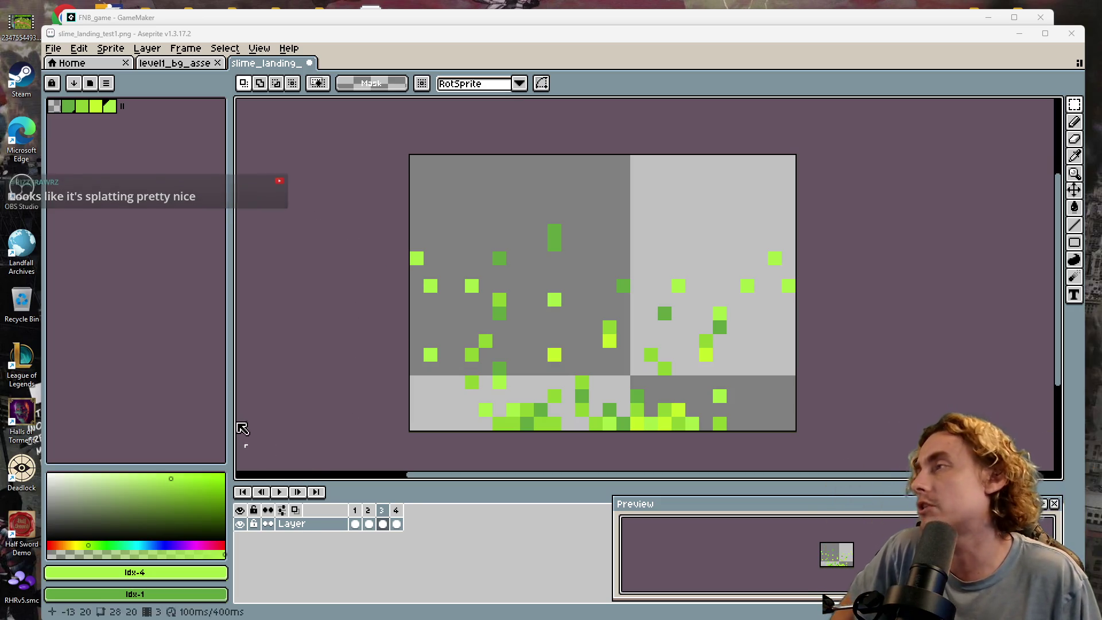
- Save slime_landing_test1.png with File > Save
click(58, 51)
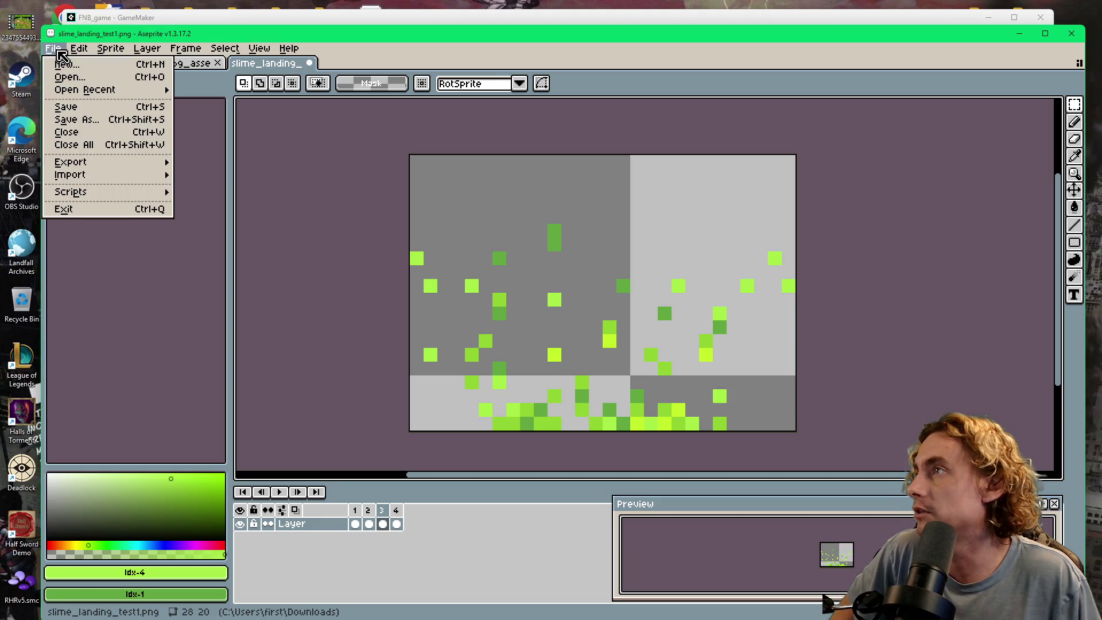
click(67, 107)
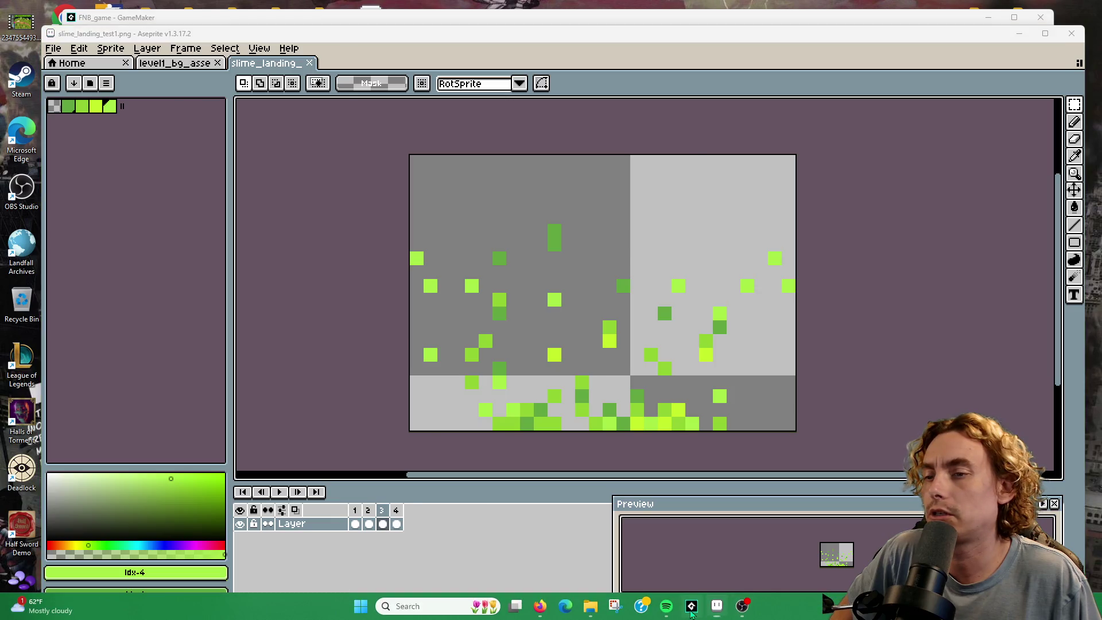
click(692, 606)
- Open spr_land_dust and replace its frames with slime_landing_test1–4.png
click(364, 151)
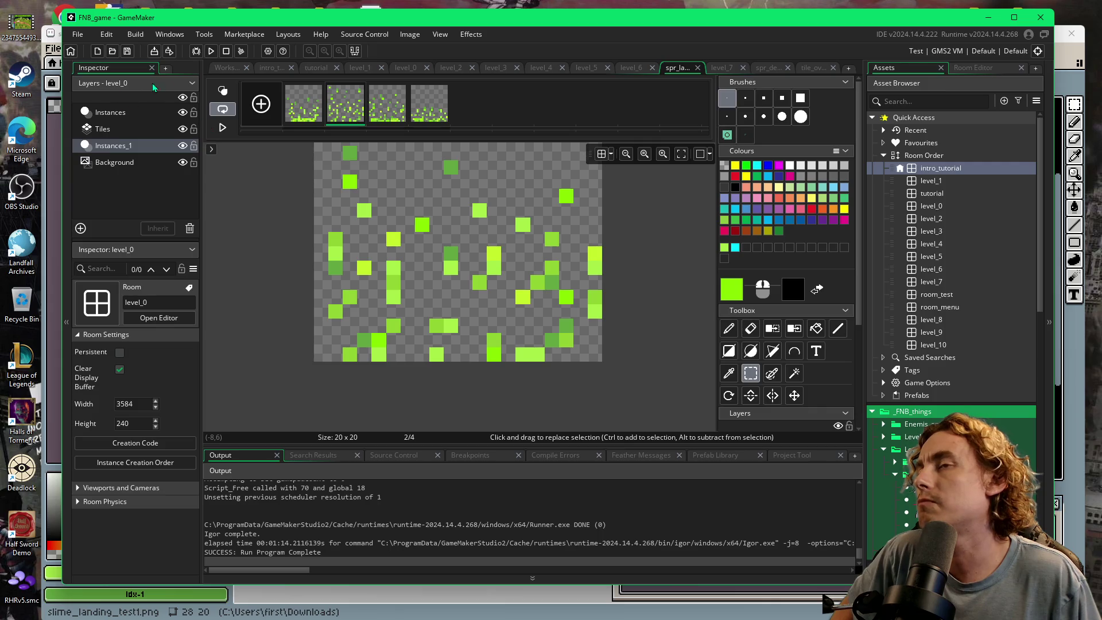
scroll(900, 449, down, 15)
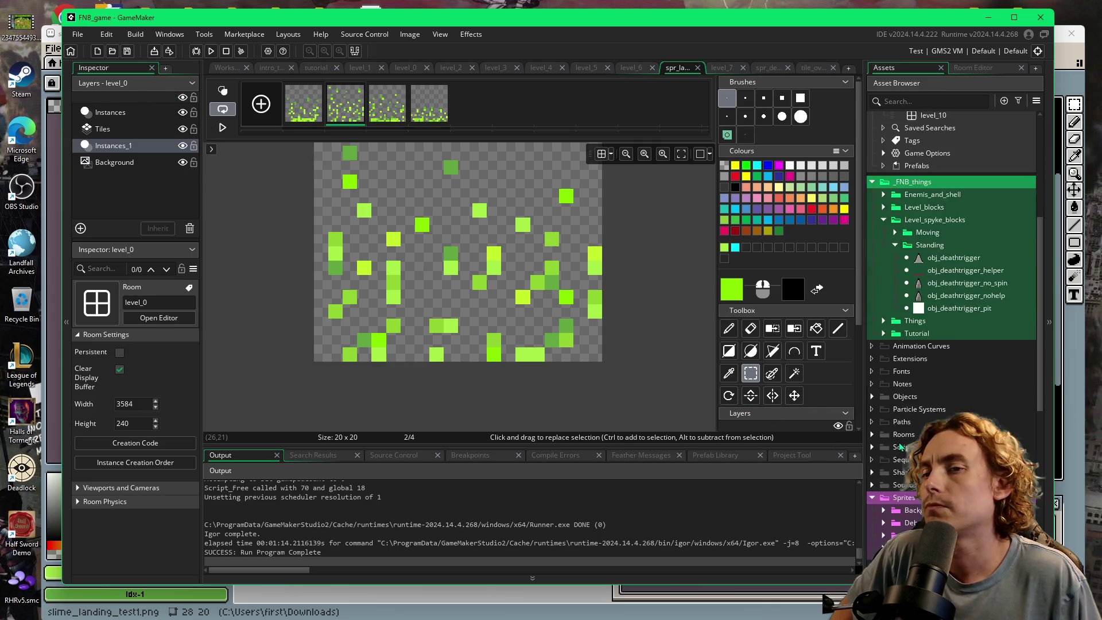
double_click(919, 400)
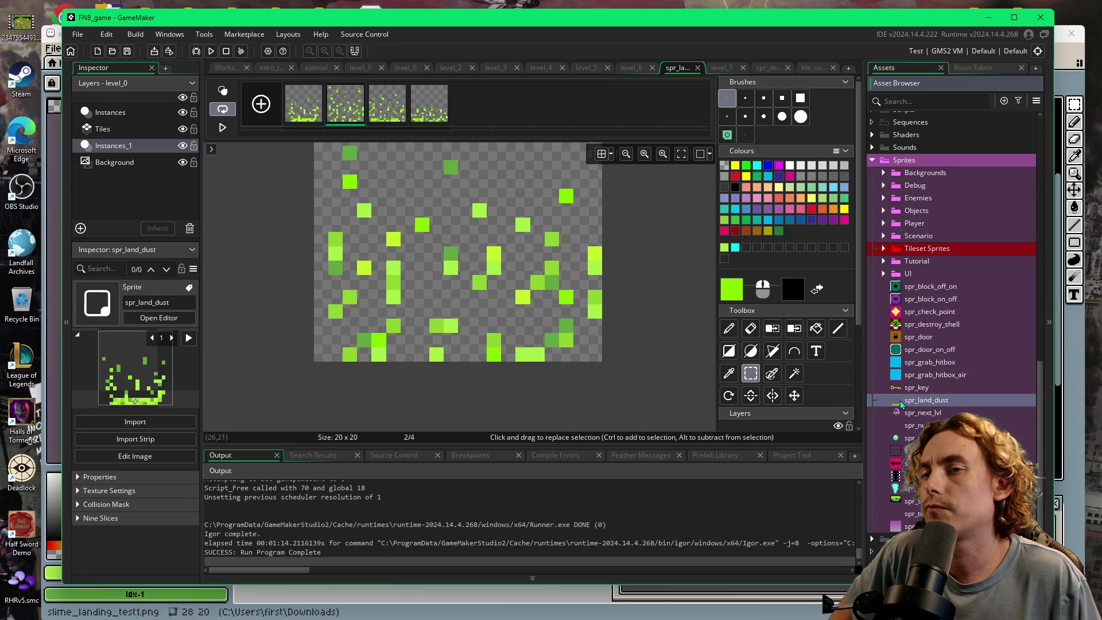
click(378, 168)
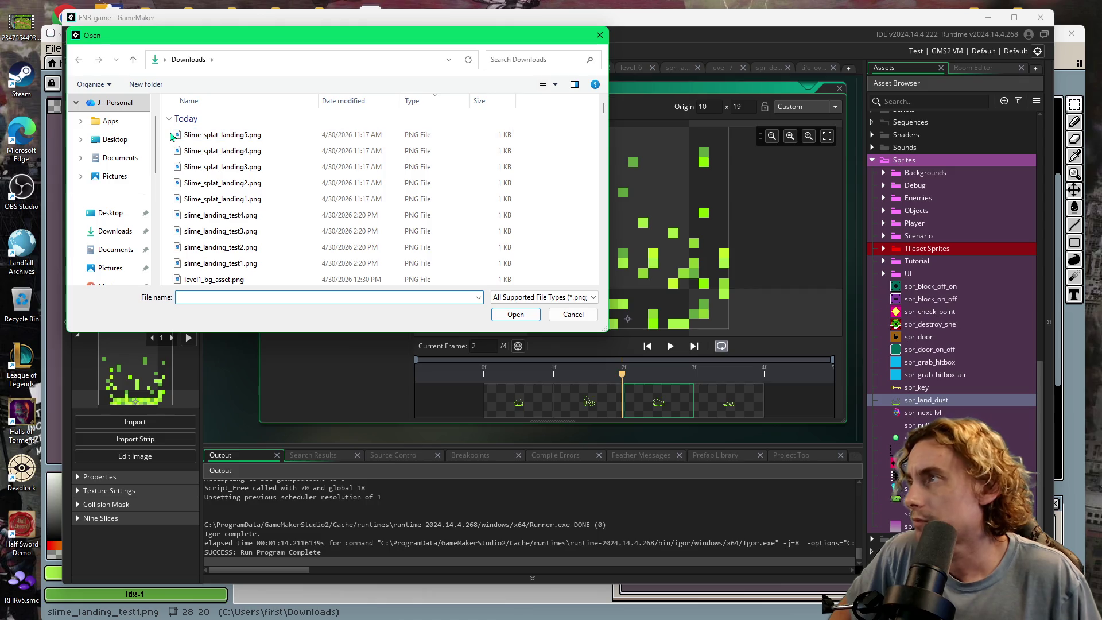
scroll(179, 161, down, 1)
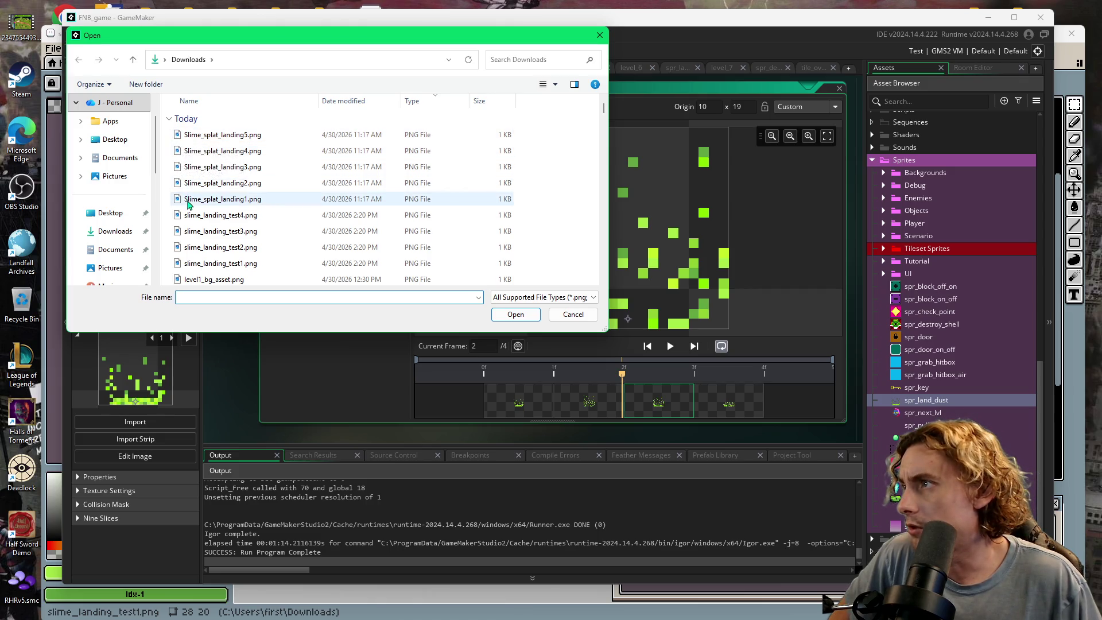
drag(172, 238, 244, 181)
click(488, 314)
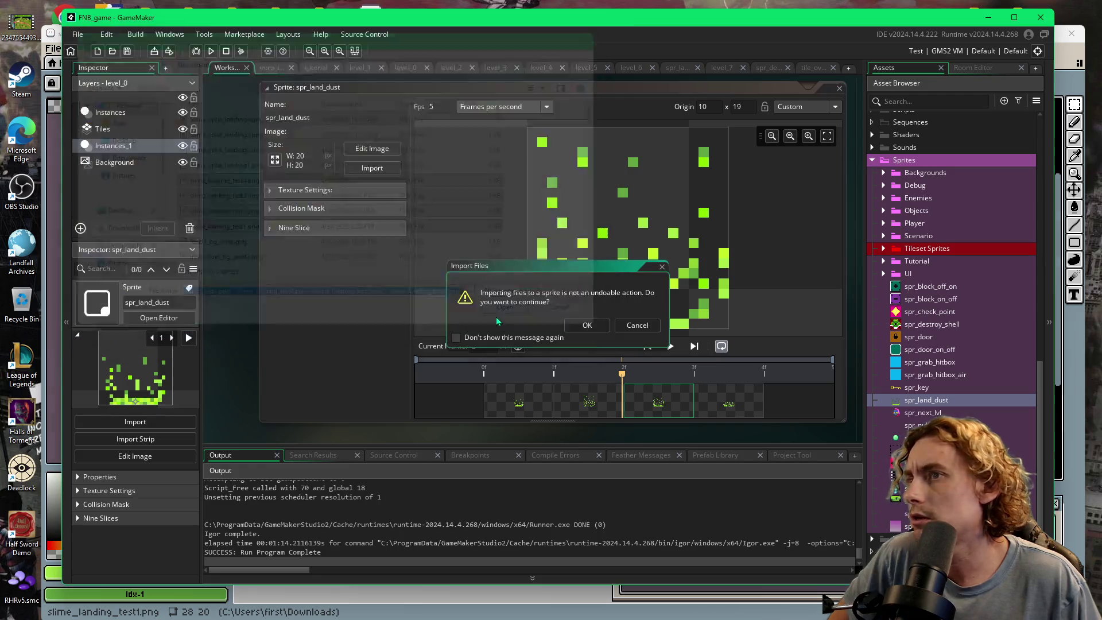
click(596, 329)
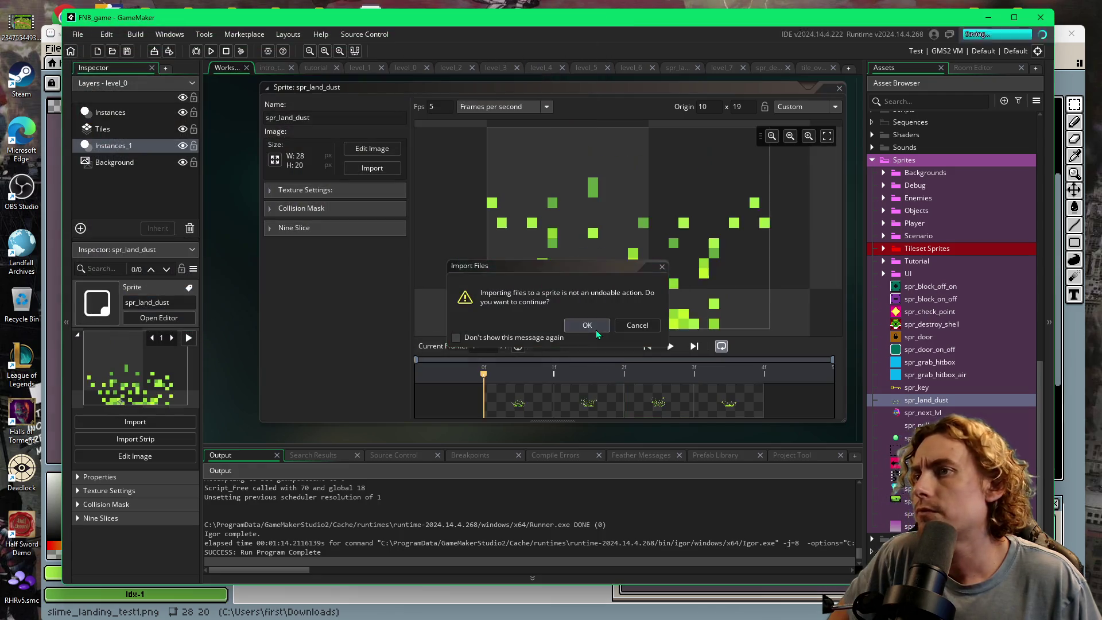
- Preview the four 28×20 frames and their animation, then run the game with F5
click(729, 407)
click(516, 399)
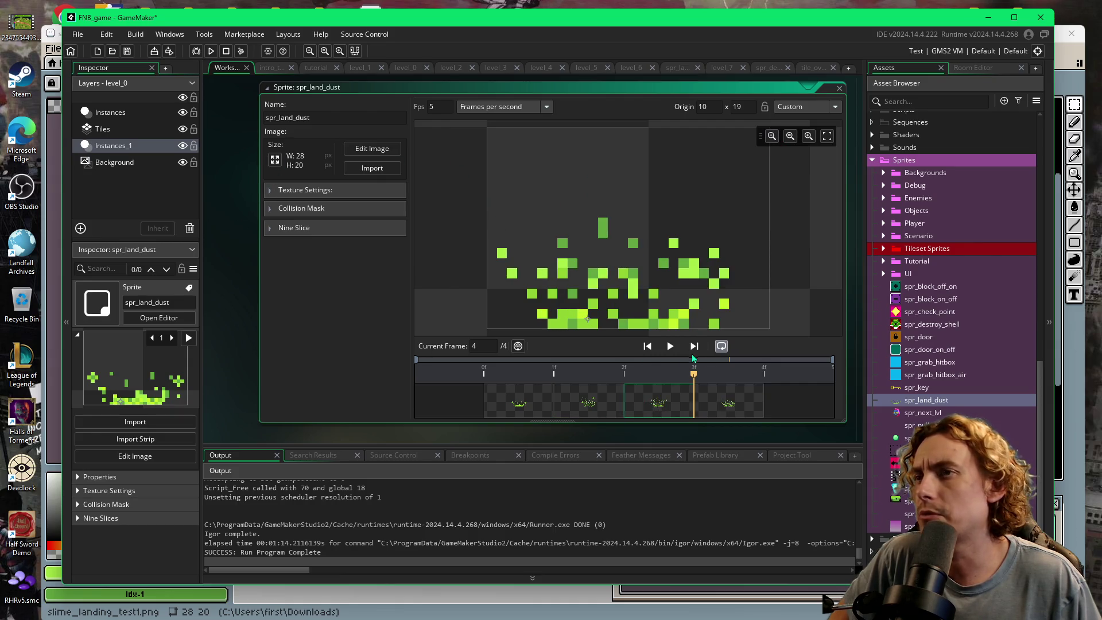
click(671, 347)
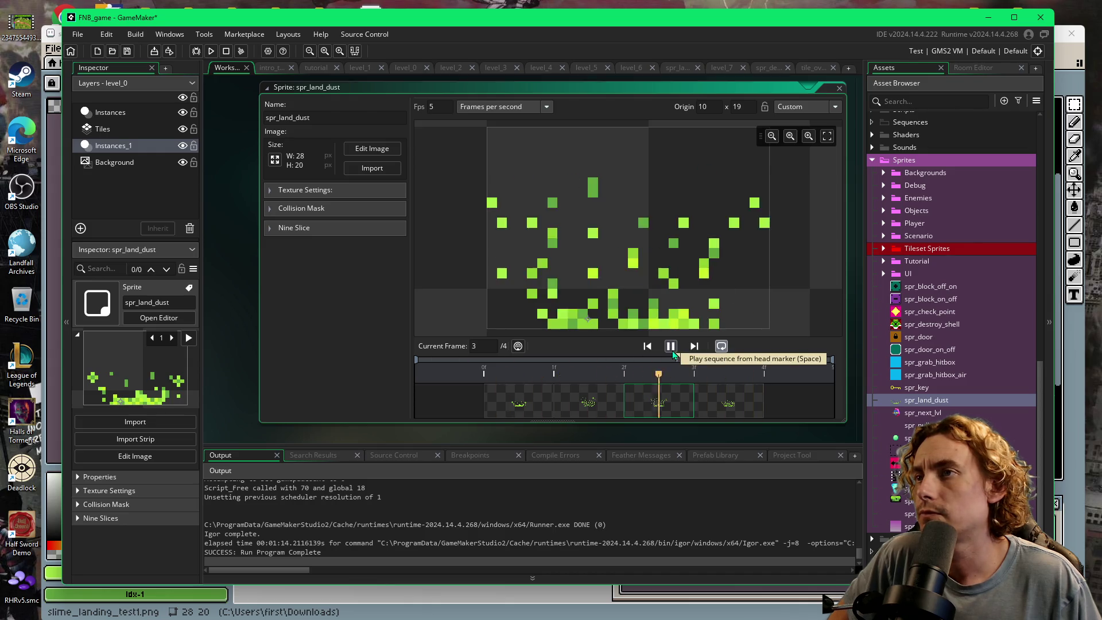
click(671, 347)
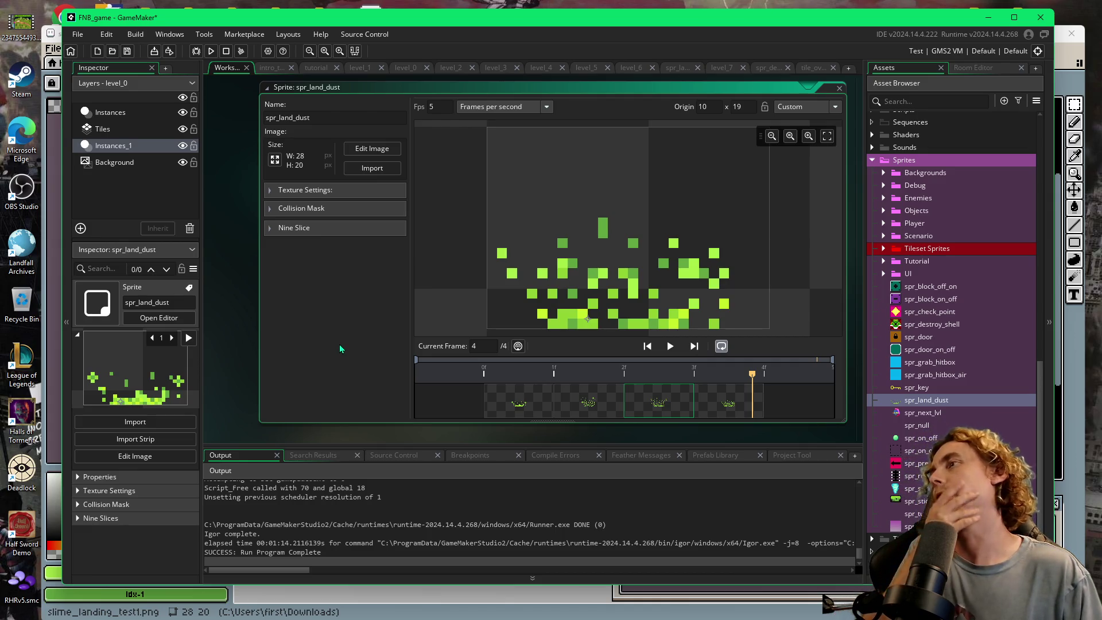
key(F5)
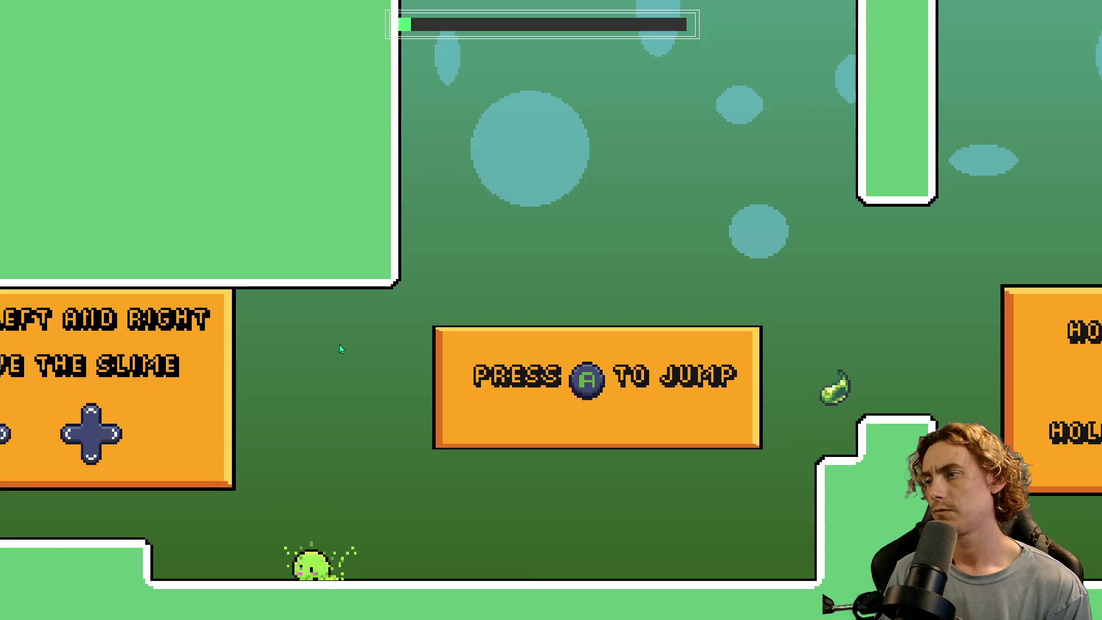
- Jump the slime repeatedly across the level, rebuilding once, to check the wider landing dust
key(space)
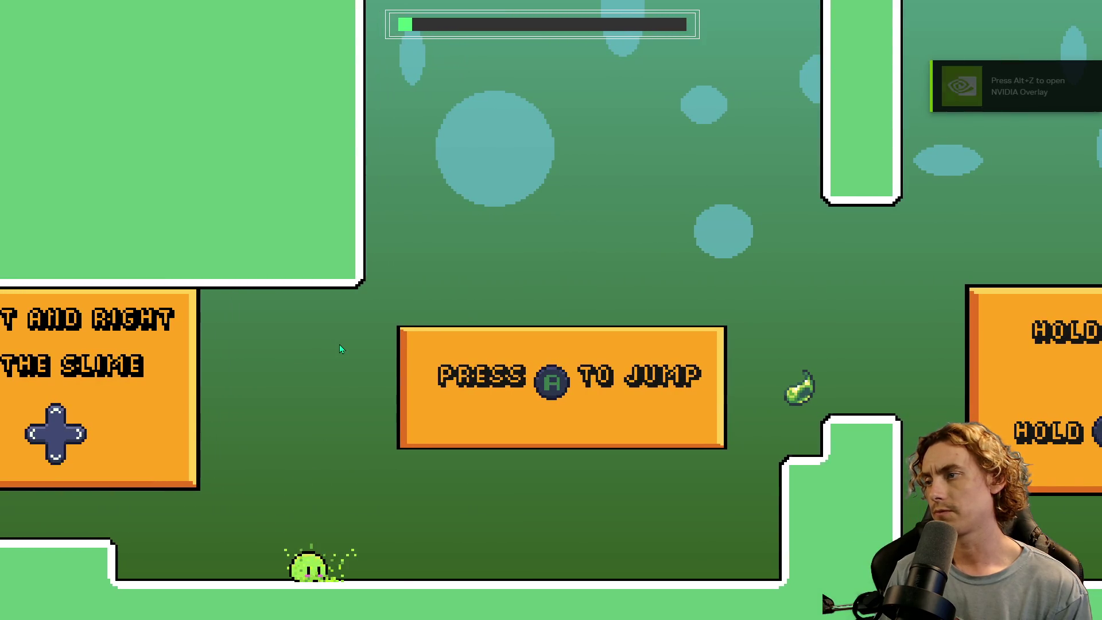
key(space)
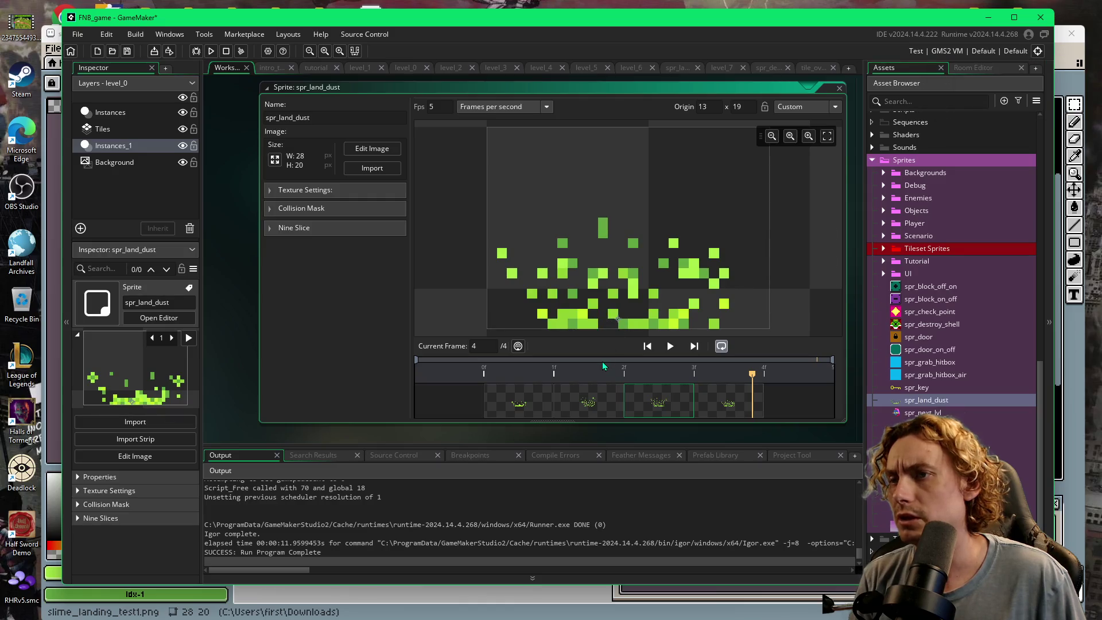
key(F5)
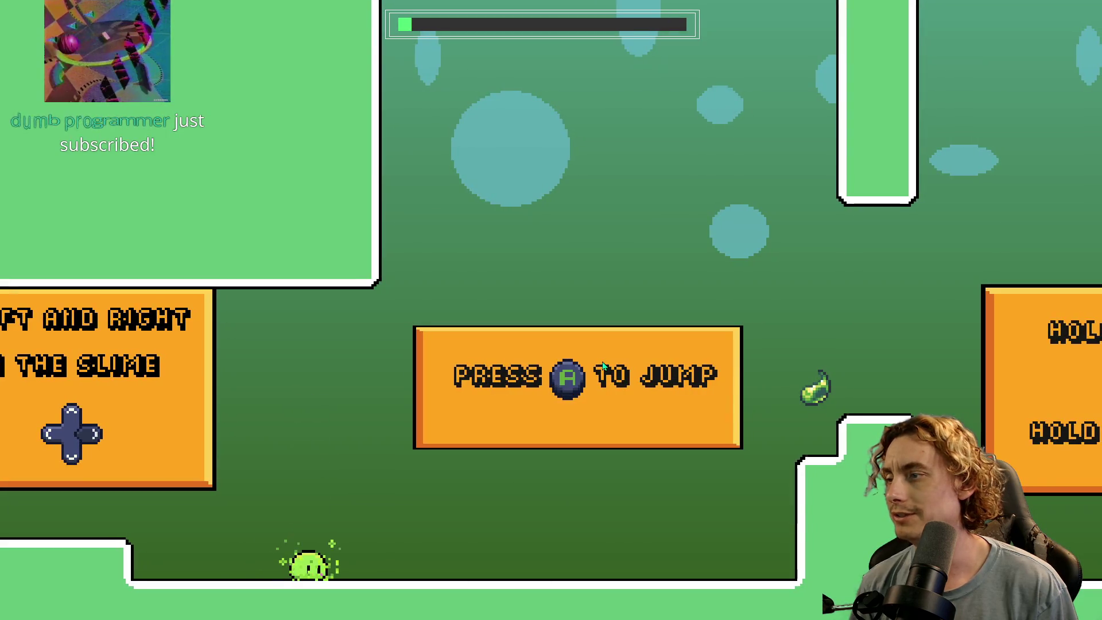
key(space)
key(space)
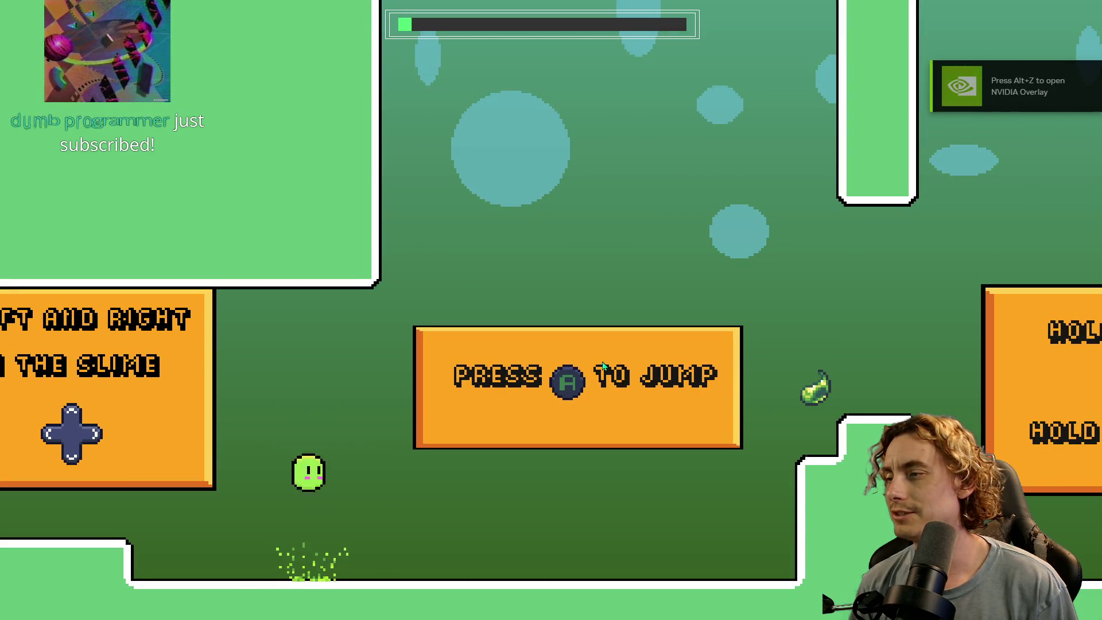
key(Right)
key(space)
key(space)
key(space)
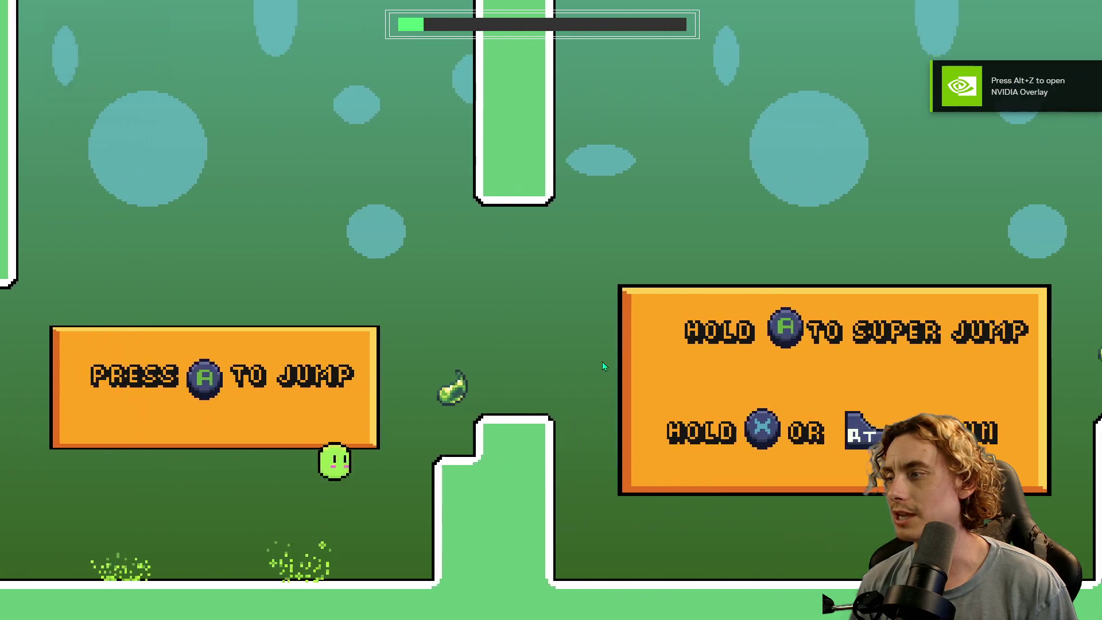